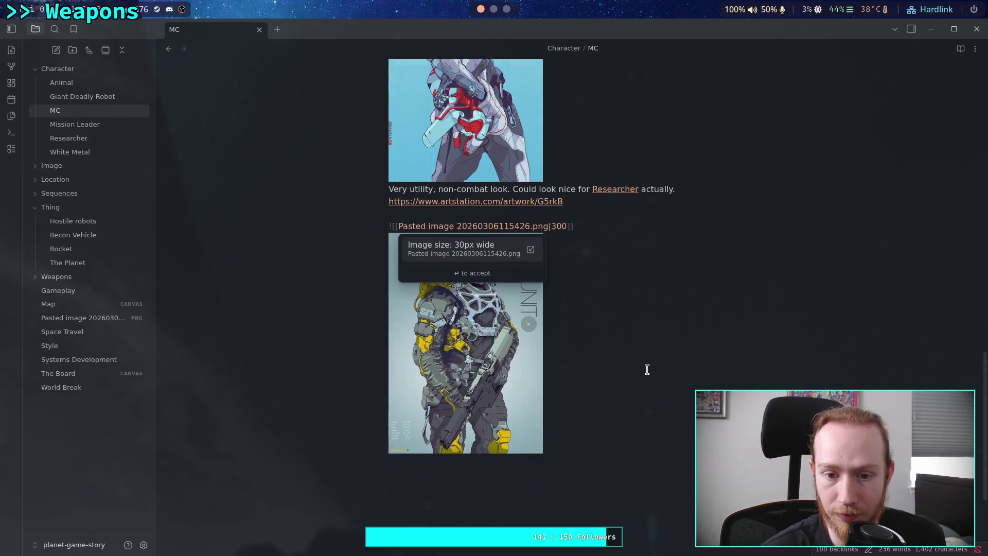
Paste the TAC UNIT artwork's ArtStation URL beneath its image in the MC note.
{"action": "left_click", "coordinate": [628, 456]}
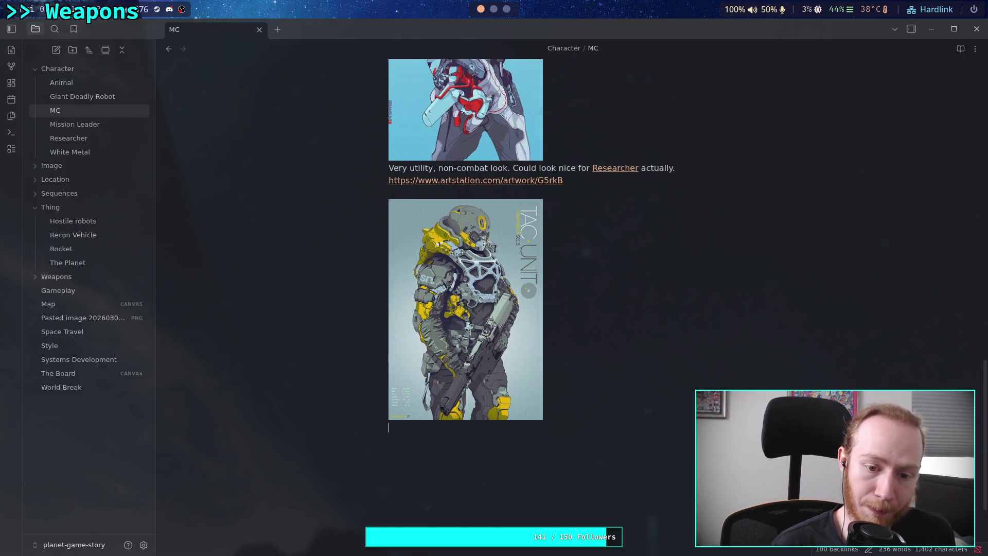
{"action": "key", "text": "super+3"}
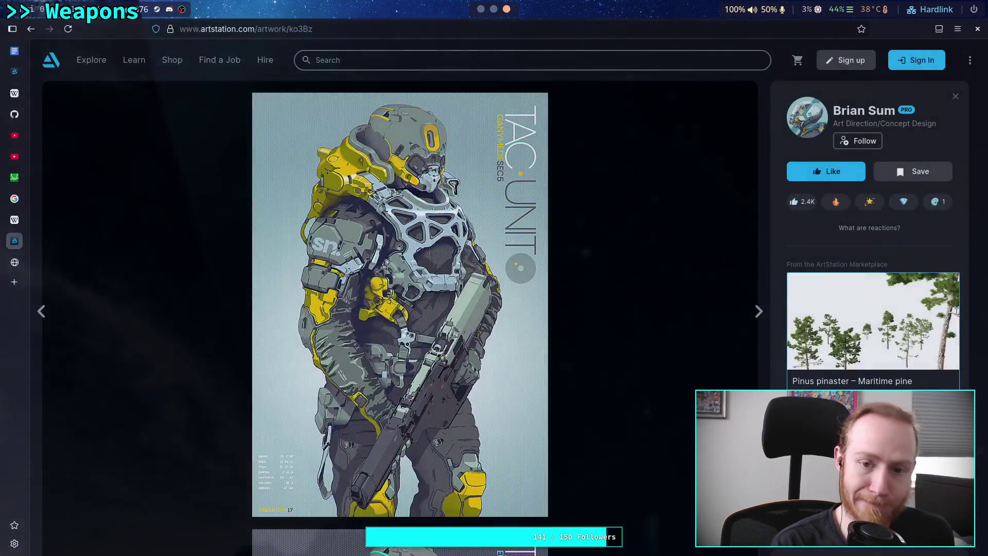
{"action": "left_click", "coordinate": [416, 24]}
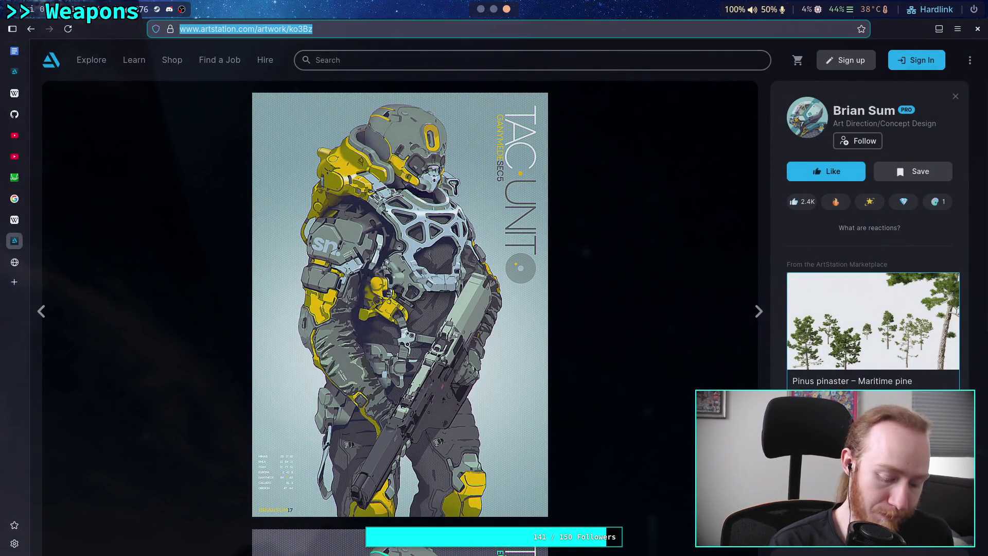
{"action": "key", "text": "super+1"}
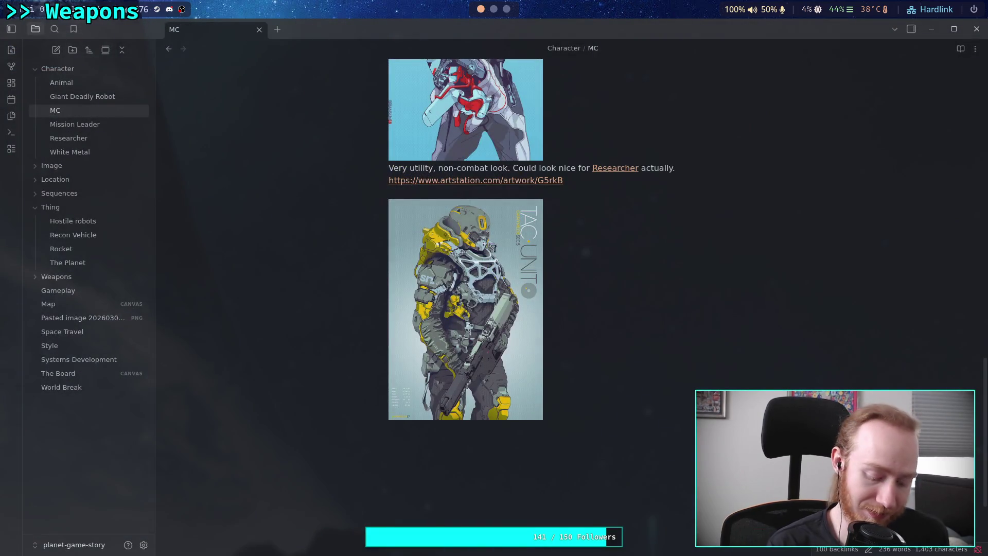
{"action": "type", "text": "https://www.artstation.com/artwork/ko3Bz"}
{"action": "left_click", "coordinate": [389, 427]}
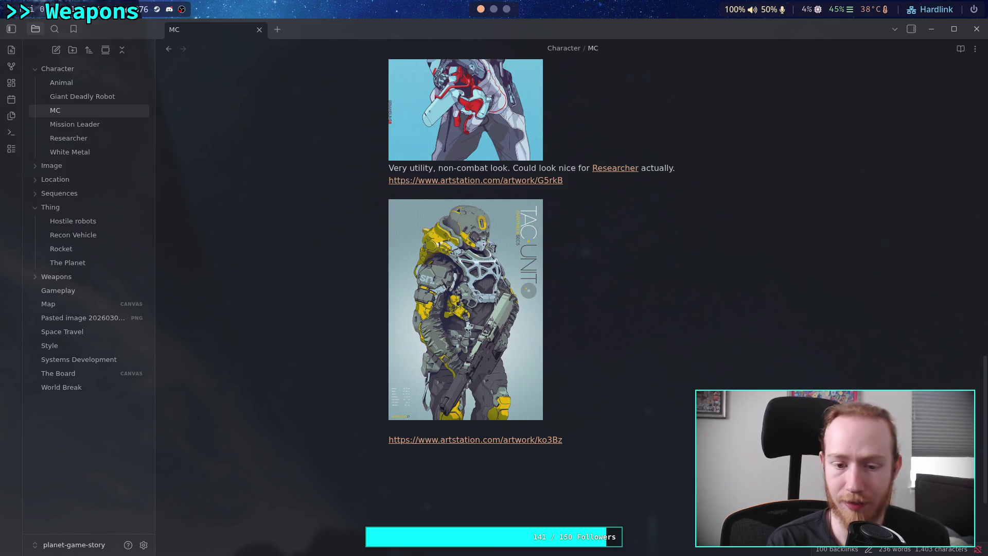
Caption the image: 'Tac Unit'. I like the use of color, neck protection, looks light, lever-like straps.
{"action": "type", "text": "\"Tac Unit\""}
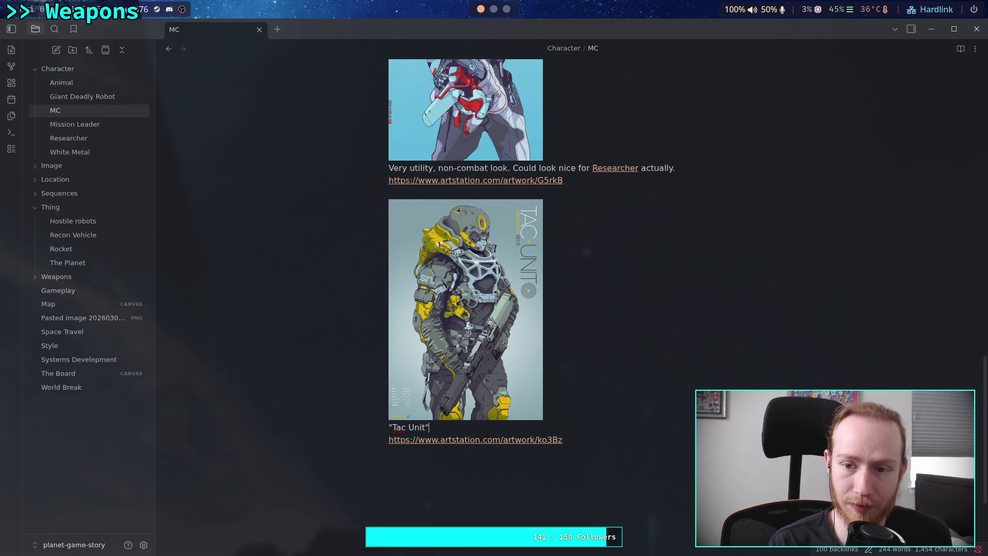
{"action": "type", "text": ". I like the "}
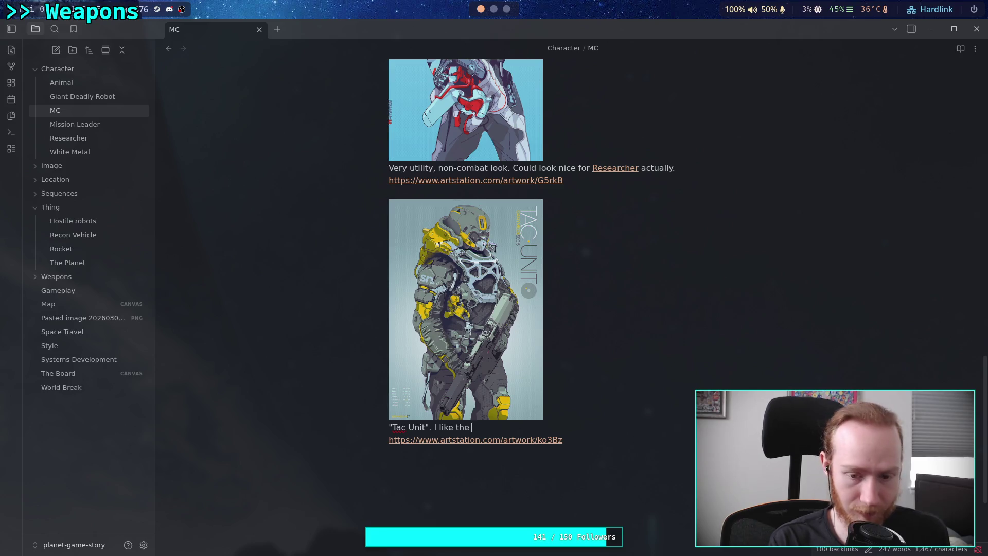
{"action": "type", "text": "use of color,"}
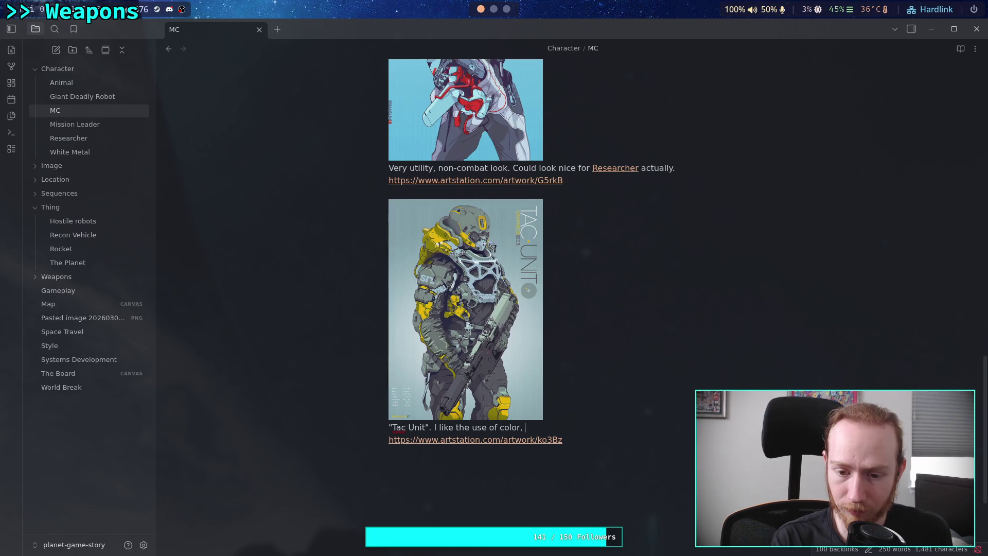
{"action": "type", "text": "ne"}
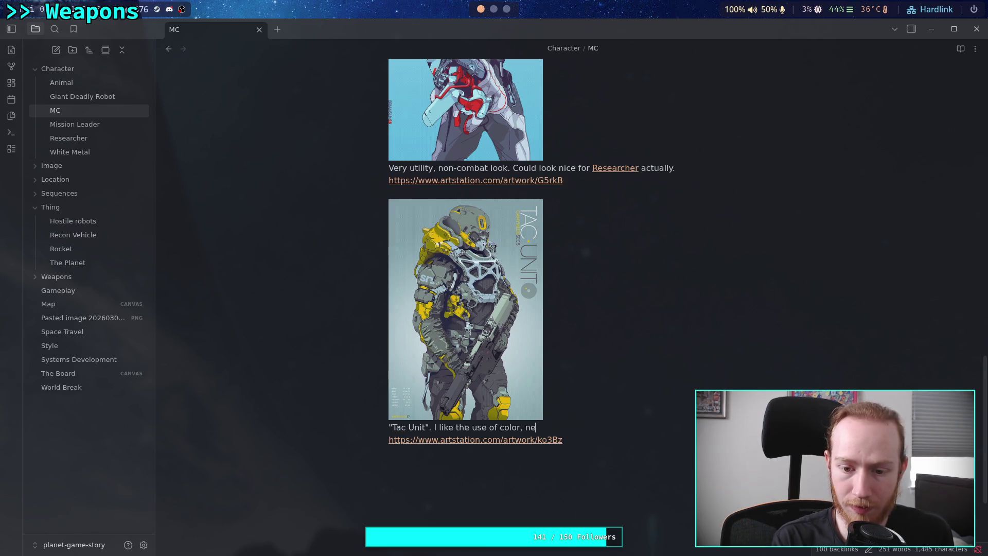
{"action": "type", "text": "ck protection"}
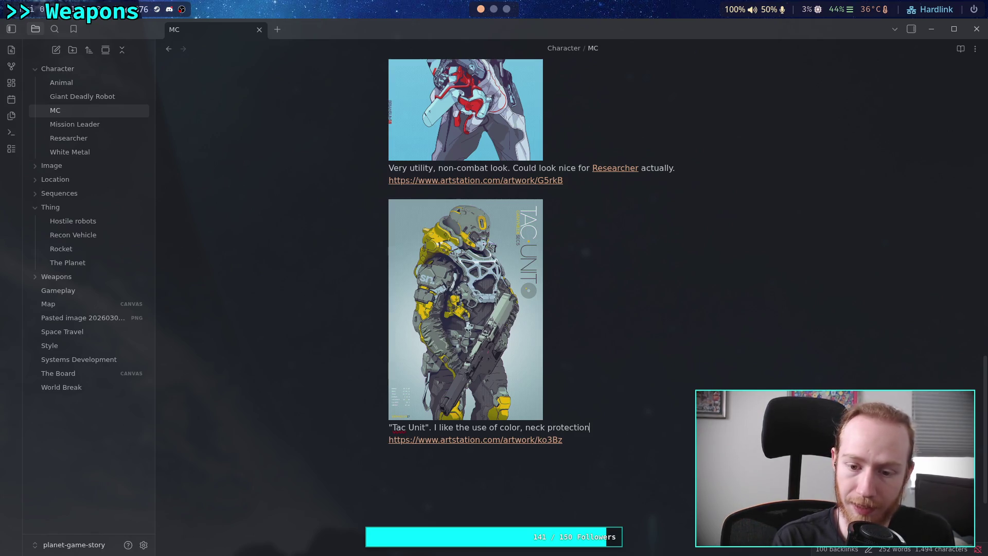
{"action": "type", "text": ". "}
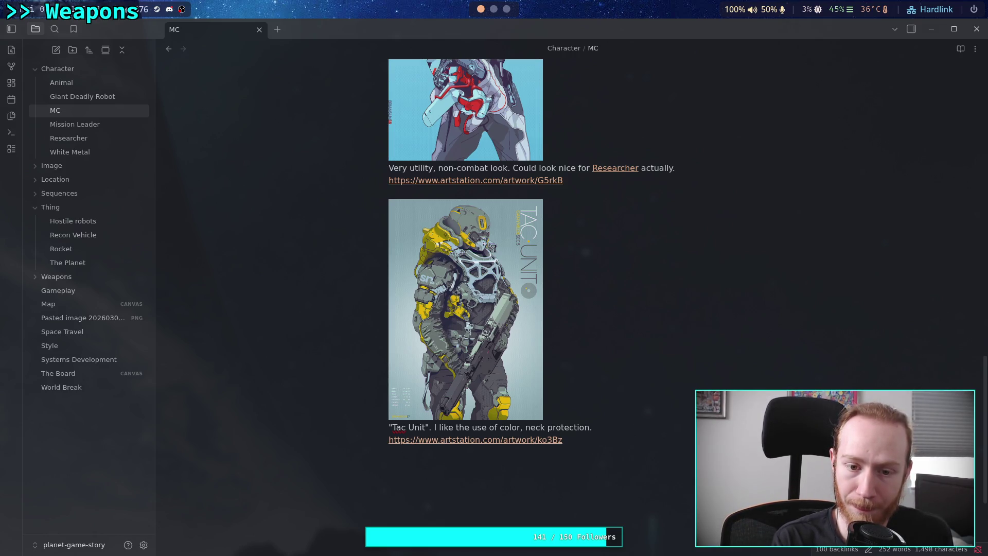
{"action": "type", "text": "Looks light"}
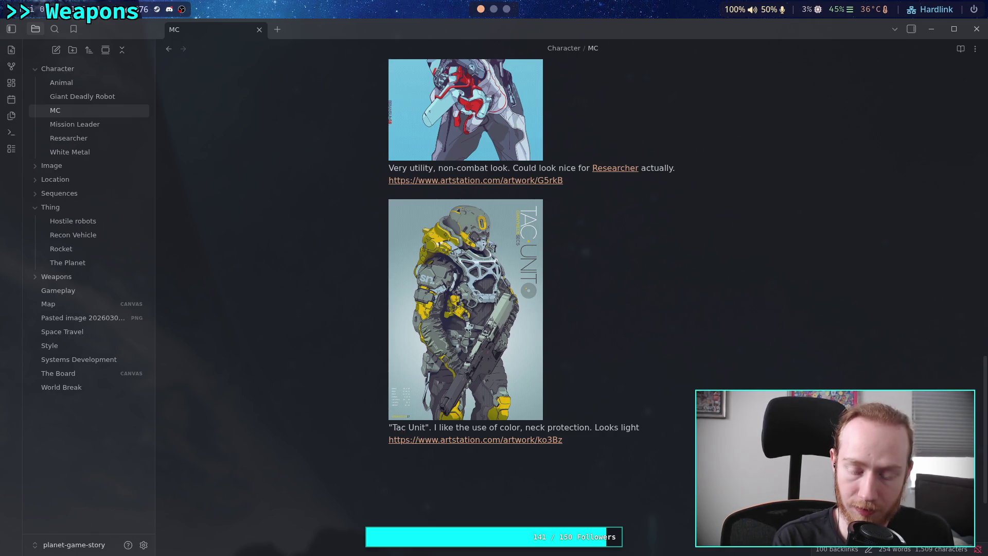
{"action": "type", "text": "."}
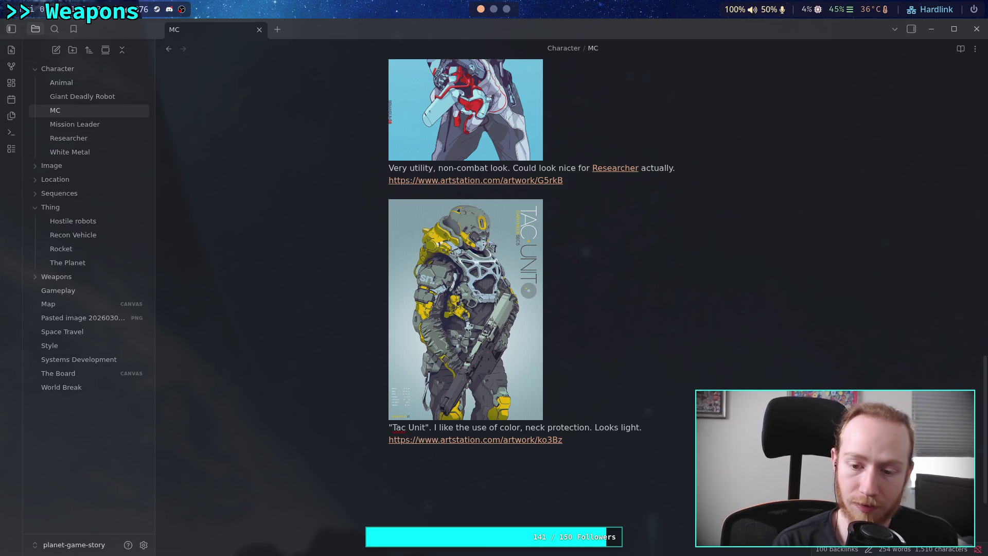
{"action": "key", "text": "BackSpace"}
{"action": "type", "text": ", s"}
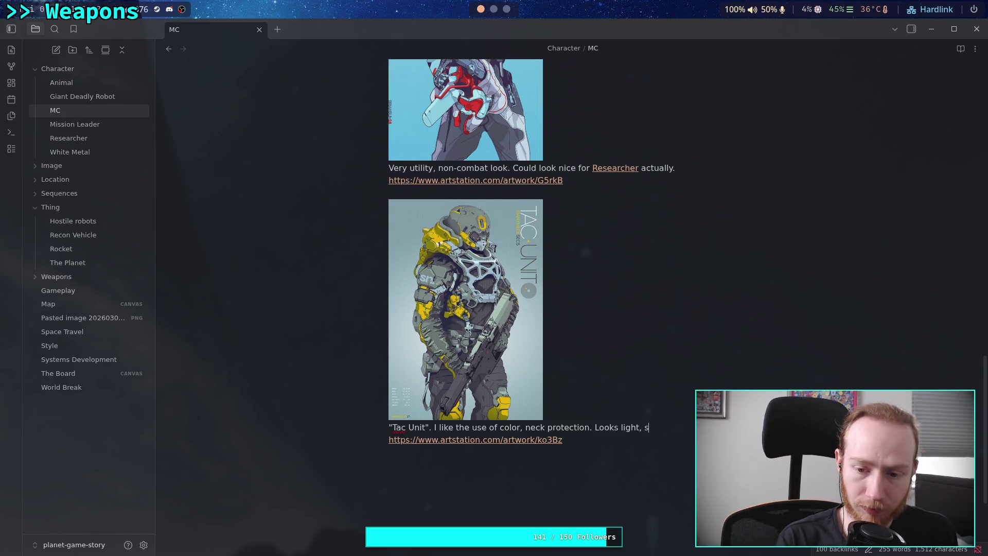
{"action": "key", "text": "BackSpace"}
{"action": "type", "text": "possible "}
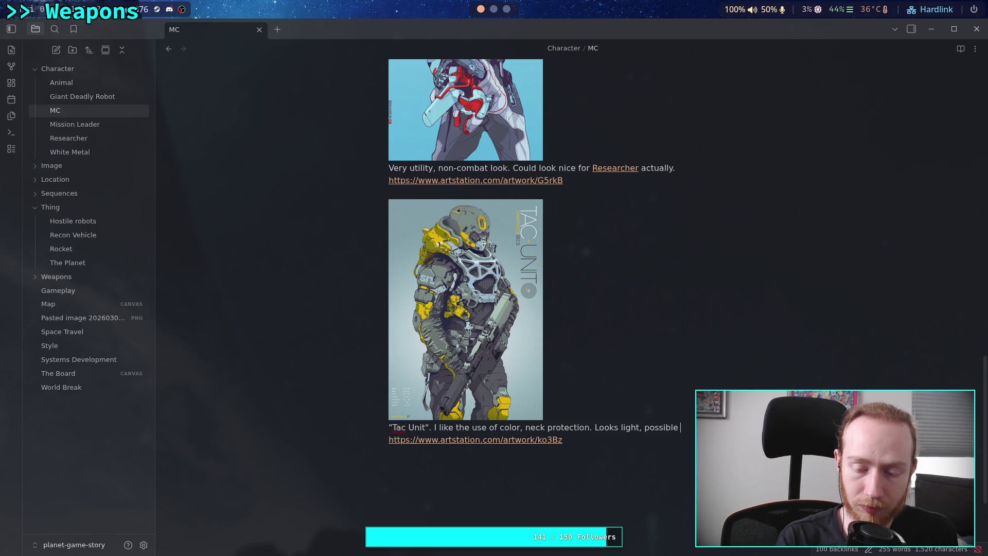
{"action": "type", "text": "forc"}
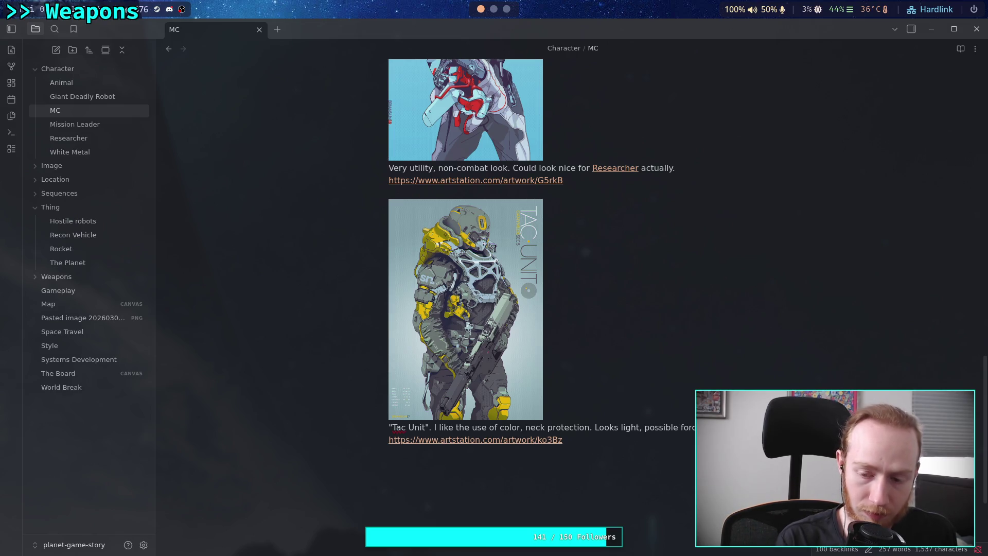
{"action": "type", "text": "e fiwith "}
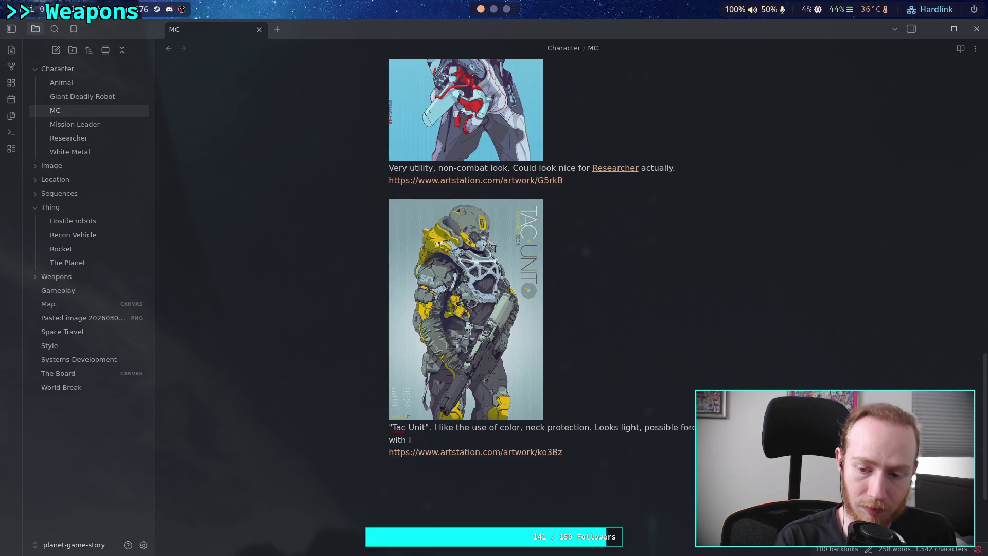
{"action": "type", "text": "lever-like "}
{"action": "type", "text": "straps."}
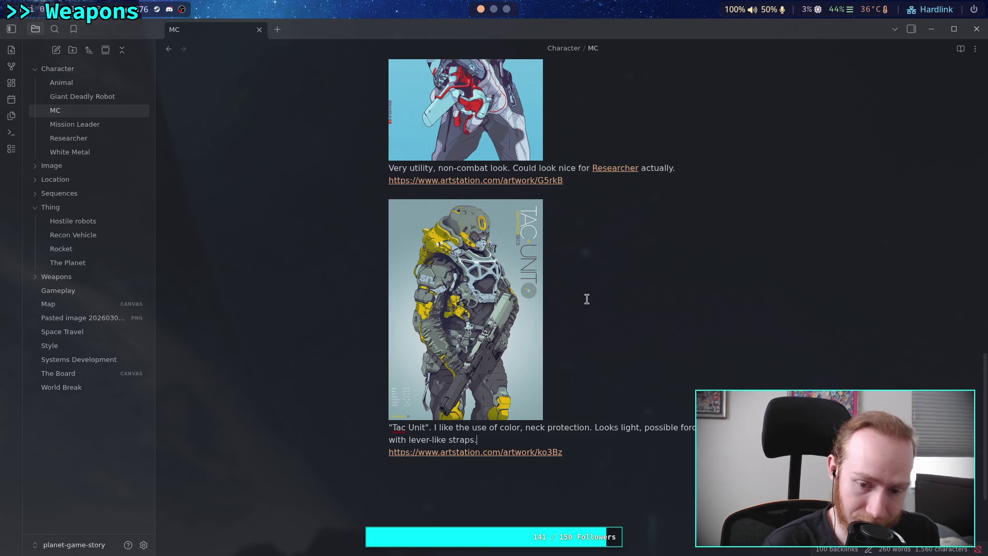
{"action": "left_click", "coordinate": [508, 7]}
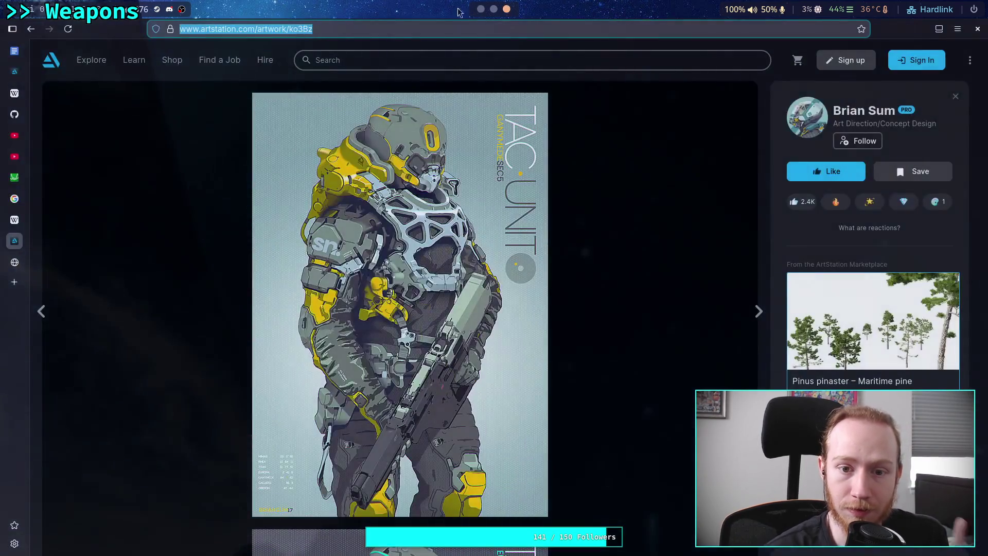
Back in the sci-fi search results, find and open the white astronaut with the hover vehicle.
{"action": "left_click", "coordinate": [32, 31]}
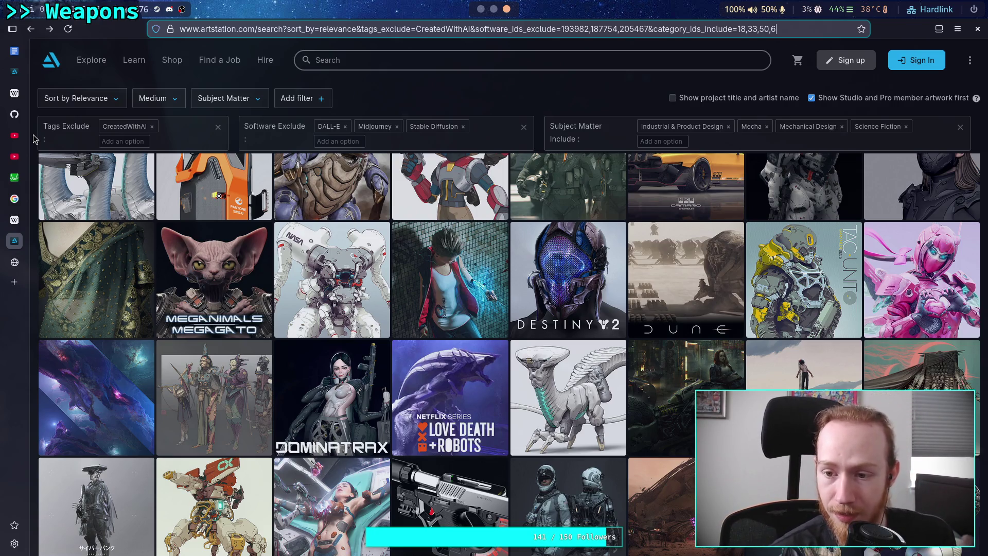
{"action": "scroll", "coordinate": [33, 139], "scroll_direction": "down", "scroll_amount": 3}
{"action": "scroll", "coordinate": [33, 139], "scroll_direction": "up", "scroll_amount": 1}
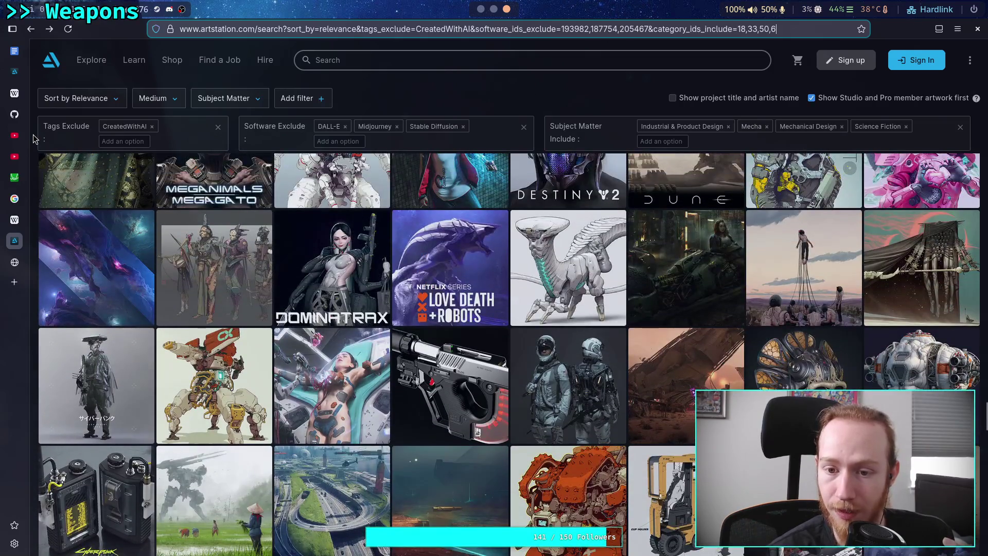
{"action": "scroll", "coordinate": [33, 139], "scroll_direction": "down", "scroll_amount": 5}
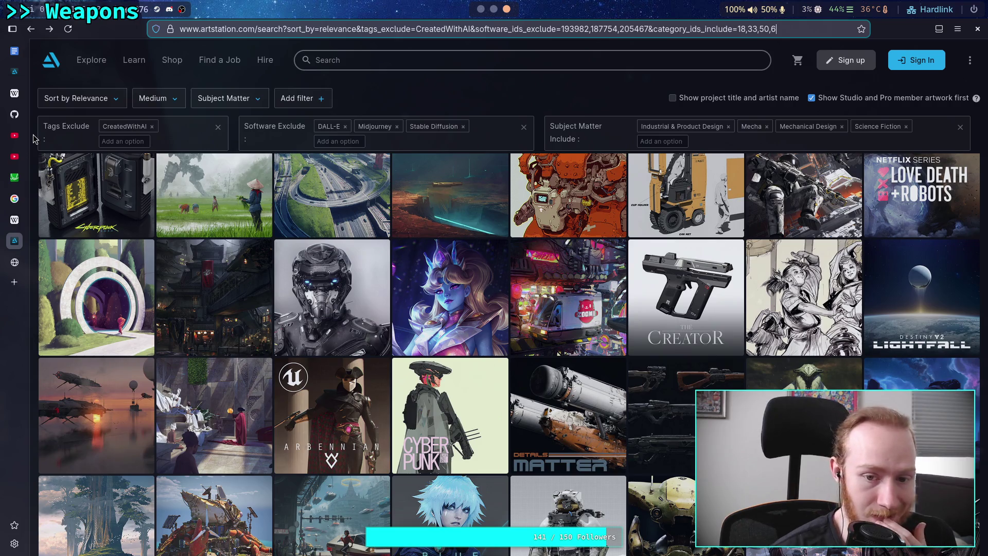
{"action": "scroll", "coordinate": [34, 139], "scroll_direction": "up", "scroll_amount": 2}
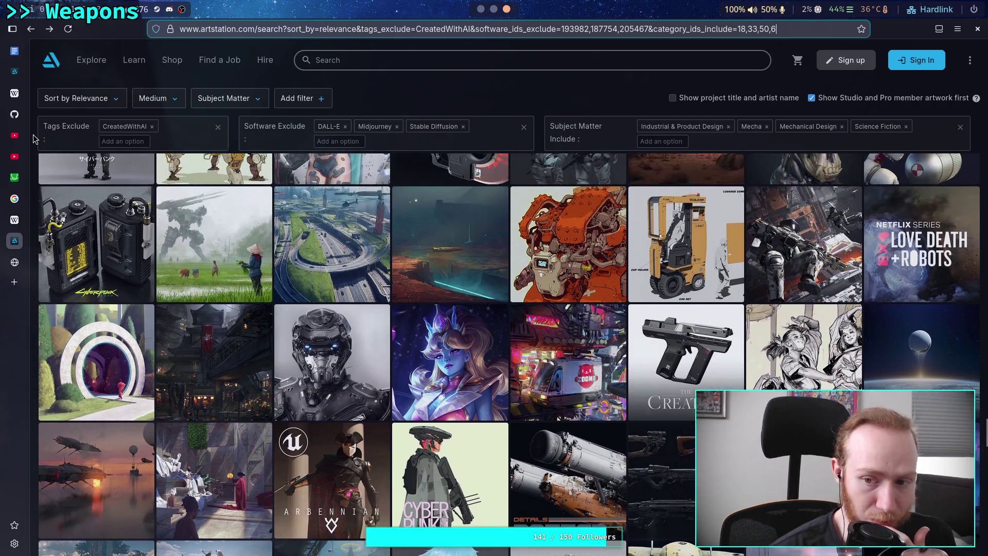
{"action": "scroll", "coordinate": [34, 139], "scroll_direction": "down", "scroll_amount": 5}
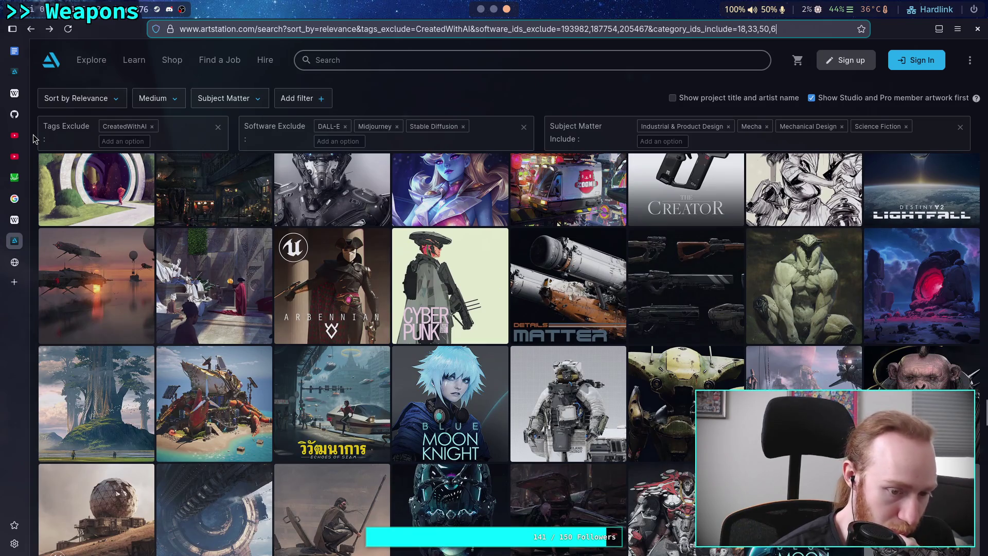
{"action": "scroll", "coordinate": [33, 139], "scroll_direction": "down", "scroll_amount": 1}
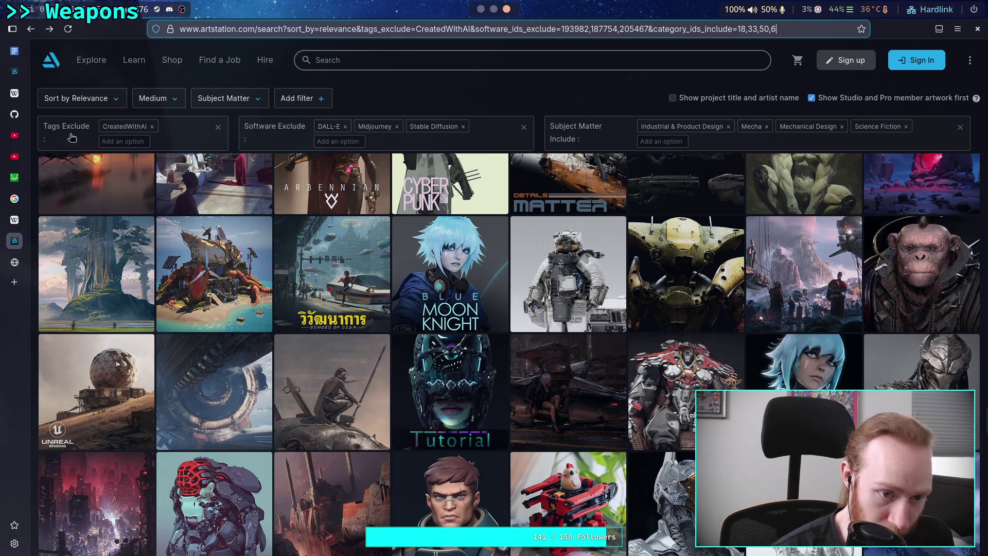
{"action": "left_click", "coordinate": [555, 271]}
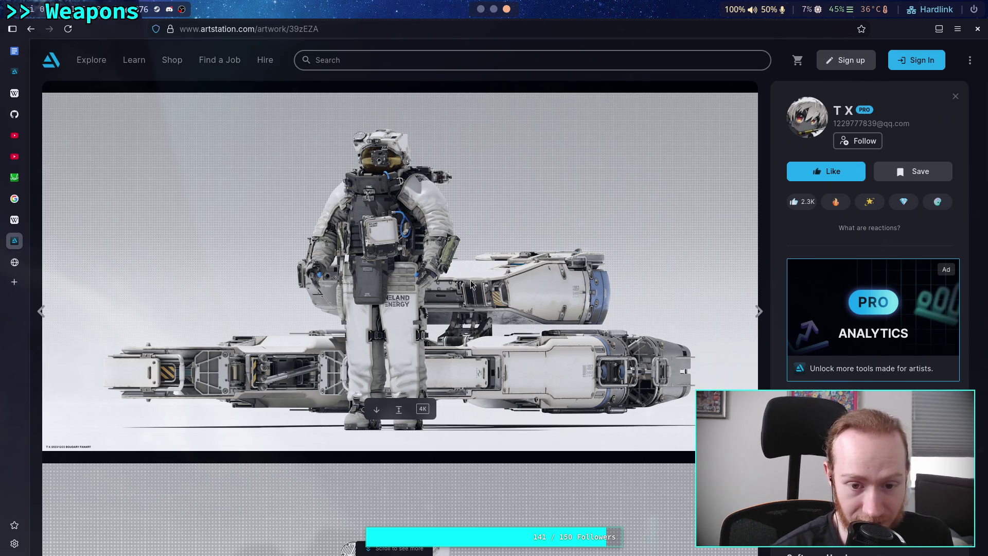
Look through the white astronaut suit turnarounds, then go back to the search results.
{"action": "scroll", "coordinate": [411, 298], "scroll_direction": "down", "scroll_amount": 10}
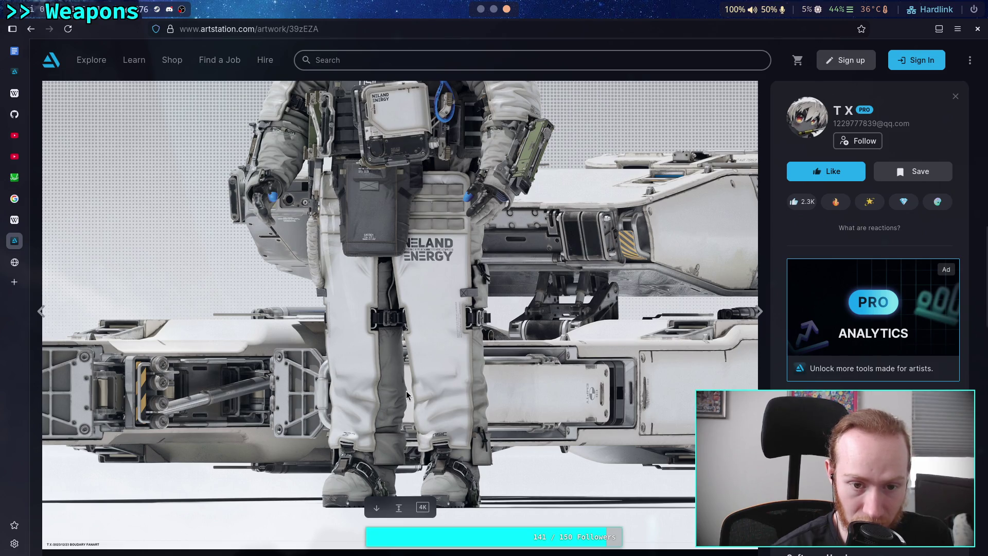
{"action": "scroll", "coordinate": [406, 394], "scroll_direction": "down", "scroll_amount": 5}
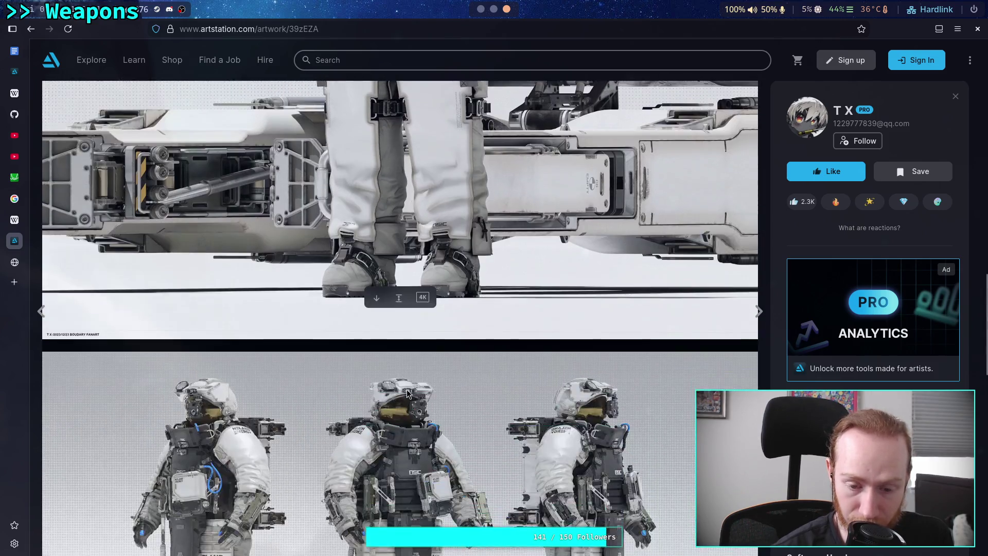
{"action": "scroll", "coordinate": [405, 383], "scroll_direction": "down", "scroll_amount": 2}
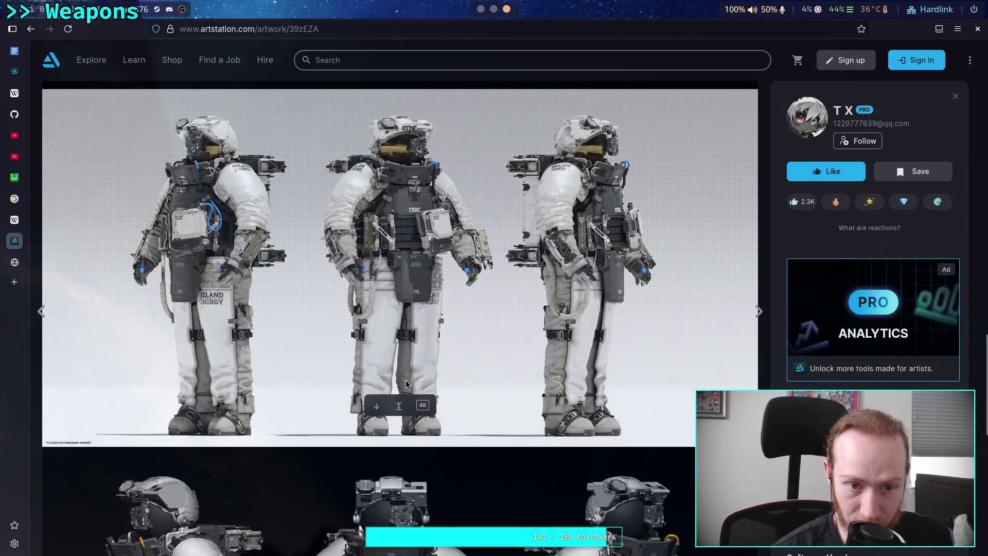
{"action": "scroll", "coordinate": [406, 384], "scroll_direction": "down", "scroll_amount": 5}
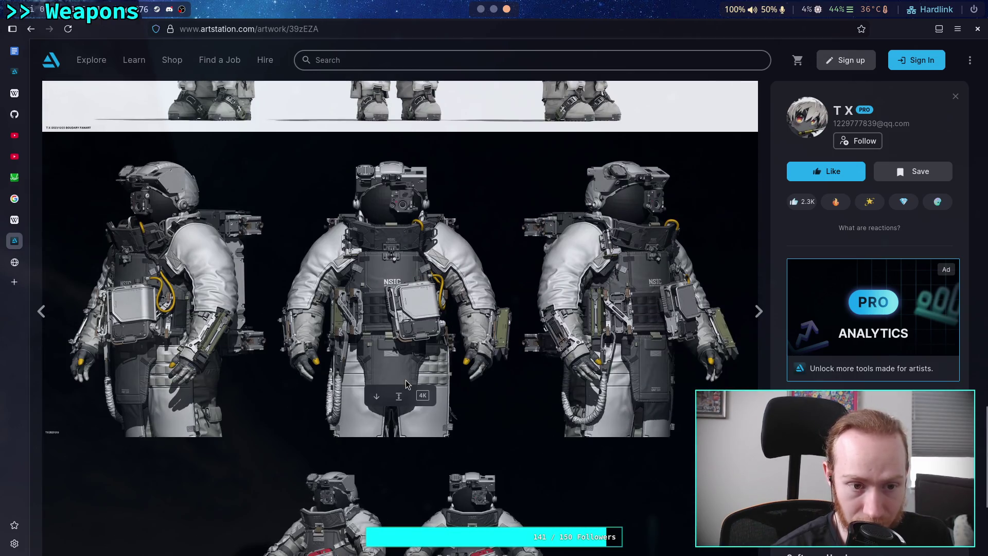
{"action": "scroll", "coordinate": [406, 383], "scroll_direction": "down", "scroll_amount": 3}
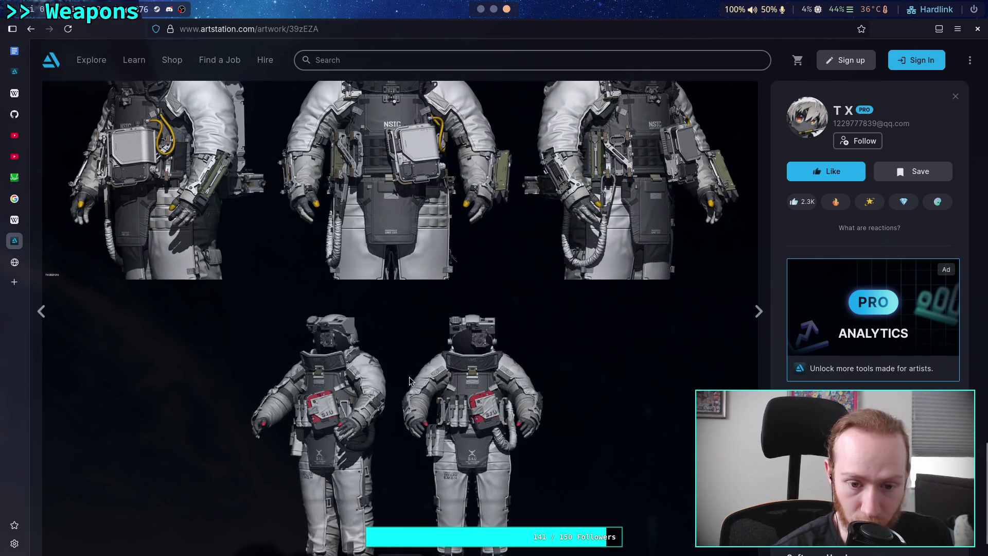
{"action": "scroll", "coordinate": [409, 376], "scroll_direction": "down", "scroll_amount": 1}
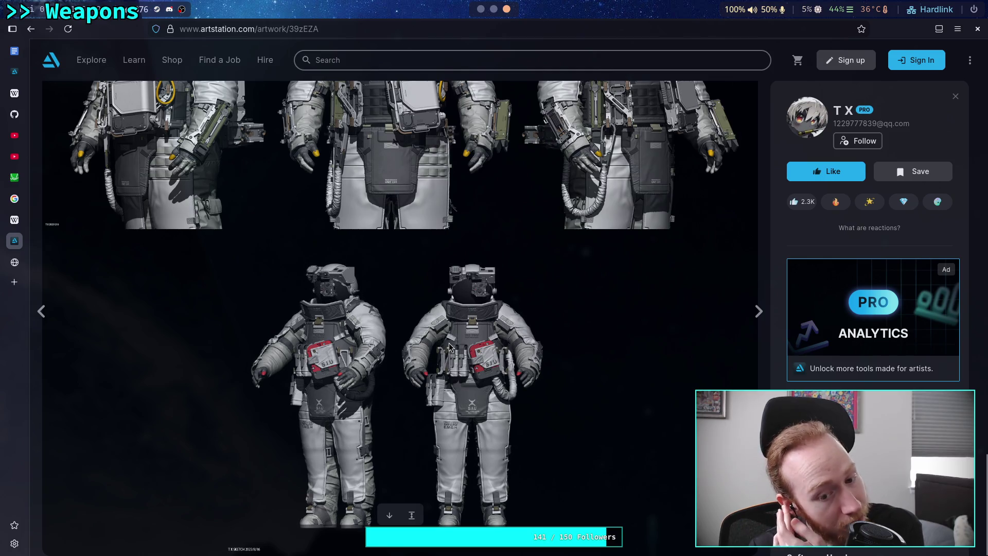
{"action": "key", "text": "alt+Left"}
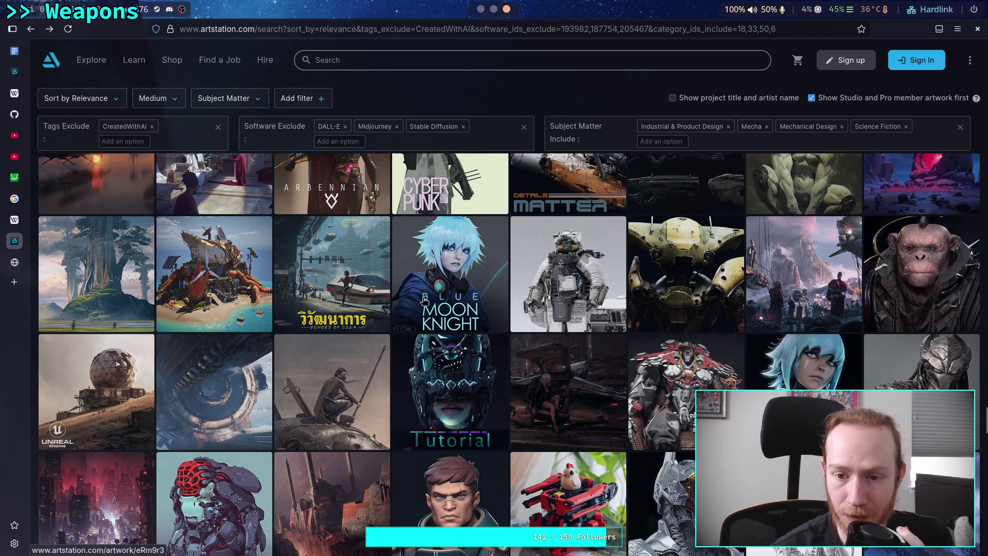
{"action": "left_click", "coordinate": [424, 302]}
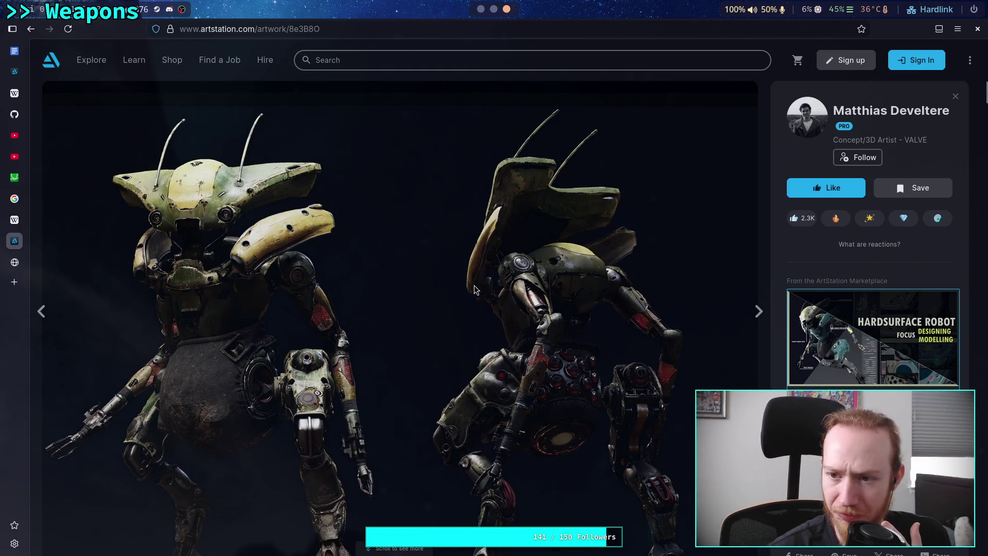
{"action": "scroll", "coordinate": [472, 256], "scroll_direction": "down", "scroll_amount": 3}
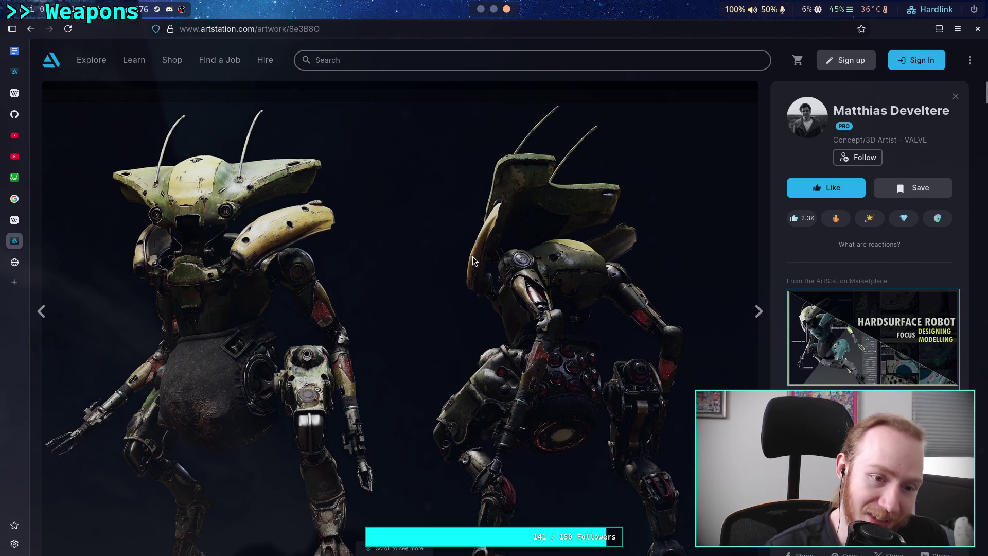
{"action": "scroll", "coordinate": [471, 246], "scroll_direction": "down", "scroll_amount": 8}
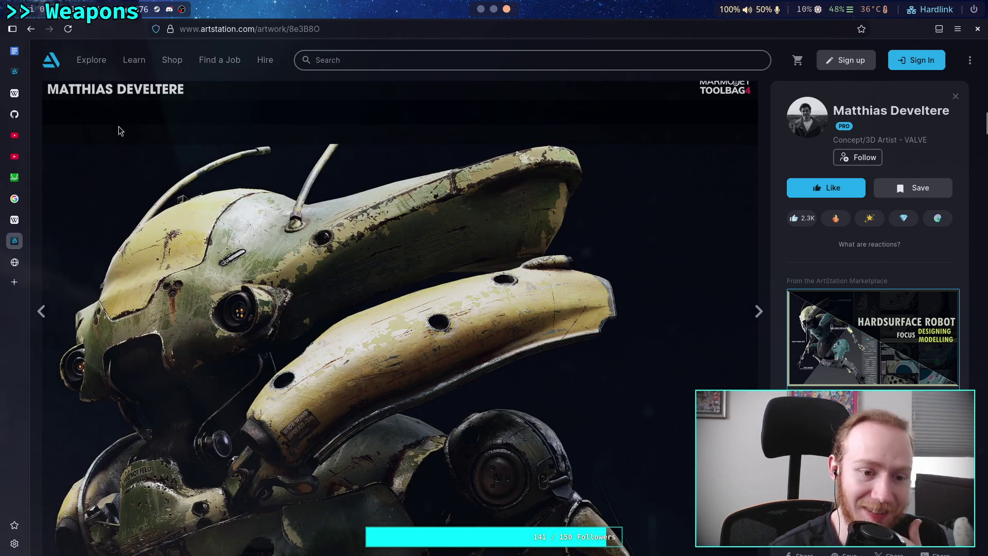
{"action": "left_click", "coordinate": [30, 29]}
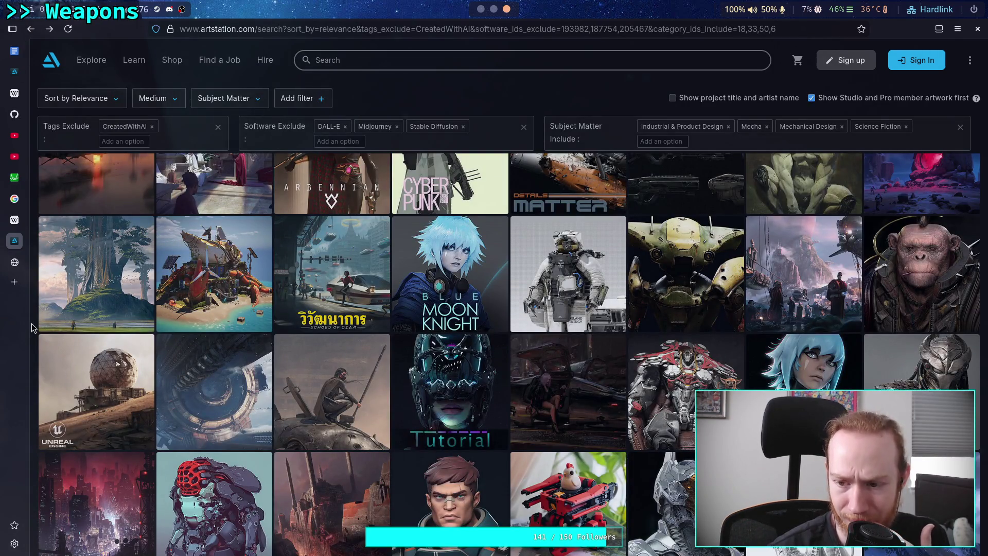
{"action": "scroll", "coordinate": [32, 323], "scroll_direction": "down", "scroll_amount": 2}
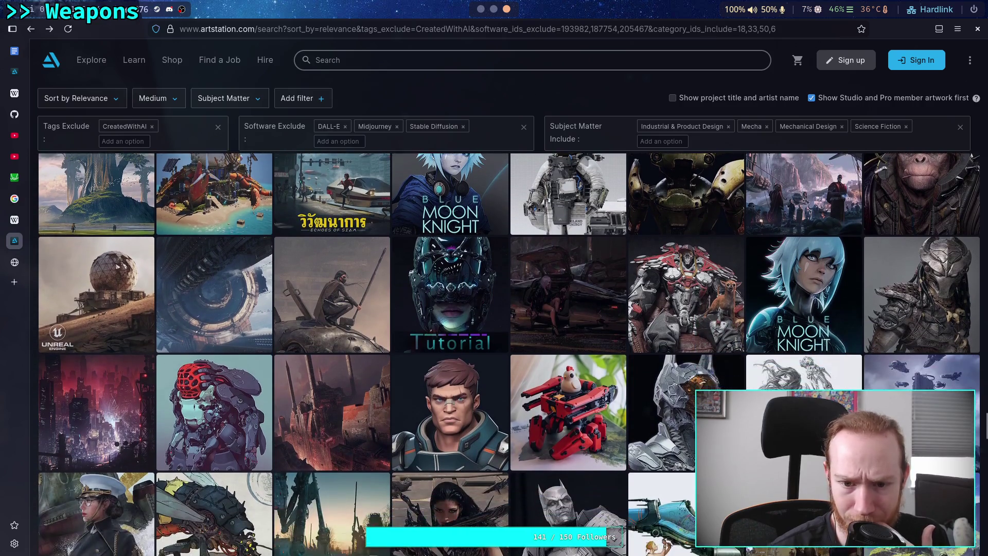
{"action": "scroll", "coordinate": [513, 354], "scroll_direction": "down", "scroll_amount": 2}
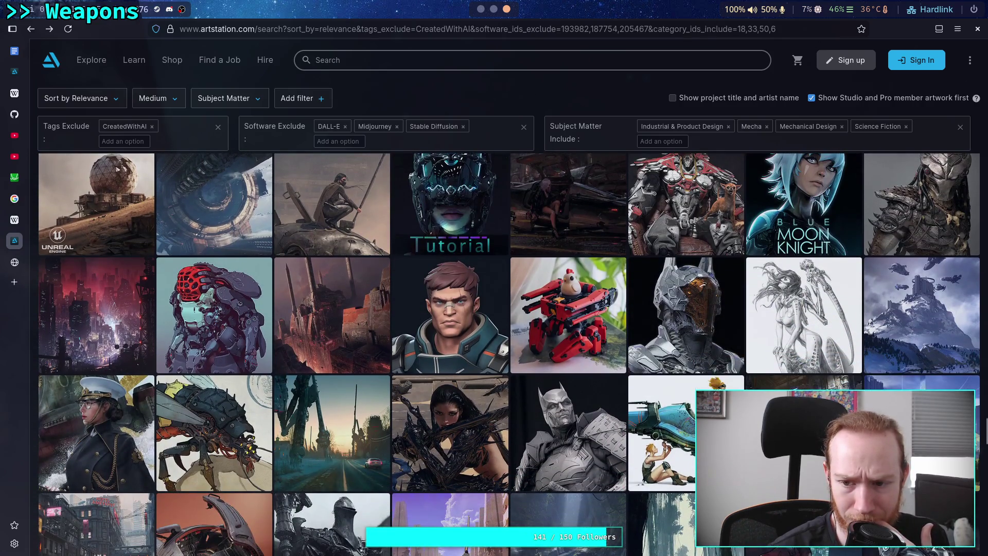
{"action": "scroll", "coordinate": [513, 354], "scroll_direction": "down", "scroll_amount": 1}
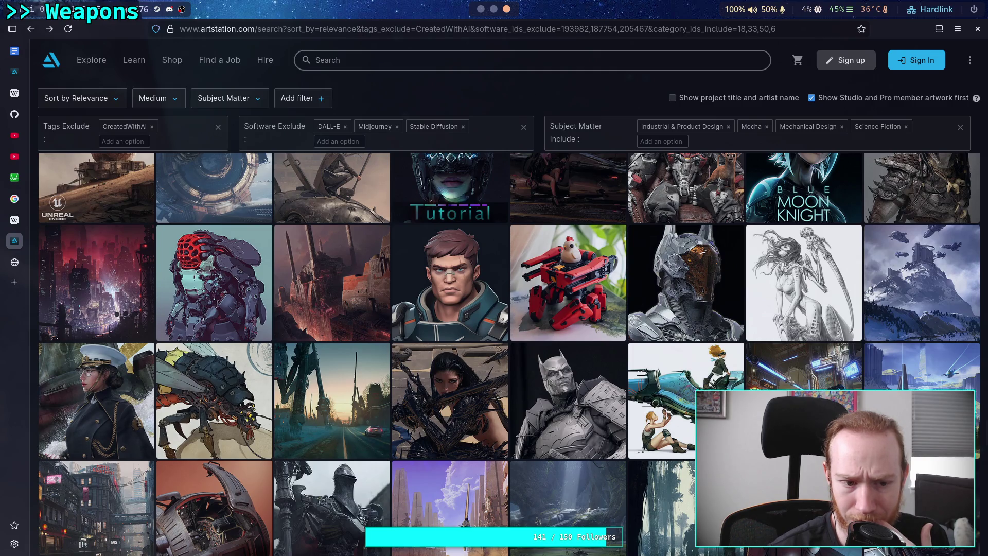
{"action": "scroll", "coordinate": [513, 354], "scroll_direction": "down", "scroll_amount": 1}
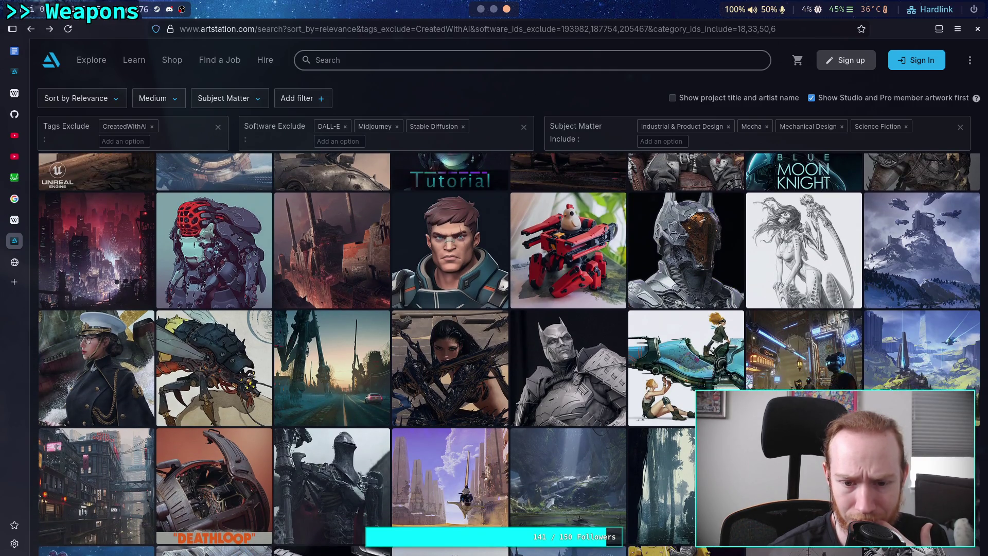
{"action": "scroll", "coordinate": [513, 354], "scroll_direction": "down", "scroll_amount": 1}
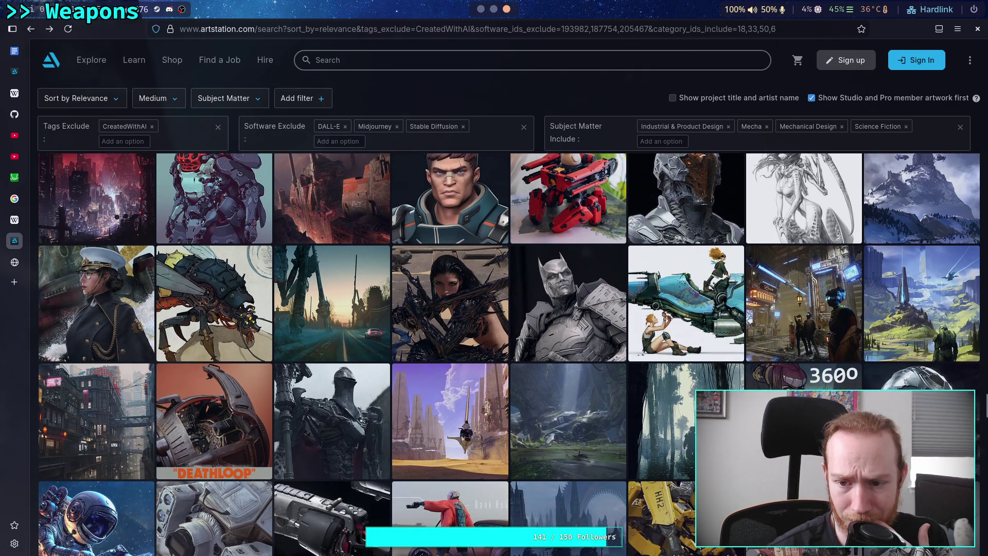
{"action": "scroll", "coordinate": [509, 354], "scroll_direction": "down", "scroll_amount": 1}
{"action": "scroll", "coordinate": [510, 354], "scroll_direction": "down", "scroll_amount": 2}
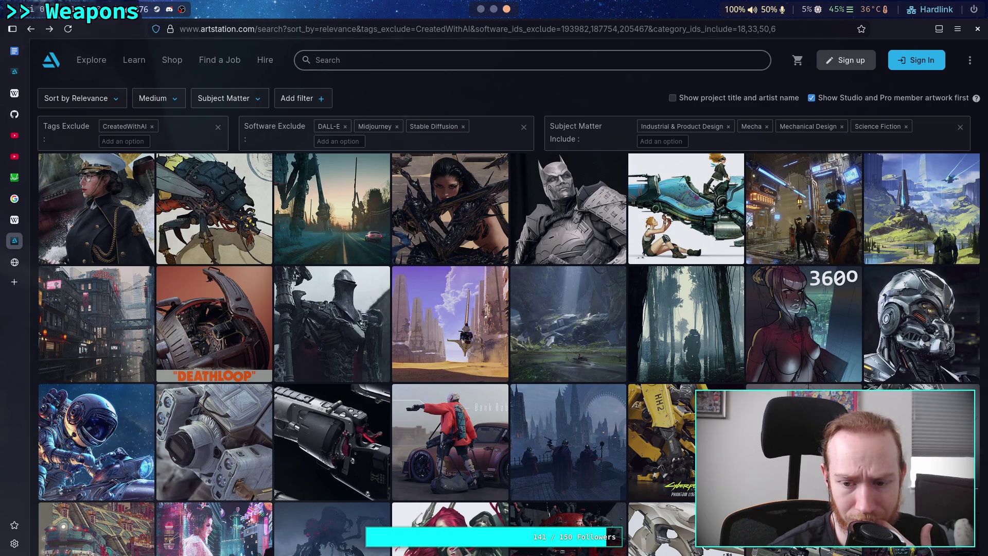
{"action": "scroll", "coordinate": [509, 354], "scroll_direction": "down", "scroll_amount": 1}
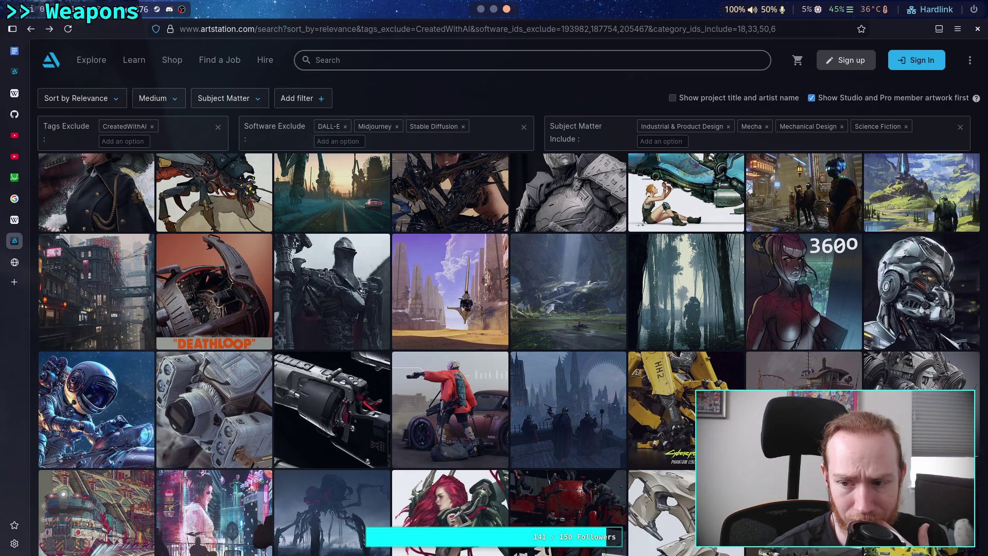
{"action": "scroll", "coordinate": [510, 354], "scroll_direction": "down", "scroll_amount": 1}
{"action": "scroll", "coordinate": [509, 354], "scroll_direction": "down", "scroll_amount": 1}
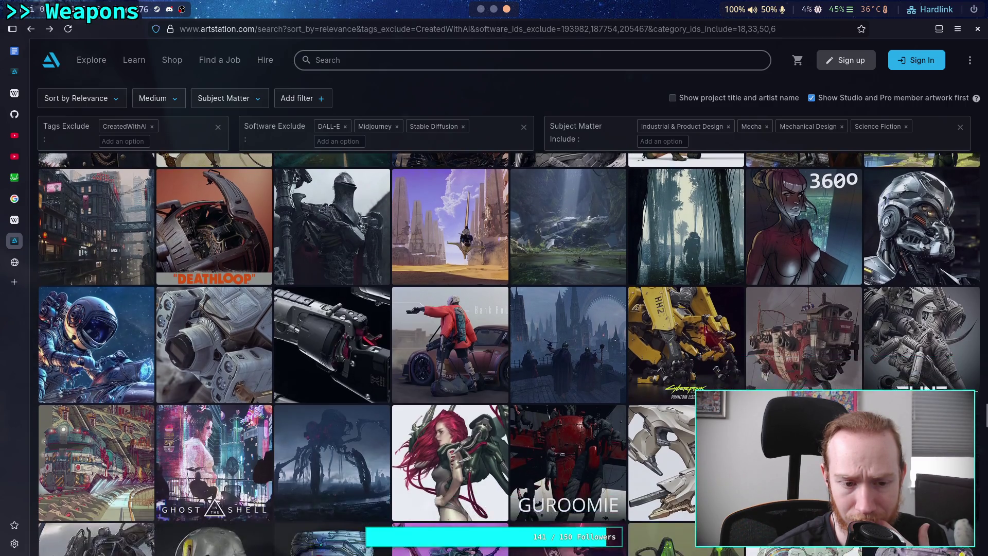
{"action": "scroll", "coordinate": [513, 354], "scroll_direction": "down", "scroll_amount": 2}
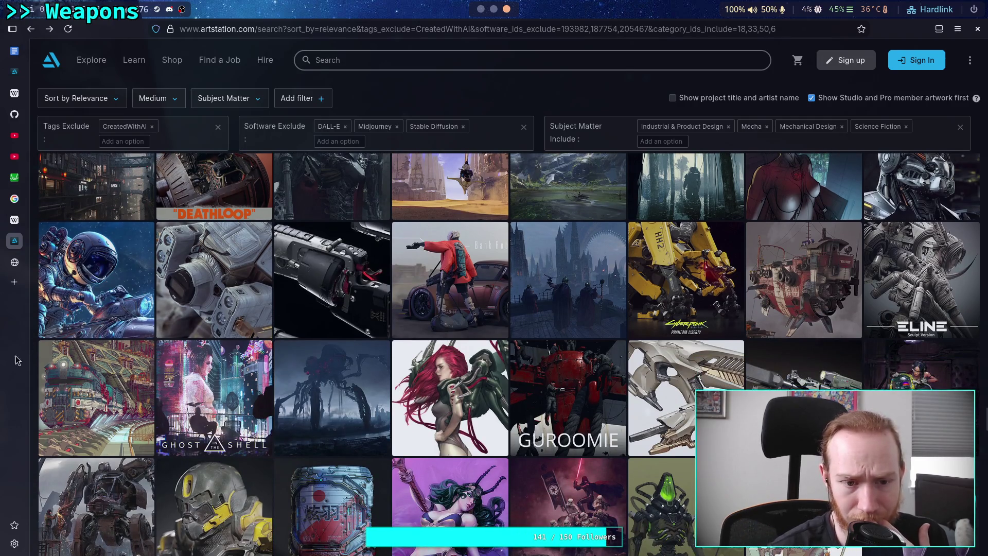
{"action": "left_click", "coordinate": [702, 283]}
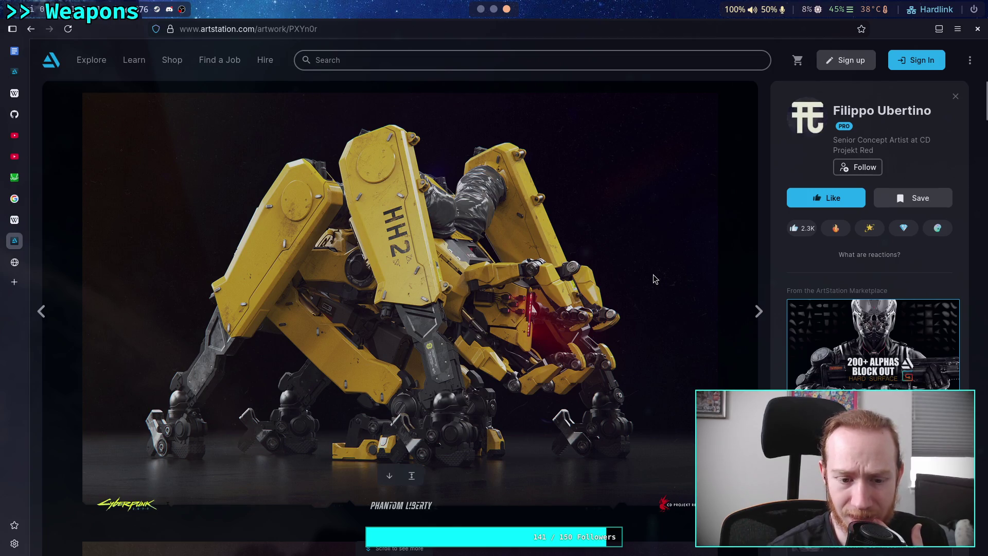
{"action": "scroll", "coordinate": [654, 279], "scroll_direction": "down", "scroll_amount": 5}
{"action": "scroll", "coordinate": [654, 280], "scroll_direction": "down", "scroll_amount": 10}
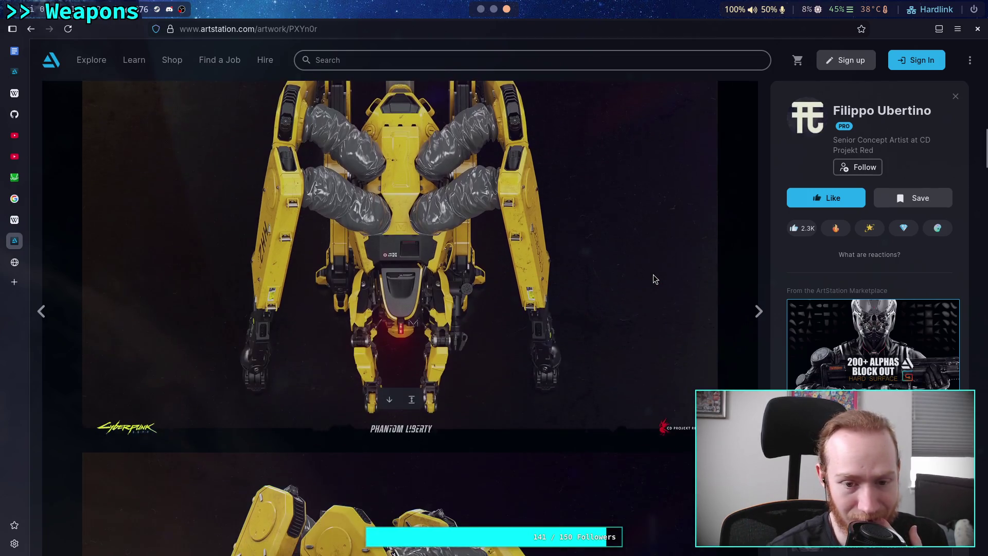
{"action": "scroll", "coordinate": [655, 279], "scroll_direction": "down", "scroll_amount": 10}
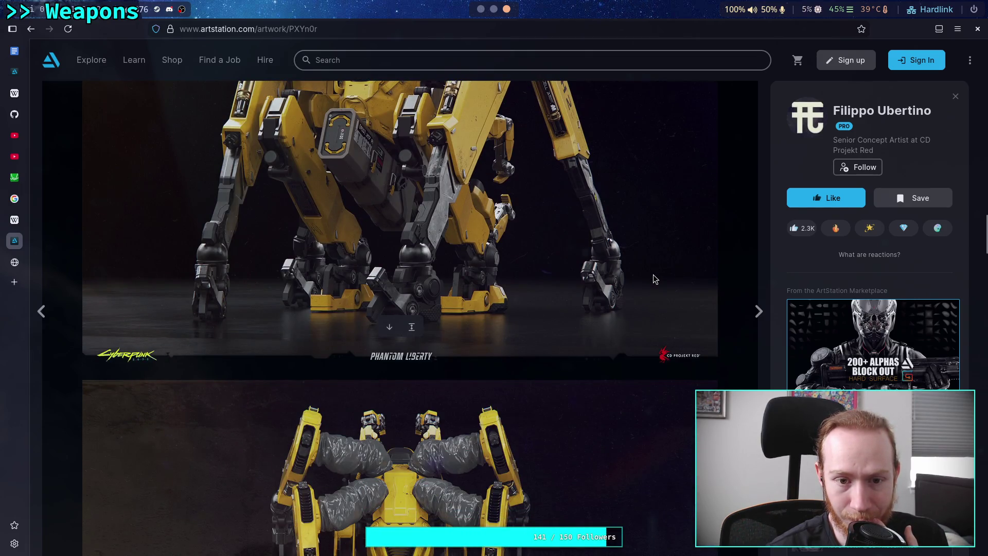
{"action": "scroll", "coordinate": [654, 279], "scroll_direction": "down", "scroll_amount": 5}
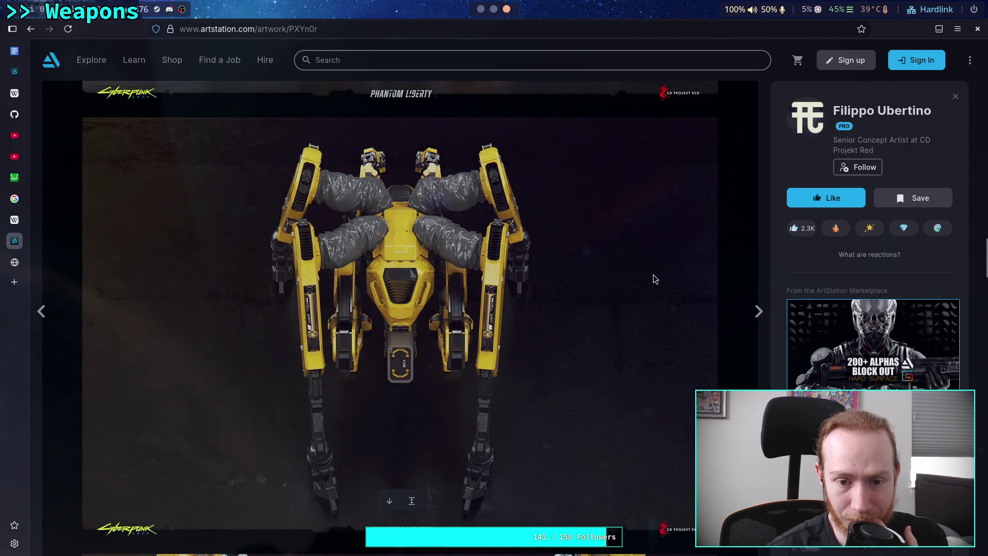
{"action": "scroll", "coordinate": [655, 280], "scroll_direction": "down", "scroll_amount": 10}
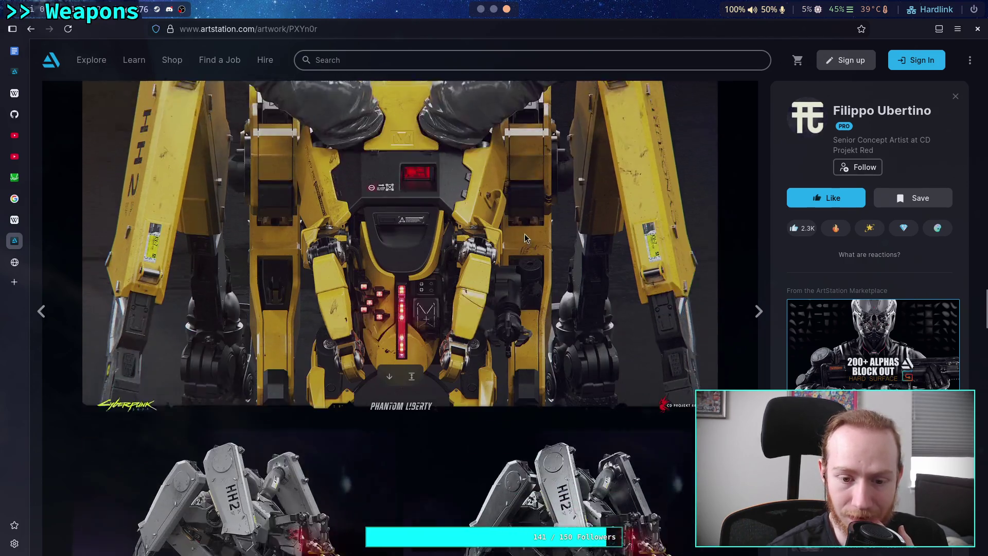
{"action": "scroll", "coordinate": [525, 238], "scroll_direction": "down", "scroll_amount": 2}
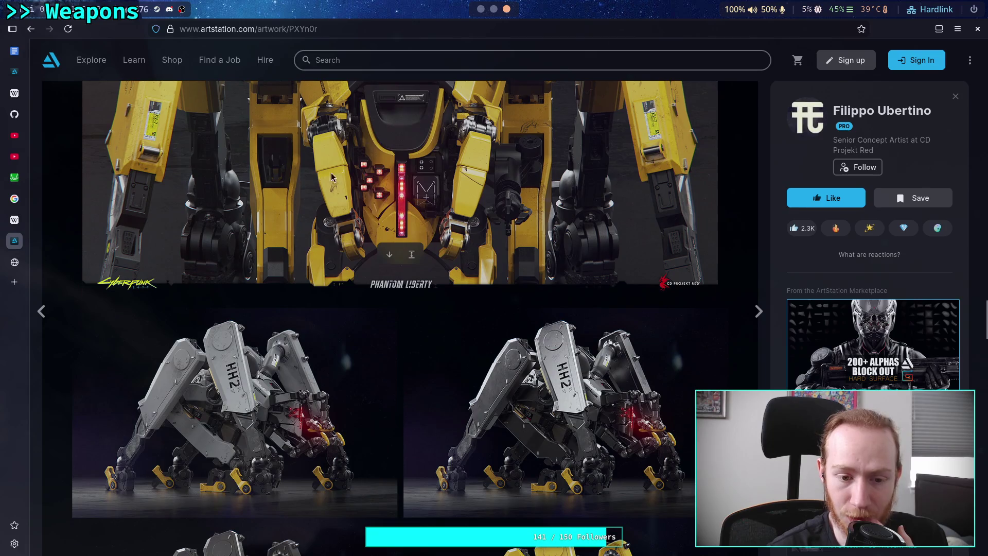
{"action": "left_click", "coordinate": [31, 30]}
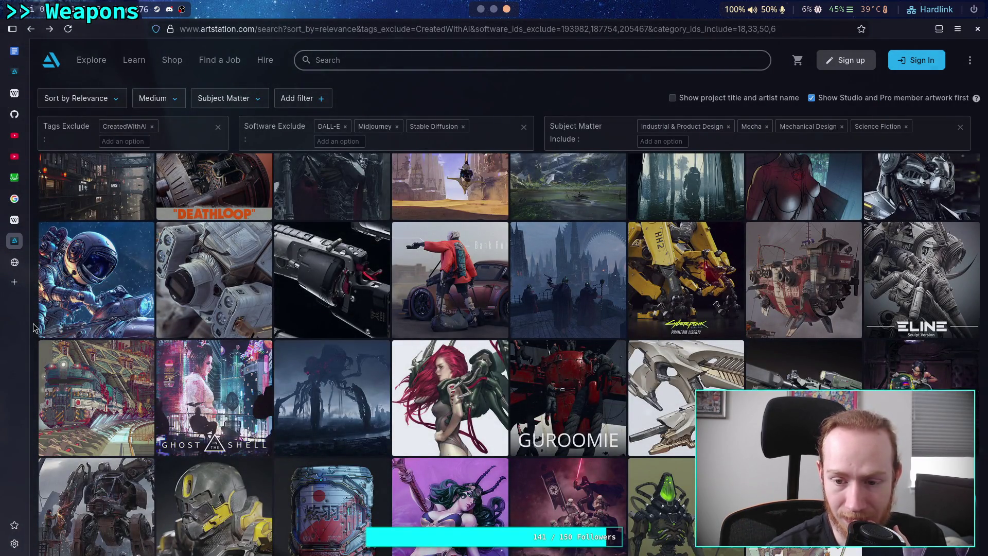
Scroll further down the results and open the grey-and-yellow sci-fi helmet artwork.
{"action": "scroll", "coordinate": [34, 327], "scroll_direction": "down", "scroll_amount": 2}
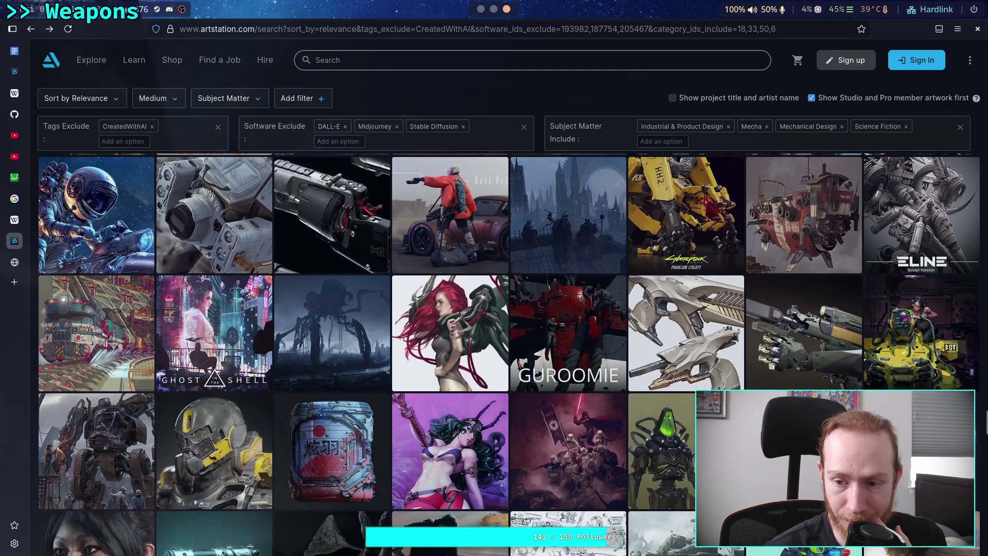
{"action": "scroll", "coordinate": [513, 354], "scroll_direction": "down", "scroll_amount": 2}
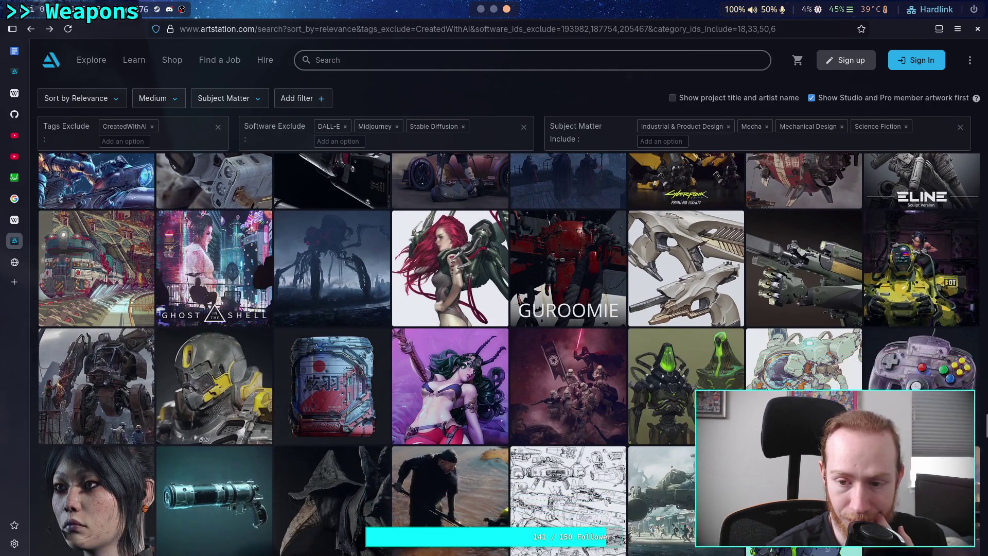
{"action": "scroll", "coordinate": [512, 354], "scroll_direction": "down", "scroll_amount": 2}
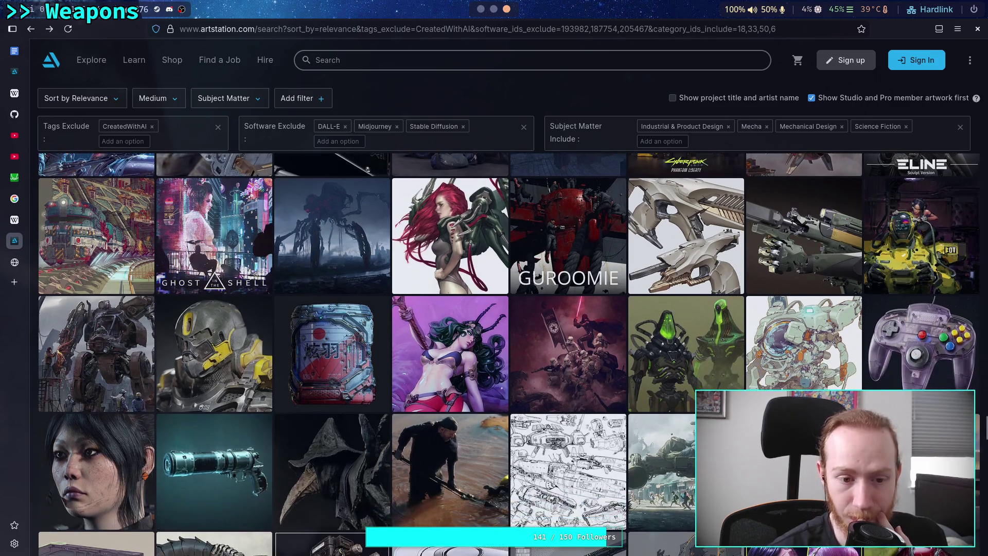
{"action": "scroll", "coordinate": [513, 354], "scroll_direction": "down", "scroll_amount": 1}
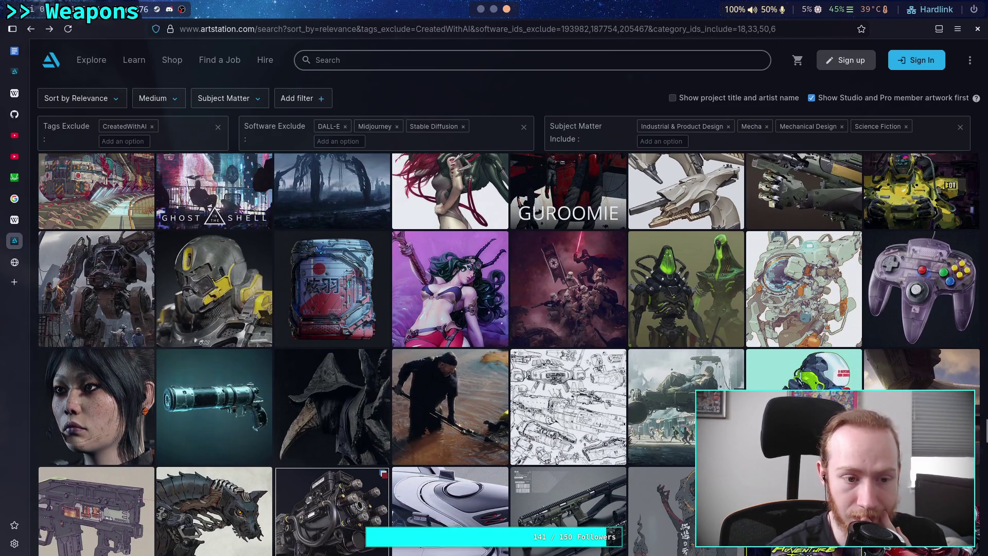
{"action": "left_click", "coordinate": [189, 302]}
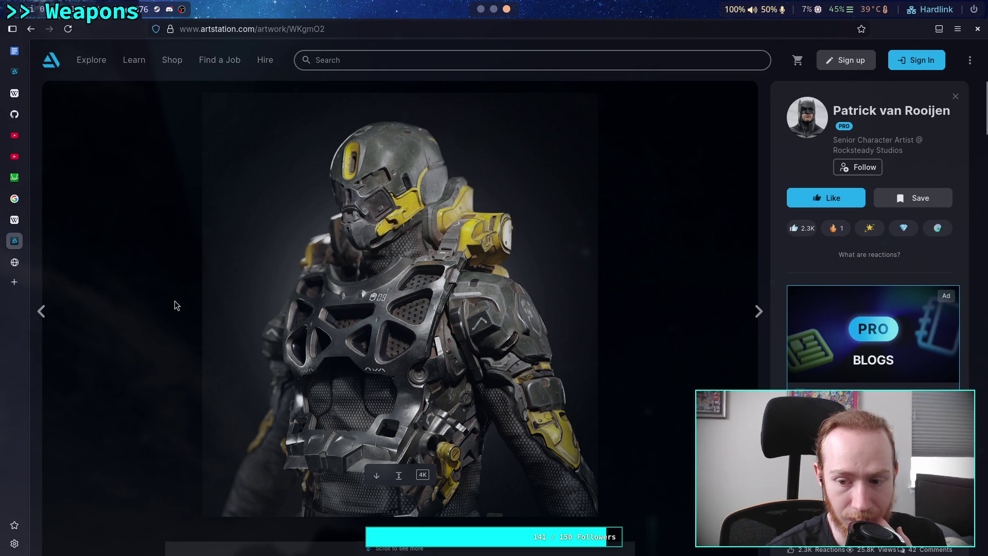
View the armour suit's yellow helmet images, then bring up the MC note.
{"action": "scroll", "coordinate": [174, 300], "scroll_direction": "down", "scroll_amount": 2}
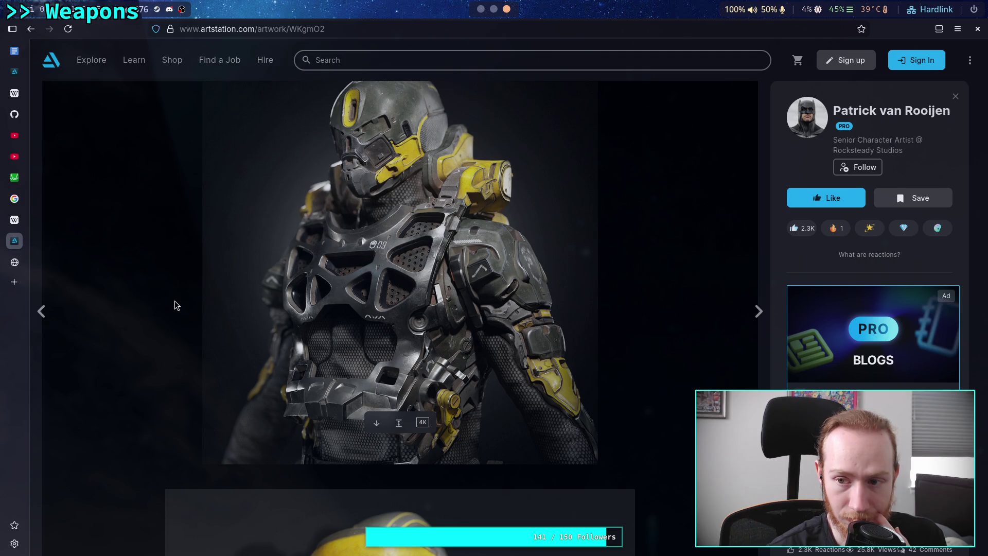
{"action": "scroll", "coordinate": [174, 301], "scroll_direction": "down", "scroll_amount": 10}
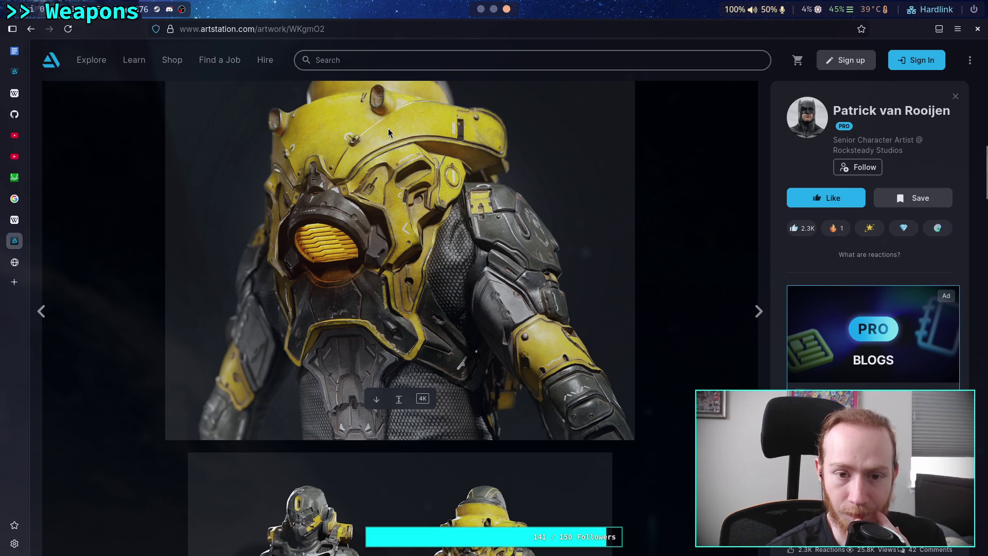
{"action": "left_click", "coordinate": [482, 9]}
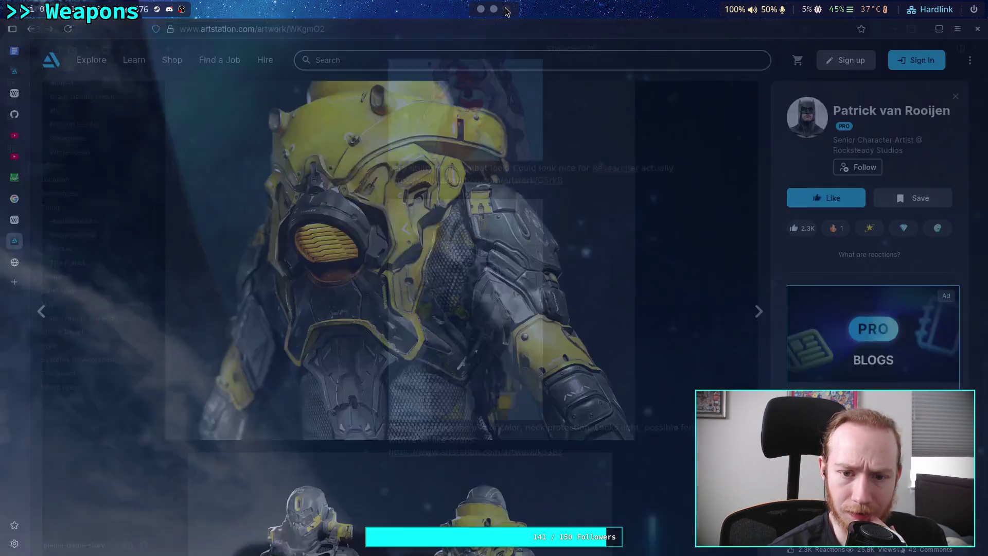
Compare the Tac Unit entry against the armour suit's front and back views, then return to results.
{"action": "left_click", "coordinate": [506, 9]}
{"action": "scroll", "coordinate": [136, 274], "scroll_direction": "up", "scroll_amount": 5}
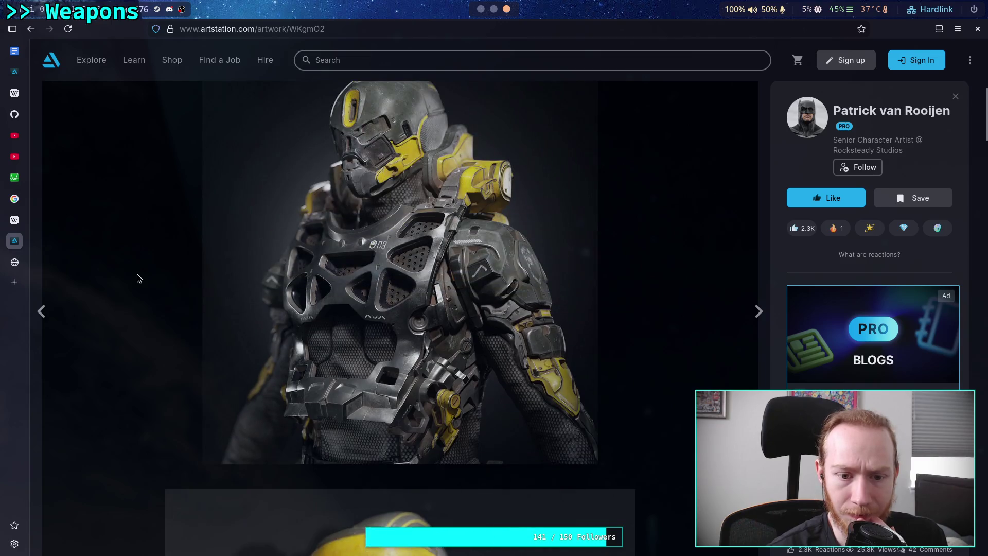
{"action": "left_click", "coordinate": [480, 10]}
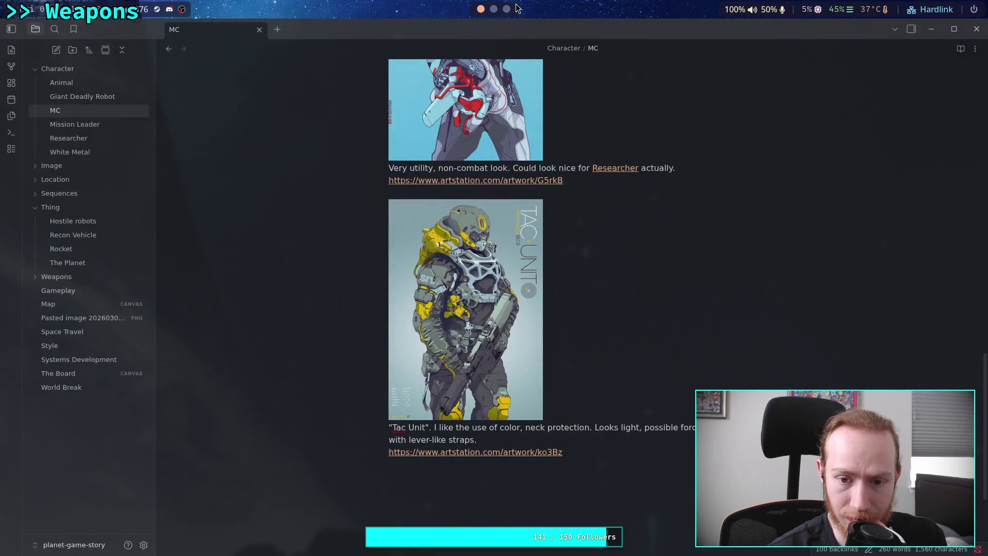
{"action": "left_click", "coordinate": [506, 9]}
{"action": "scroll", "coordinate": [512, 14], "scroll_direction": "up", "scroll_amount": 2}
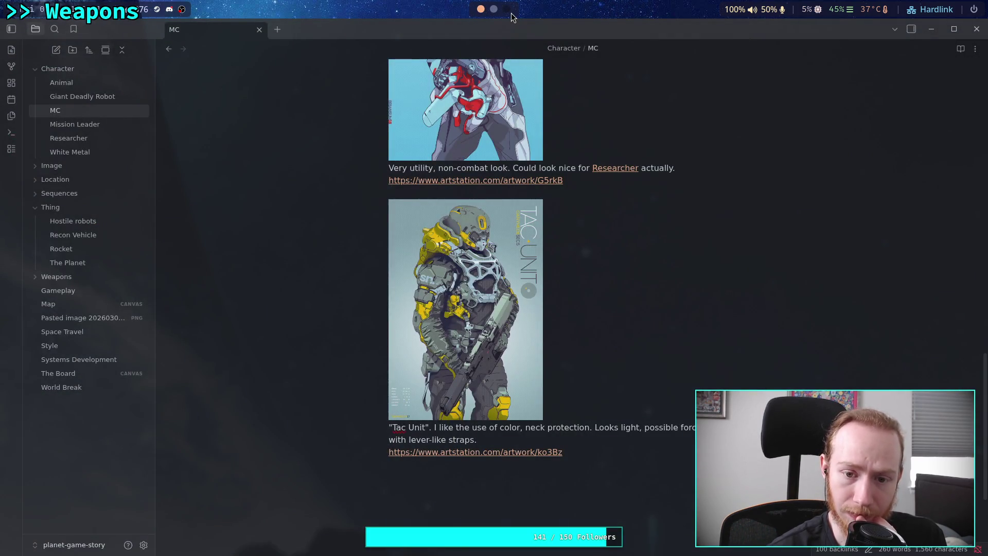
{"action": "scroll", "coordinate": [510, 14], "scroll_direction": "down", "scroll_amount": 2}
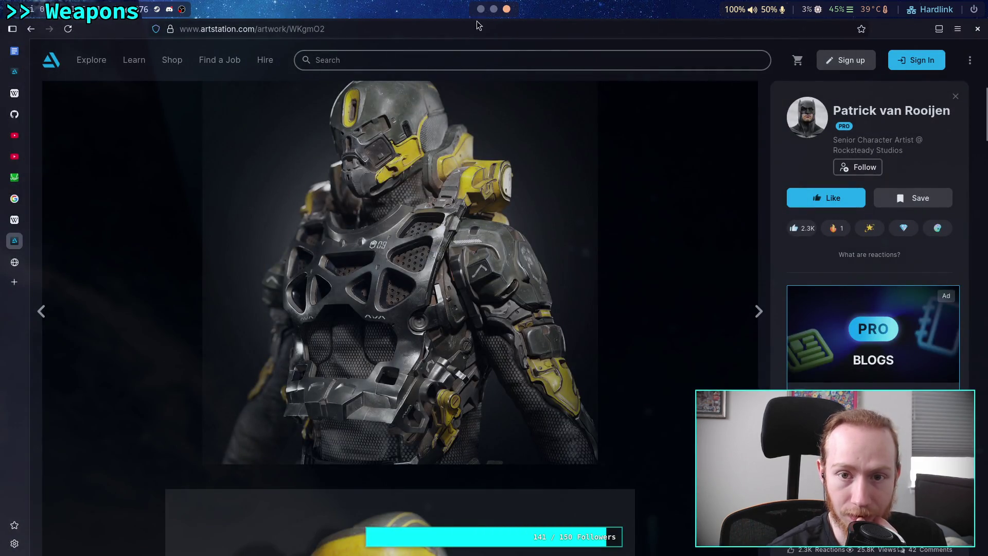
{"action": "scroll", "coordinate": [483, 16], "scroll_direction": "up", "scroll_amount": 2}
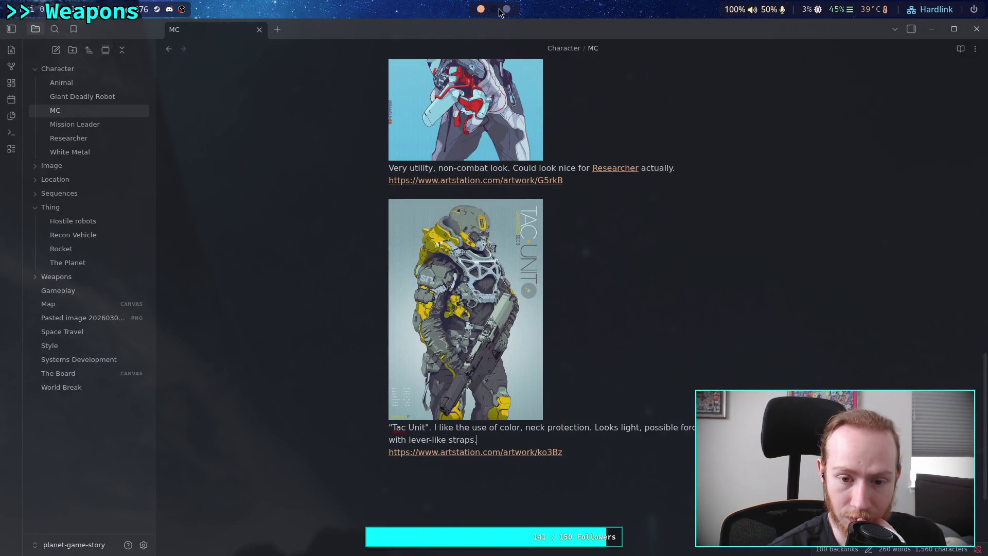
{"action": "scroll", "coordinate": [508, 12], "scroll_direction": "down", "scroll_amount": 2}
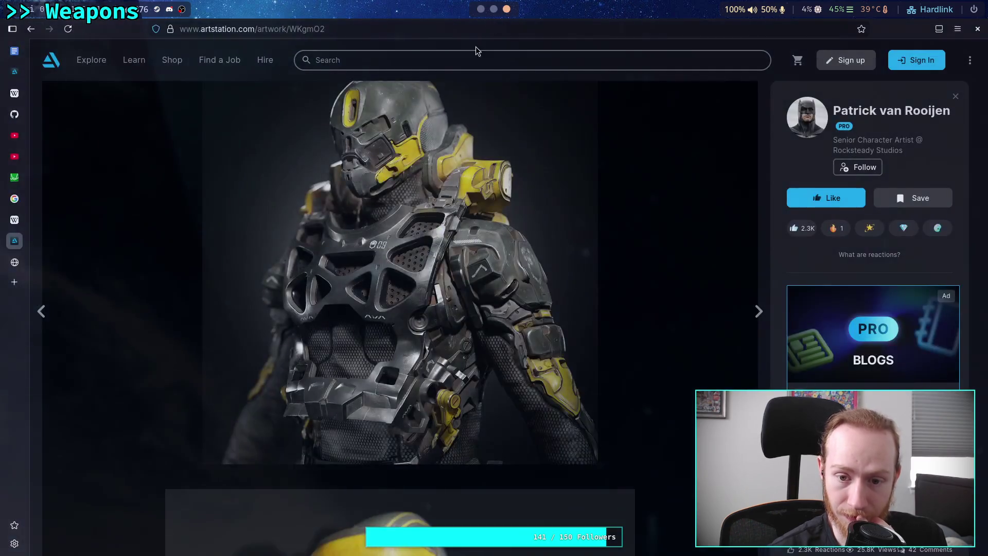
{"action": "scroll", "coordinate": [168, 253], "scroll_direction": "down", "scroll_amount": 10}
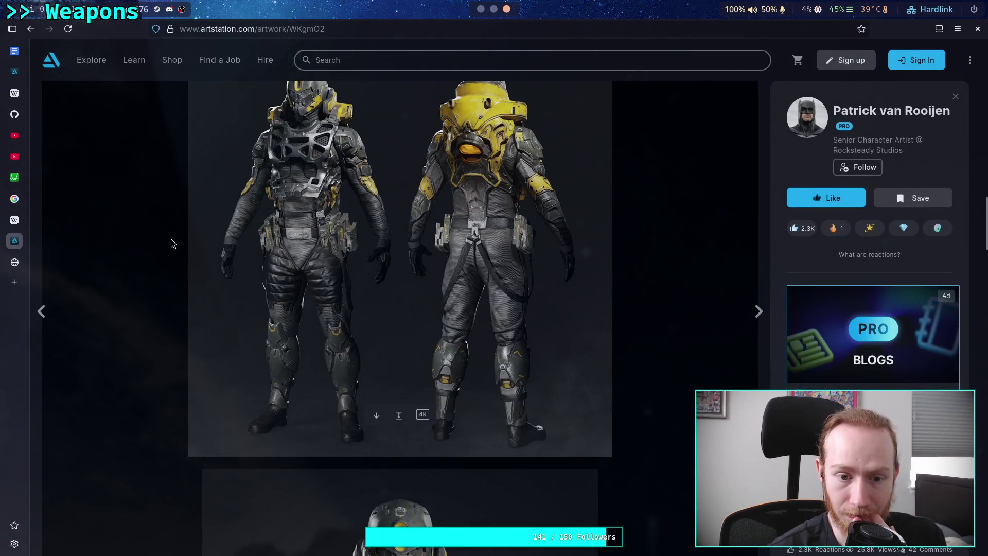
{"action": "scroll", "coordinate": [174, 238], "scroll_direction": "down", "scroll_amount": 4}
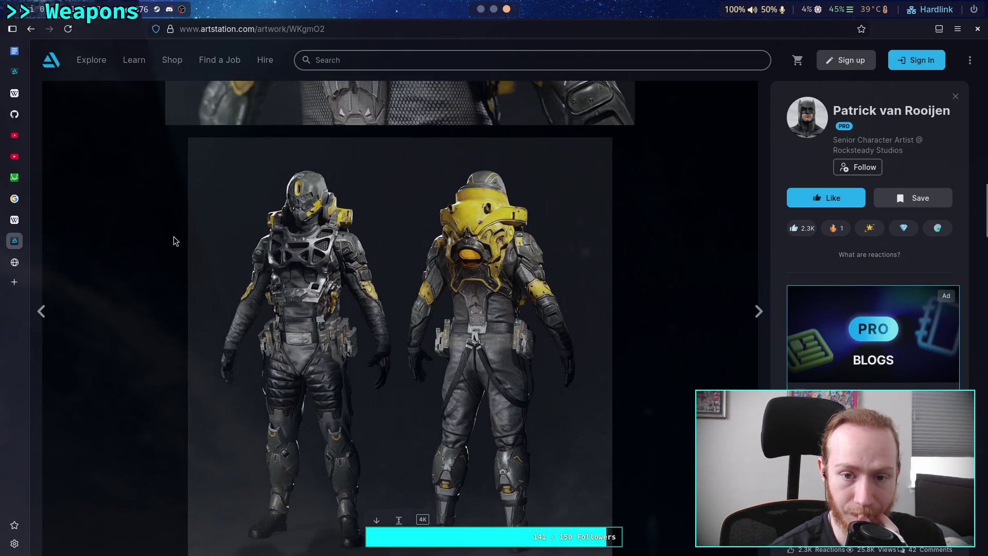
{"action": "scroll", "coordinate": [174, 236], "scroll_direction": "down", "scroll_amount": 15}
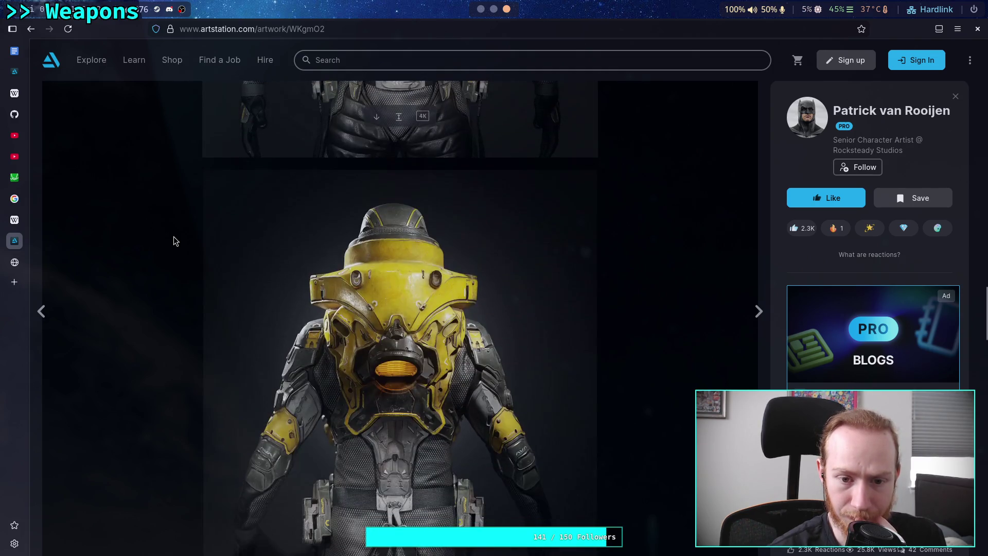
{"action": "left_click", "coordinate": [31, 29]}
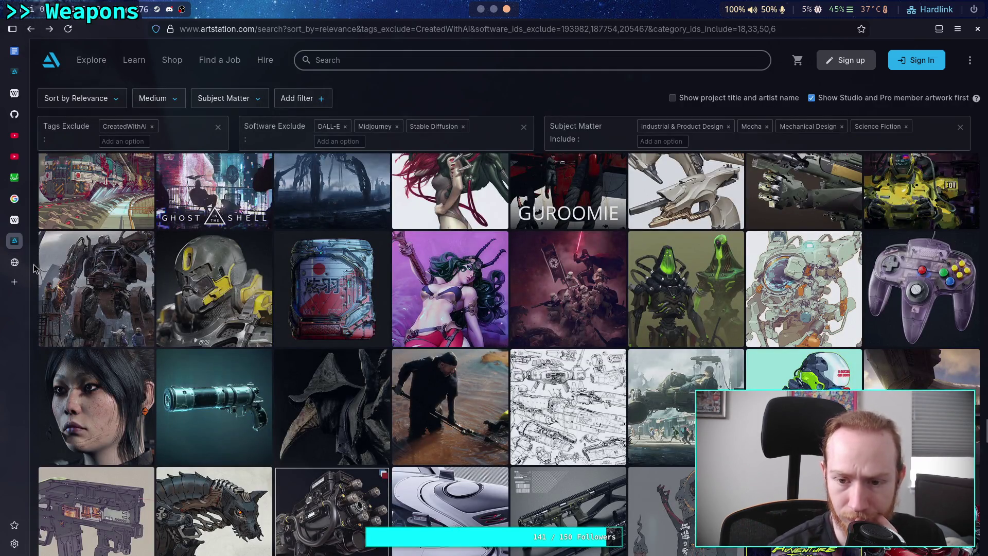
Scroll far down the sci-fi results and open the 'Sci fi Mask for Printing' artwork.
{"action": "scroll", "coordinate": [509, 355], "scroll_direction": "down", "scroll_amount": 2}
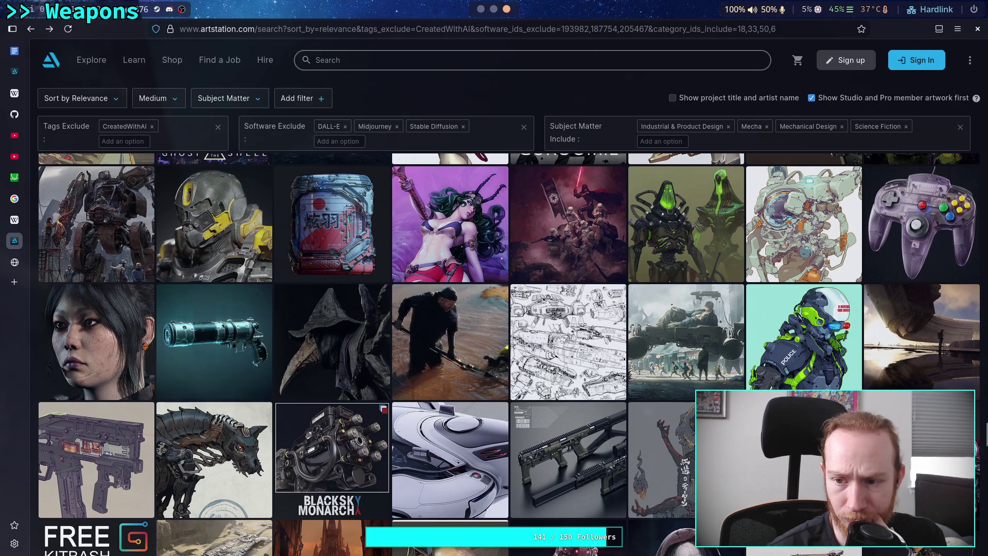
{"action": "scroll", "coordinate": [510, 355], "scroll_direction": "down", "scroll_amount": 1}
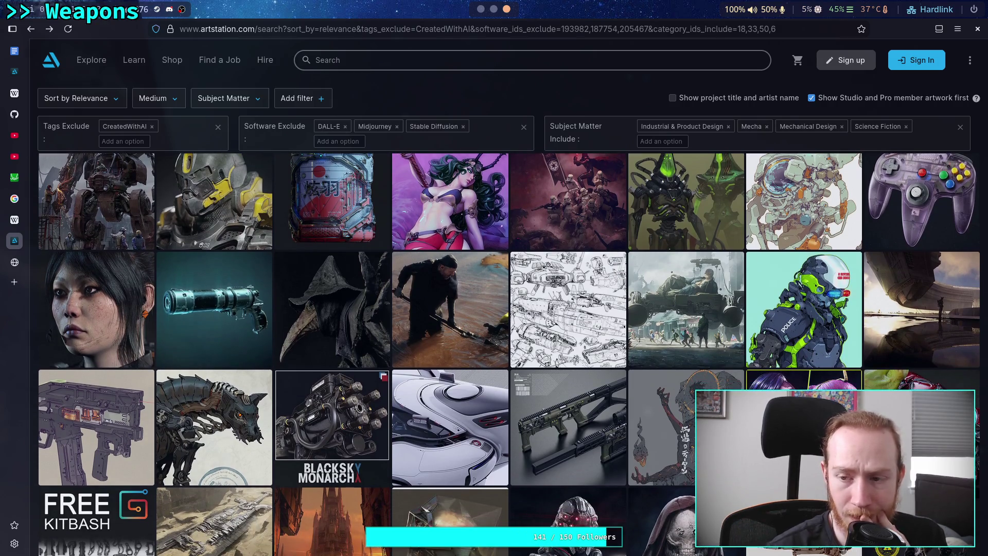
{"action": "scroll", "coordinate": [510, 355], "scroll_direction": "down", "scroll_amount": 2}
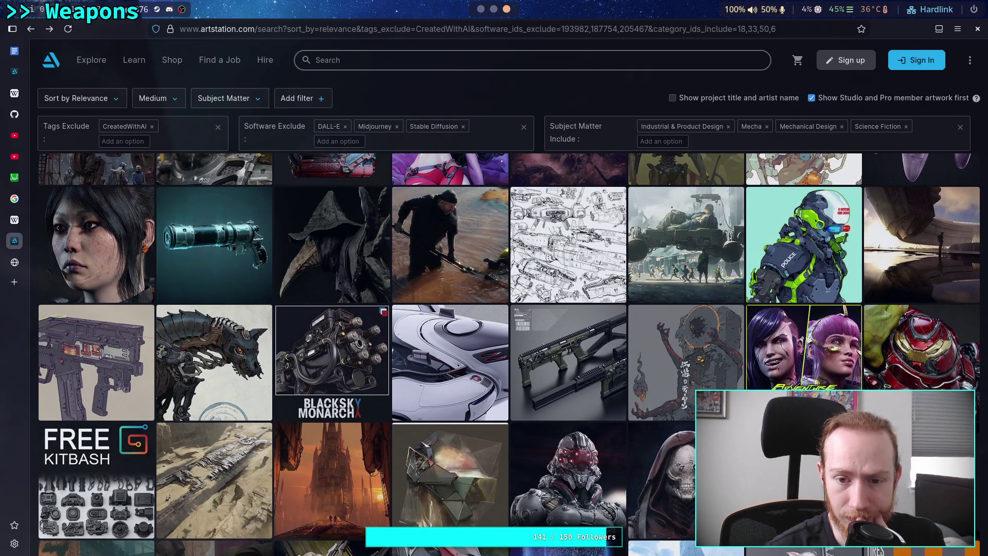
{"action": "scroll", "coordinate": [509, 355], "scroll_direction": "down", "scroll_amount": 1}
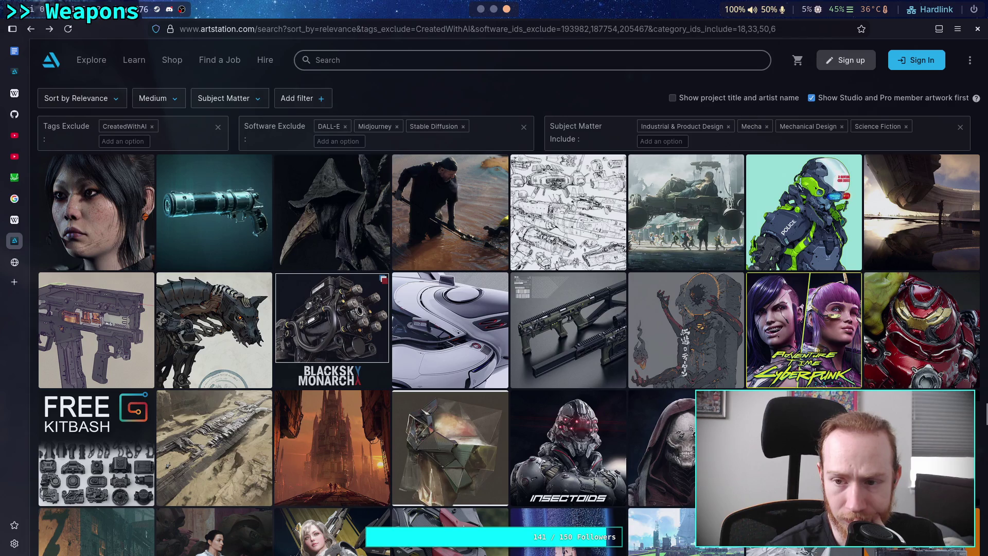
{"action": "scroll", "coordinate": [510, 355], "scroll_direction": "down", "scroll_amount": 2}
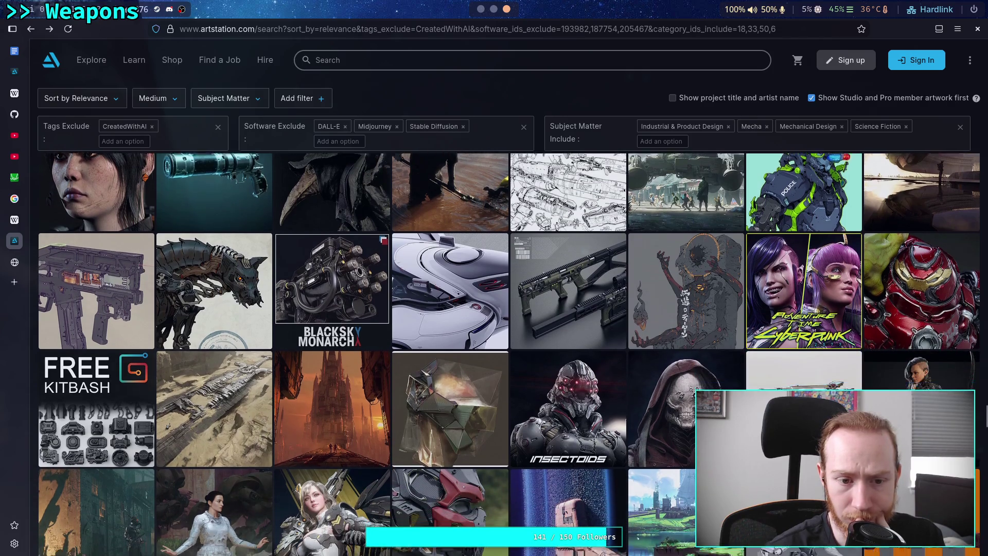
{"action": "scroll", "coordinate": [509, 355], "scroll_direction": "down", "scroll_amount": 1}
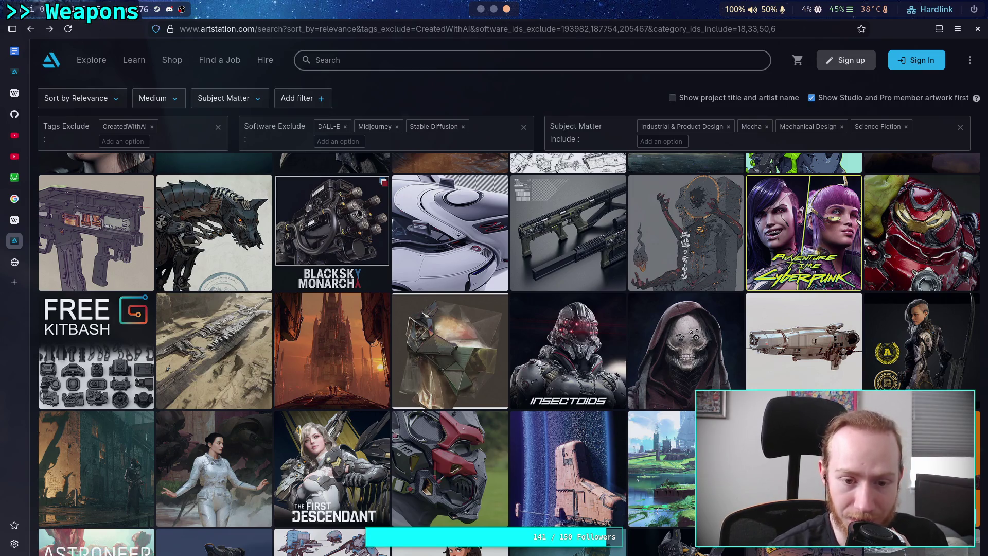
{"action": "scroll", "coordinate": [513, 354], "scroll_direction": "down", "scroll_amount": 1}
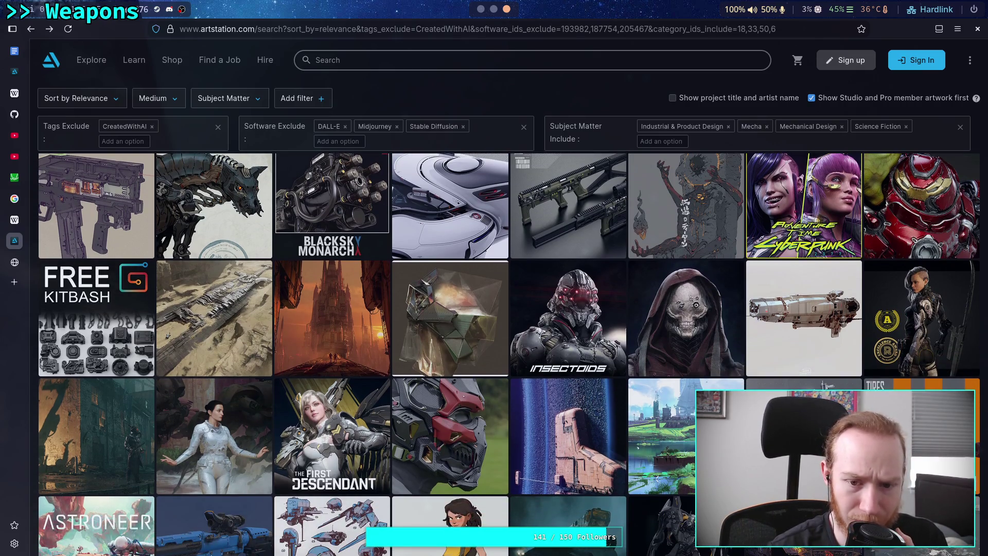
{"action": "scroll", "coordinate": [509, 354], "scroll_direction": "down", "scroll_amount": 1}
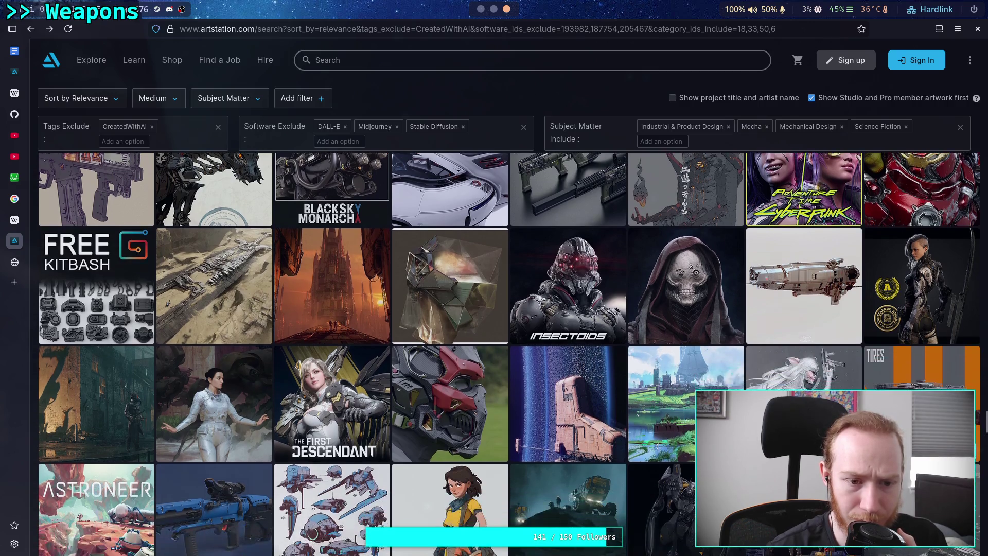
{"action": "scroll", "coordinate": [513, 354], "scroll_direction": "down", "scroll_amount": 1}
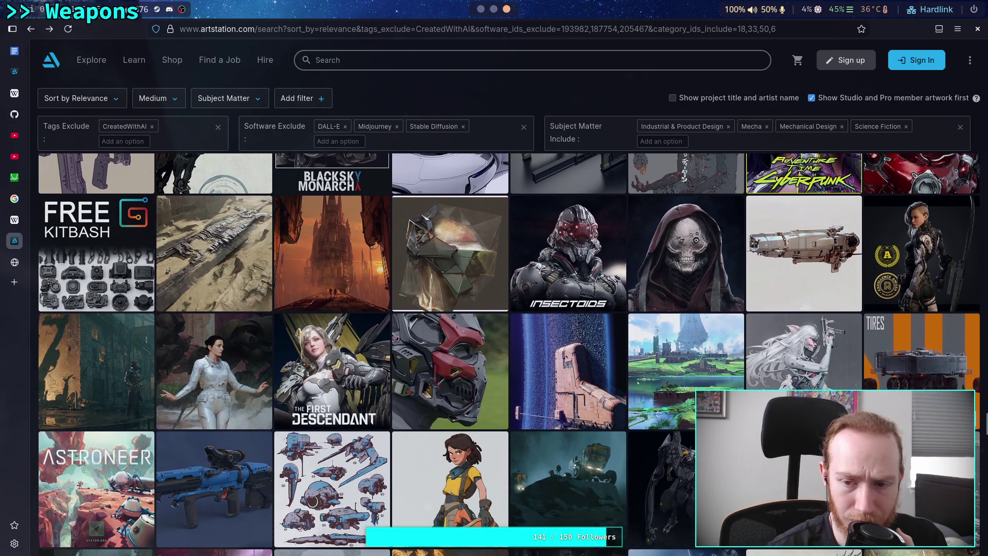
{"action": "scroll", "coordinate": [513, 354], "scroll_direction": "down", "scroll_amount": 1}
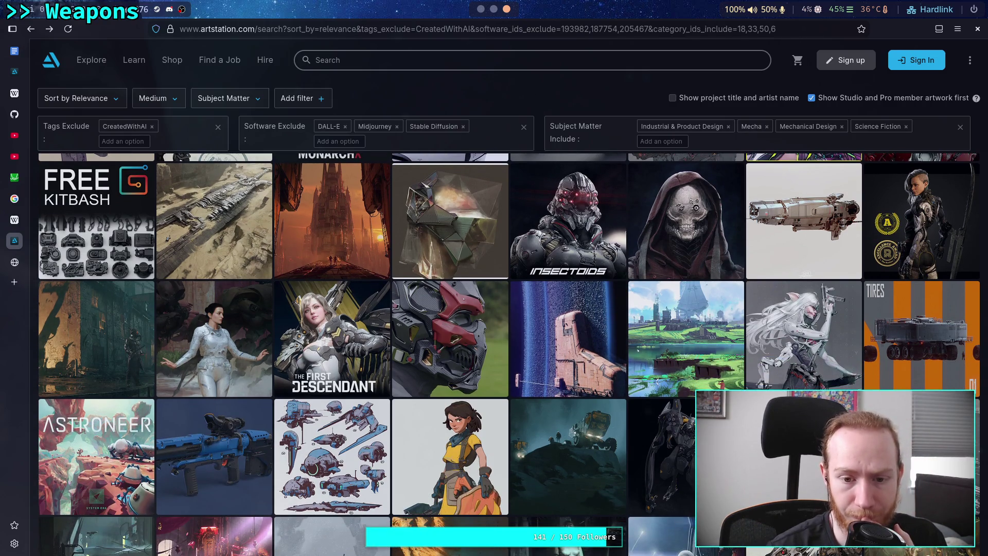
{"action": "scroll", "coordinate": [513, 354], "scroll_direction": "down", "scroll_amount": 1}
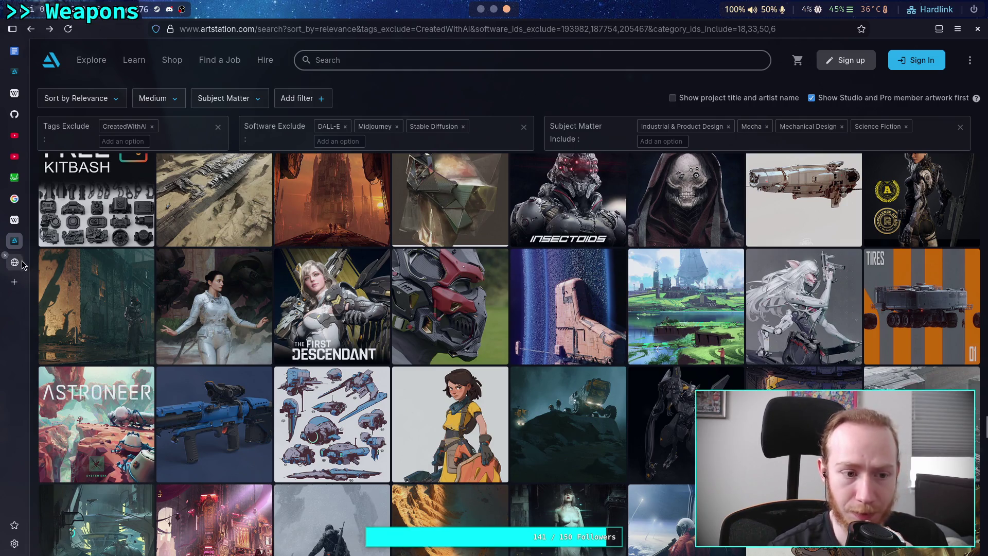
{"action": "left_click", "coordinate": [445, 304]}
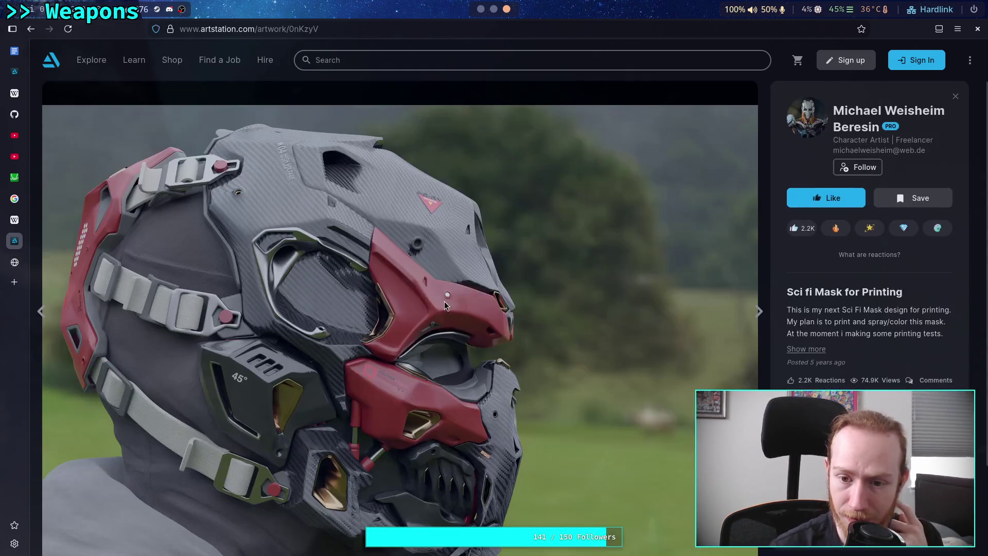
{"action": "scroll", "coordinate": [367, 283], "scroll_direction": "down", "scroll_amount": 6}
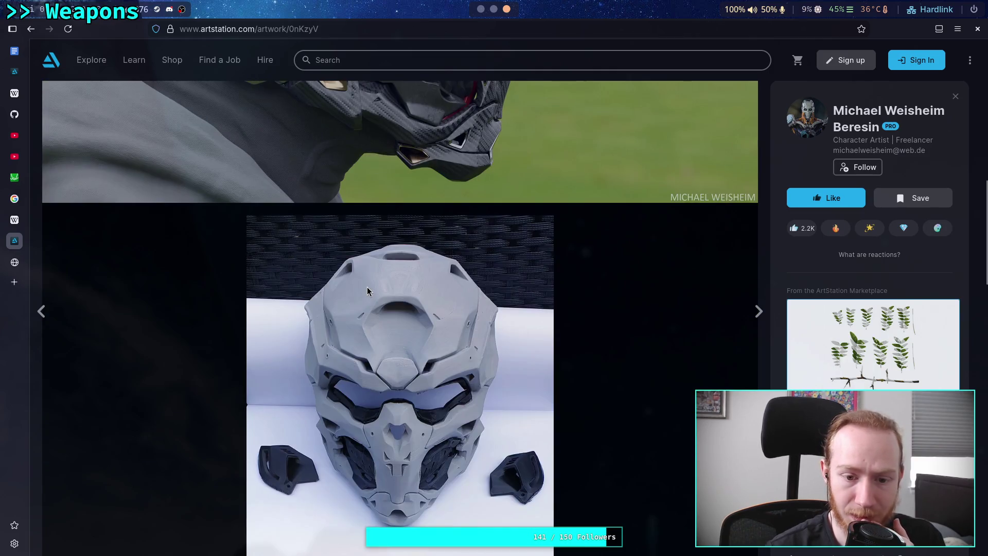
{"action": "scroll", "coordinate": [367, 284], "scroll_direction": "down", "scroll_amount": 10}
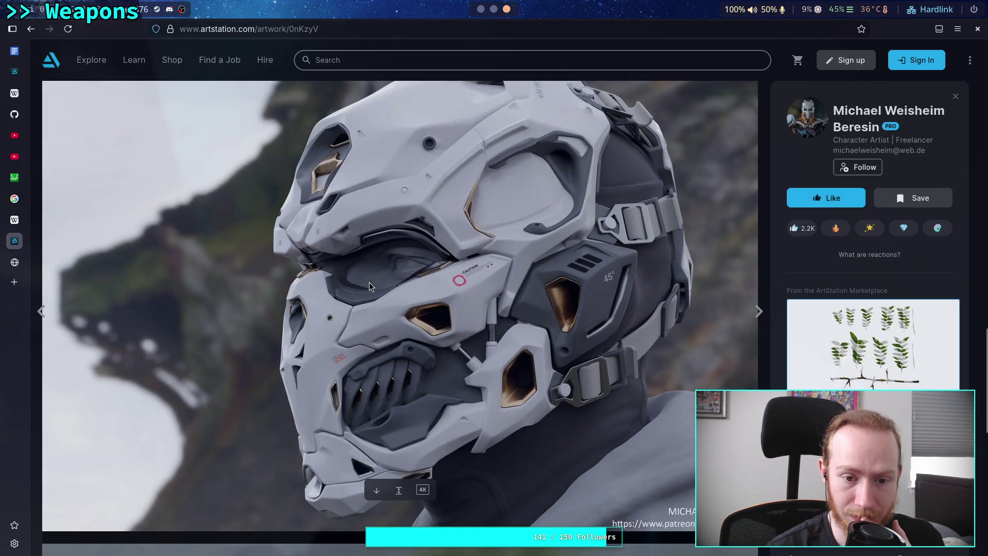
{"action": "scroll", "coordinate": [368, 282], "scroll_direction": "down", "scroll_amount": 6}
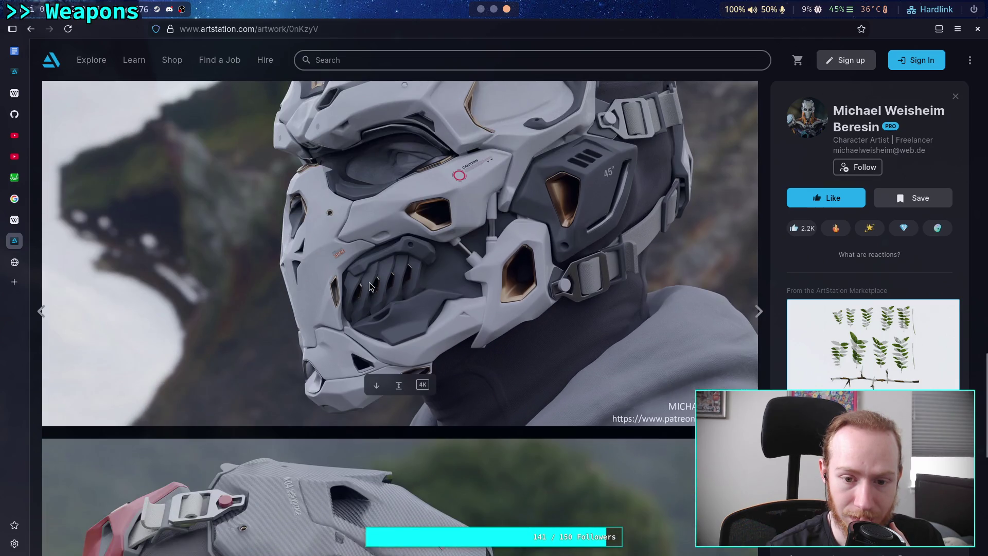
{"action": "scroll", "coordinate": [369, 282], "scroll_direction": "down", "scroll_amount": 4}
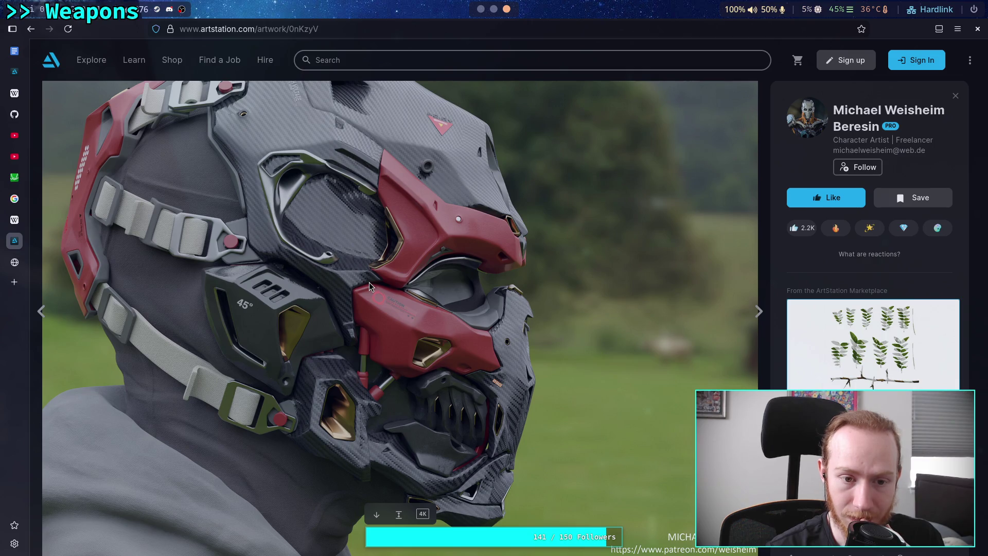
{"action": "scroll", "coordinate": [369, 282], "scroll_direction": "up", "scroll_amount": 10}
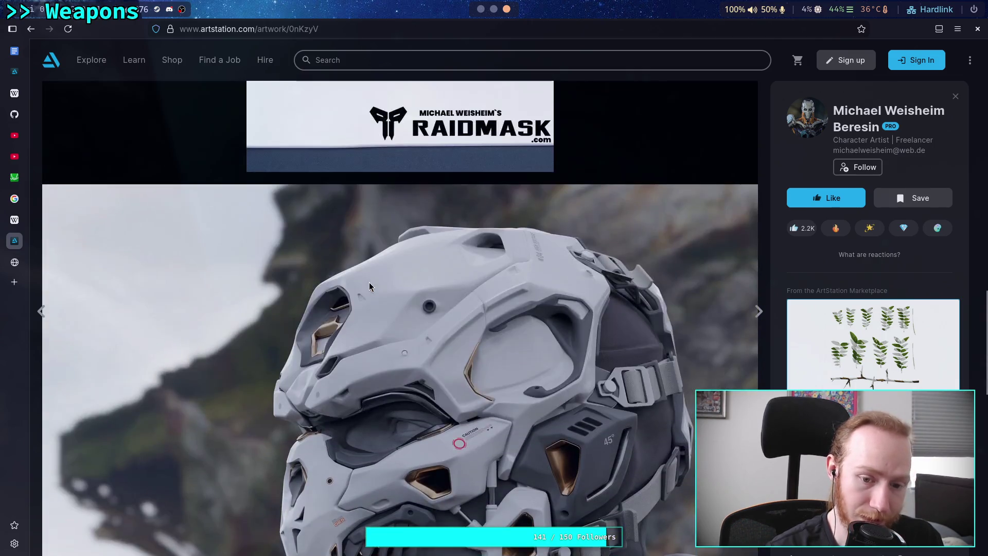
{"action": "scroll", "coordinate": [369, 282], "scroll_direction": "up", "scroll_amount": 12}
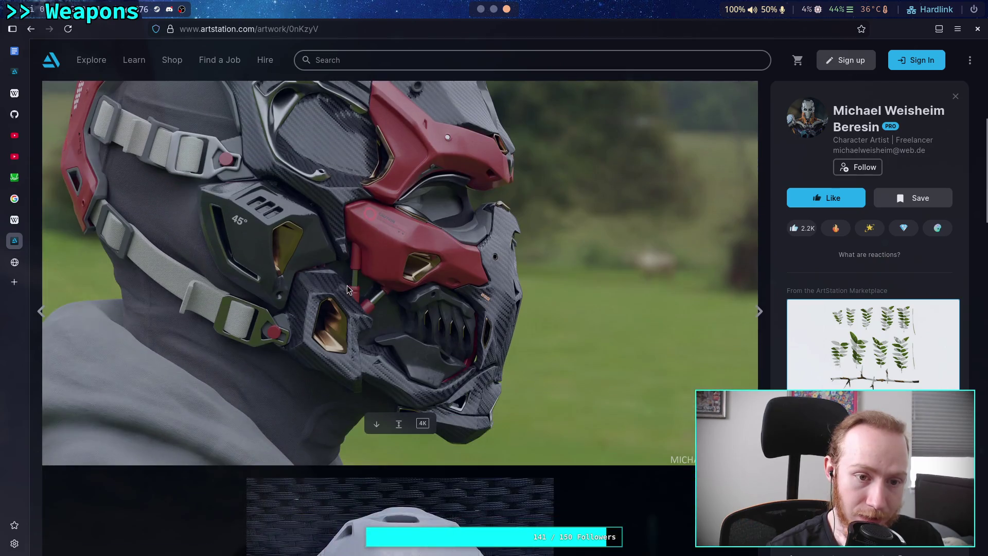
{"action": "scroll", "coordinate": [347, 286], "scroll_direction": "up", "scroll_amount": 3}
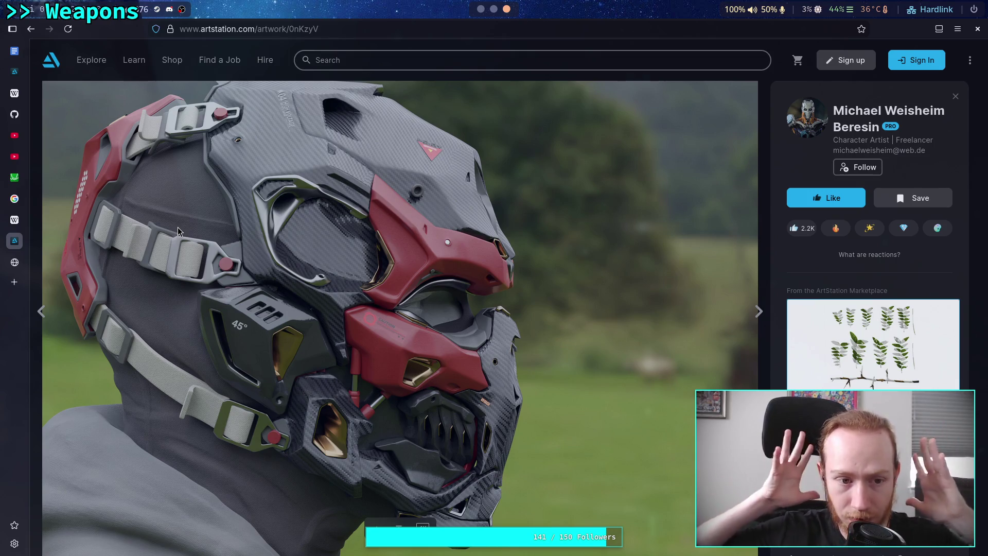
Scroll the Sci fi Mask page past the grey RAIDMASK prototype down to the white helmet render.
{"action": "scroll", "coordinate": [190, 245], "scroll_direction": "down", "scroll_amount": 10}
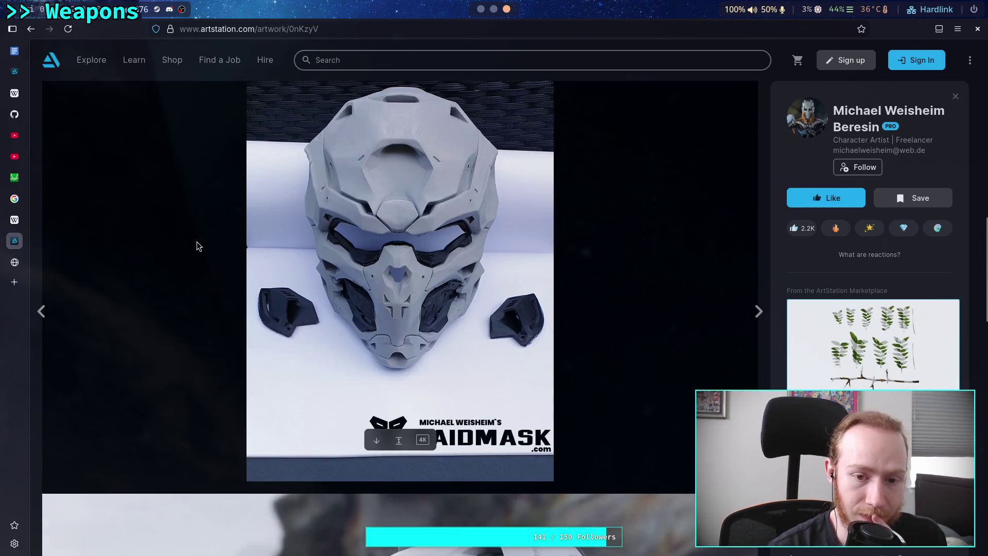
{"action": "scroll", "coordinate": [196, 242], "scroll_direction": "down", "scroll_amount": 1}
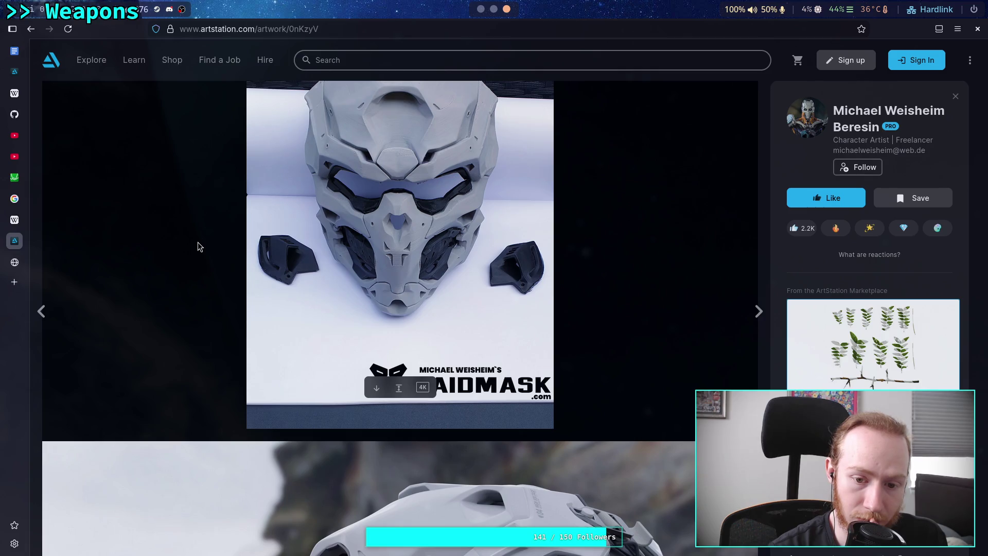
{"action": "scroll", "coordinate": [198, 246], "scroll_direction": "down", "scroll_amount": 5}
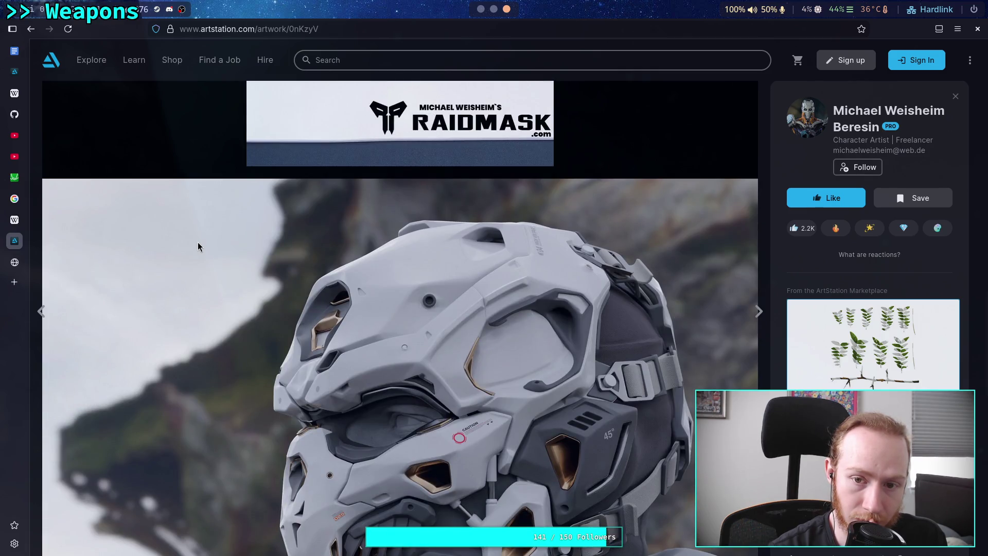
{"action": "scroll", "coordinate": [197, 246], "scroll_direction": "down", "scroll_amount": 4}
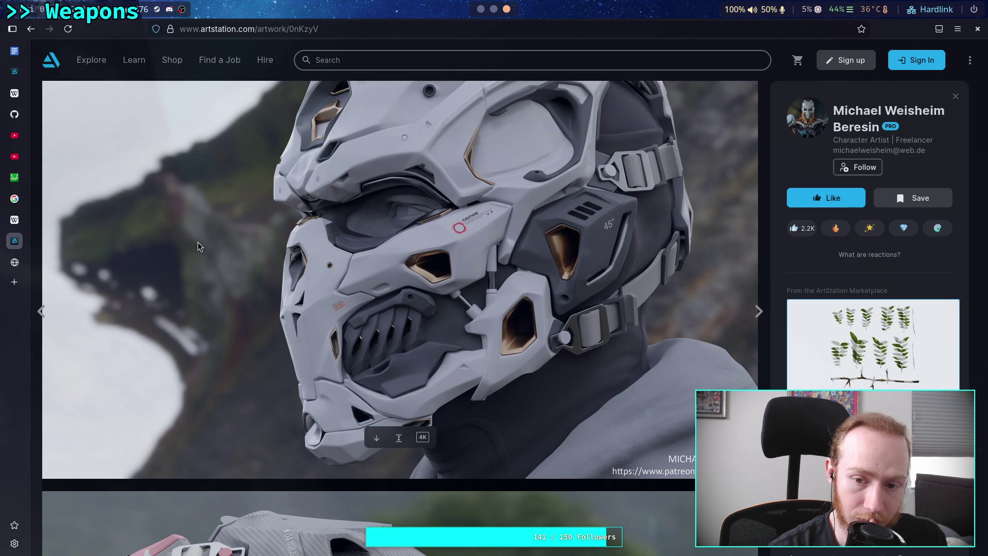
{"action": "scroll", "coordinate": [197, 246], "scroll_direction": "up", "scroll_amount": 6}
{"action": "scroll", "coordinate": [198, 247], "scroll_direction": "up", "scroll_amount": 2}
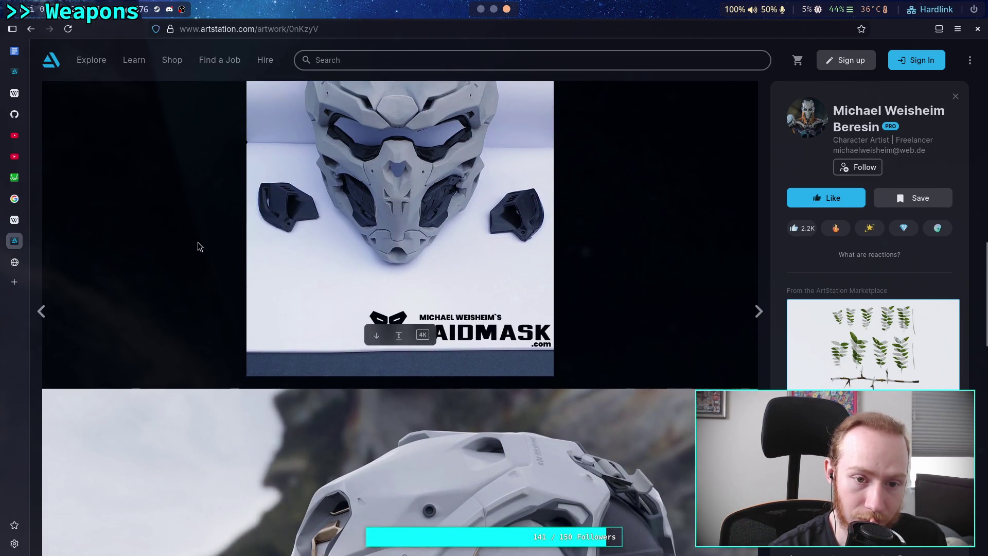
{"action": "scroll", "coordinate": [198, 242], "scroll_direction": "down", "scroll_amount": 1}
{"action": "scroll", "coordinate": [198, 242], "scroll_direction": "down", "scroll_amount": 1}
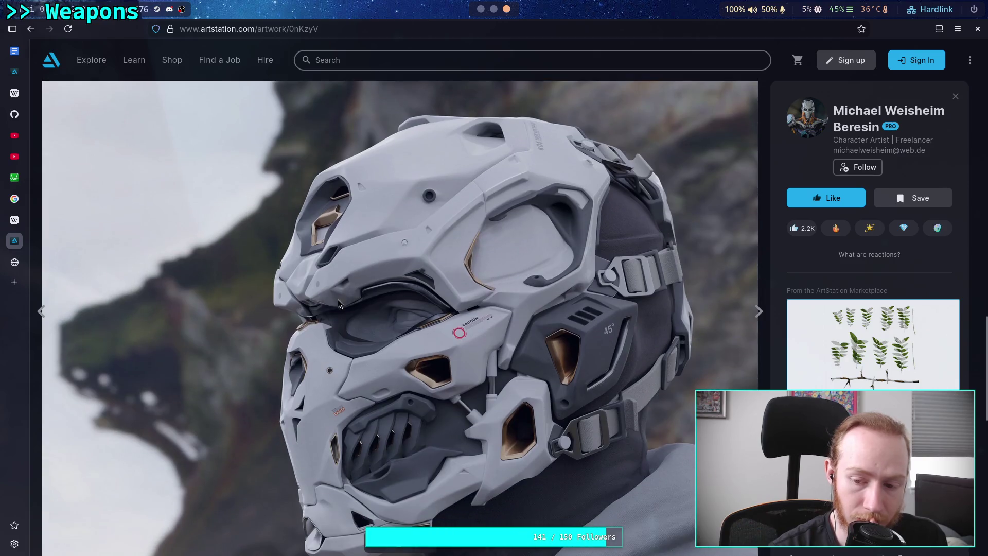
{"action": "scroll", "coordinate": [873, 257], "scroll_direction": "down", "scroll_amount": 2}
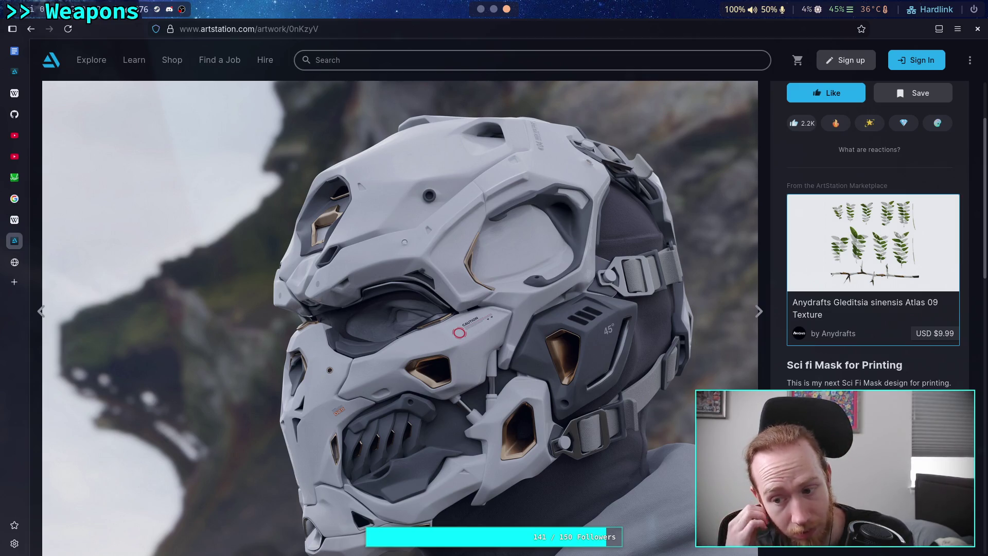
{"action": "scroll", "coordinate": [582, 338], "scroll_direction": "down", "scroll_amount": 10}
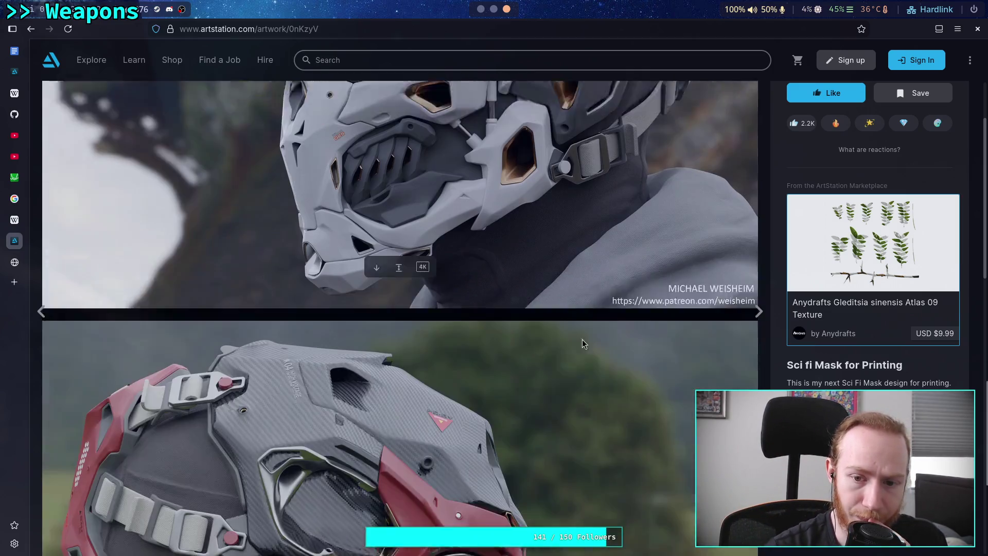
{"action": "scroll", "coordinate": [464, 320], "scroll_direction": "up", "scroll_amount": 6}
{"action": "scroll", "coordinate": [464, 324], "scroll_direction": "down", "scroll_amount": 10}
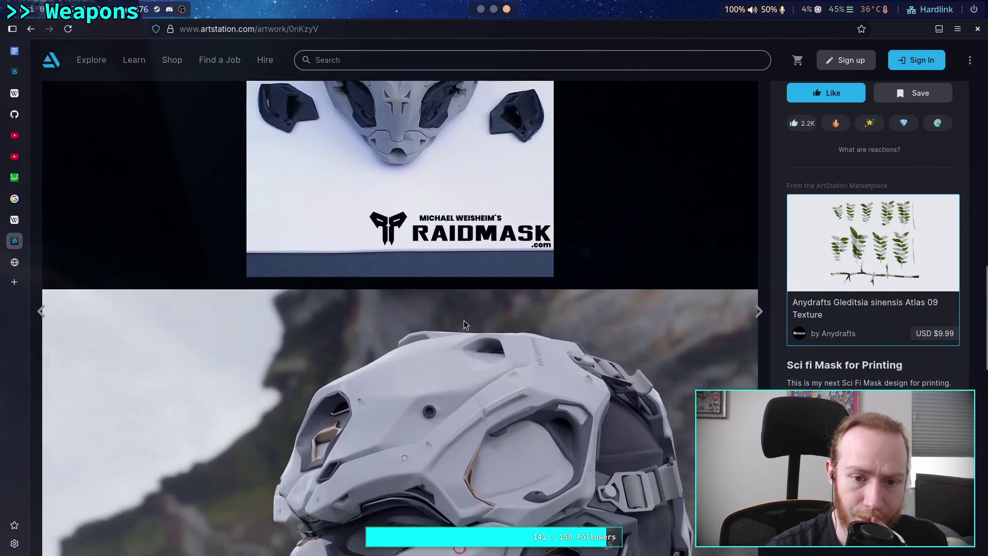
{"action": "scroll", "coordinate": [464, 324], "scroll_direction": "up", "scroll_amount": 5}
{"action": "scroll", "coordinate": [464, 321], "scroll_direction": "down", "scroll_amount": 20}
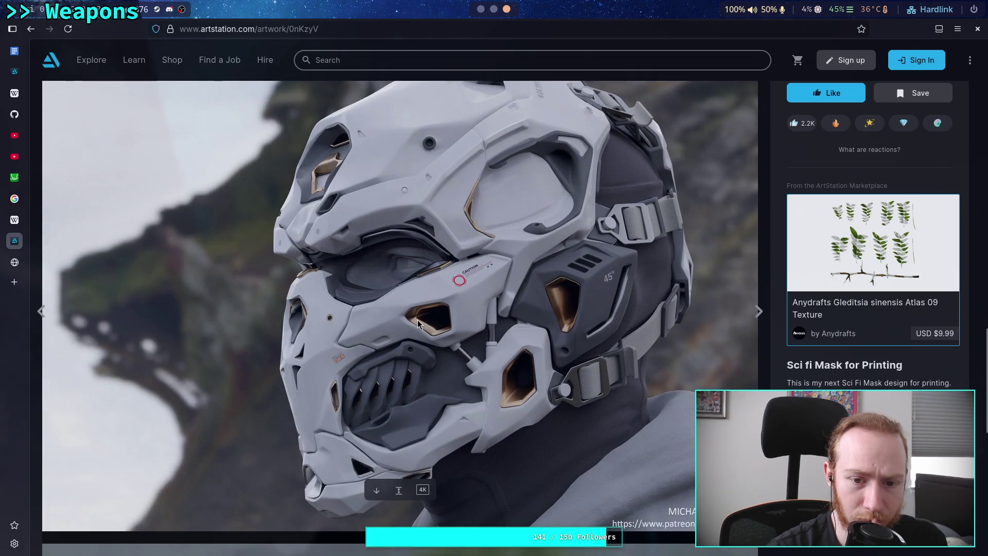
{"action": "scroll", "coordinate": [423, 317], "scroll_direction": "up", "scroll_amount": 5}
{"action": "scroll", "coordinate": [426, 314], "scroll_direction": "up", "scroll_amount": 5}
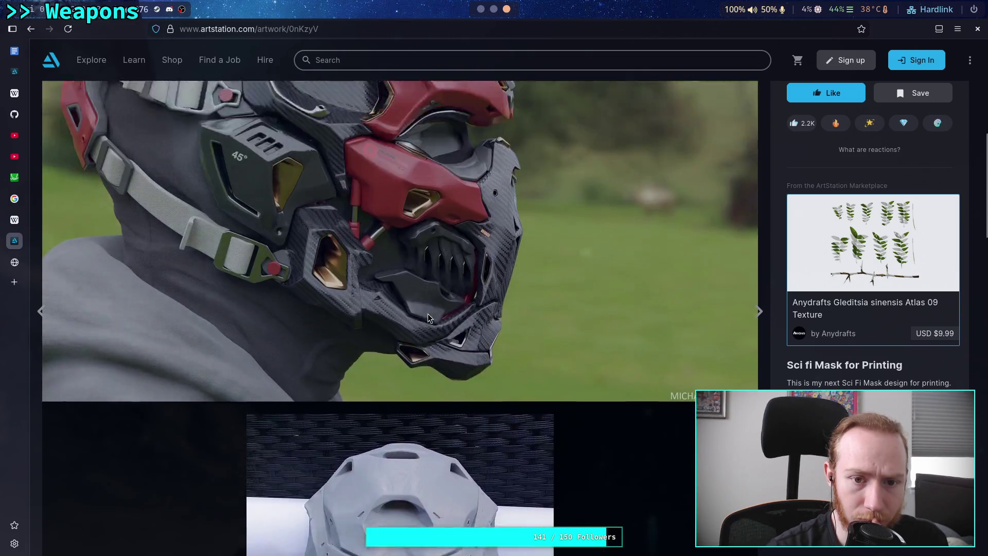
{"action": "scroll", "coordinate": [431, 310], "scroll_direction": "down", "scroll_amount": 10}
{"action": "scroll", "coordinate": [434, 307], "scroll_direction": "down", "scroll_amount": 5}
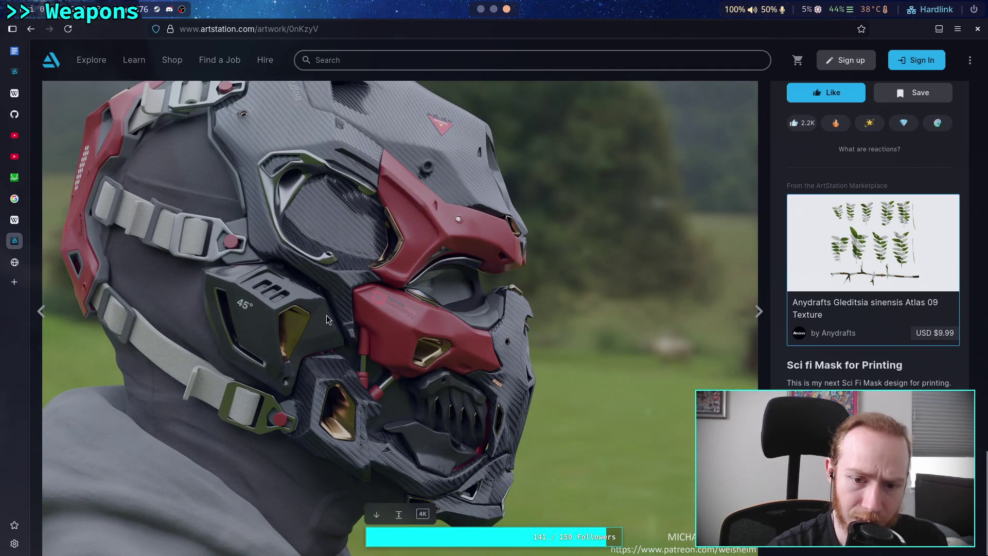
{"action": "scroll", "coordinate": [329, 311], "scroll_direction": "up", "scroll_amount": 5}
{"action": "scroll", "coordinate": [335, 306], "scroll_direction": "down", "scroll_amount": 10}
{"action": "scroll", "coordinate": [335, 304], "scroll_direction": "up", "scroll_amount": 6}
{"action": "scroll", "coordinate": [335, 305], "scroll_direction": "down", "scroll_amount": 6}
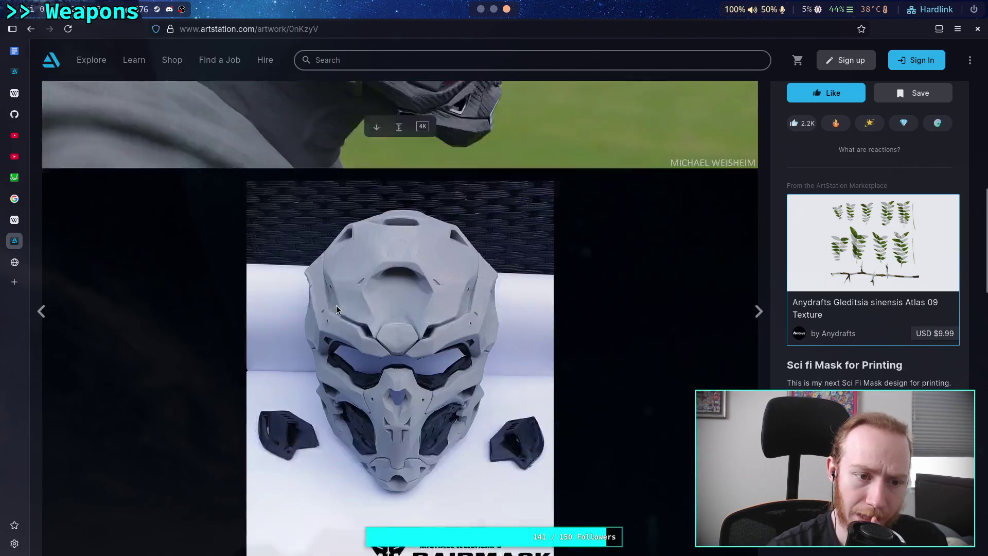
{"action": "scroll", "coordinate": [337, 302], "scroll_direction": "down", "scroll_amount": 9}
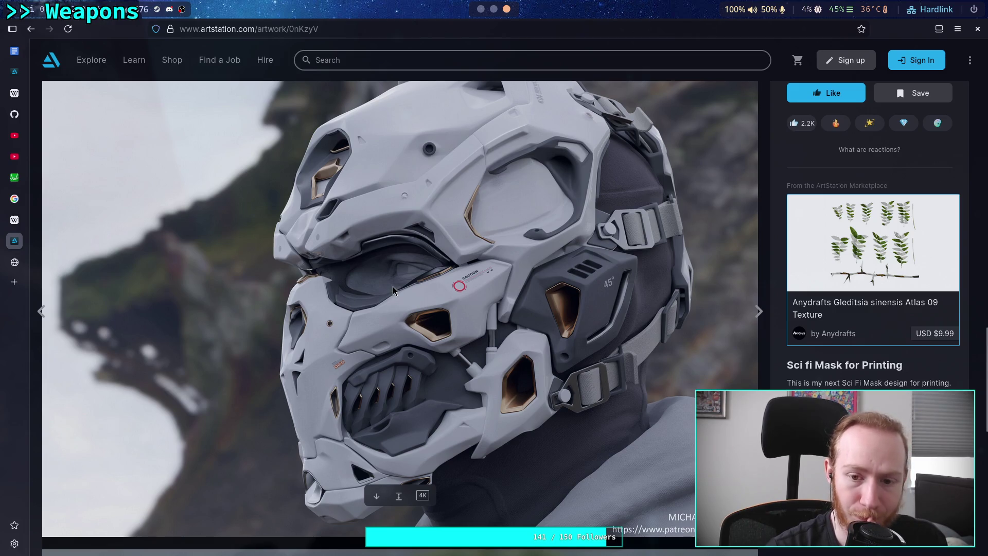
{"action": "scroll", "coordinate": [393, 289], "scroll_direction": "up", "scroll_amount": 9}
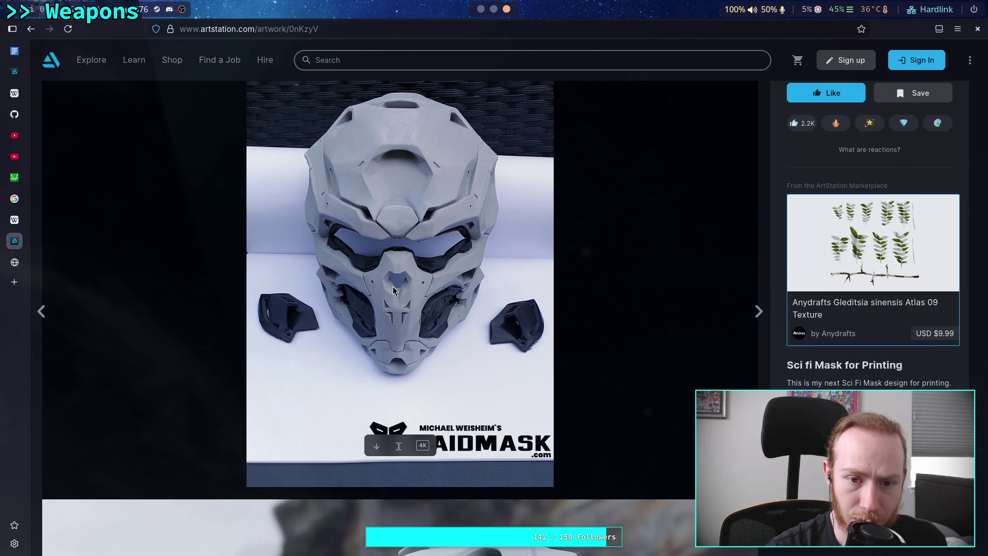
{"action": "scroll", "coordinate": [393, 290], "scroll_direction": "down", "scroll_amount": 8}
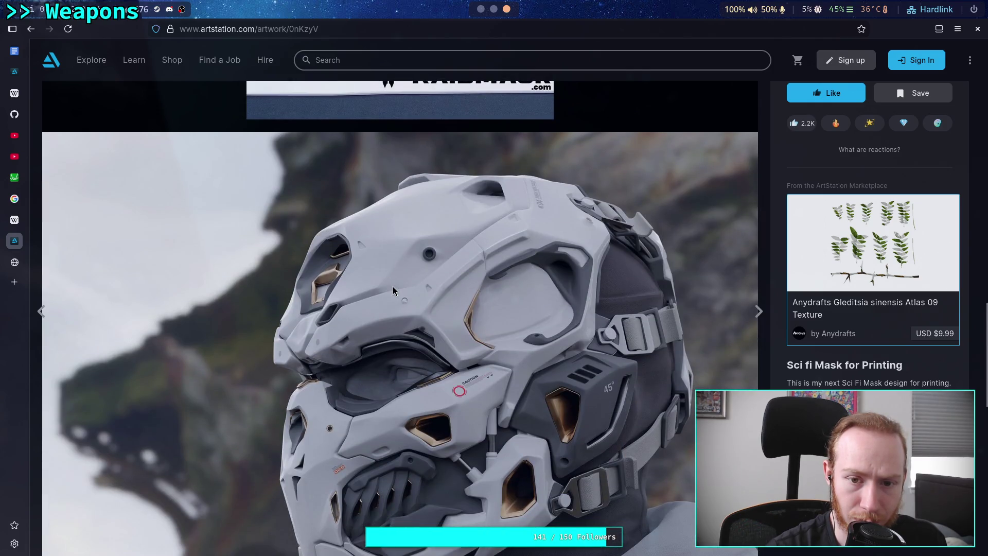
{"action": "scroll", "coordinate": [393, 290], "scroll_direction": "down", "scroll_amount": 1}
{"action": "scroll", "coordinate": [393, 289], "scroll_direction": "down", "scroll_amount": 1}
Copy the white helmet render and paste it below the ko3Bz link with width |500.
{"action": "right_click", "coordinate": [392, 290]}
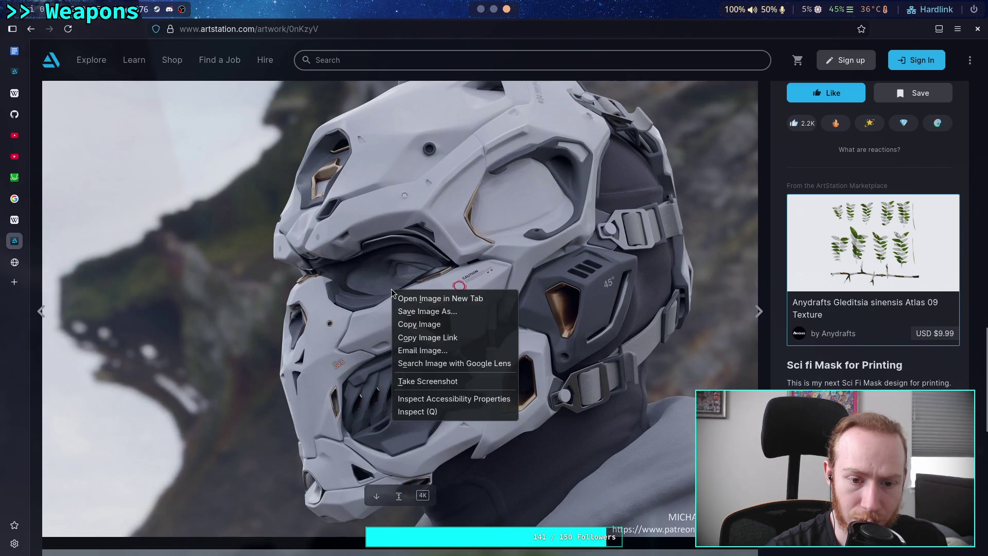
{"action": "left_click", "coordinate": [410, 324]}
{"action": "key", "text": "super+1"}
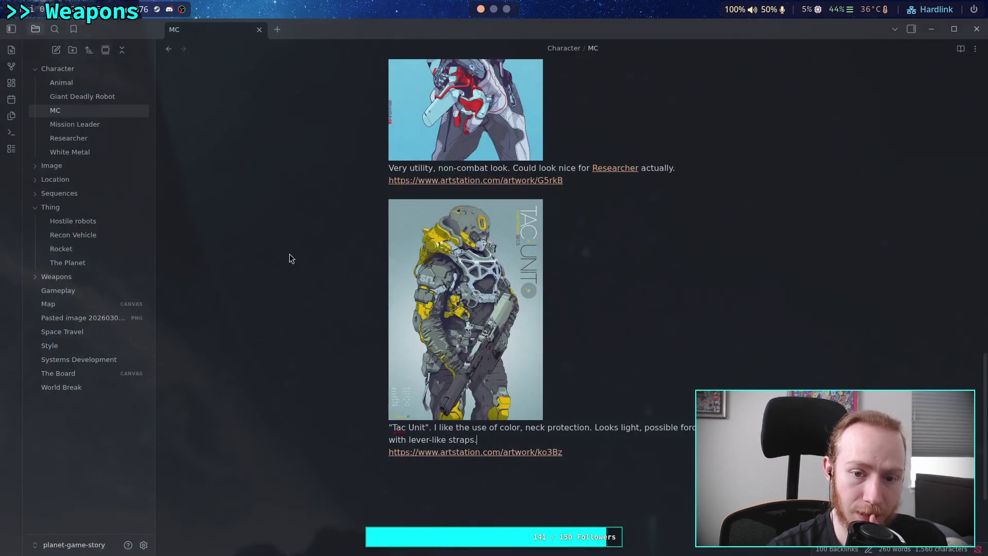
{"action": "scroll", "coordinate": [562, 473], "scroll_direction": "down", "scroll_amount": 1}
{"action": "left_click", "coordinate": [595, 430]}
{"action": "key", "text": "Return"}
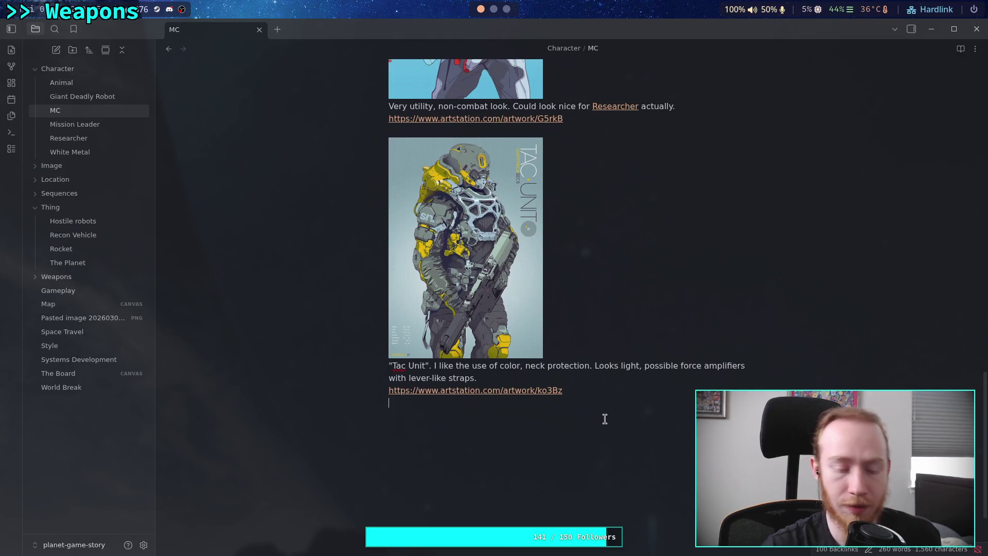
{"action": "key", "text": "ctrl+v"}
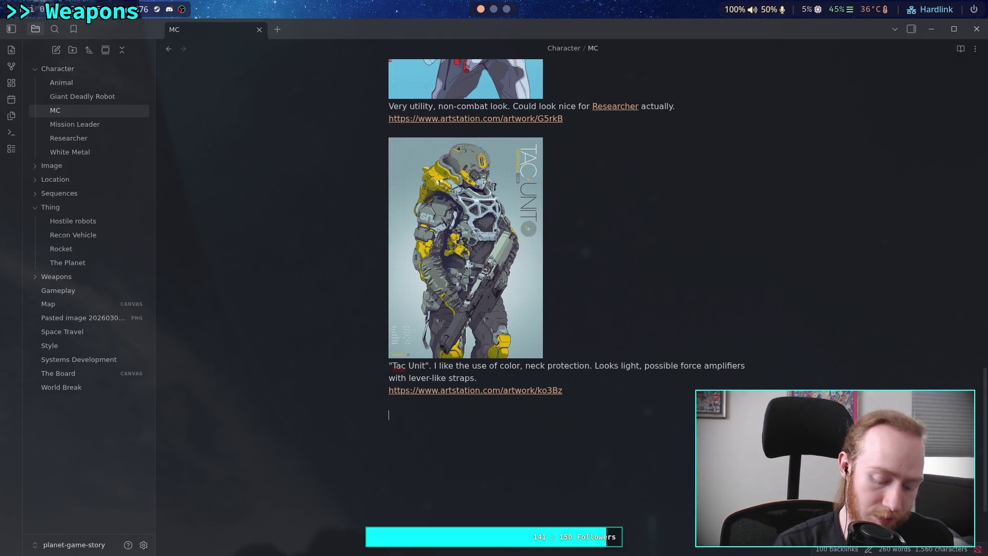
{"action": "scroll", "coordinate": [578, 407], "scroll_direction": "down", "scroll_amount": 3}
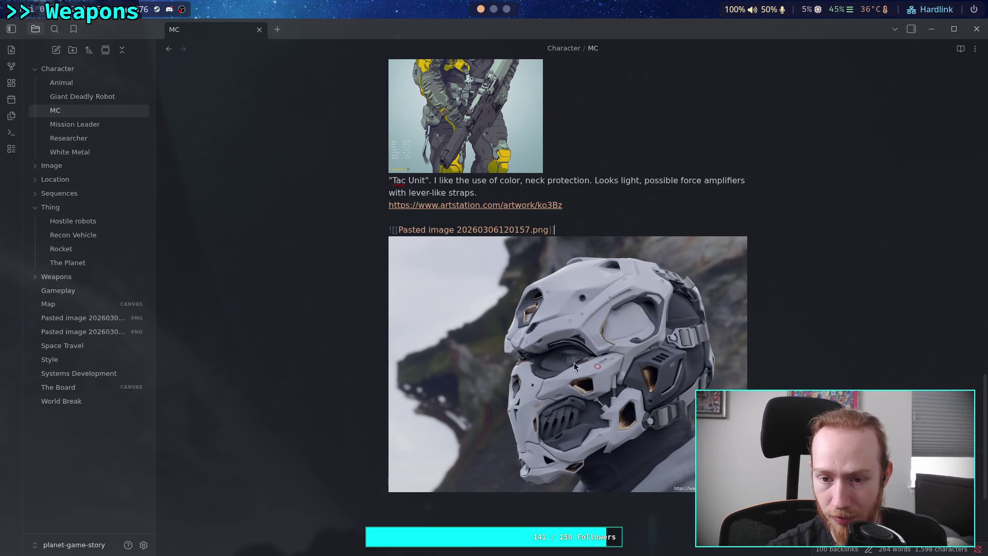
{"action": "type", "text": "|500"}
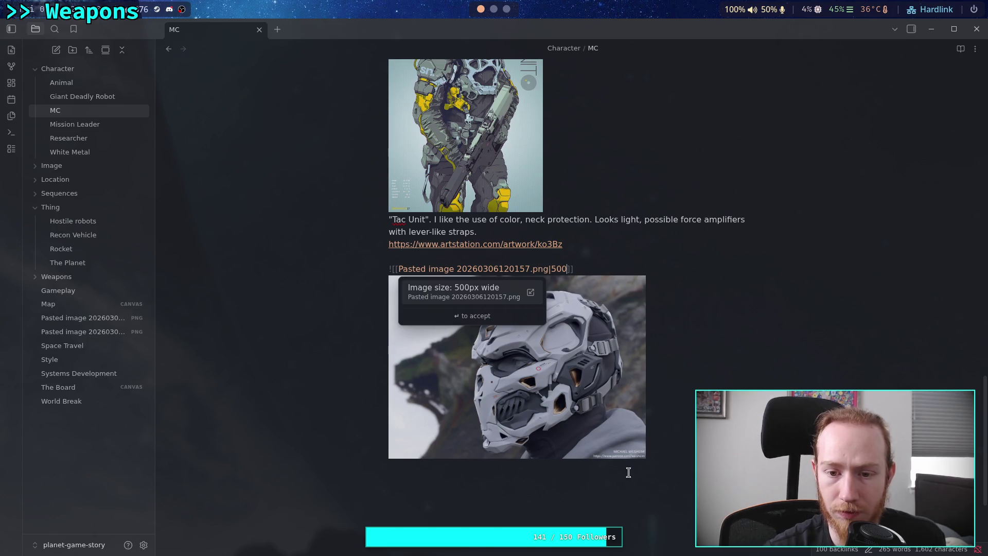
{"action": "left_click", "coordinate": [670, 464]}
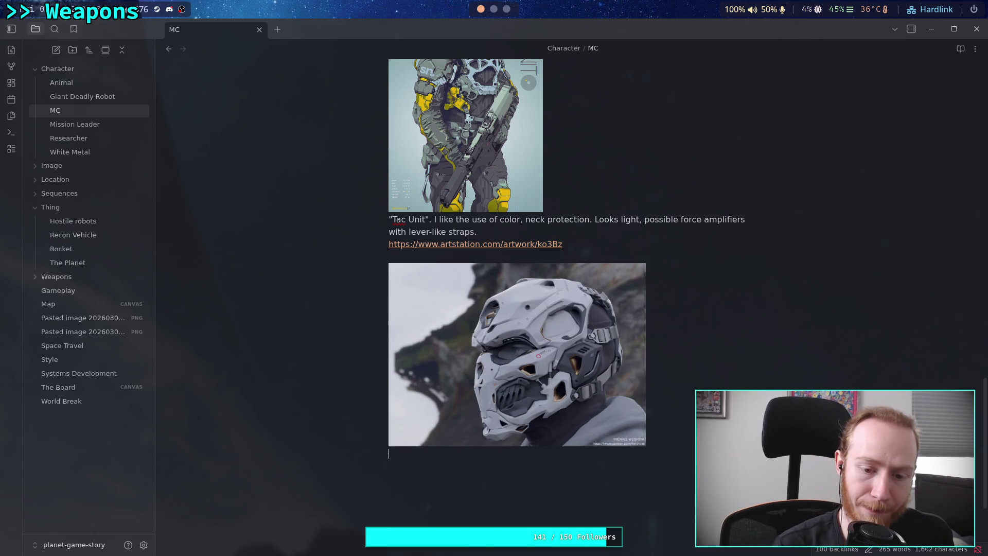
Finish the white helmet comment: a cool mask with visible eyes, but not very protective.
{"action": "type", "text": "Cool mask, "}
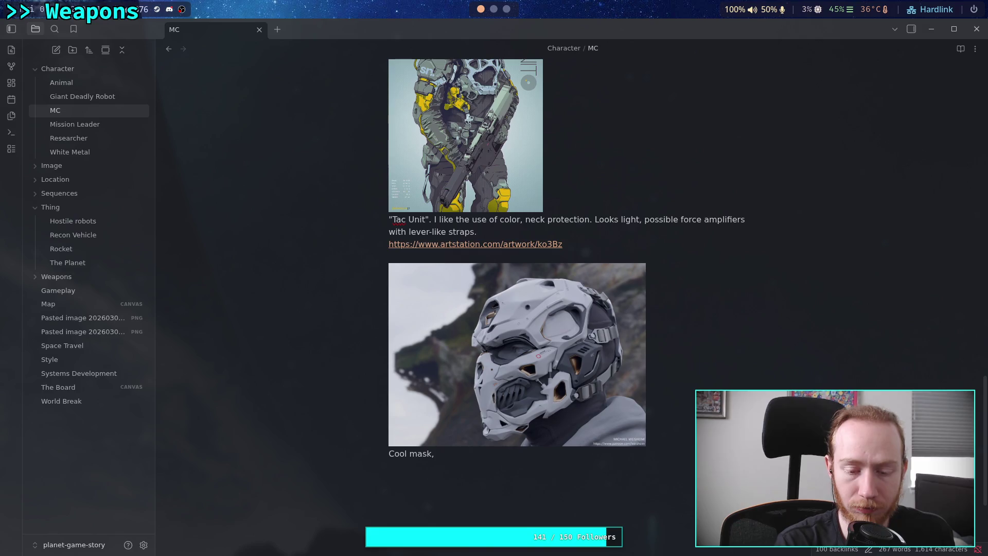
{"action": "type", "text": "like the fr"}
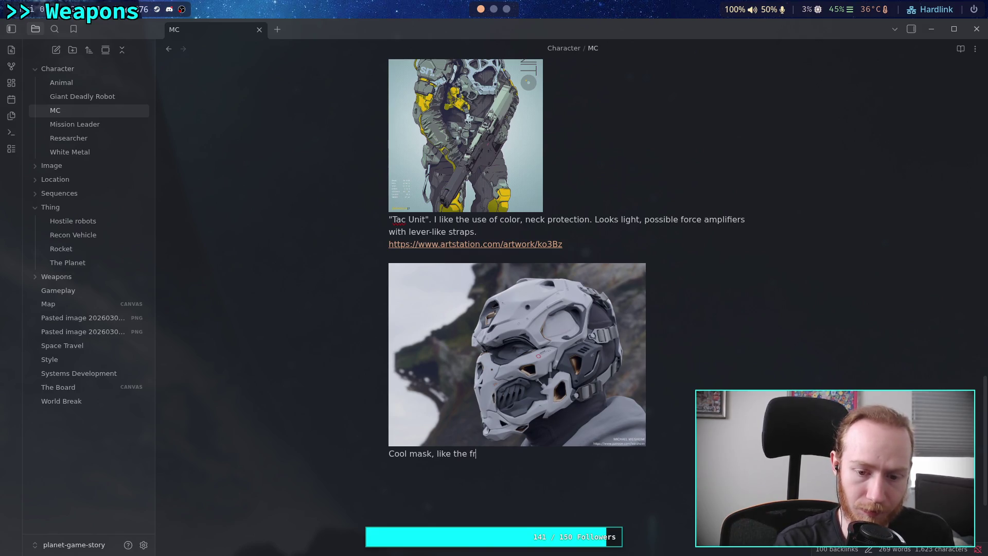
{"action": "type", "text": "ont profile"}
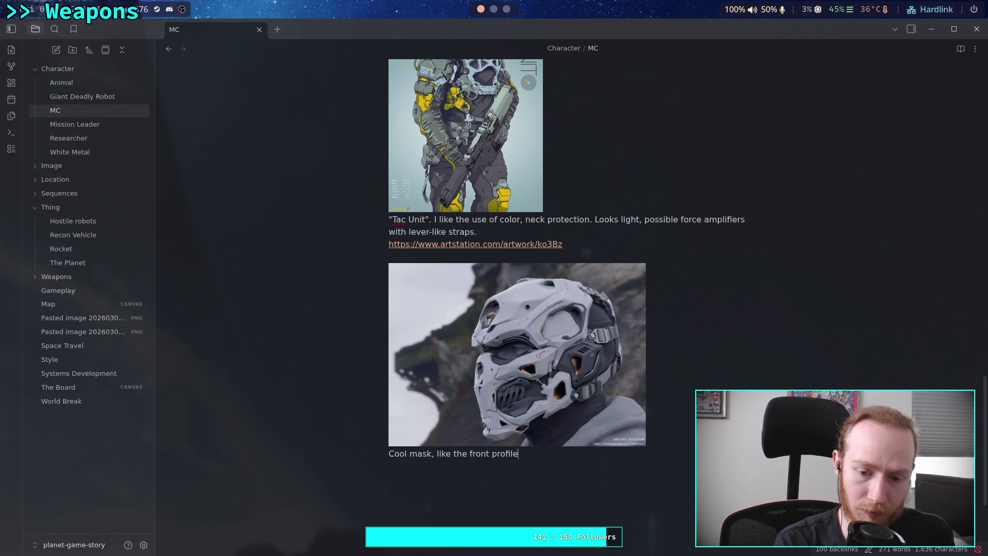
{"action": "type", "text": " and the vis"}
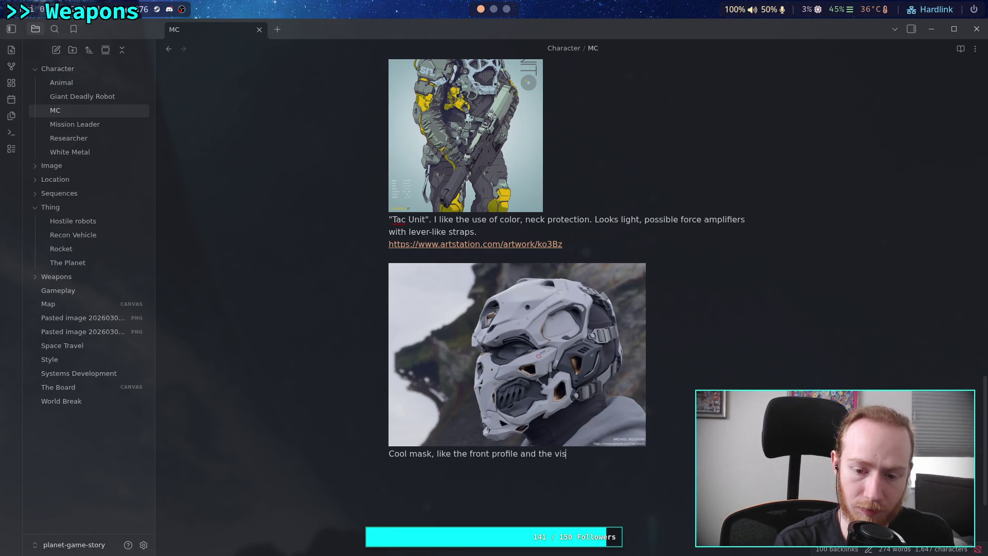
{"action": "type", "text": "ible eyes"}
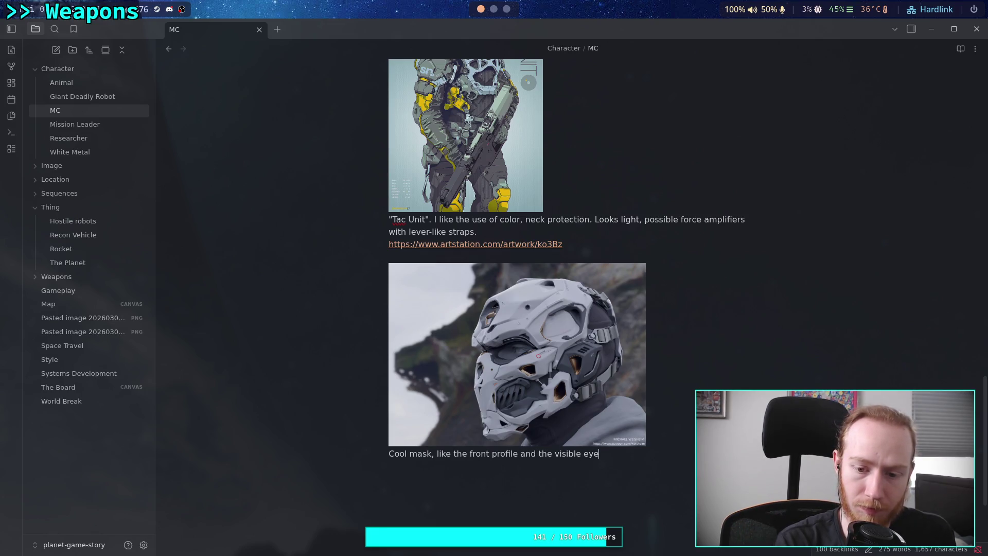
{"action": "key", "text": "BackSpace"}
{"action": "key", "text": "BackSpace"}
{"action": "key", "text": "BackSpace"}
{"action": "type", "text": "eyes holes."}
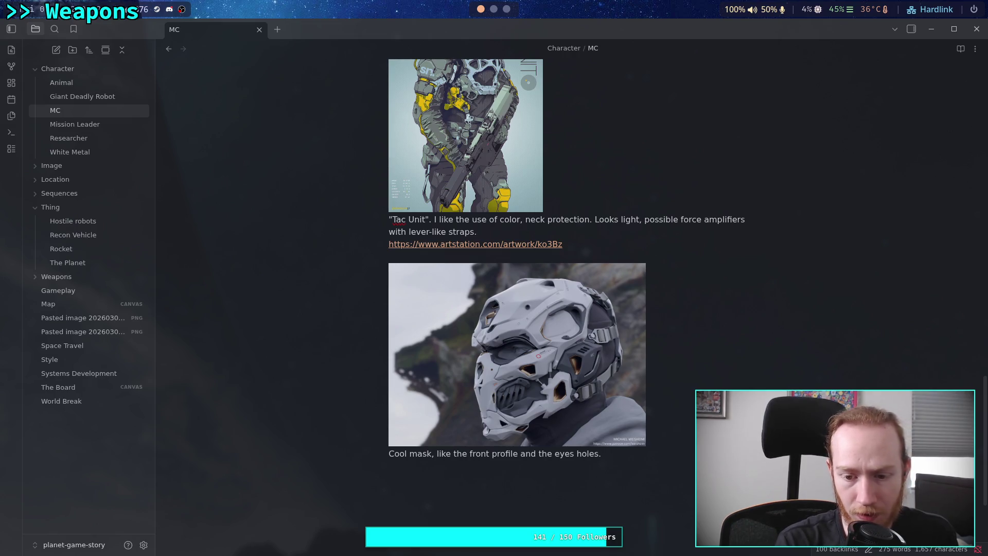
{"action": "type", "text": "Would nee"}
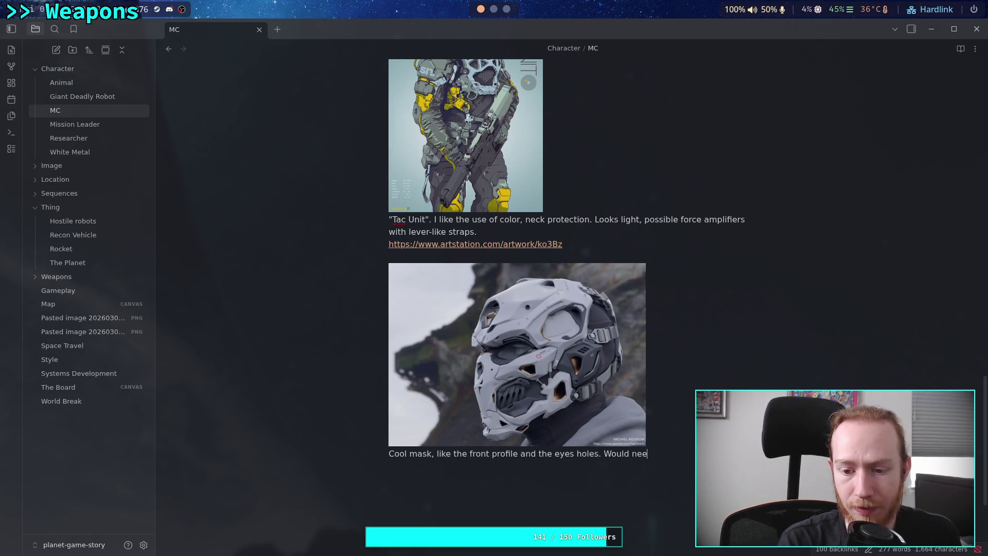
{"action": "type", "text": "d to be a p"}
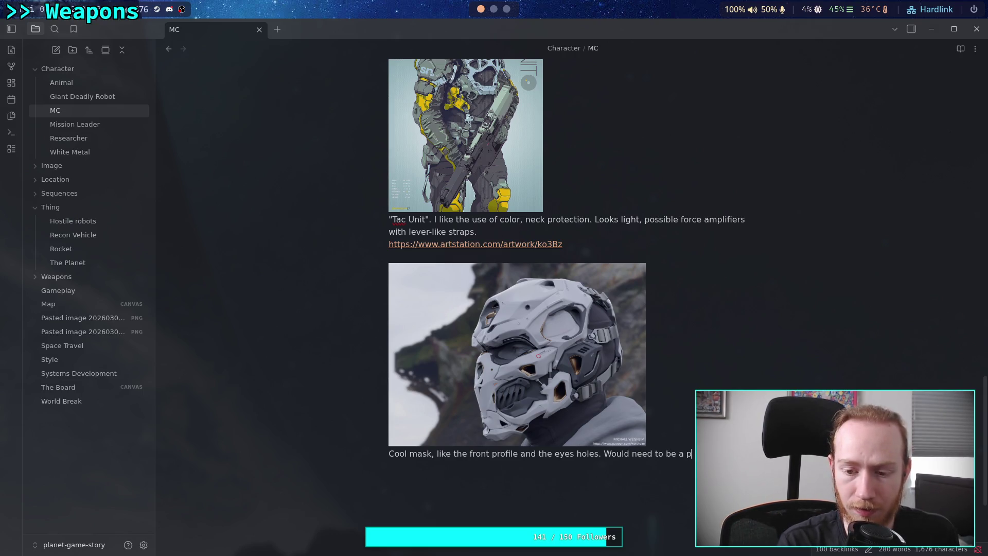
{"action": "type", "text": " of"}
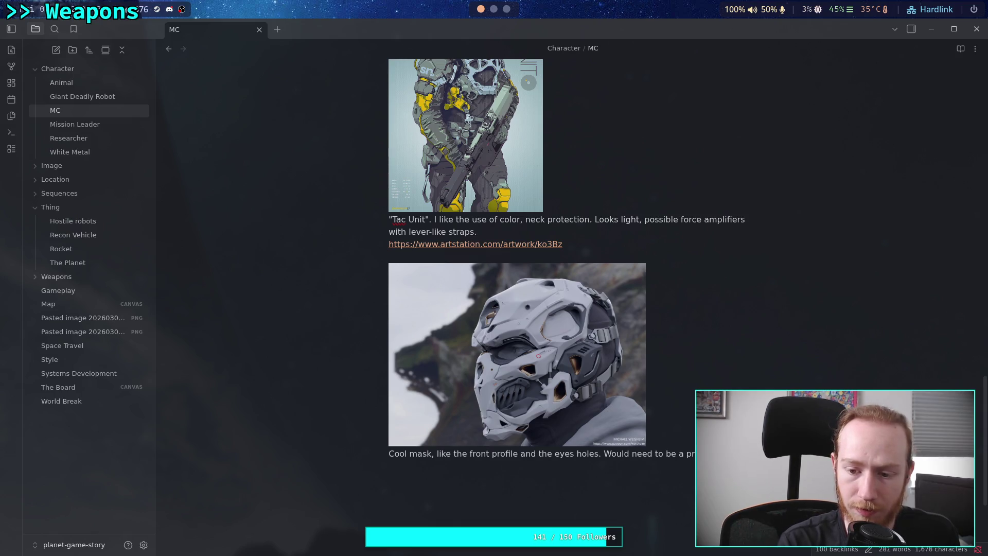
{"action": "type", "text": "otective mas though,"}
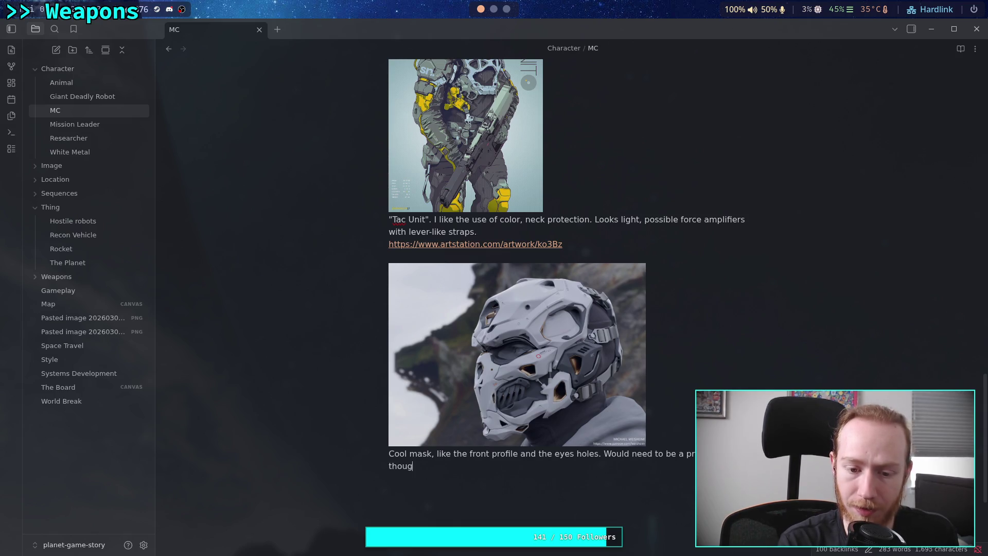
{"action": "type", "text": "this is"}
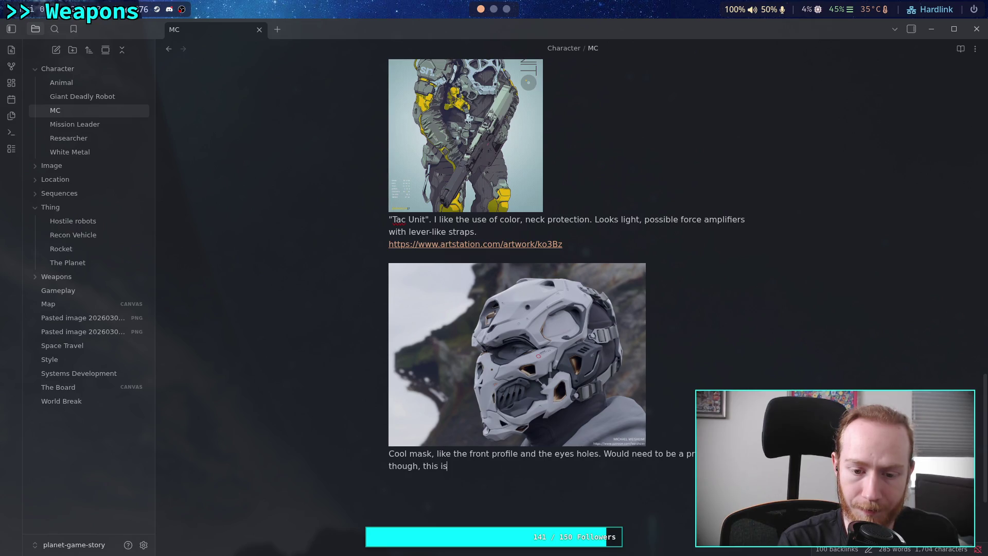
{"action": "type", "text": "vey"}
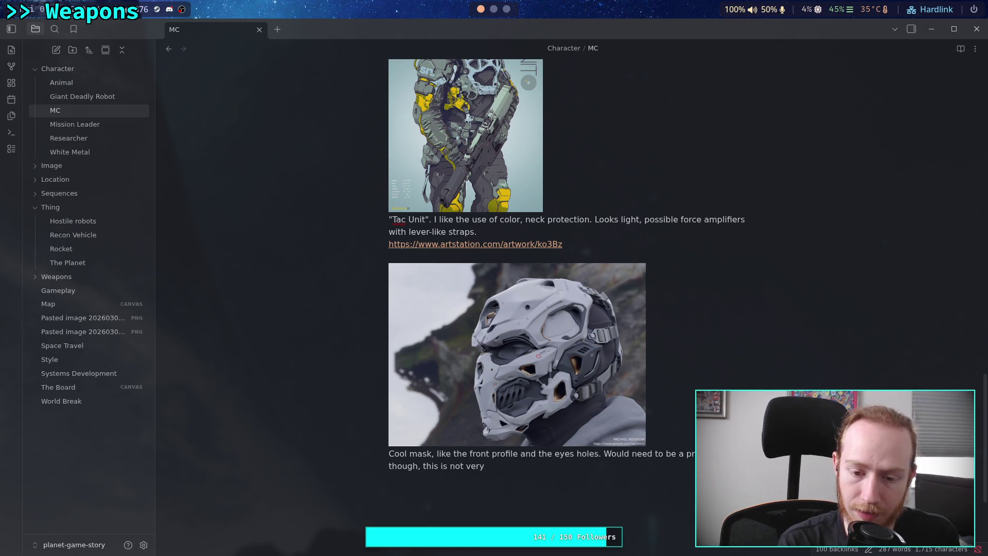
{"action": "type", "text": "pro"}
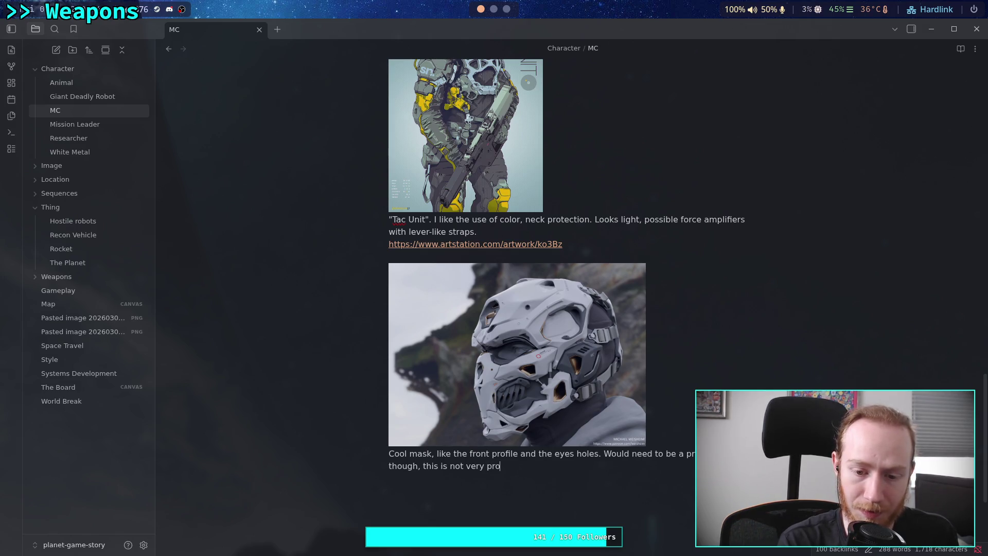
{"action": "type", "text": "tective "}
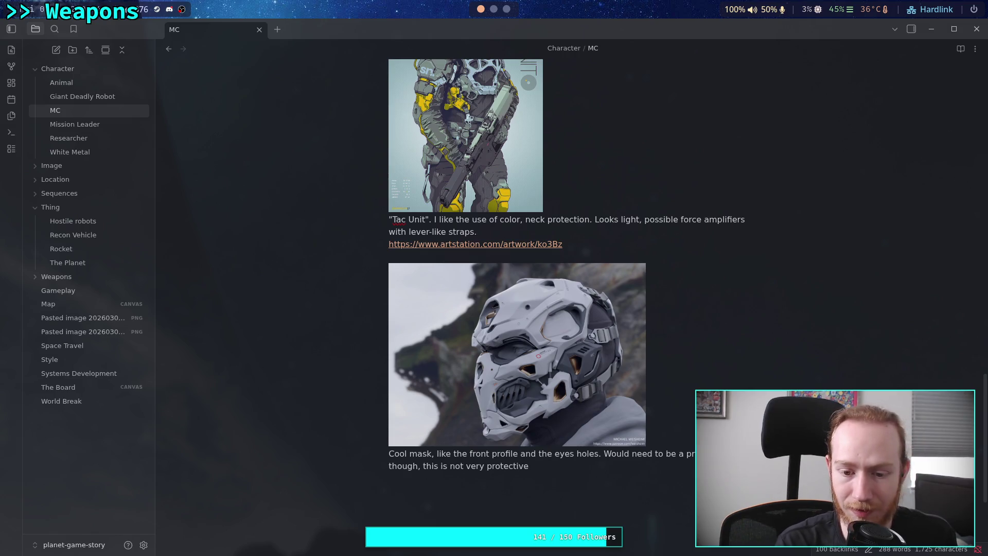
{"action": "type", "text": "."}
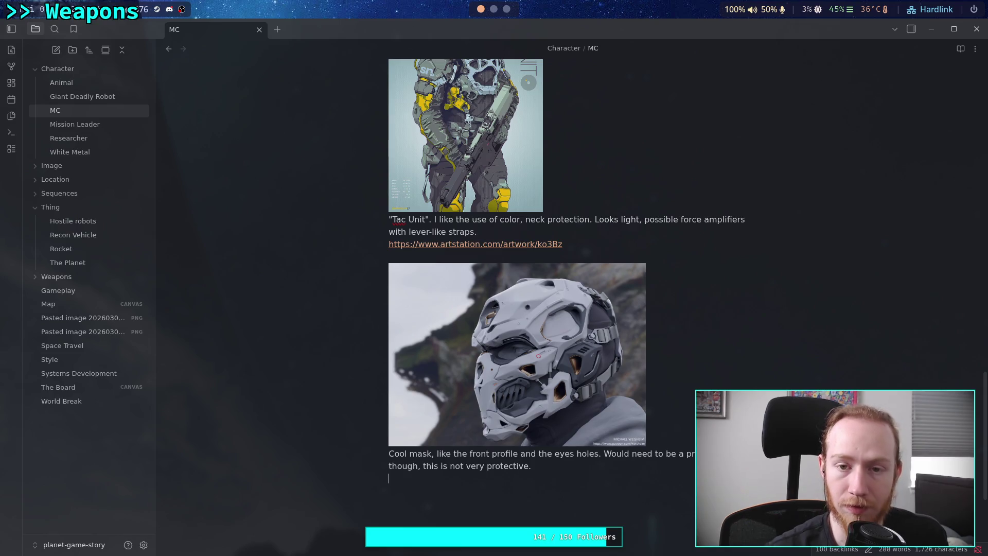
{"action": "key", "text": "super+3"}
Copy the RAIDMASK photo from ArtStation and paste it below the white helmet image.
{"action": "scroll", "coordinate": [496, 262], "scroll_direction": "down", "scroll_amount": 15}
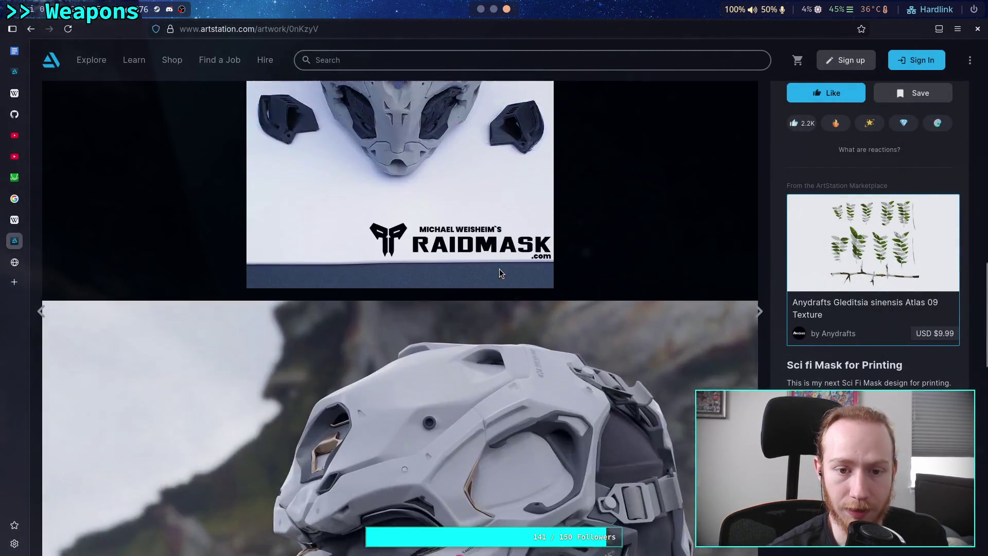
{"action": "right_click", "coordinate": [423, 295]}
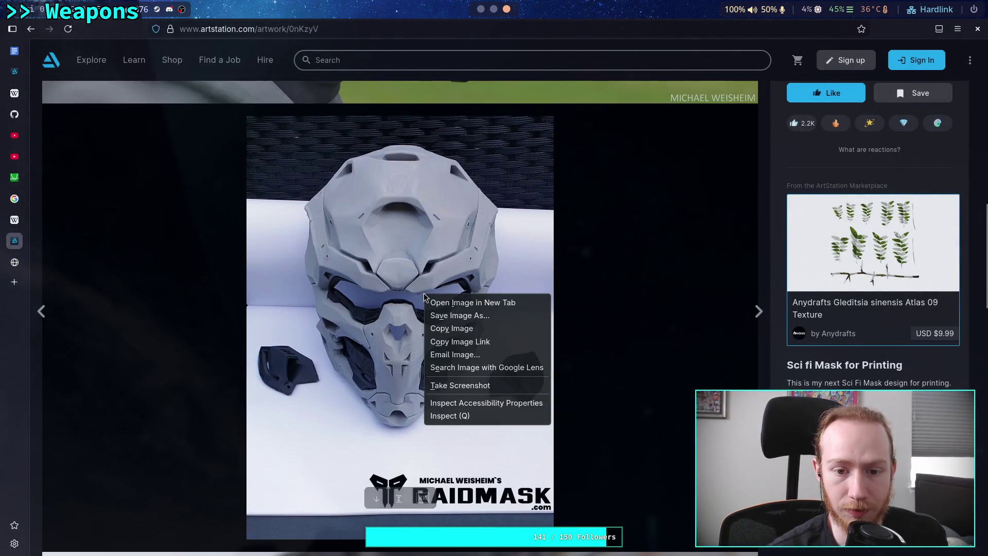
{"action": "left_click", "coordinate": [451, 328]}
{"action": "key", "text": "super+1"}
{"action": "left_click", "coordinate": [674, 436]}
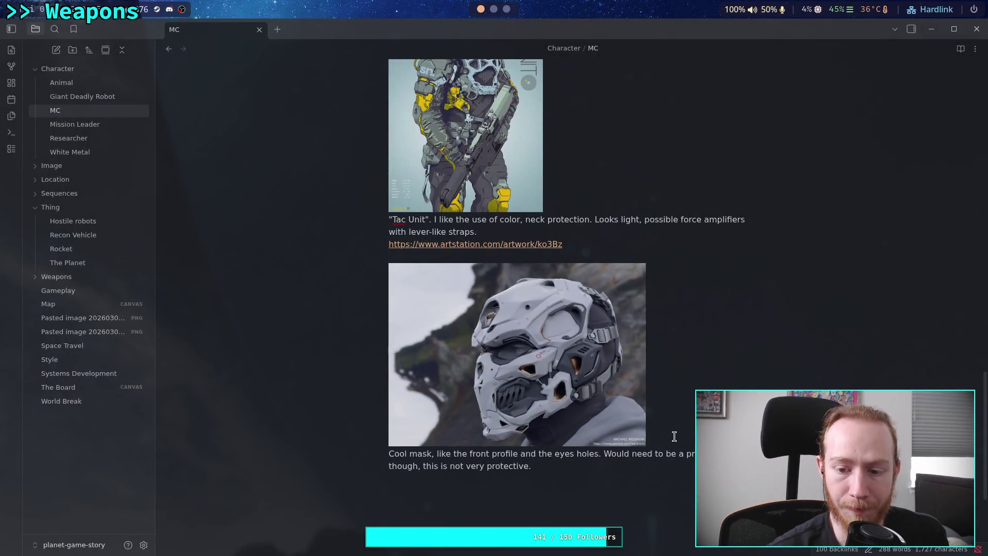
{"action": "key", "text": "Up"}
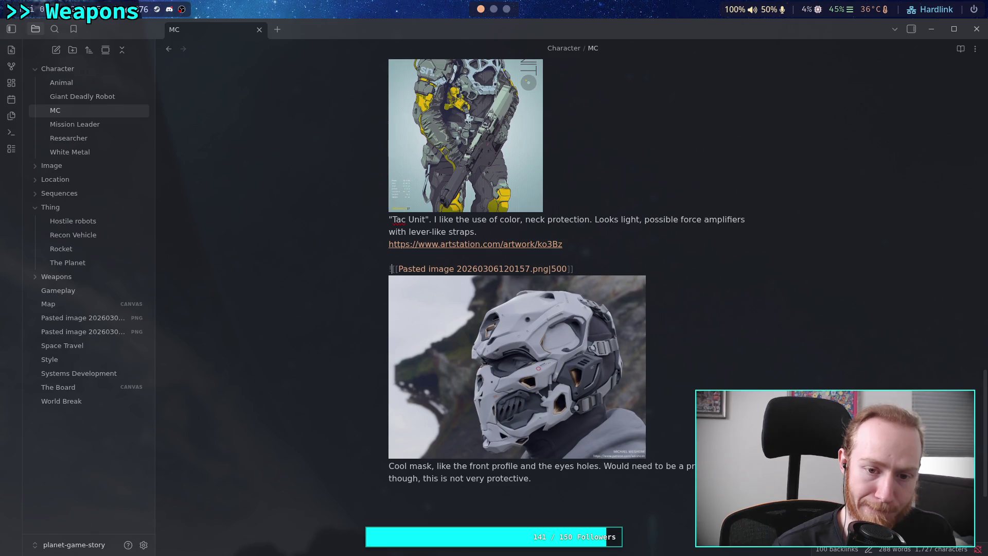
{"action": "key", "text": "Down"}
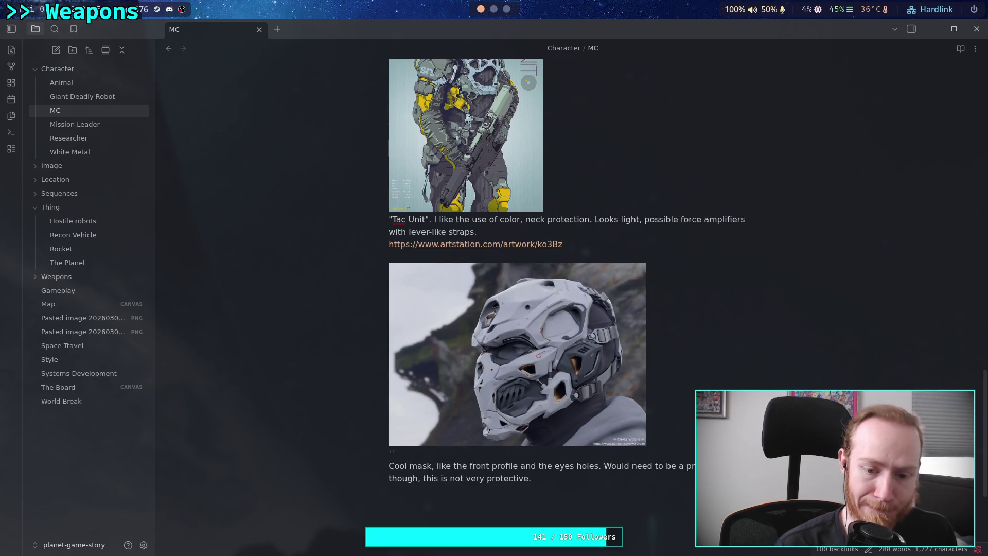
{"action": "key", "text": "ctrl+v"}
Set the pasted RAIDMASK image embed width to 300 px.
{"action": "type", "text": "|500"}
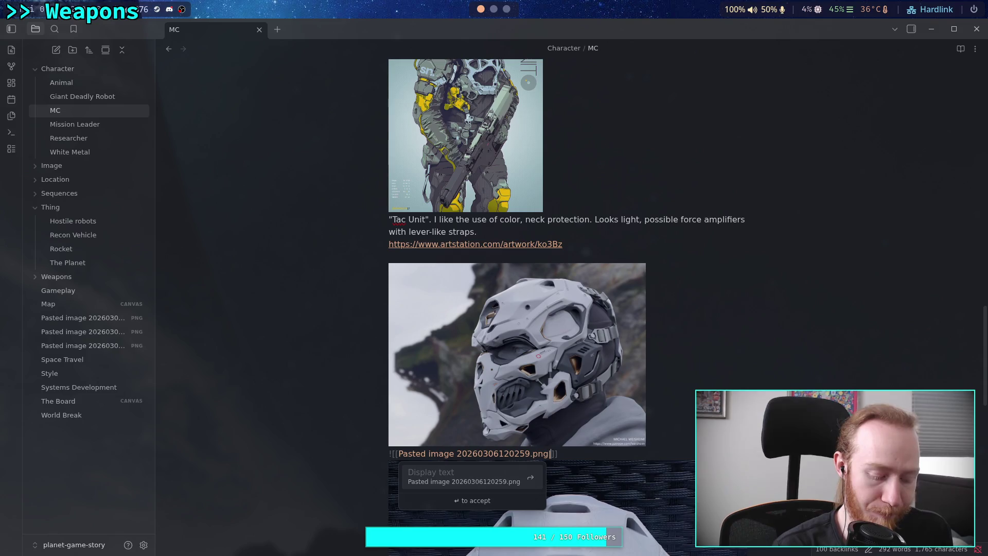
{"action": "scroll", "coordinate": [668, 371], "scroll_direction": "down", "scroll_amount": 5}
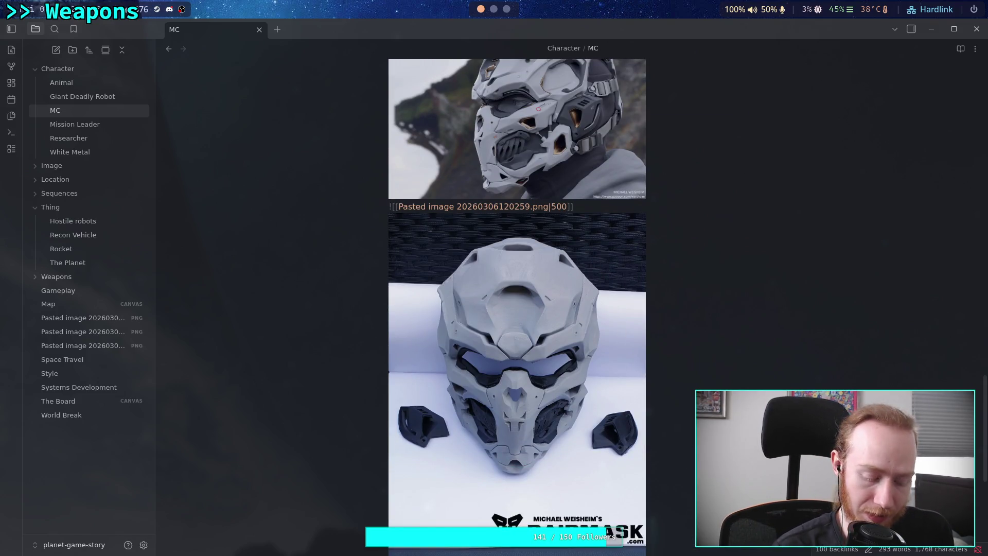
{"action": "key", "text": "BackSpace"}
{"action": "key", "text": "BackSpace"}
{"action": "type", "text": "3["}
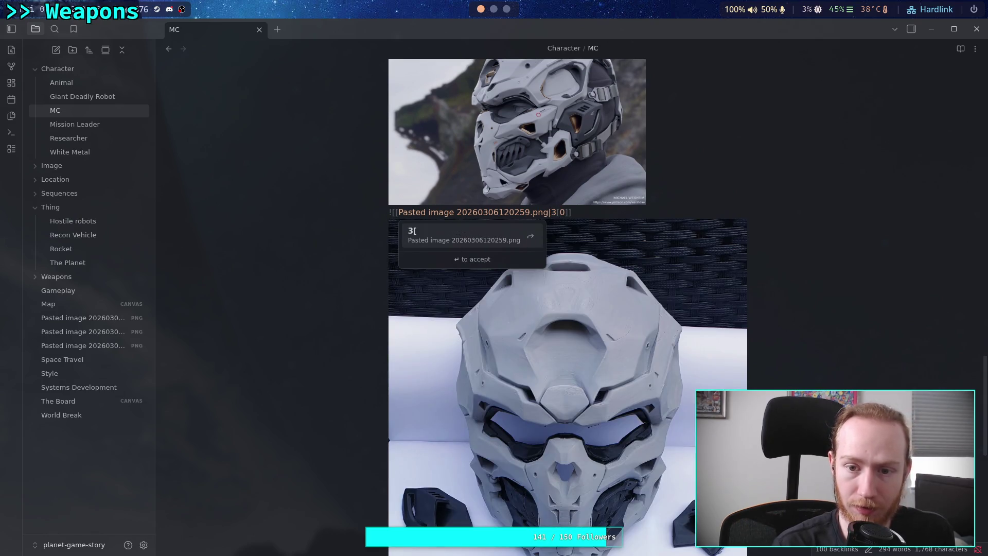
{"action": "key", "text": "BackSpace"}
{"action": "type", "text": "0"}
Paste the mask artwork's ArtStation URL on the line below the comment.
{"action": "left_click", "coordinate": [587, 467]}
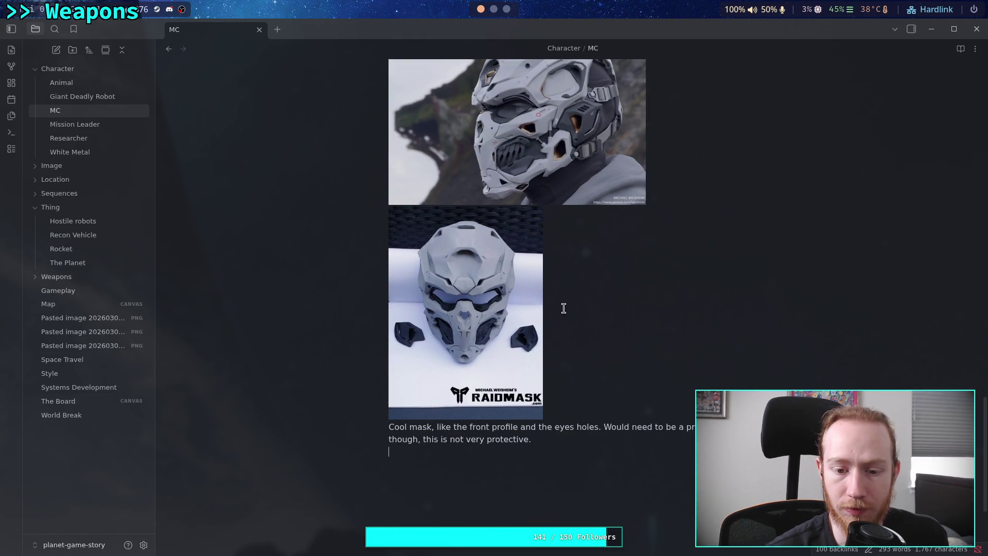
{"action": "left_click", "coordinate": [506, 9]}
{"action": "left_click", "coordinate": [388, 29]}
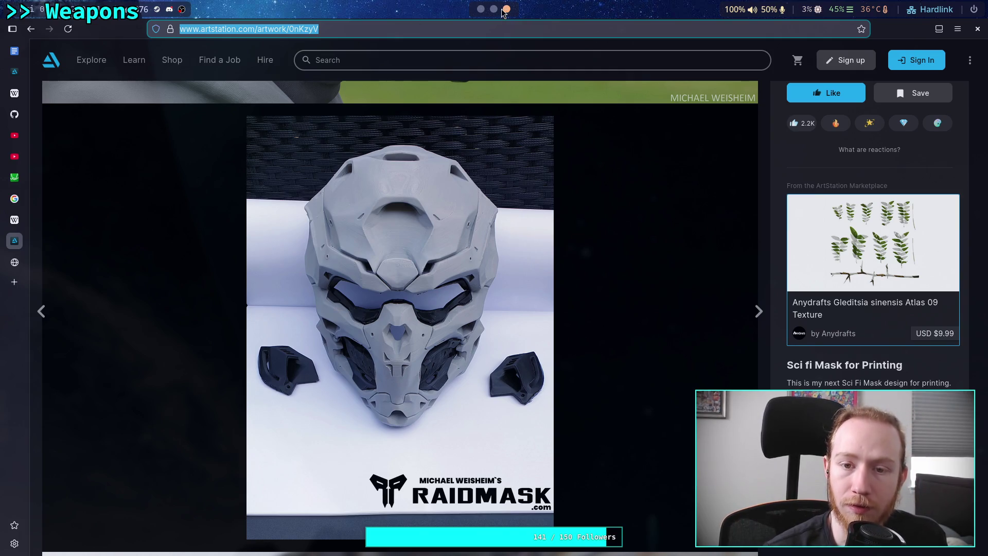
{"action": "left_click", "coordinate": [485, 9]}
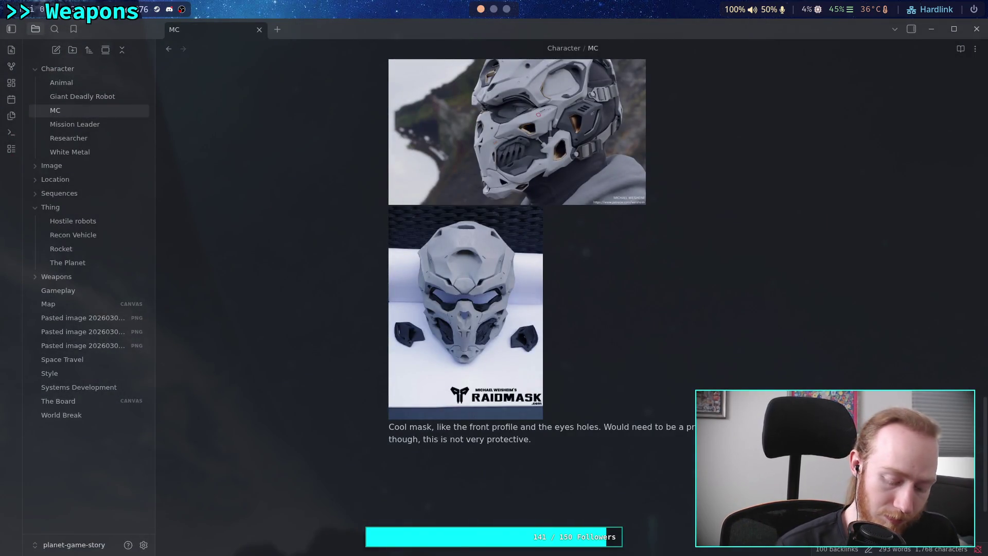
{"action": "key", "text": "ctrl+v"}
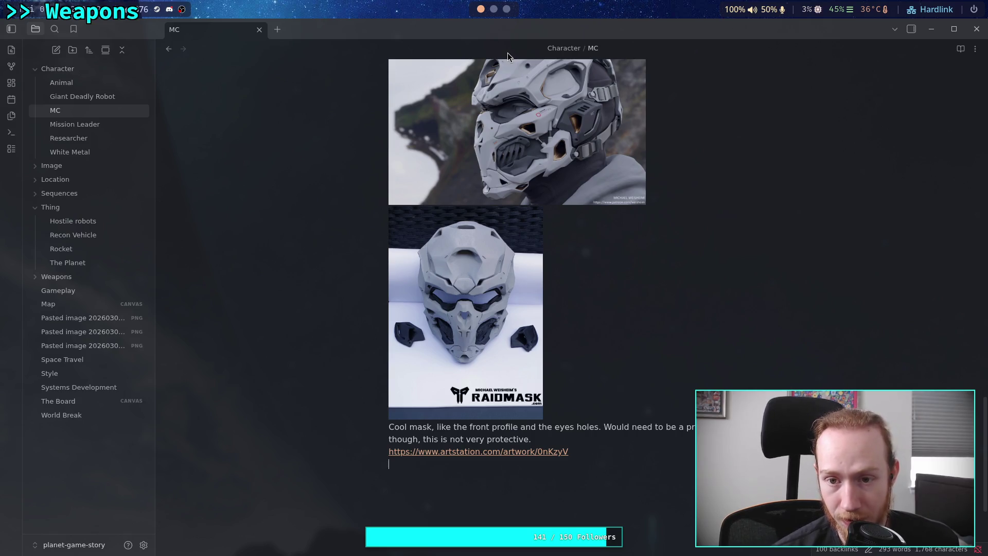
{"action": "left_click", "coordinate": [507, 9]}
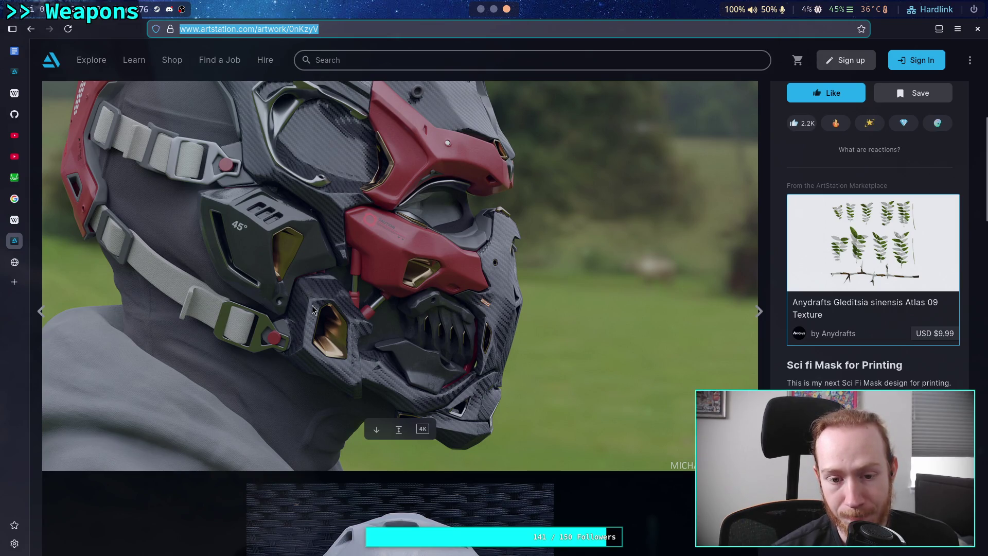
{"action": "scroll", "coordinate": [312, 304], "scroll_direction": "up", "scroll_amount": 2}
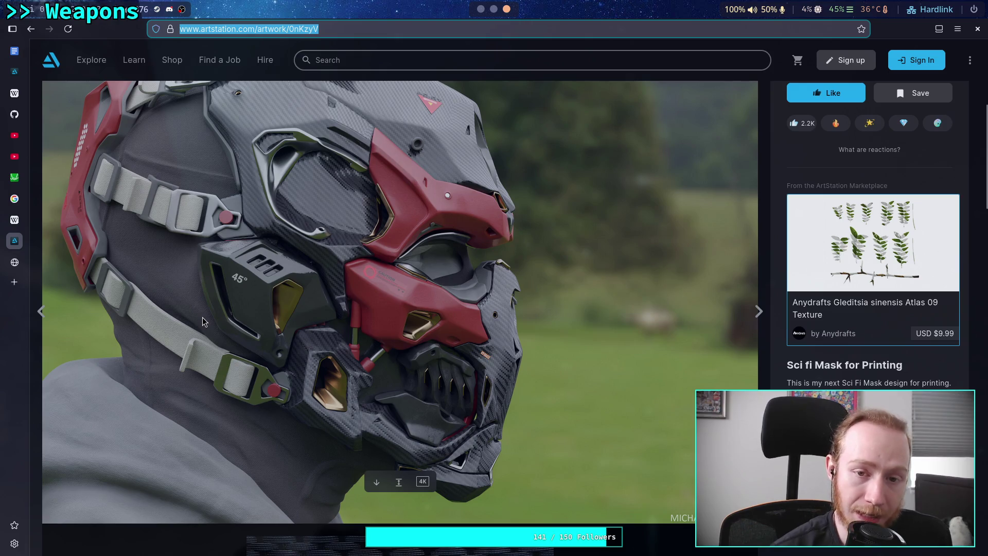
{"action": "scroll", "coordinate": [201, 319], "scroll_direction": "up", "scroll_amount": 3}
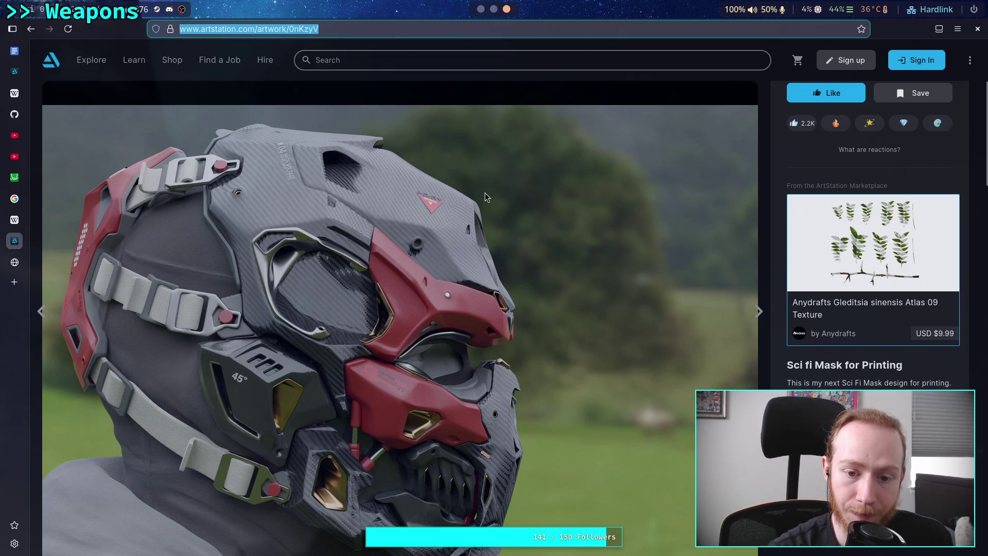
{"action": "left_click", "coordinate": [481, 9]}
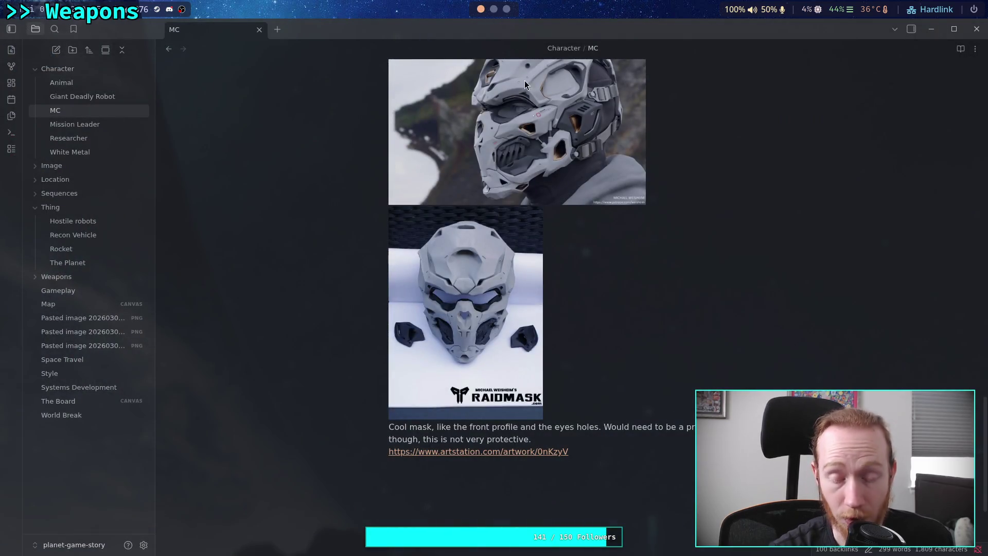
Append to the mask comment: remove the port holes, use deflective armor, great "mean" look.
{"action": "left_click", "coordinate": [582, 445]}
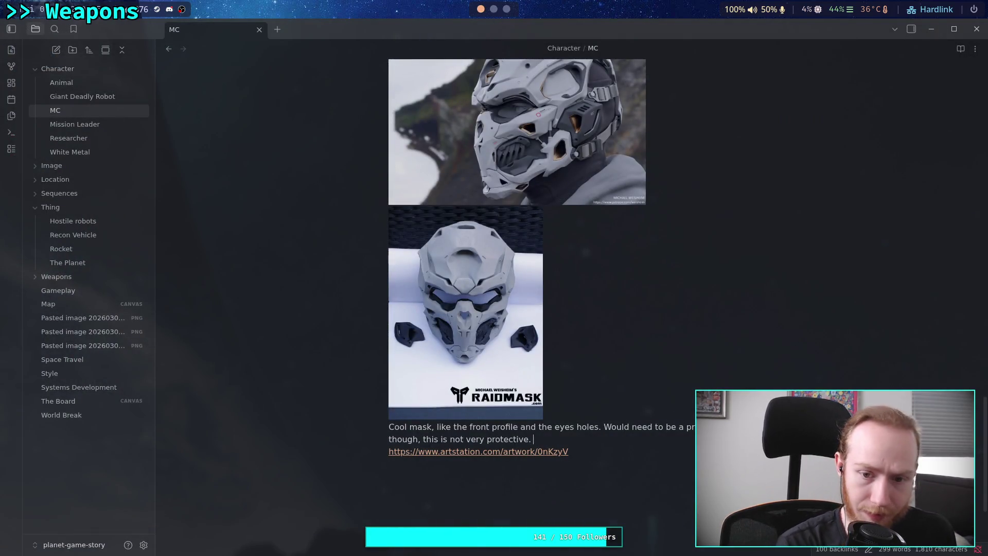
{"action": "type", "text": "Removethe port hol"}
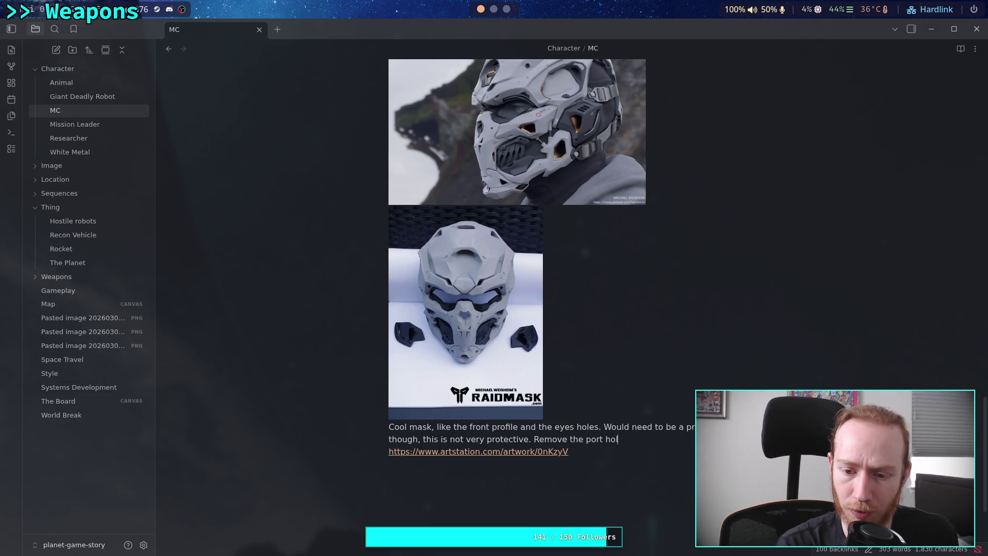
{"action": "type", "text": "es"}
{"action": "type", "text": "ng"}
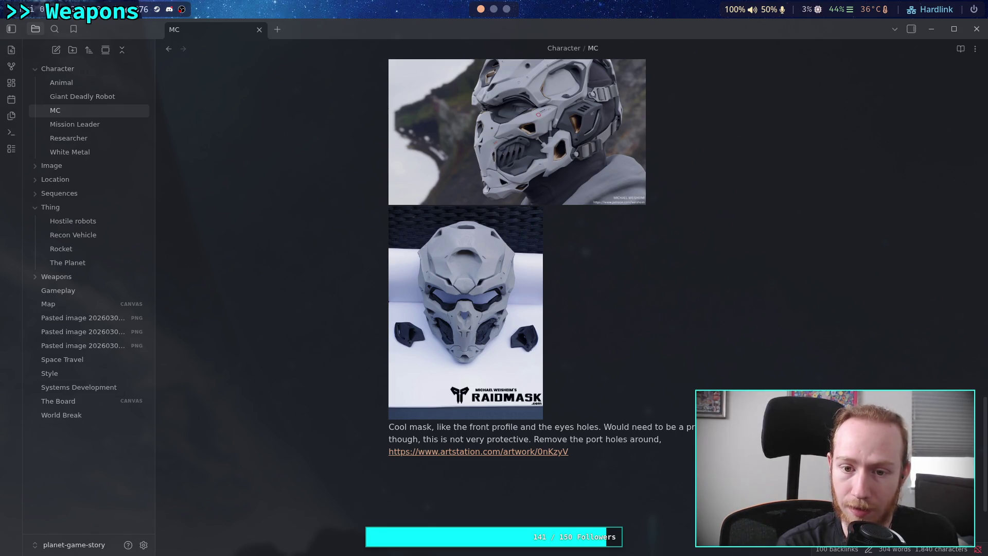
{"action": "type", "text": "ace"}
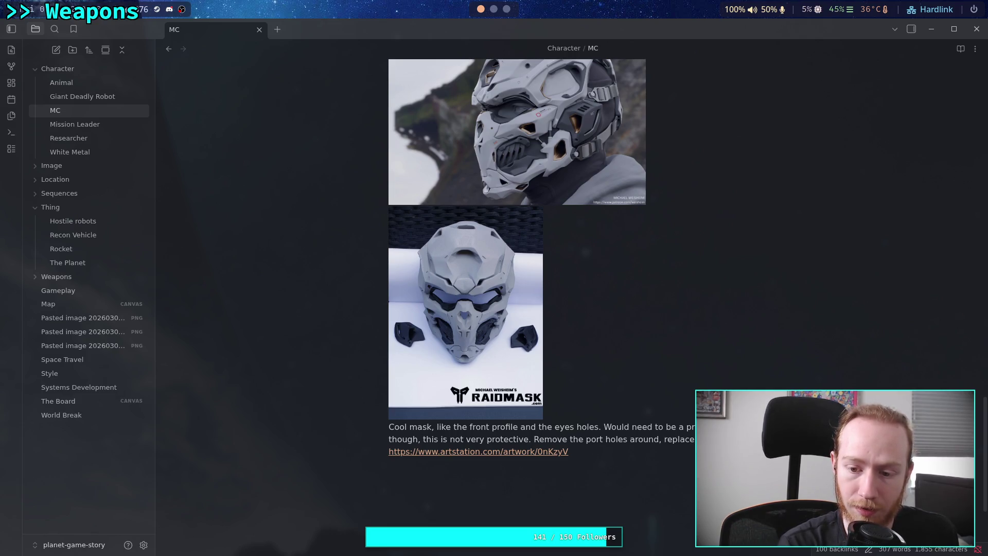
{"action": "type", "text": "ive armr"}
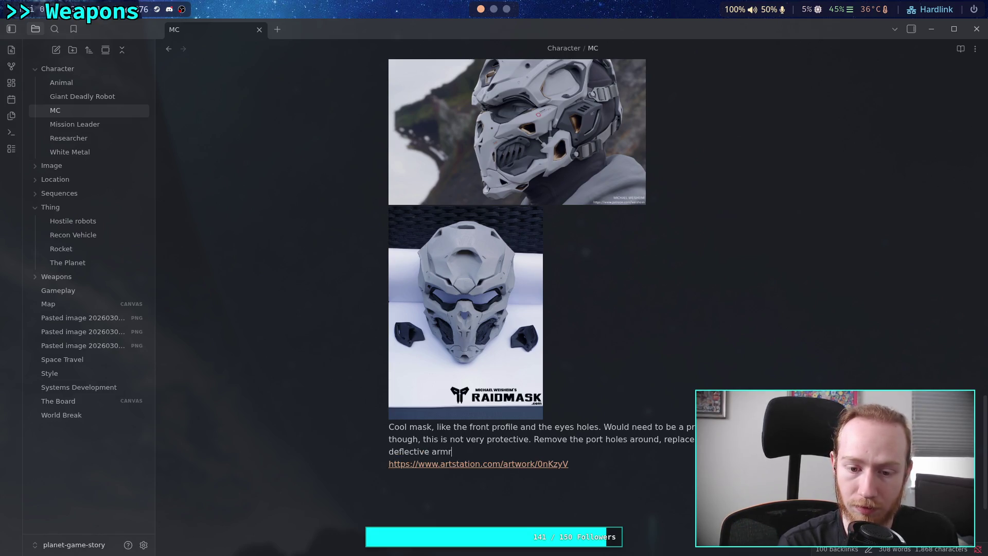
{"action": "key", "text": "BackSpace"}
{"action": "type", "text": "or."}
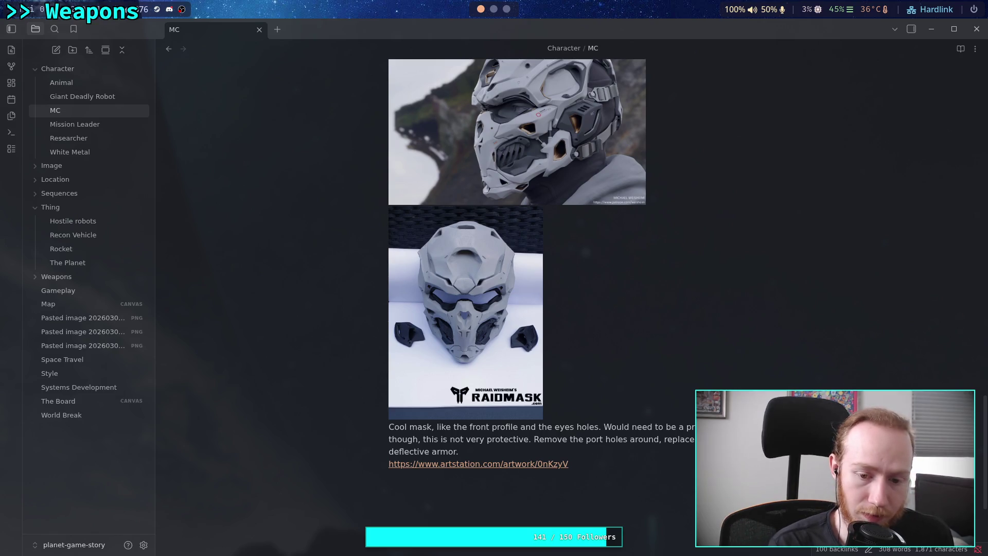
{"action": "type", "text": " Good mask"}
{"action": "key", "text": "BackSpace"}
{"action": "key", "text": "BackSpace"}
{"action": "key", "text": "BackSpace"}
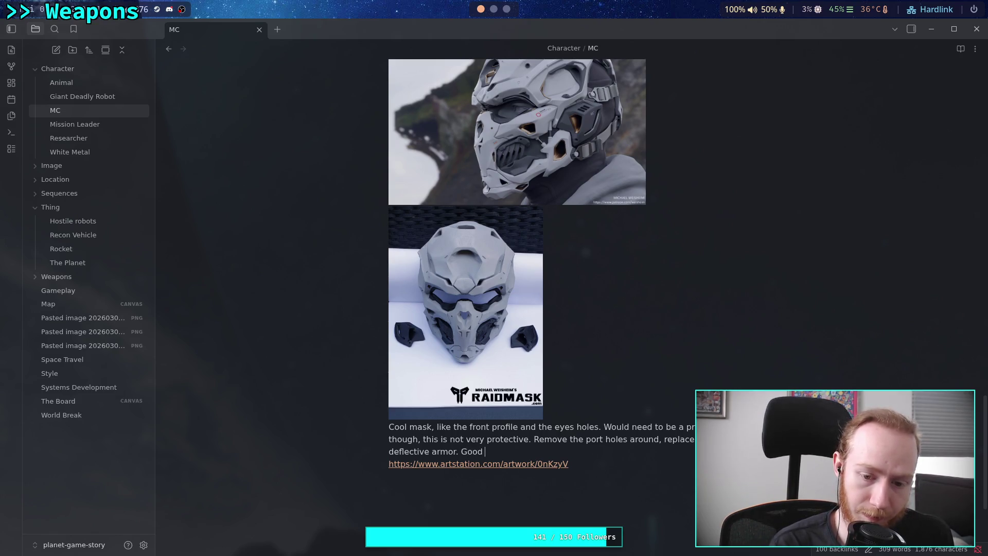
{"action": "key", "text": "BackSpace"}
{"action": "key", "text": "BackSpace"}
{"action": "key", "text": "BackSpace"}
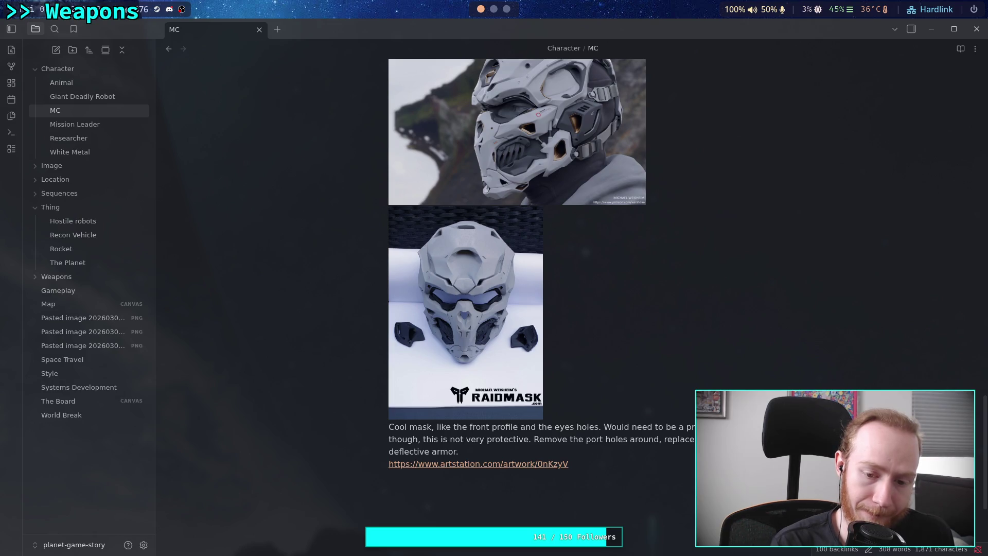
{"action": "type", "text": " Great \"mean"}
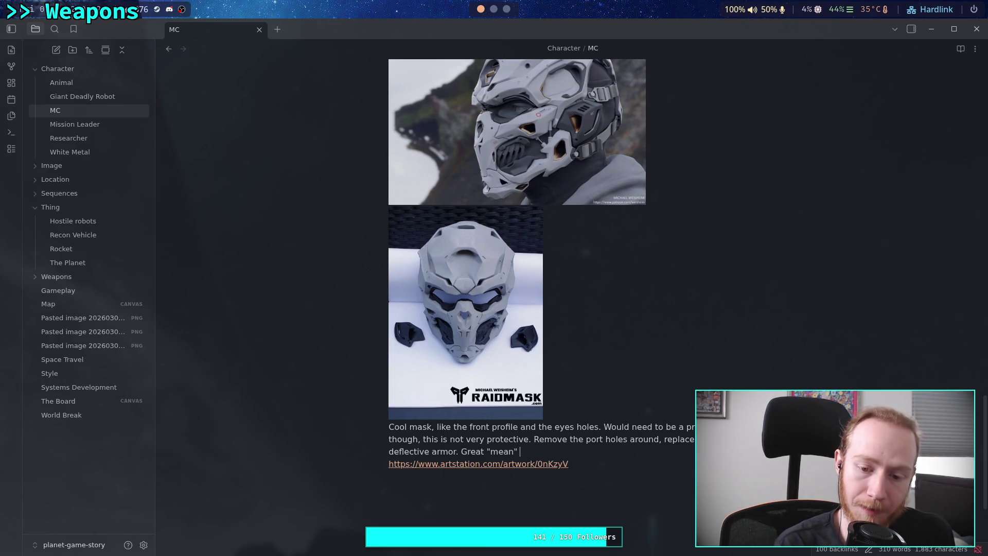
{"action": "type", "text": "k."}
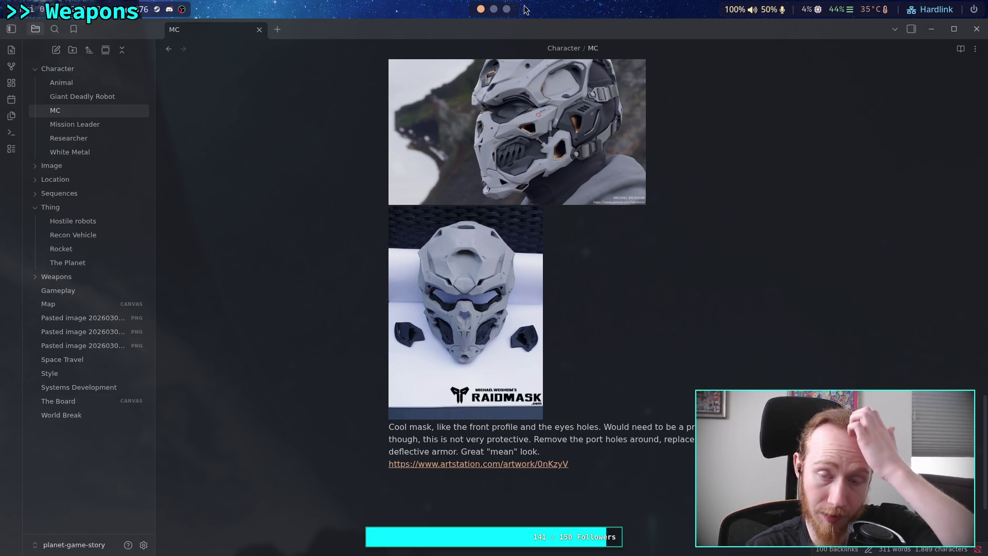
Scroll through the 'Sci fi Mask for Printing' page to review the red-and-black helmet render.
{"action": "left_click", "coordinate": [506, 9]}
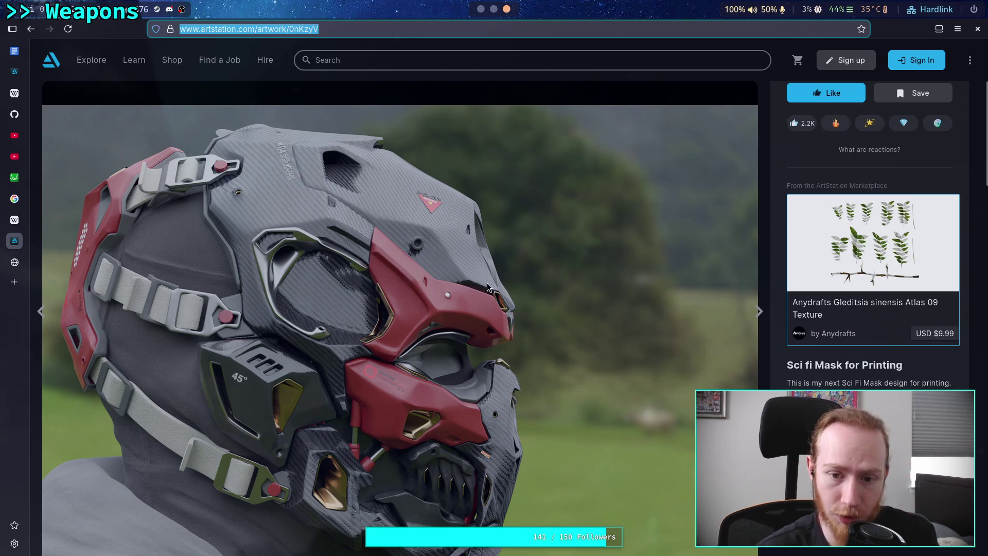
{"action": "scroll", "coordinate": [493, 266], "scroll_direction": "down", "scroll_amount": 10}
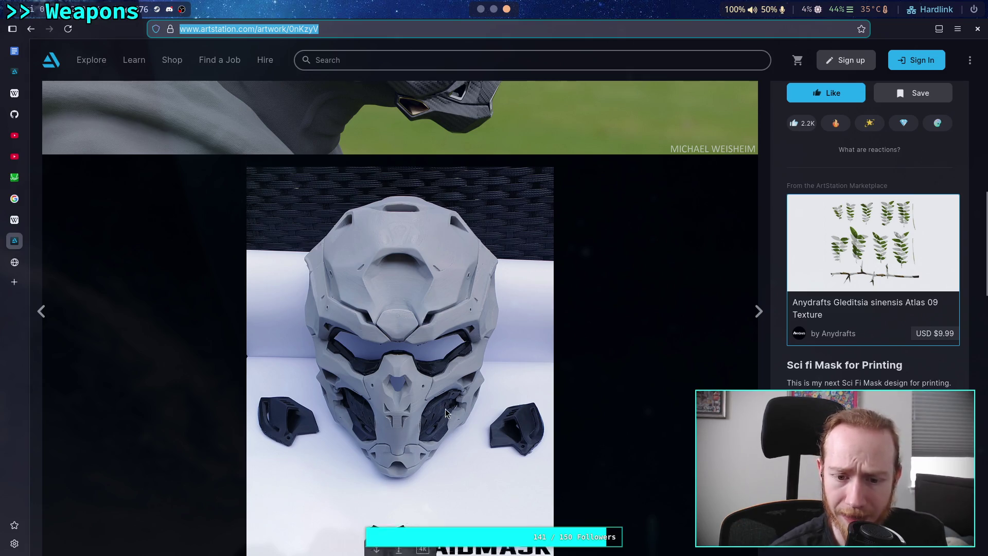
{"action": "scroll", "coordinate": [437, 422], "scroll_direction": "up", "scroll_amount": 5}
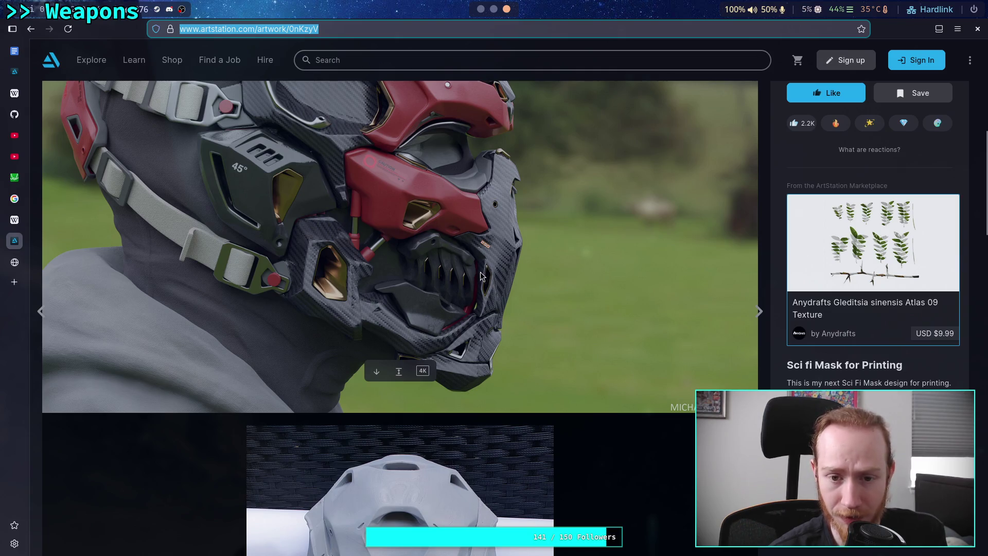
{"action": "scroll", "coordinate": [446, 265], "scroll_direction": "up", "scroll_amount": 2}
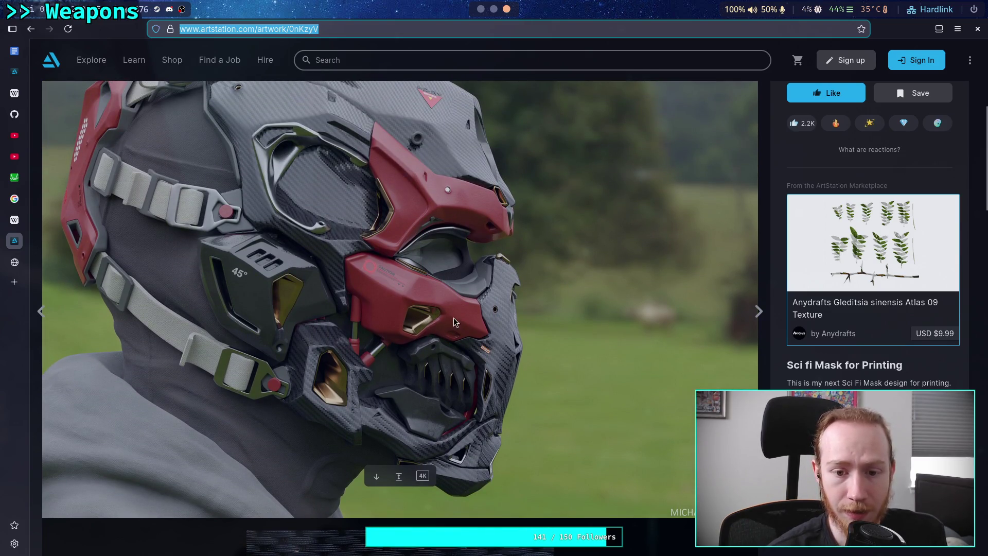
{"action": "scroll", "coordinate": [453, 317], "scroll_direction": "down", "scroll_amount": 6}
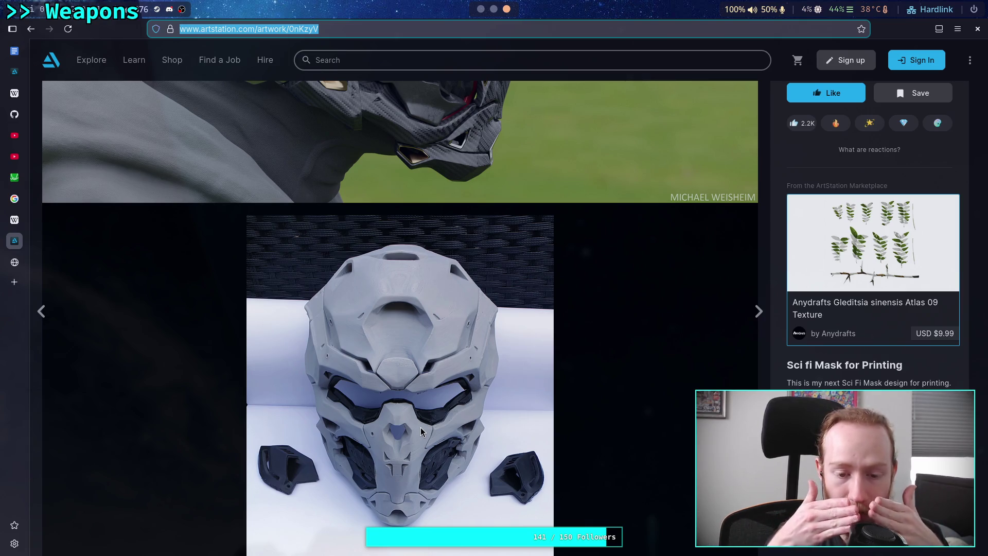
{"action": "scroll", "coordinate": [421, 427], "scroll_direction": "up", "scroll_amount": 5}
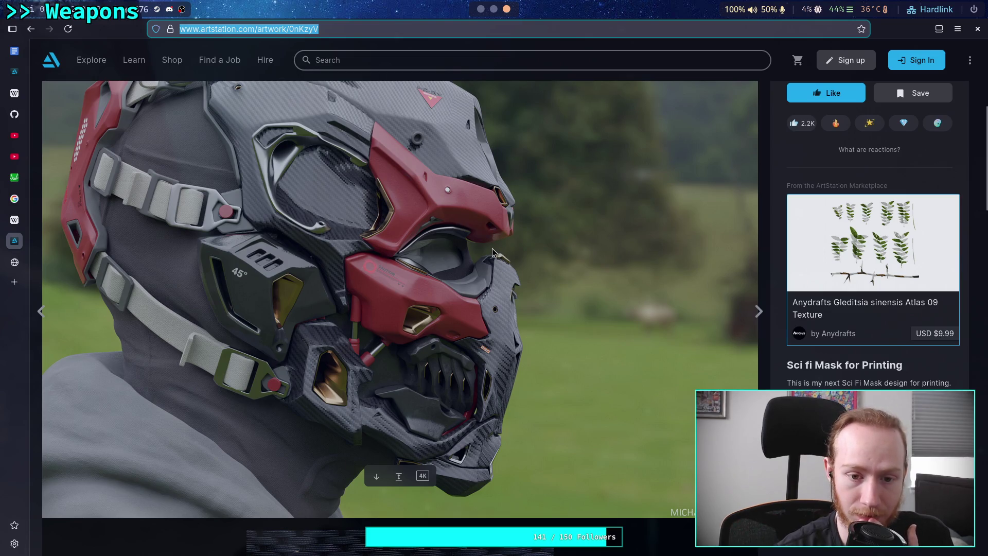
Return ArtStation to the search results and bring the MC note's mask comment into view.
{"action": "left_click", "coordinate": [30, 29]}
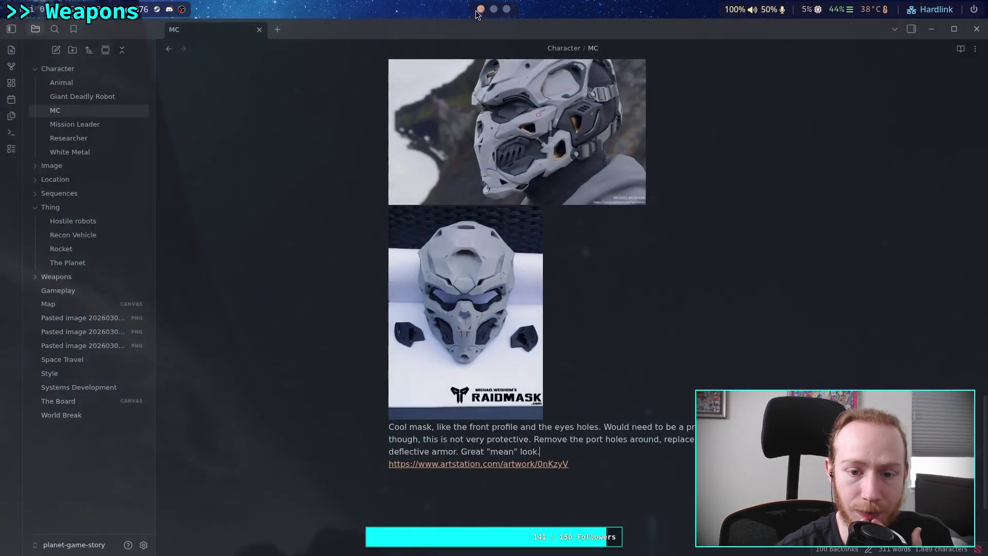
{"action": "left_click", "coordinate": [480, 9]}
{"action": "scroll", "coordinate": [346, 165], "scroll_direction": "up", "scroll_amount": 7}
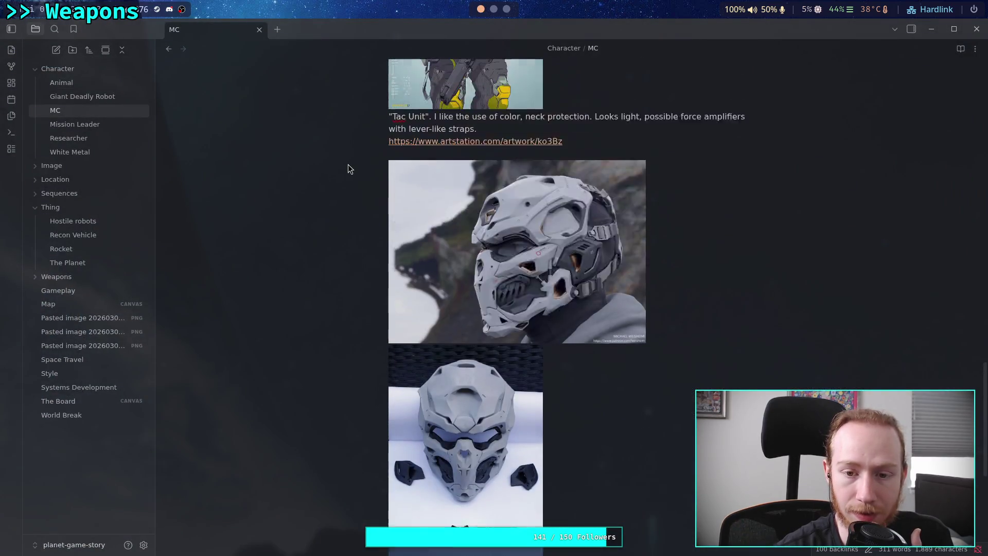
{"action": "scroll", "coordinate": [465, 204], "scroll_direction": "down", "scroll_amount": 6}
{"action": "scroll", "coordinate": [466, 204], "scroll_direction": "down", "scroll_amount": 5}
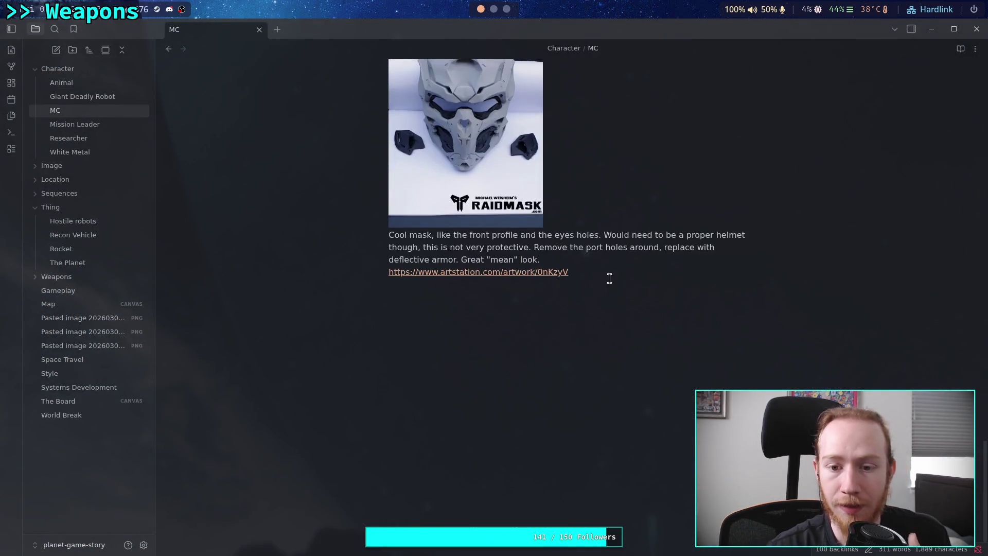
Add 'Fits the bone structure of the face.' to the end of the mask comment.
{"action": "type", "text": " Fi"}
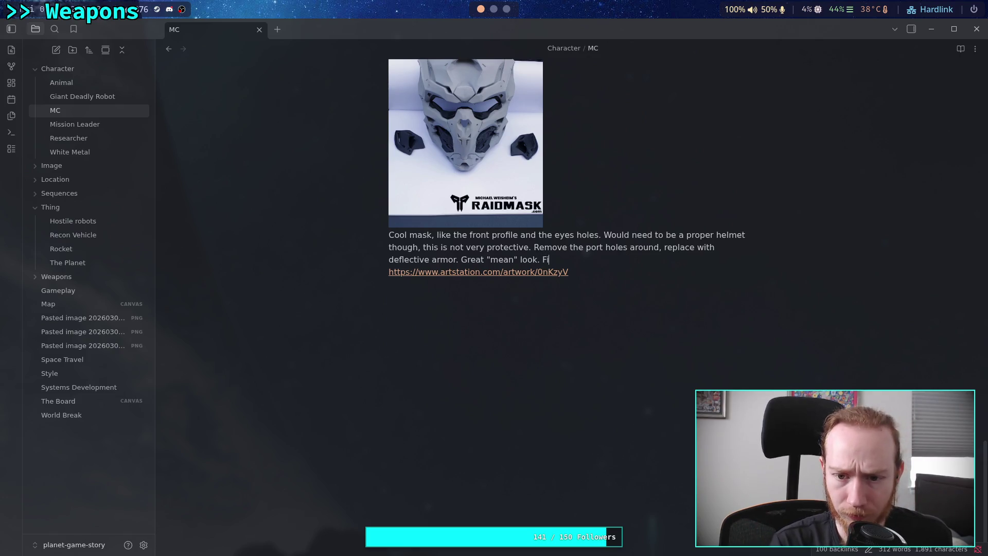
{"action": "type", "text": "ts the bone strec"}
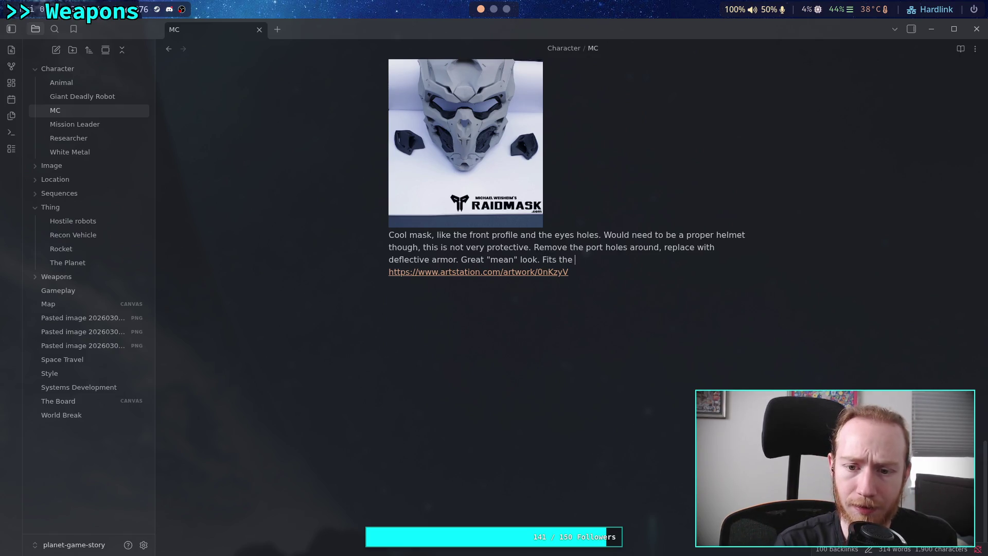
{"action": "key", "text": "BackSpace"}
{"action": "key", "text": "BackSpace"}
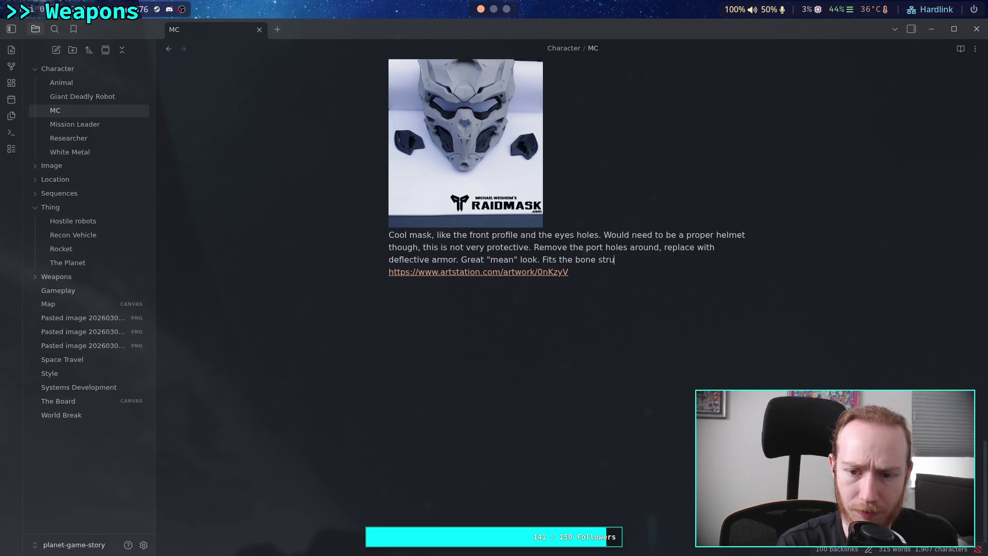
{"action": "type", "text": "ucture of the g"}
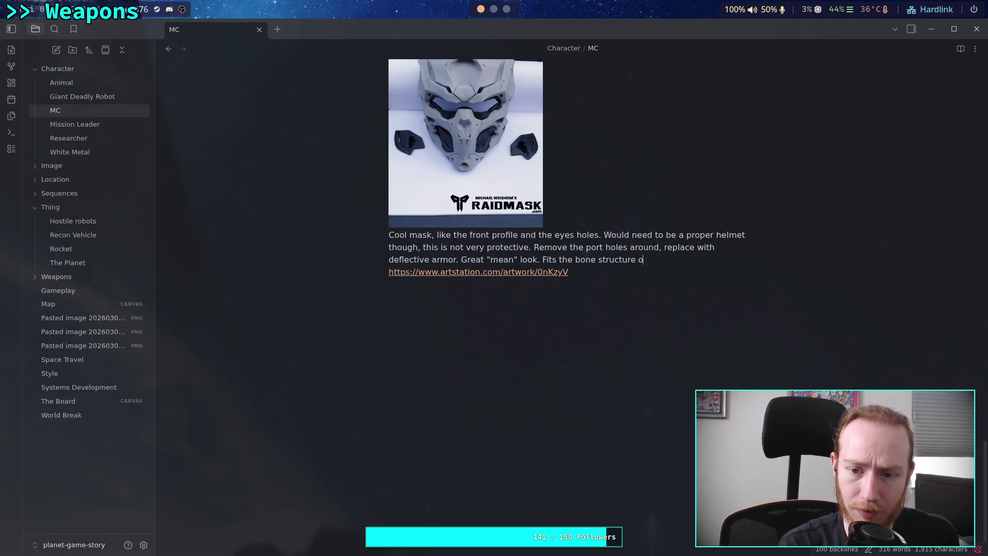
{"action": "key", "text": "BackSpace"}
{"action": "type", "text": "face."}
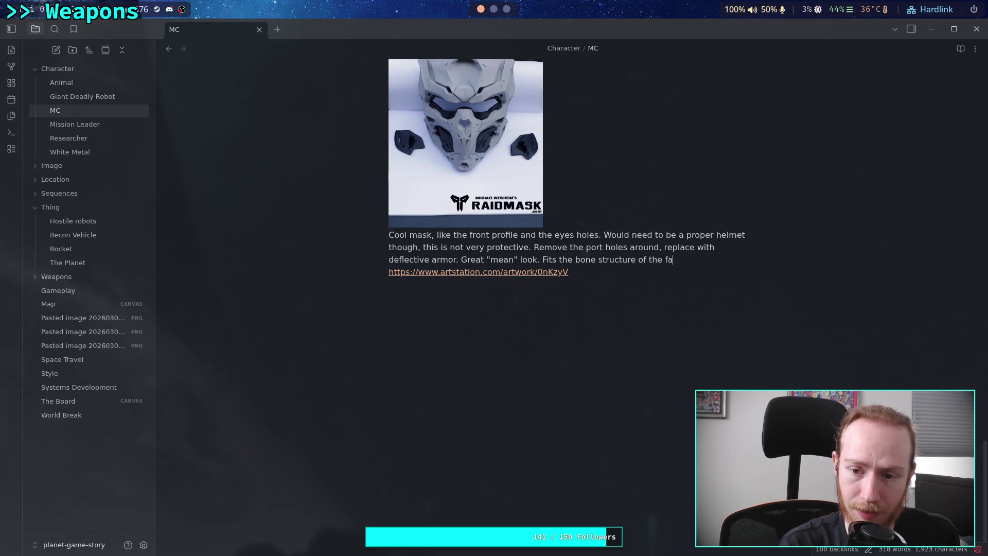
{"action": "left_click", "coordinate": [508, 9]}
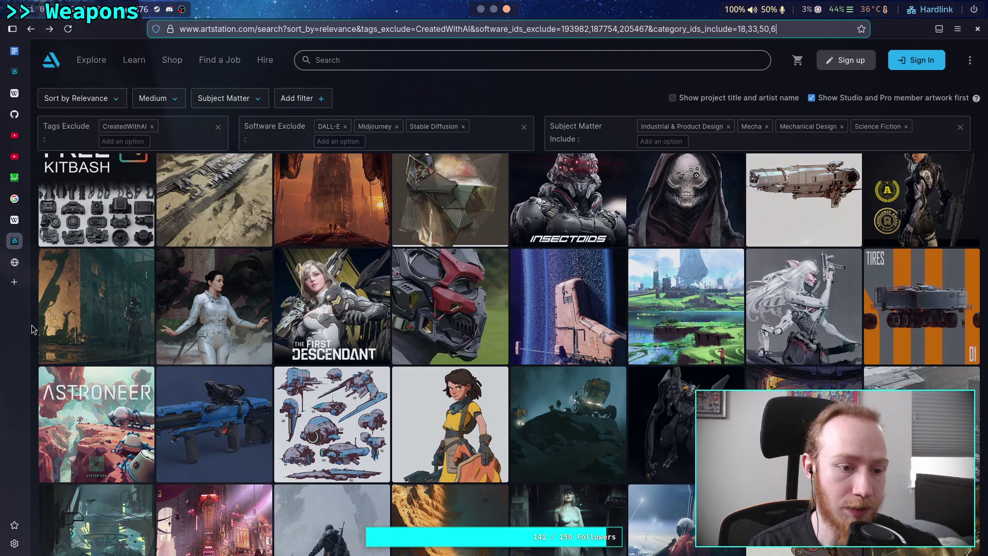
{"action": "scroll", "coordinate": [32, 329], "scroll_direction": "down", "scroll_amount": 4}
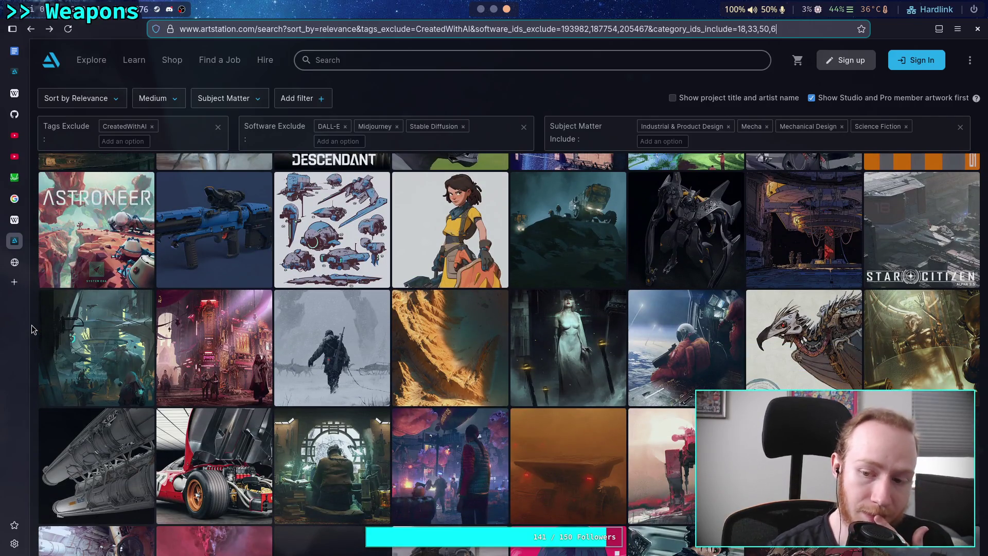
{"action": "scroll", "coordinate": [32, 329], "scroll_direction": "down", "scroll_amount": 1}
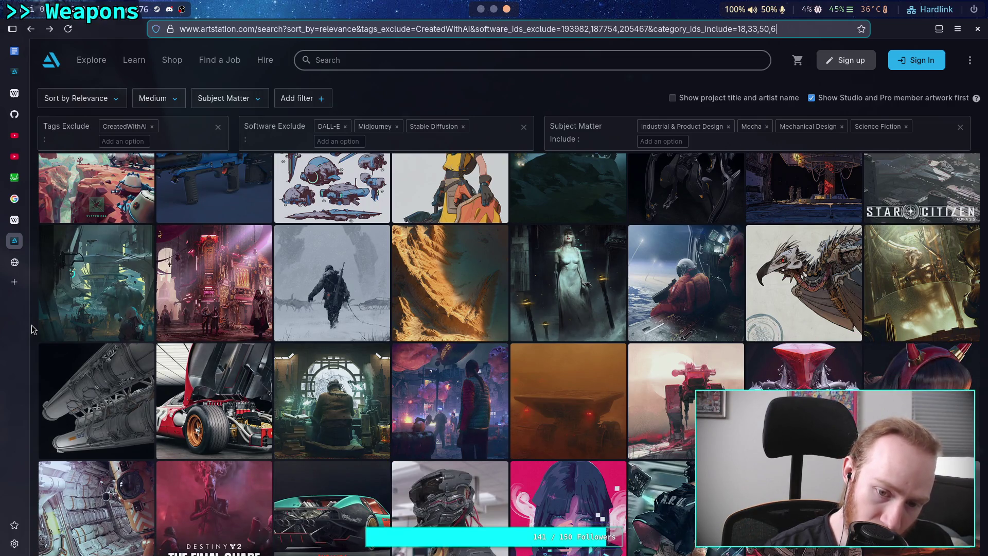
{"action": "scroll", "coordinate": [32, 329], "scroll_direction": "down", "scroll_amount": 1}
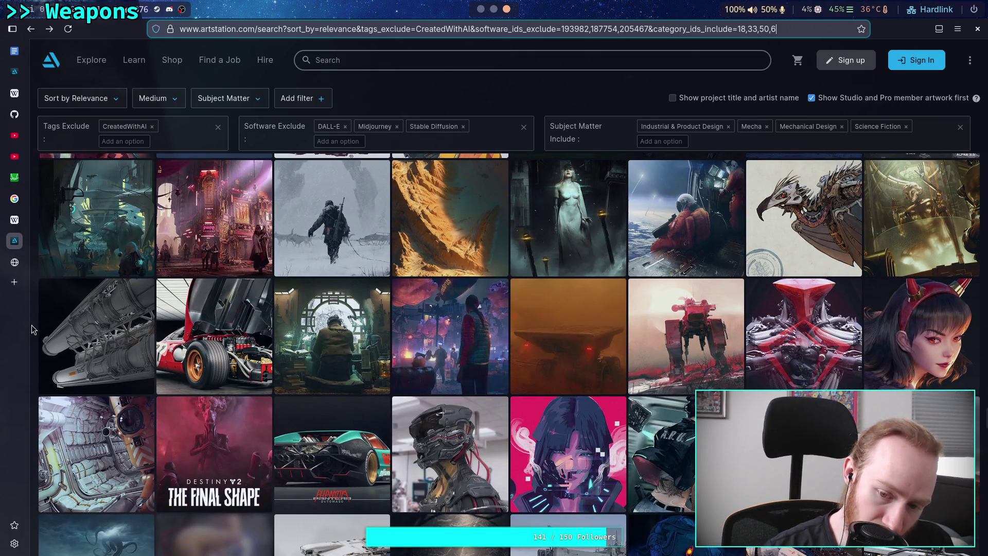
{"action": "scroll", "coordinate": [32, 329], "scroll_direction": "down", "scroll_amount": 1}
{"action": "scroll", "coordinate": [31, 329], "scroll_direction": "down", "scroll_amount": 1}
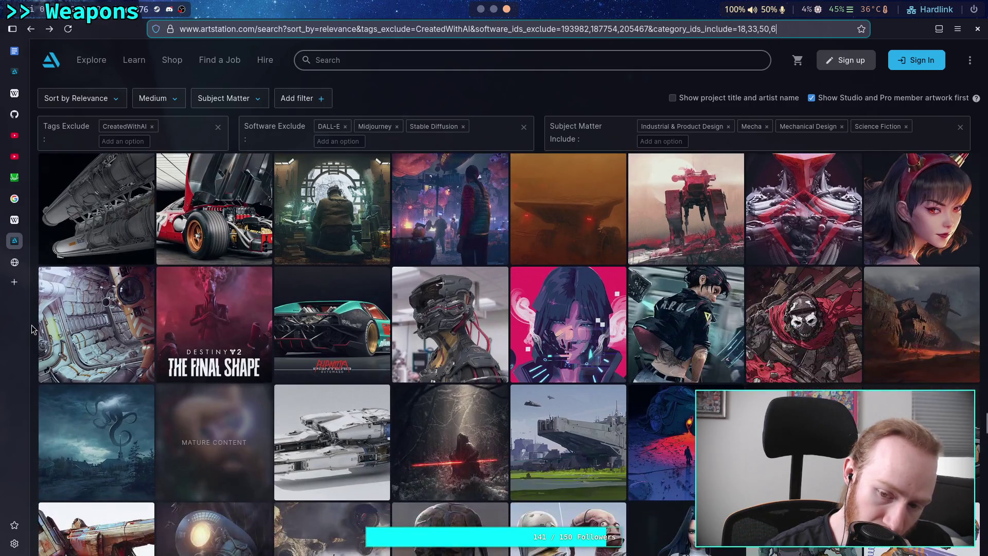
{"action": "scroll", "coordinate": [32, 330], "scroll_direction": "down", "scroll_amount": 2}
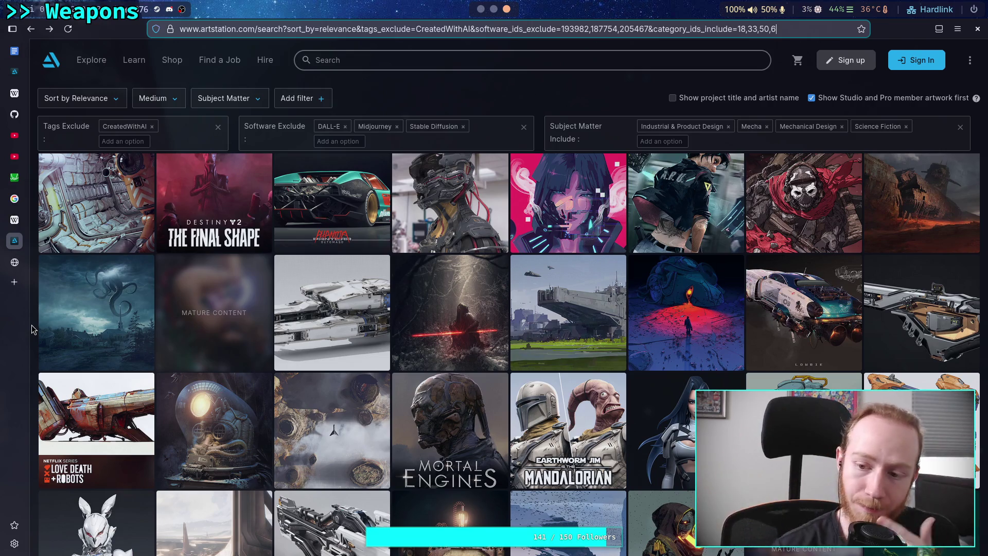
{"action": "scroll", "coordinate": [32, 329], "scroll_direction": "down", "scroll_amount": 4}
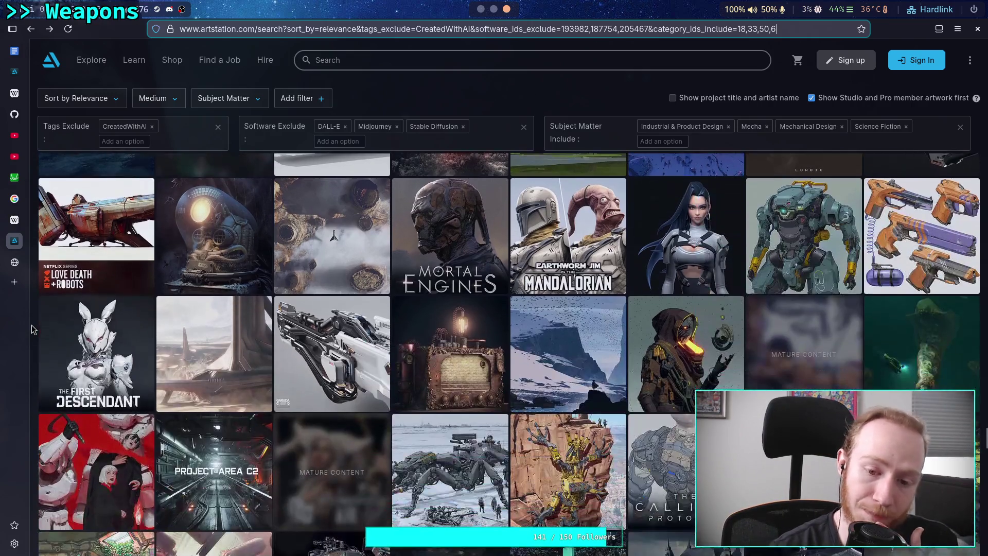
{"action": "scroll", "coordinate": [32, 329], "scroll_direction": "down", "scroll_amount": 3}
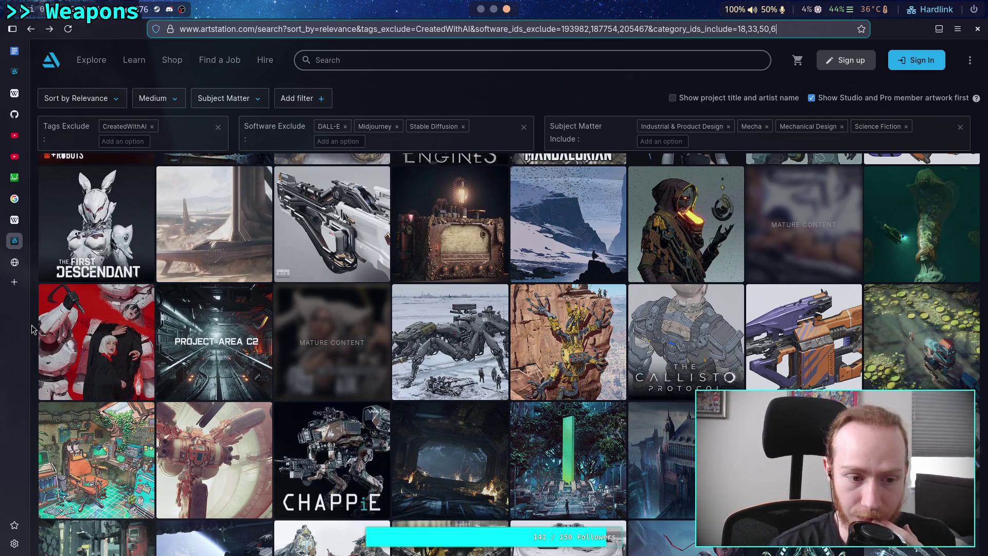
{"action": "scroll", "coordinate": [32, 329], "scroll_direction": "down", "scroll_amount": 1}
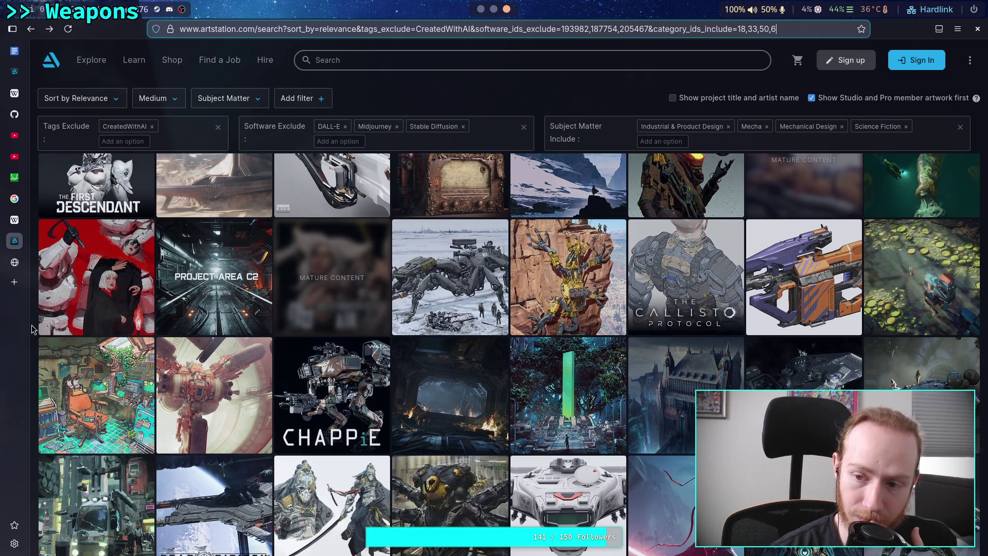
{"action": "scroll", "coordinate": [32, 329], "scroll_direction": "down", "scroll_amount": 1}
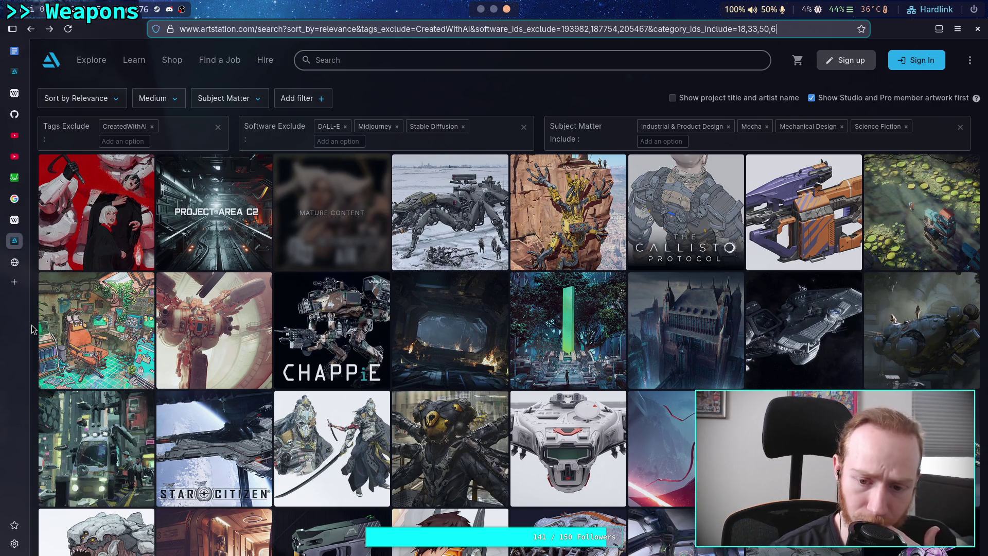
{"action": "scroll", "coordinate": [31, 329], "scroll_direction": "down", "scroll_amount": 1}
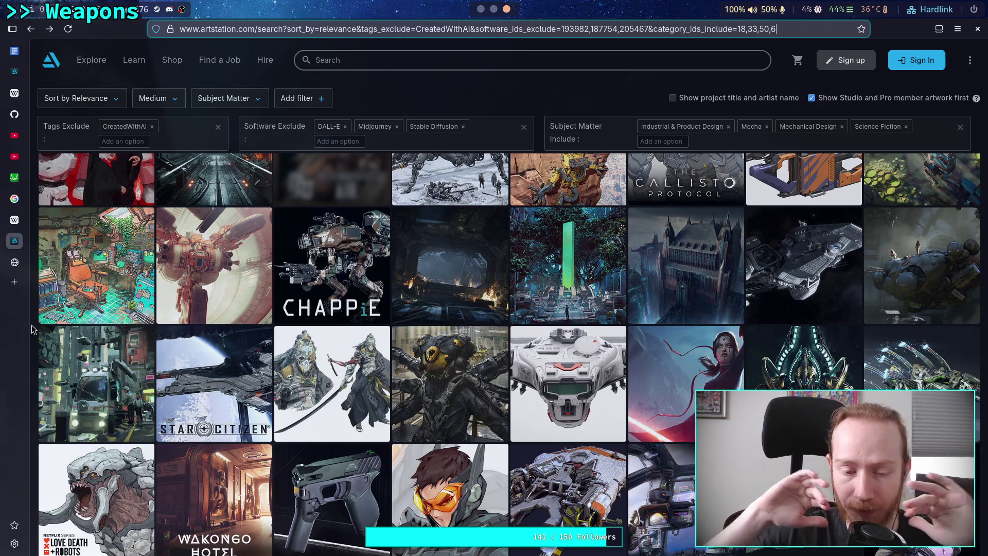
{"action": "scroll", "coordinate": [32, 329], "scroll_direction": "down", "scroll_amount": 1}
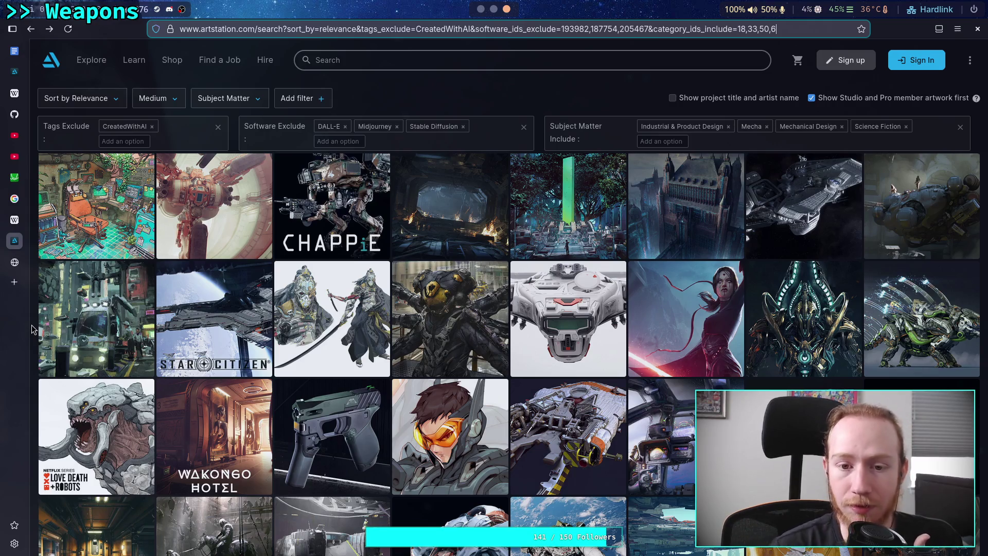
{"action": "scroll", "coordinate": [32, 329], "scroll_direction": "down", "scroll_amount": 1}
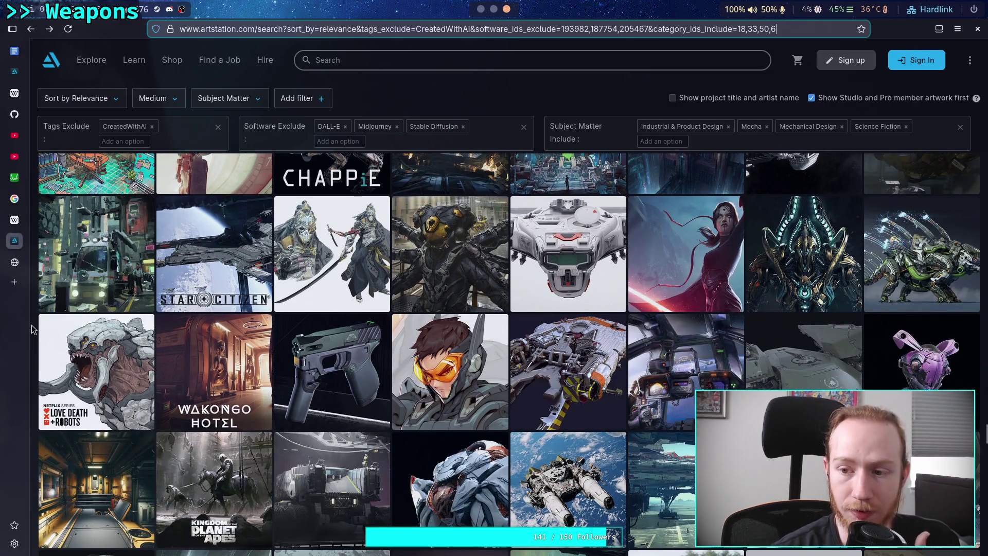
{"action": "scroll", "coordinate": [32, 329], "scroll_direction": "down", "scroll_amount": 1}
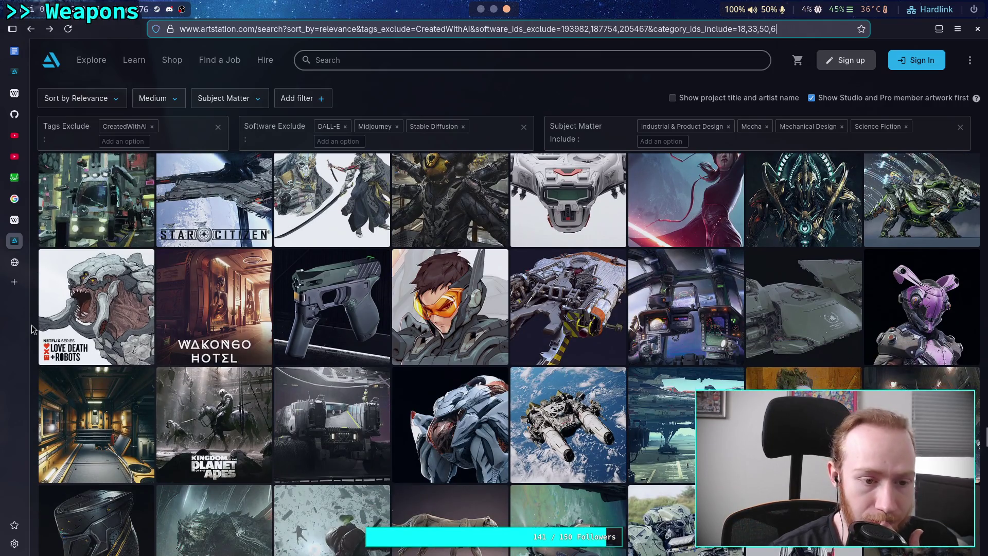
{"action": "scroll", "coordinate": [32, 330], "scroll_direction": "down", "scroll_amount": 1}
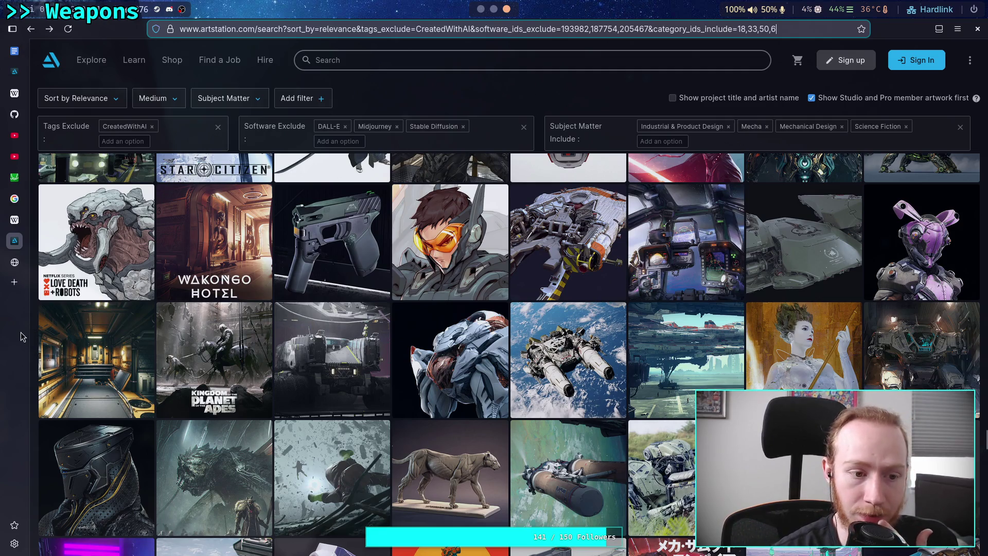
{"action": "scroll", "coordinate": [32, 332], "scroll_direction": "down", "scroll_amount": 1}
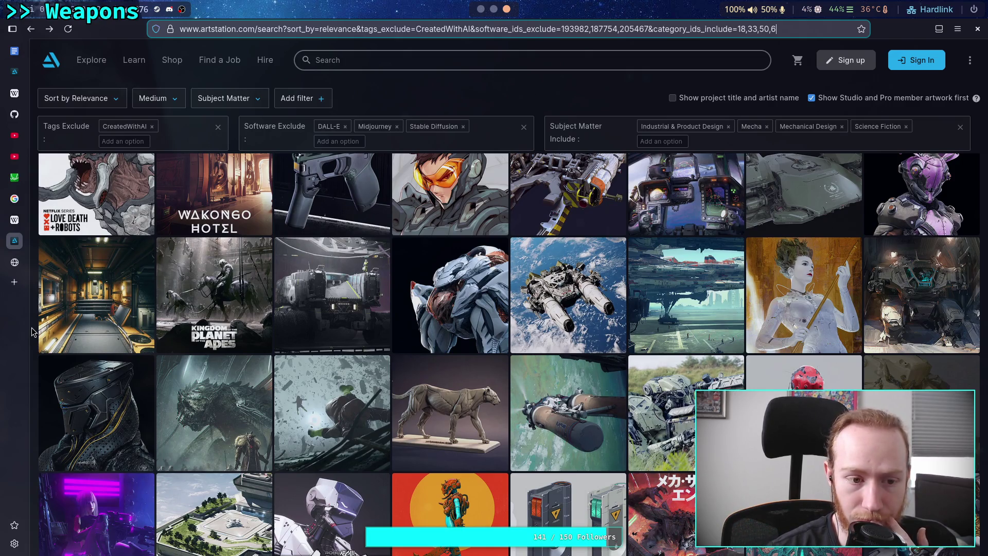
{"action": "scroll", "coordinate": [32, 332], "scroll_direction": "down", "scroll_amount": 1}
{"action": "scroll", "coordinate": [32, 332], "scroll_direction": "down", "scroll_amount": 1}
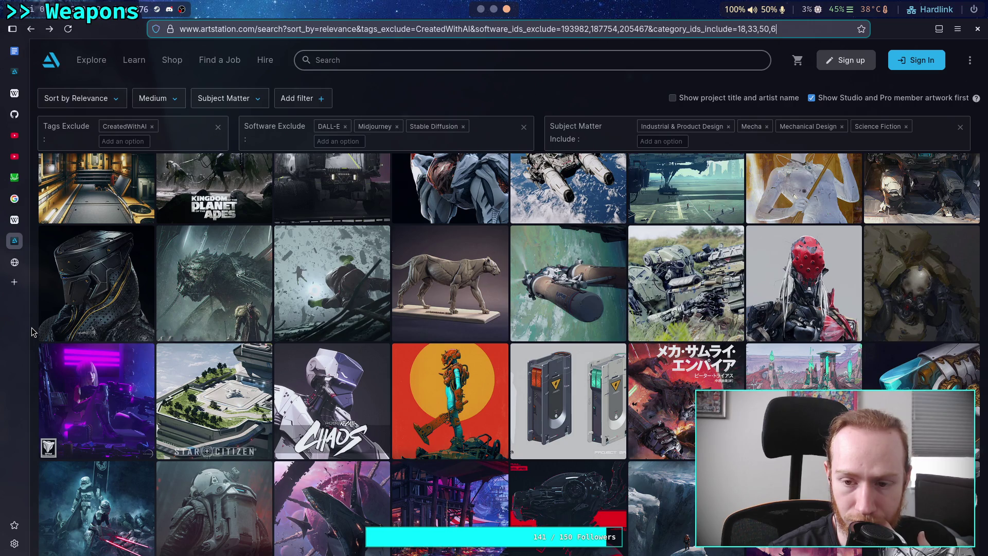
{"action": "scroll", "coordinate": [32, 332], "scroll_direction": "down", "scroll_amount": 1}
{"action": "scroll", "coordinate": [32, 332], "scroll_direction": "down", "scroll_amount": 1}
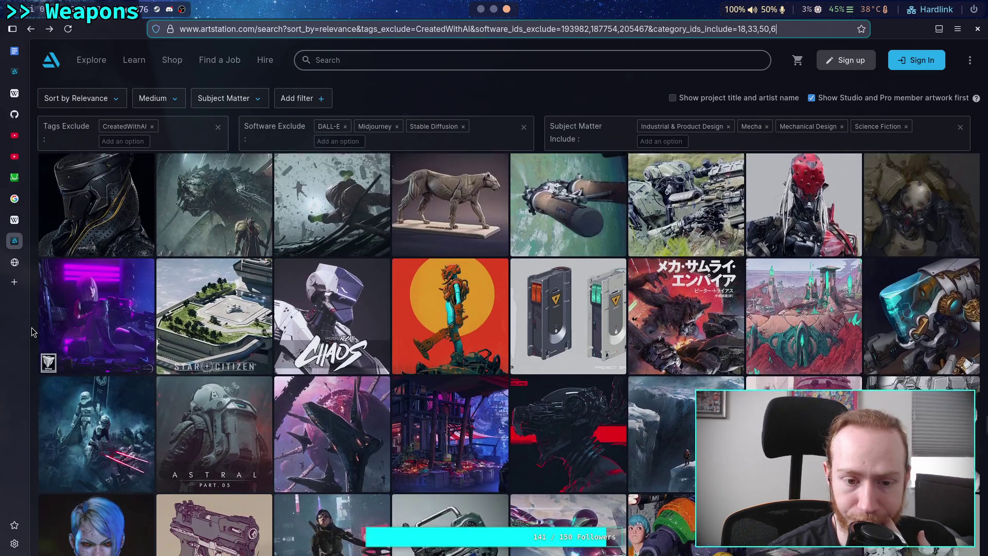
{"action": "scroll", "coordinate": [32, 332], "scroll_direction": "down", "scroll_amount": 1}
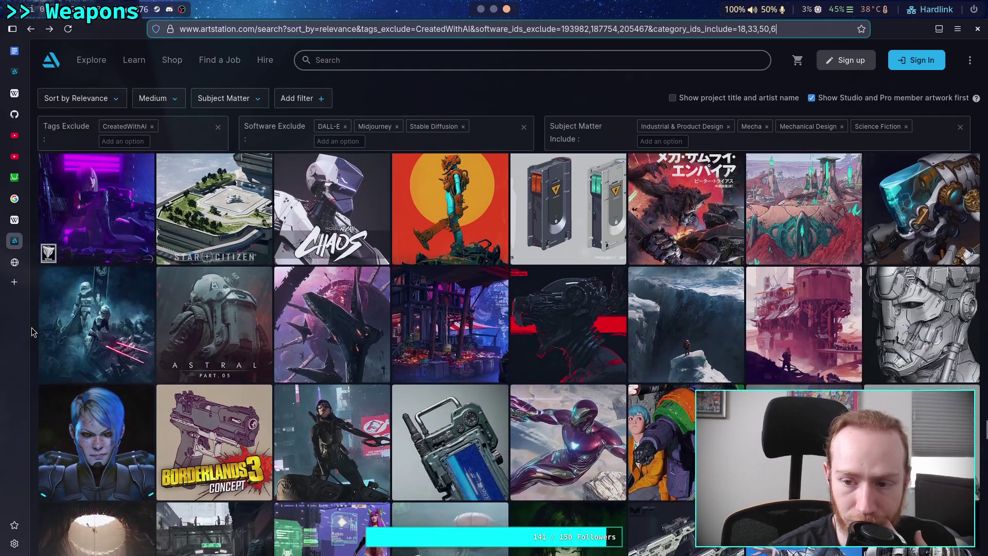
{"action": "scroll", "coordinate": [32, 332], "scroll_direction": "down", "scroll_amount": 1}
{"action": "scroll", "coordinate": [32, 332], "scroll_direction": "down", "scroll_amount": 1}
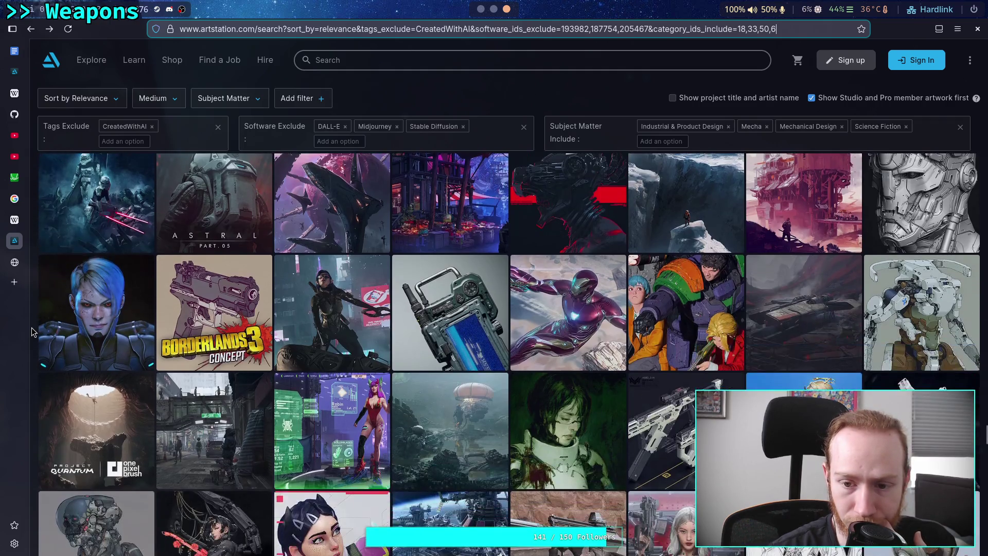
{"action": "scroll", "coordinate": [32, 332], "scroll_direction": "down", "scroll_amount": 2}
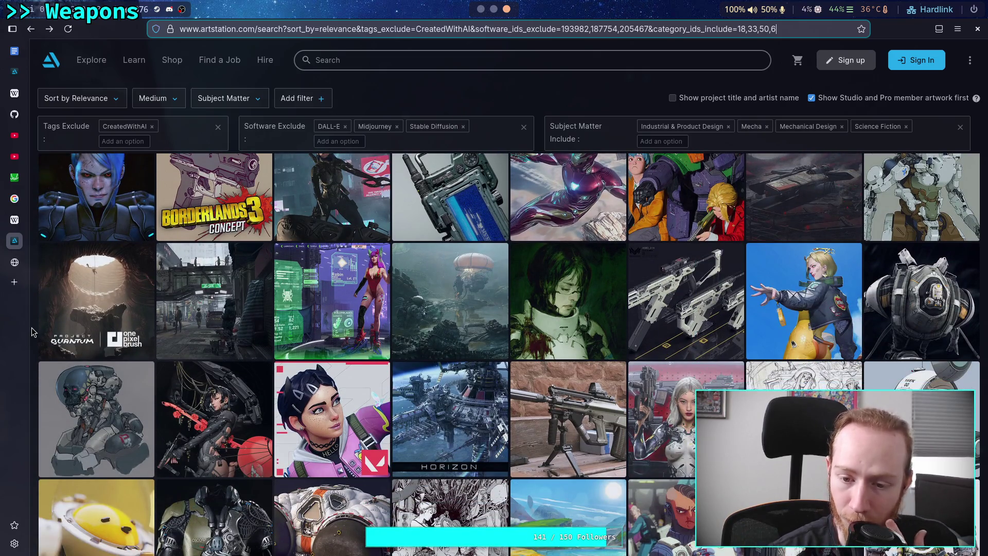
{"action": "scroll", "coordinate": [32, 332], "scroll_direction": "down", "scroll_amount": 2}
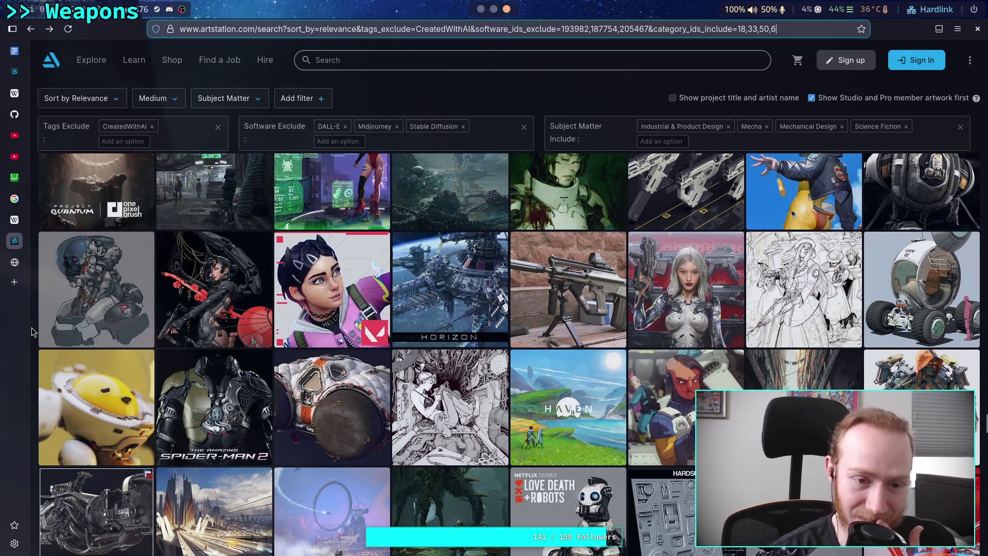
{"action": "scroll", "coordinate": [32, 332], "scroll_direction": "down", "scroll_amount": 2}
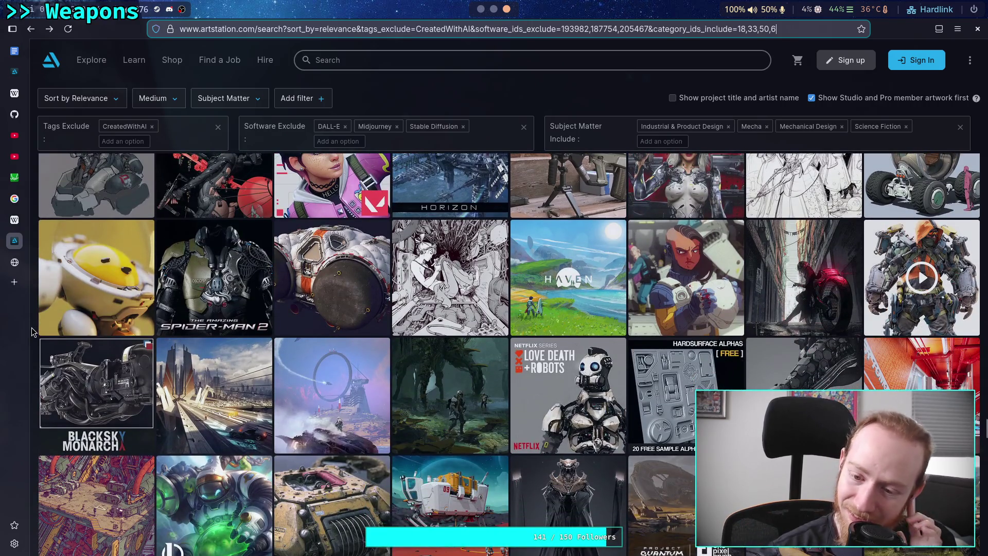
{"action": "scroll", "coordinate": [32, 328], "scroll_direction": "down", "scroll_amount": 1}
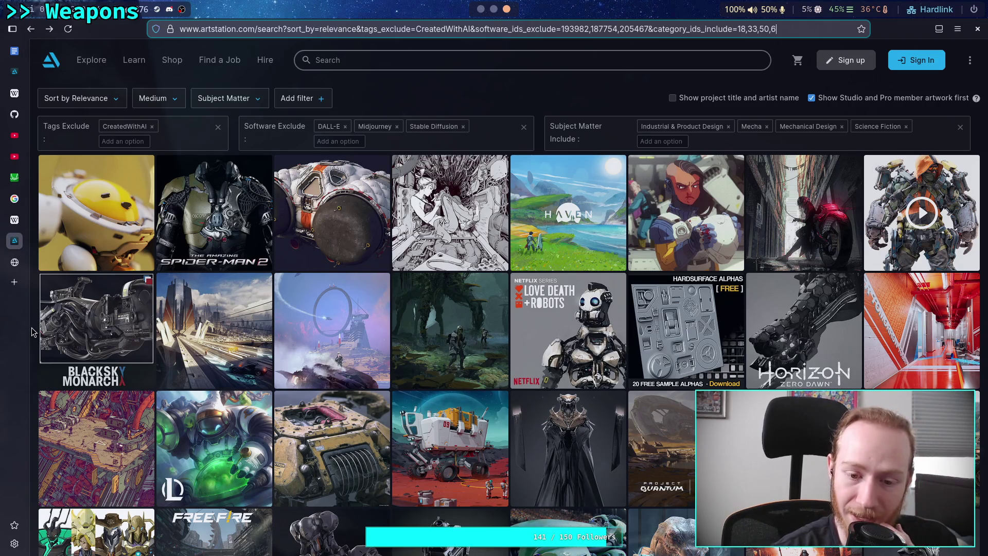
{"action": "scroll", "coordinate": [32, 332], "scroll_direction": "down", "scroll_amount": 2}
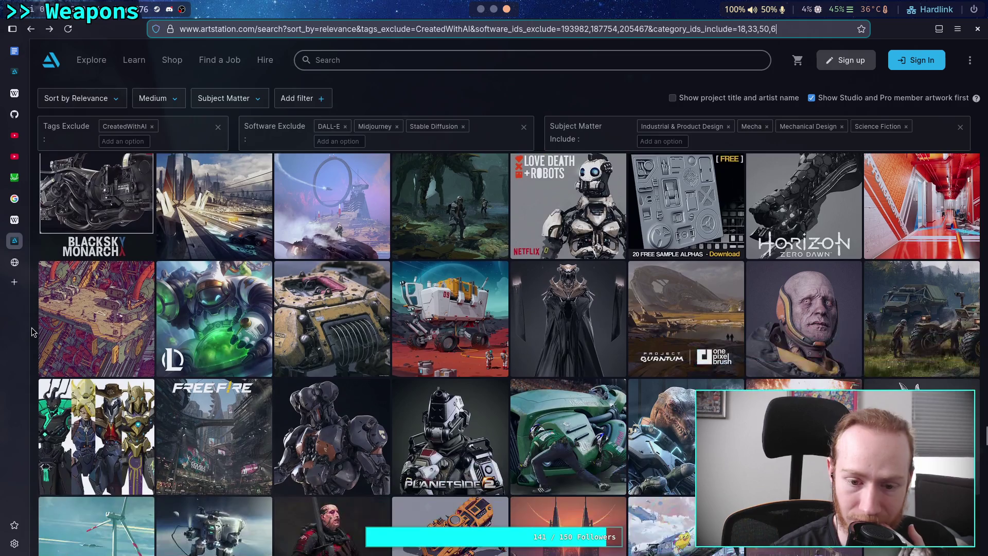
{"action": "scroll", "coordinate": [32, 332], "scroll_direction": "down", "scroll_amount": 1}
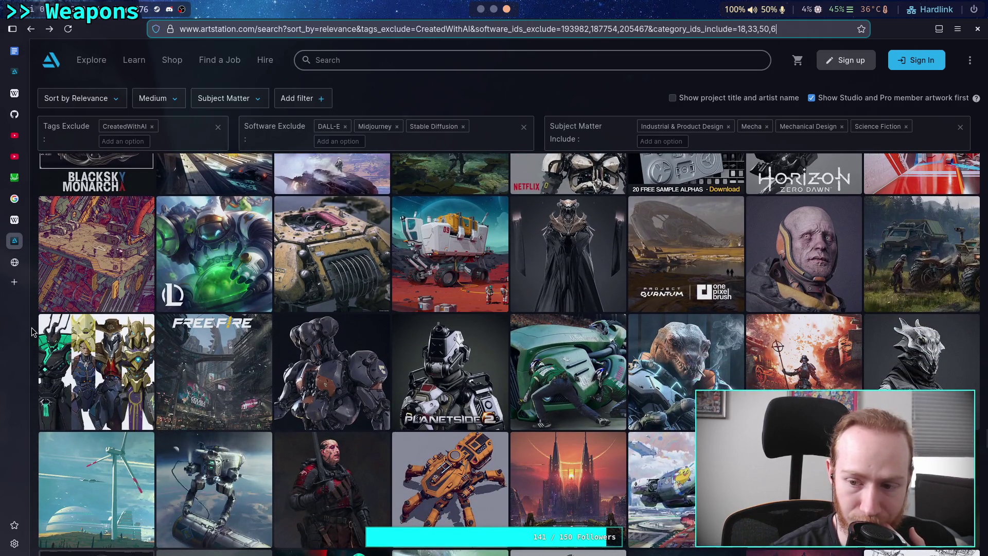
{"action": "scroll", "coordinate": [32, 332], "scroll_direction": "down", "scroll_amount": 1}
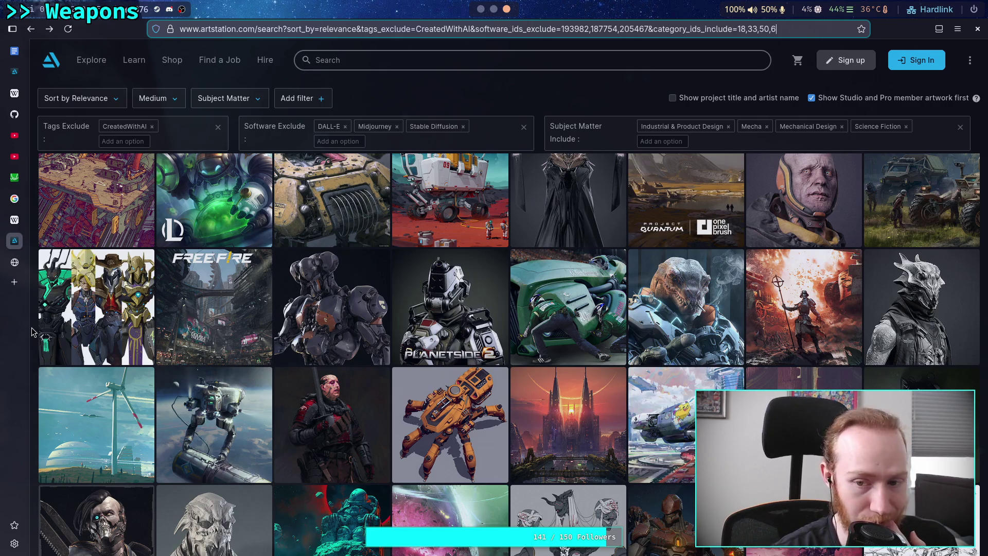
{"action": "scroll", "coordinate": [32, 331], "scroll_direction": "down", "scroll_amount": 2}
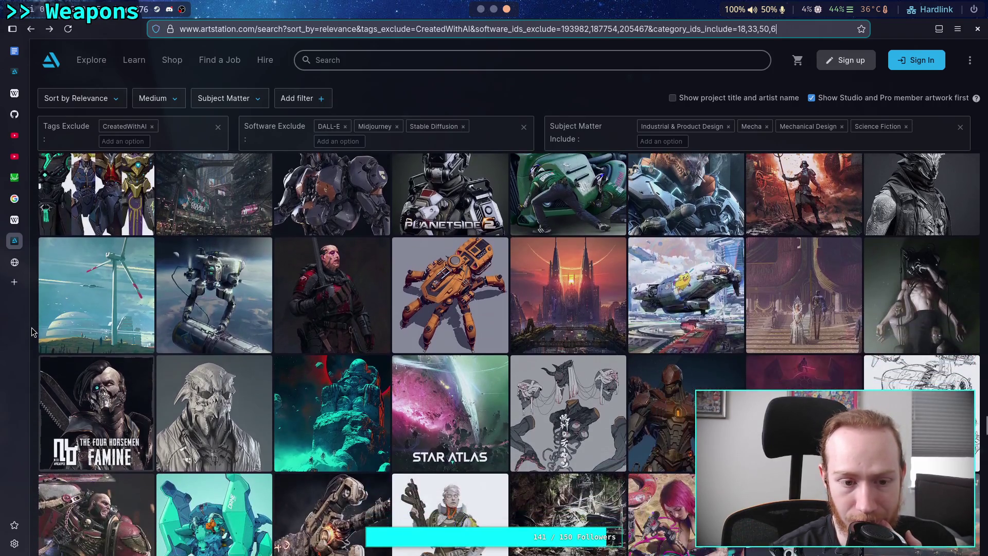
{"action": "scroll", "coordinate": [32, 331], "scroll_direction": "down", "scroll_amount": 1}
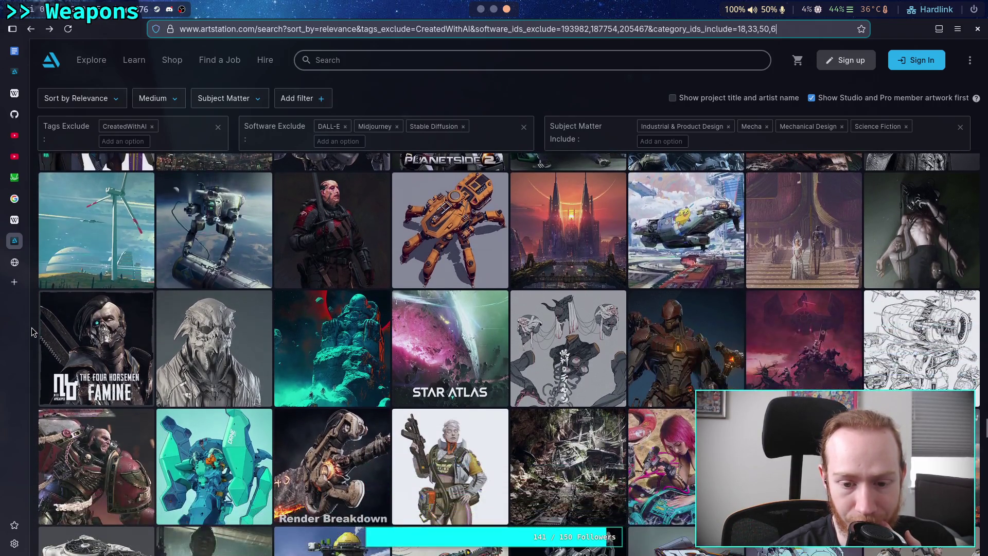
{"action": "scroll", "coordinate": [32, 332], "scroll_direction": "down", "scroll_amount": 1}
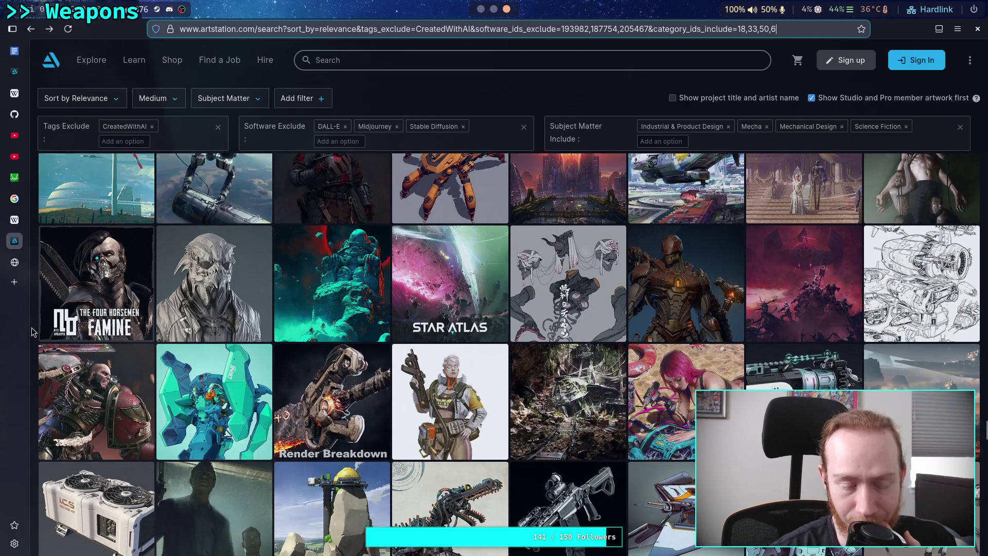
{"action": "scroll", "coordinate": [32, 332], "scroll_direction": "down", "scroll_amount": 1}
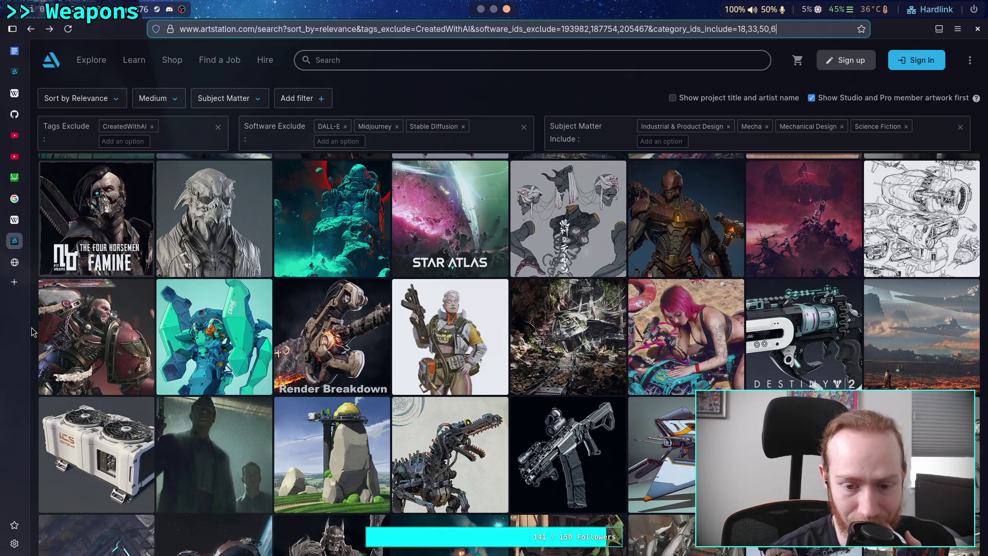
{"action": "scroll", "coordinate": [32, 332], "scroll_direction": "down", "scroll_amount": 1}
{"action": "scroll", "coordinate": [32, 332], "scroll_direction": "down", "scroll_amount": 1}
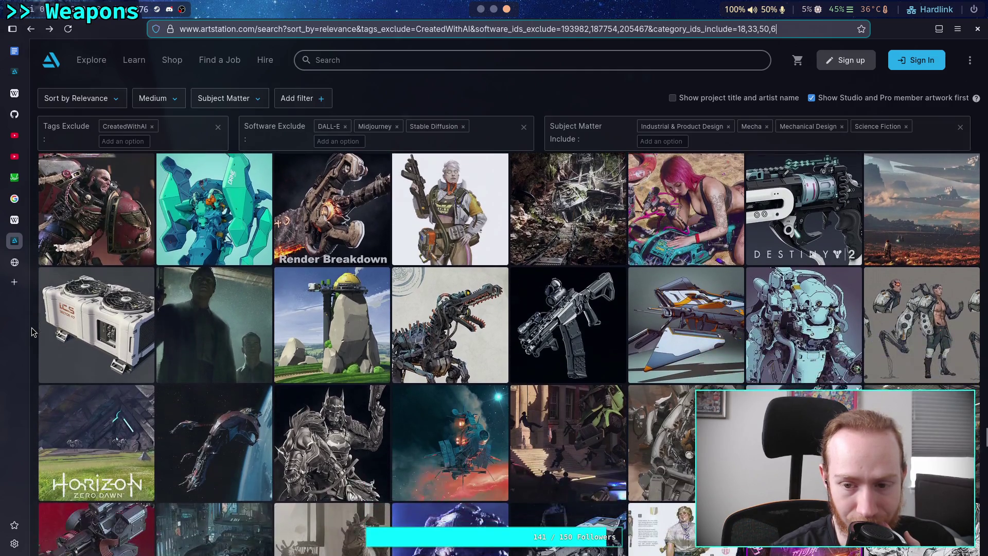
{"action": "scroll", "coordinate": [32, 332], "scroll_direction": "down", "scroll_amount": 1}
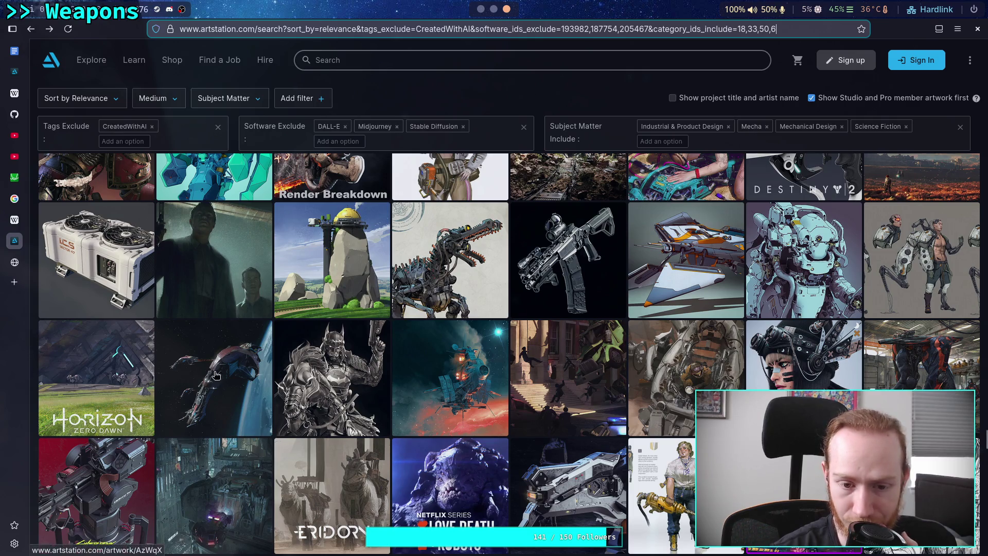
Open and look over the red-and-black mech artwork, then go back to the filtered results.
{"action": "left_click", "coordinate": [885, 360]}
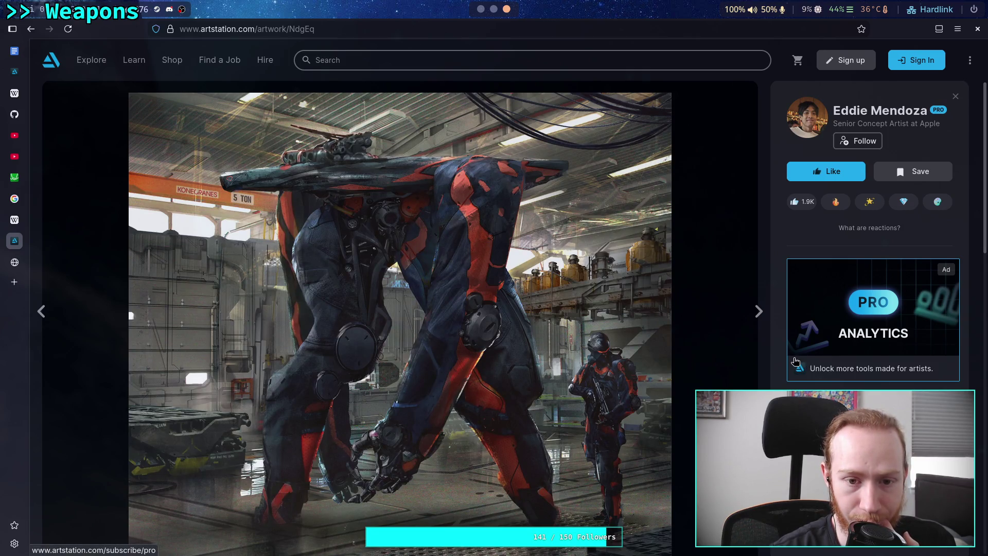
{"action": "scroll", "coordinate": [691, 347], "scroll_direction": "down", "scroll_amount": 1}
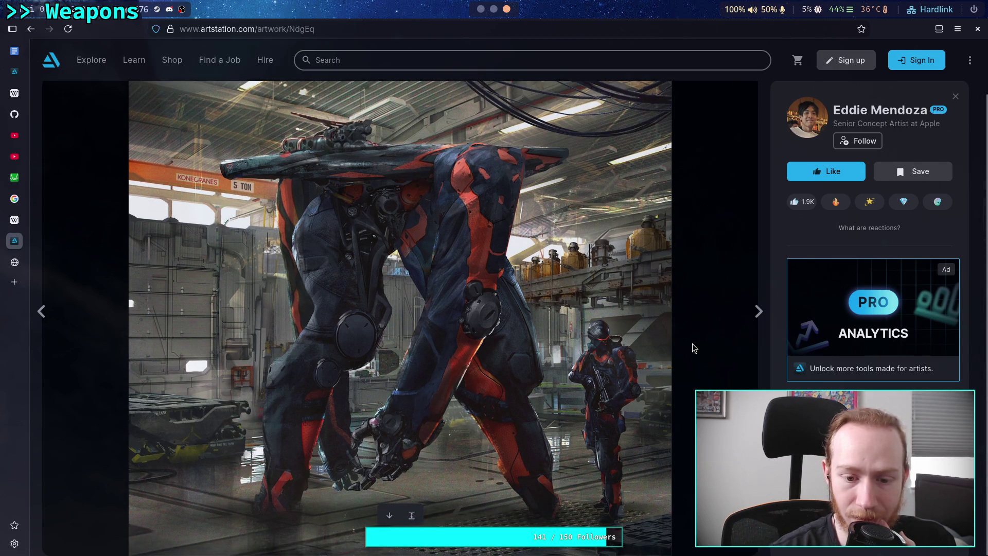
{"action": "scroll", "coordinate": [693, 345], "scroll_direction": "up", "scroll_amount": 1}
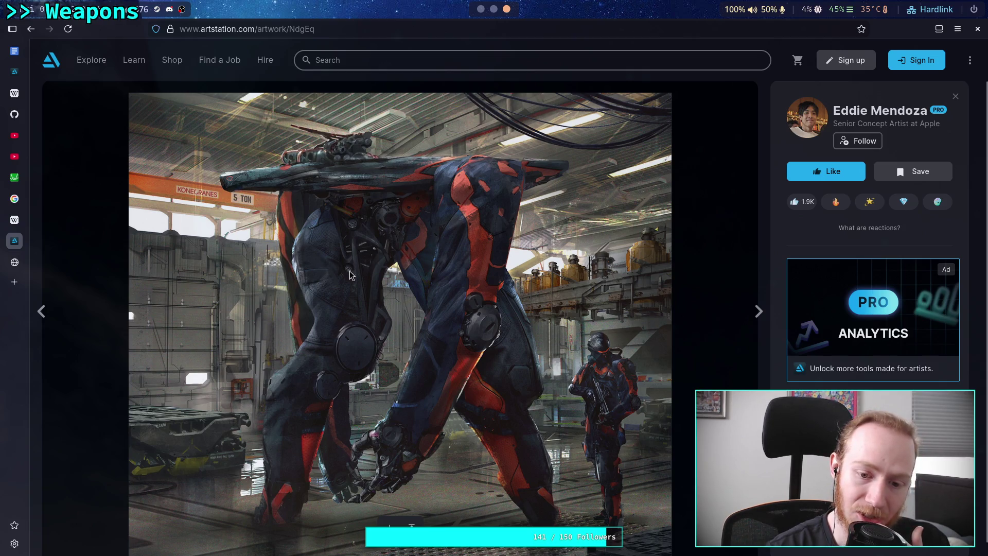
{"action": "left_click", "coordinate": [29, 31]}
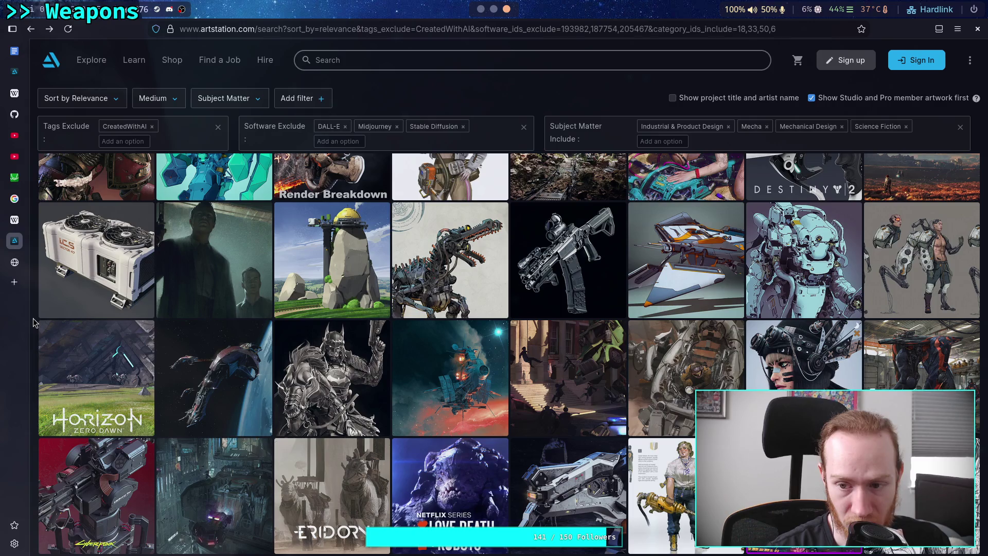
Scroll down through many rows of the filtered ArtStation search results grid.
{"action": "scroll", "coordinate": [33, 322], "scroll_direction": "down", "scroll_amount": 2}
{"action": "scroll", "coordinate": [33, 323], "scroll_direction": "down", "scroll_amount": 2}
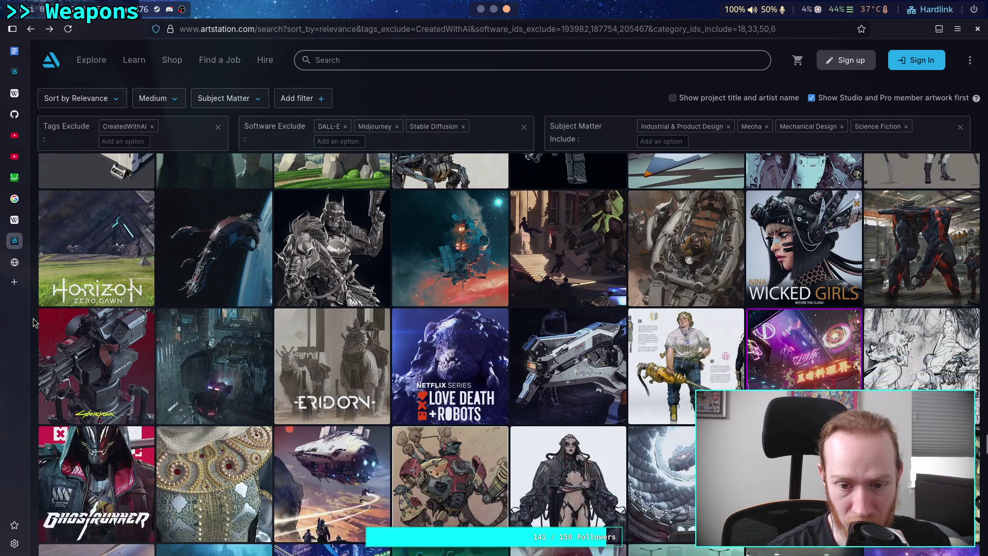
{"action": "scroll", "coordinate": [34, 322], "scroll_direction": "down", "scroll_amount": 2}
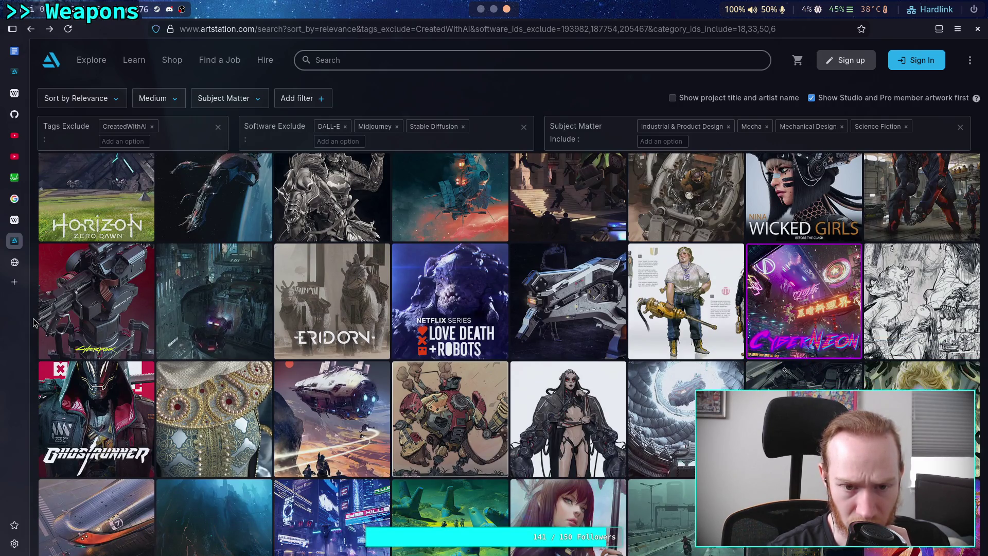
{"action": "scroll", "coordinate": [33, 322], "scroll_direction": "down", "scroll_amount": 4}
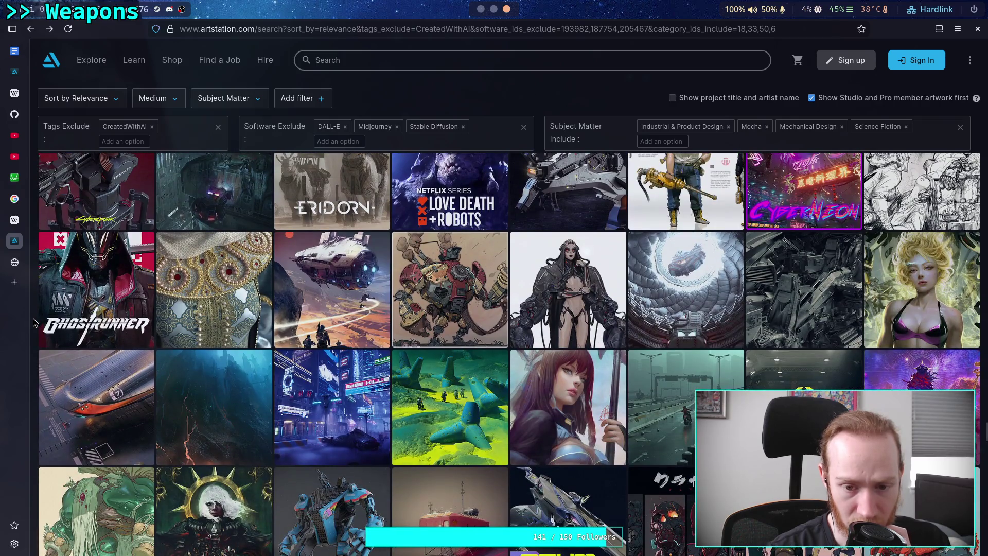
{"action": "scroll", "coordinate": [33, 322], "scroll_direction": "down", "scroll_amount": 2}
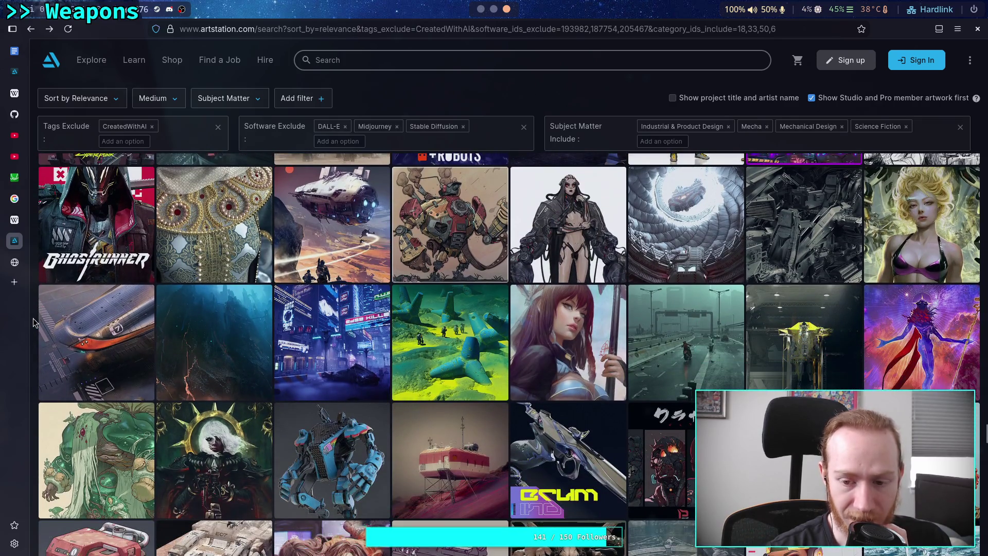
{"action": "scroll", "coordinate": [33, 322], "scroll_direction": "down", "scroll_amount": 4}
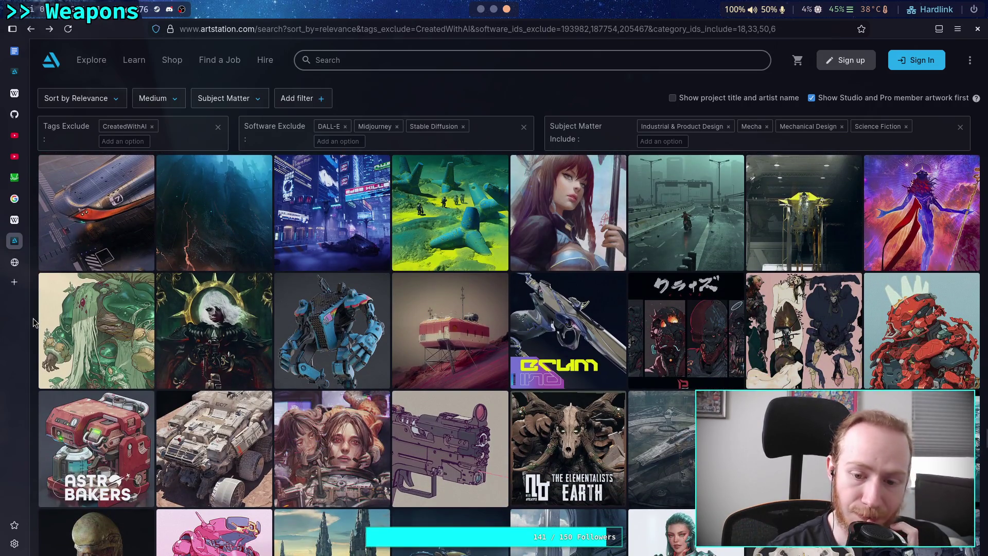
{"action": "scroll", "coordinate": [33, 322], "scroll_direction": "down", "scroll_amount": 2}
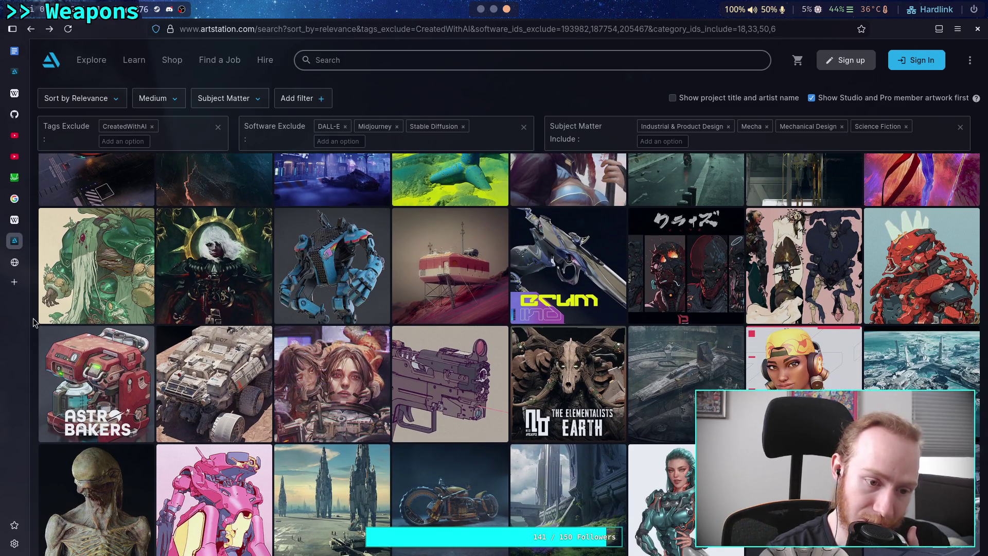
{"action": "scroll", "coordinate": [33, 322], "scroll_direction": "down", "scroll_amount": 2}
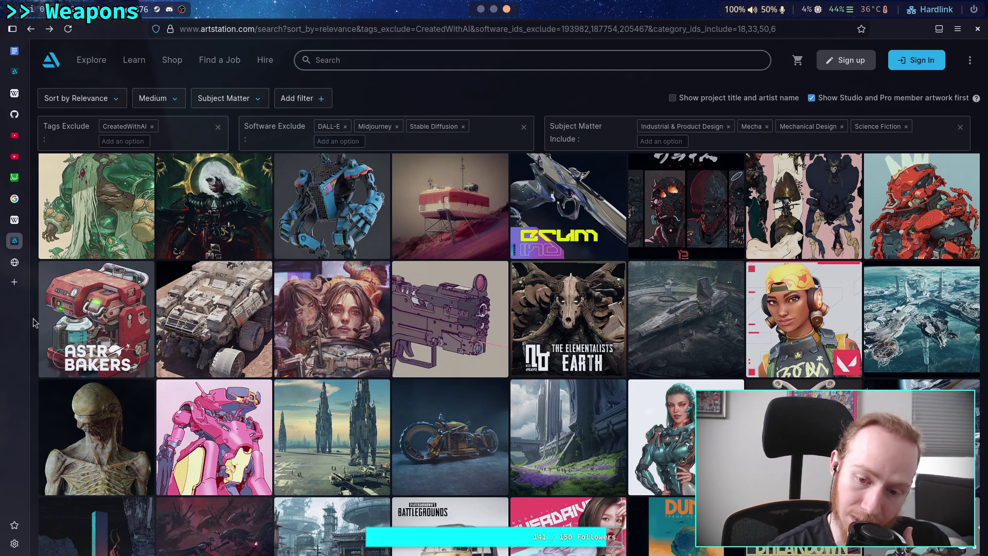
{"action": "scroll", "coordinate": [33, 322], "scroll_direction": "down", "scroll_amount": 2}
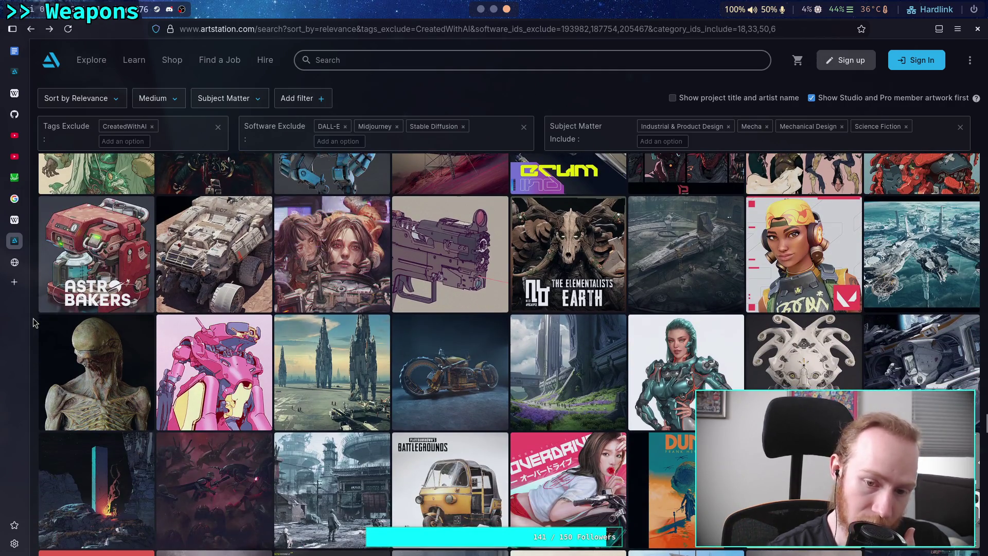
{"action": "scroll", "coordinate": [33, 322], "scroll_direction": "down", "scroll_amount": 2}
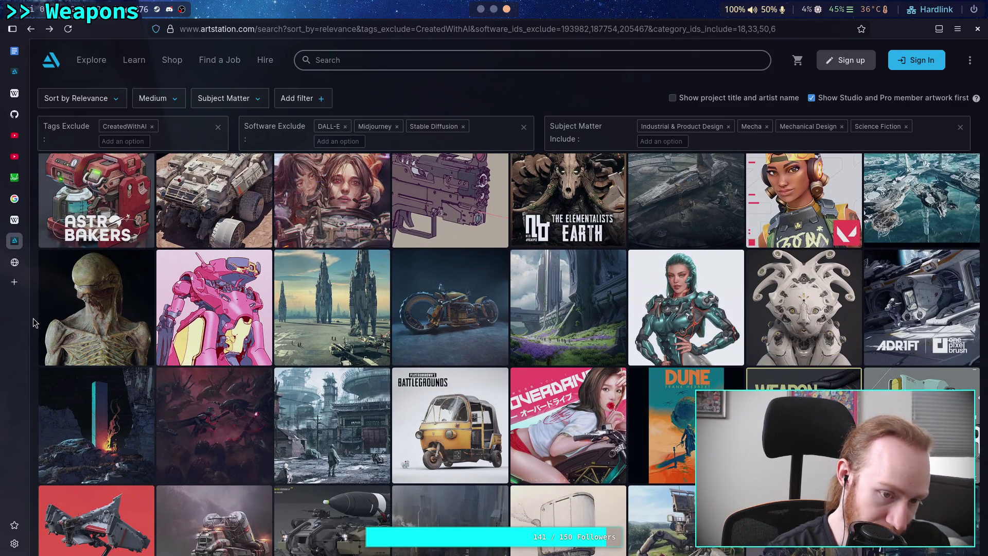
{"action": "scroll", "coordinate": [33, 322], "scroll_direction": "down", "scroll_amount": 2}
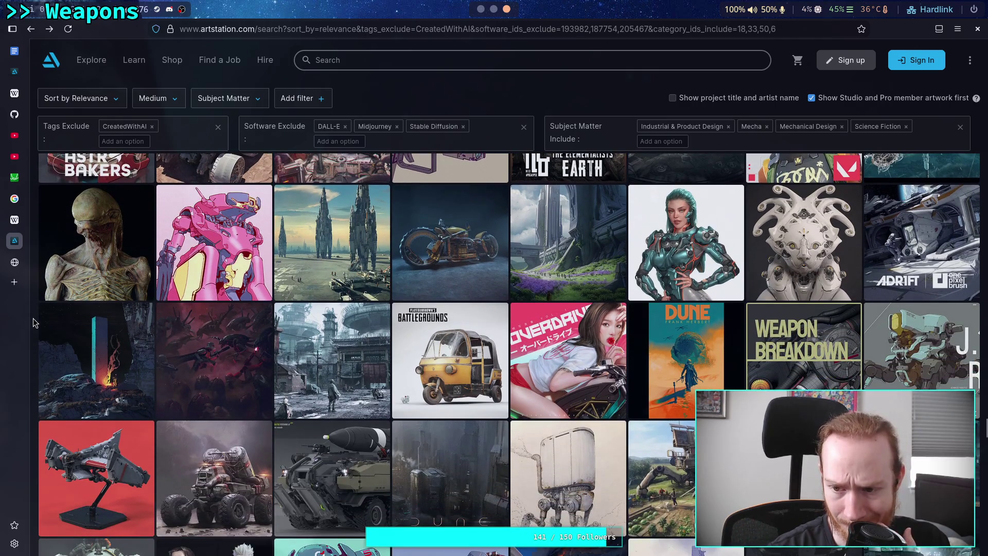
{"action": "scroll", "coordinate": [33, 322], "scroll_direction": "down", "scroll_amount": 4}
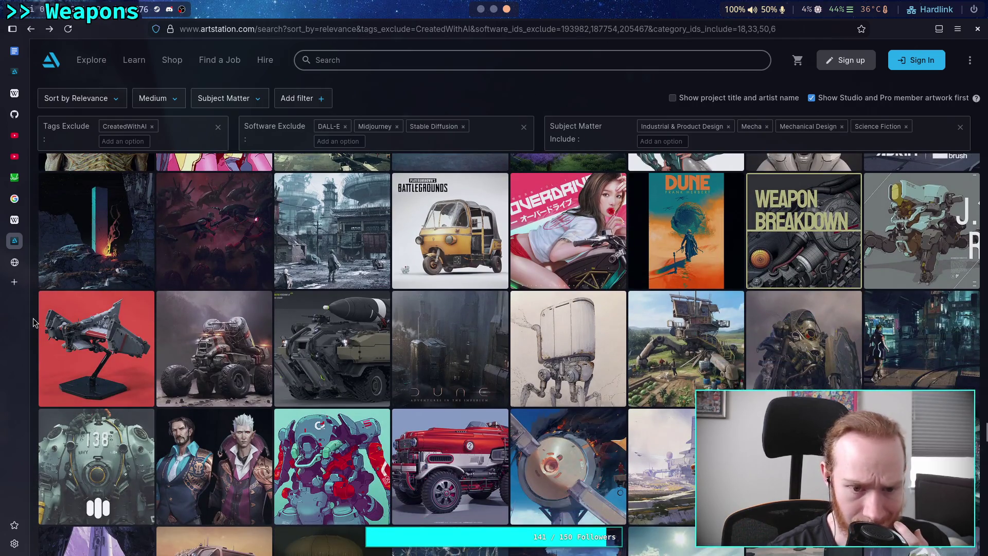
{"action": "scroll", "coordinate": [33, 322], "scroll_direction": "down", "scroll_amount": 2}
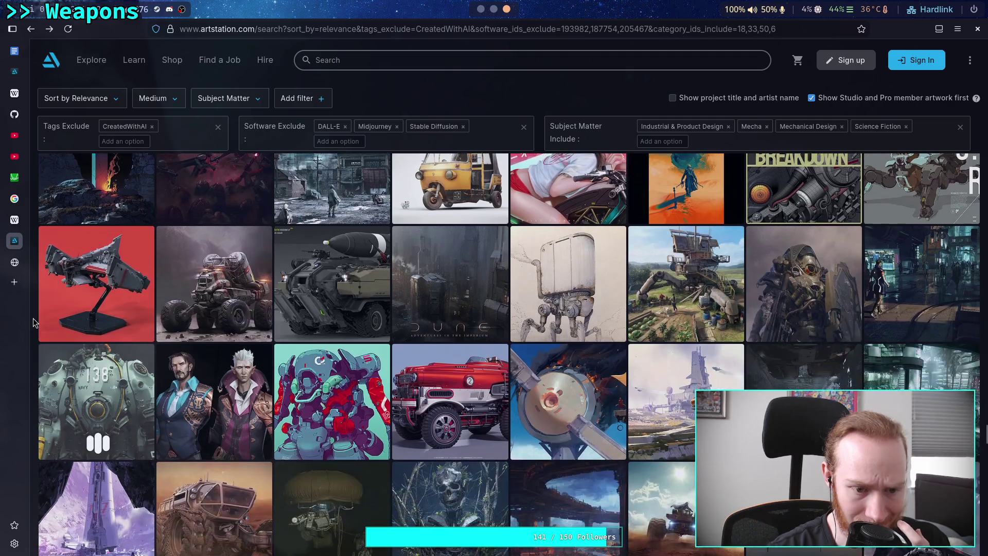
{"action": "scroll", "coordinate": [33, 322], "scroll_direction": "down", "scroll_amount": 2}
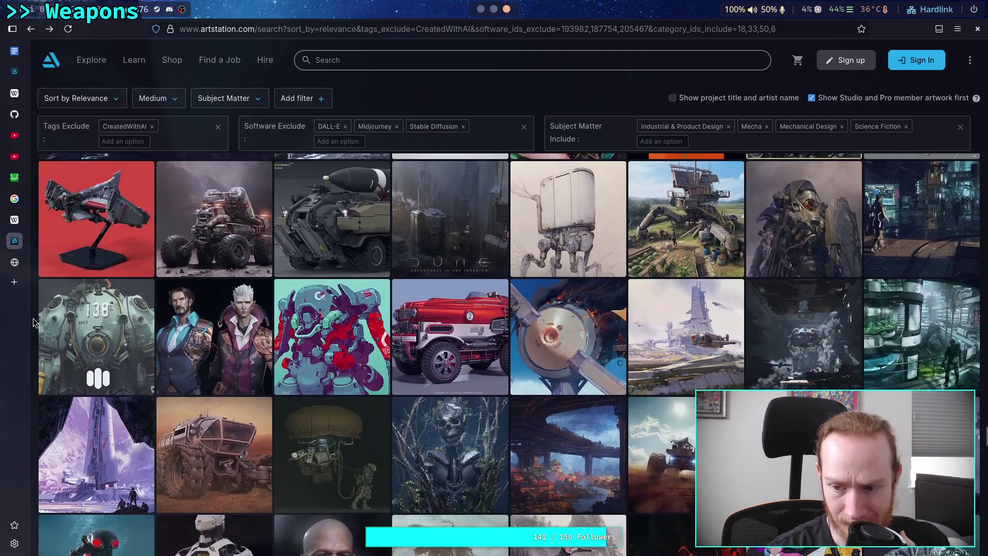
{"action": "scroll", "coordinate": [33, 322], "scroll_direction": "down", "scroll_amount": 4}
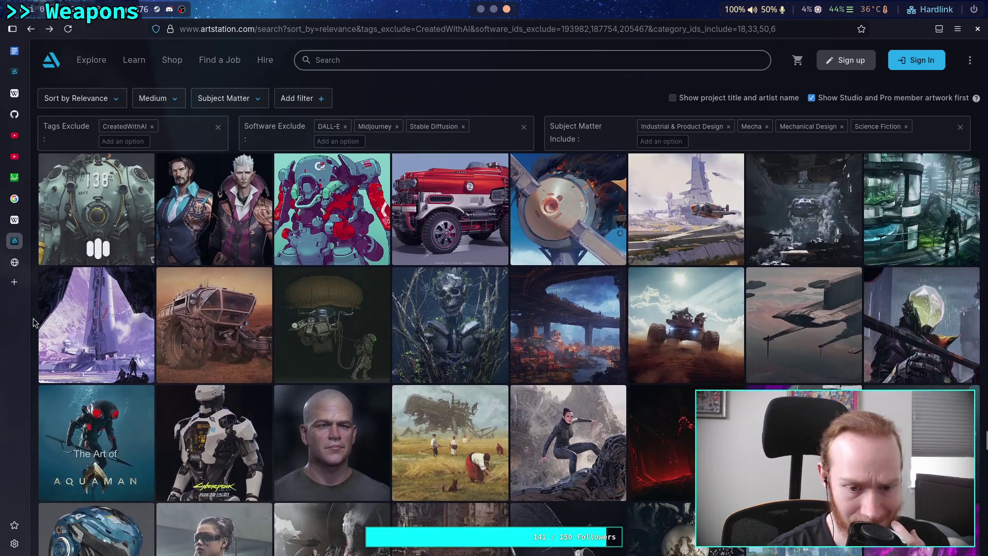
{"action": "scroll", "coordinate": [32, 322], "scroll_direction": "down", "scroll_amount": 2}
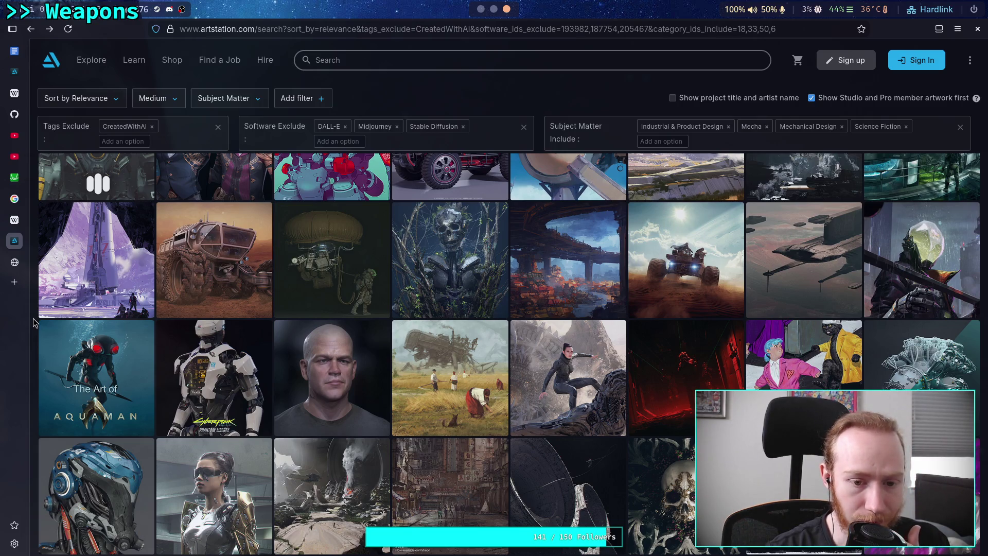
{"action": "scroll", "coordinate": [33, 322], "scroll_direction": "down", "scroll_amount": 2}
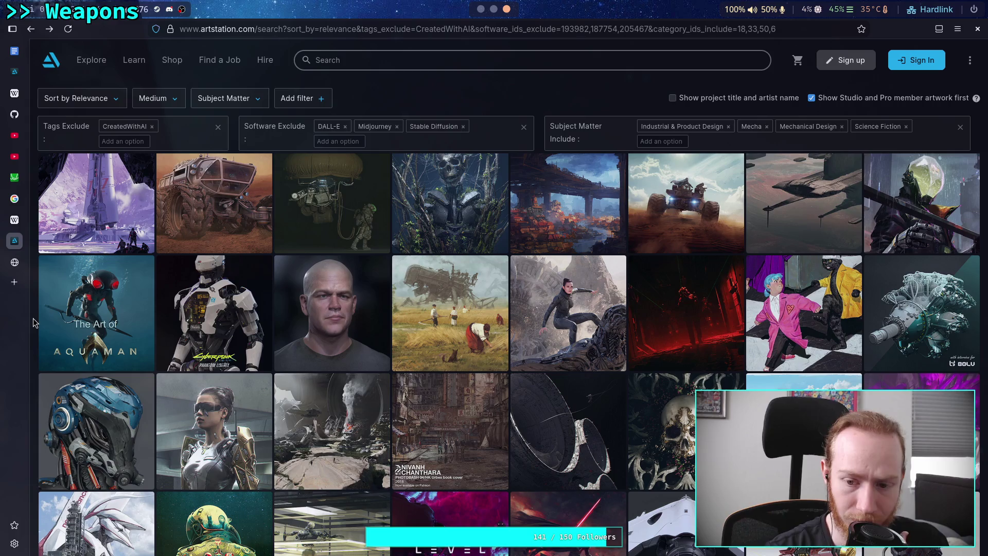
{"action": "scroll", "coordinate": [33, 322], "scroll_direction": "down", "scroll_amount": 2}
{"action": "scroll", "coordinate": [33, 323], "scroll_direction": "down", "scroll_amount": 2}
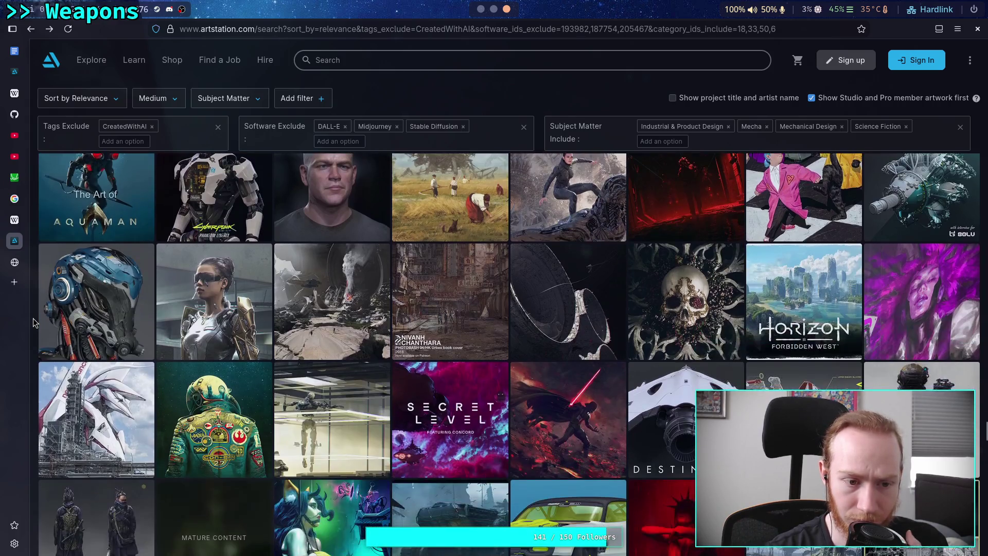
{"action": "scroll", "coordinate": [32, 322], "scroll_direction": "down", "scroll_amount": 2}
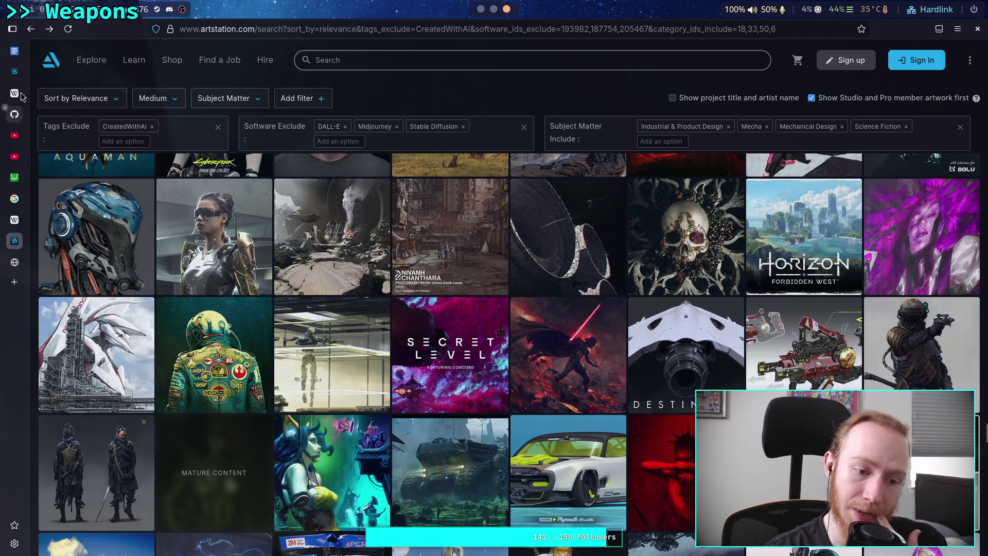
Remove Science Fiction from the Subject Matter include filter and view the updated results.
{"action": "left_click", "coordinate": [905, 126]}
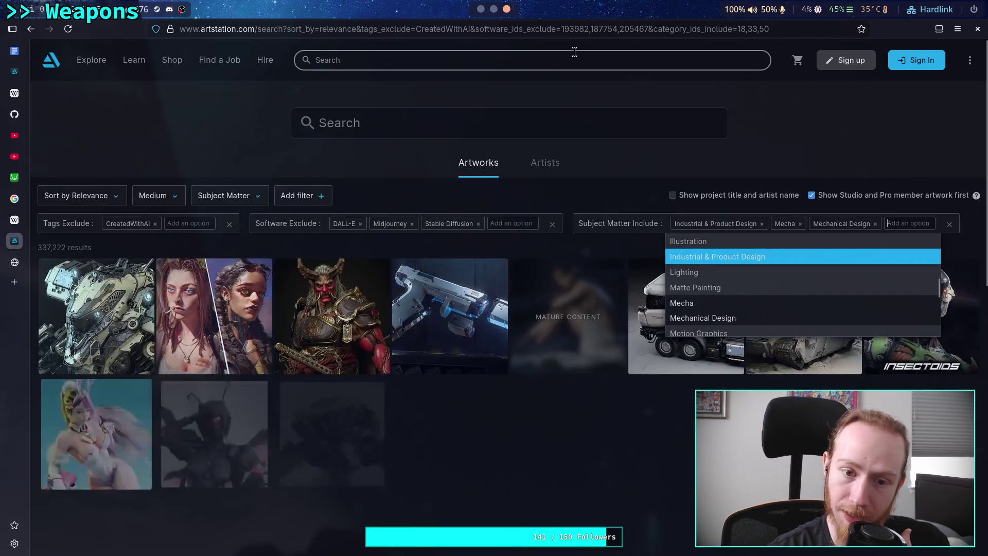
{"action": "left_click", "coordinate": [75, 150]}
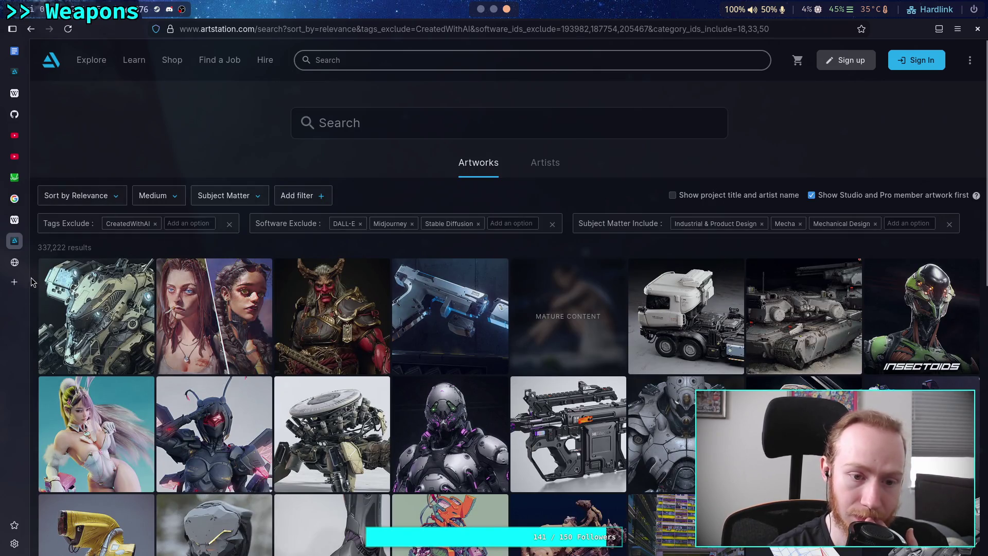
{"action": "scroll", "coordinate": [31, 282], "scroll_direction": "down", "scroll_amount": 4}
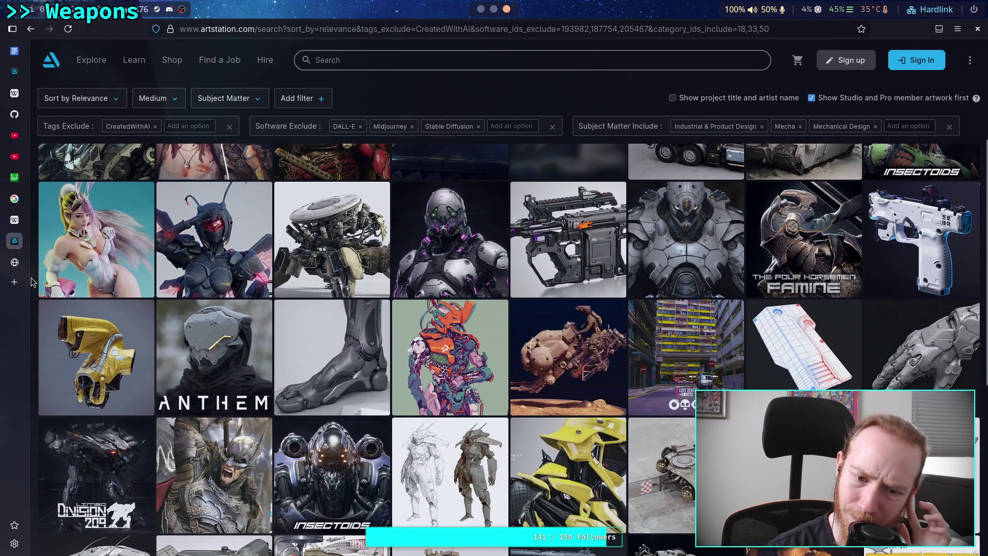
{"action": "scroll", "coordinate": [31, 282], "scroll_direction": "down", "scroll_amount": 3}
{"action": "scroll", "coordinate": [30, 281], "scroll_direction": "down", "scroll_amount": 6}
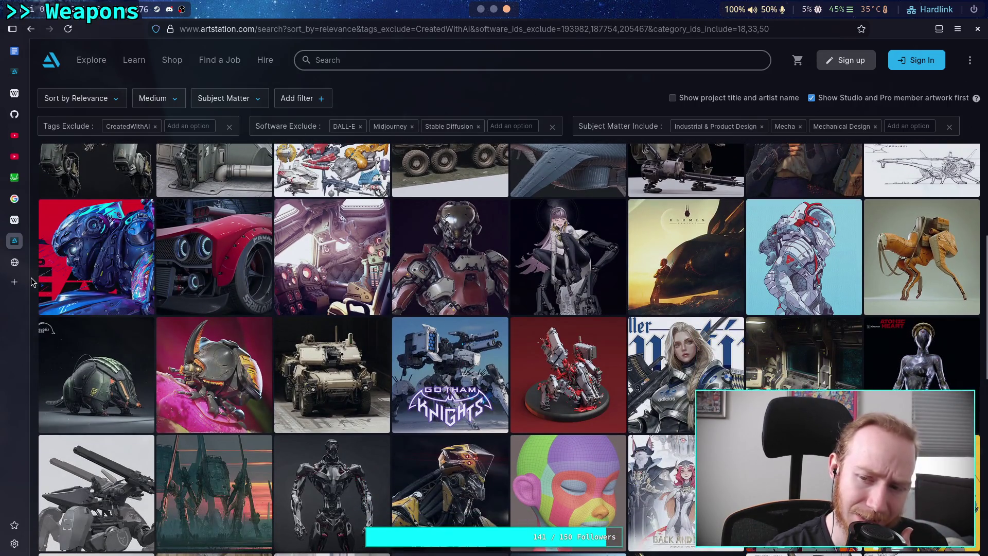
{"action": "scroll", "coordinate": [31, 281], "scroll_direction": "down", "scroll_amount": 3}
Browse many more rows of the mecha and industrial-design results for suit and helmet references.
{"action": "scroll", "coordinate": [31, 281], "scroll_direction": "down", "scroll_amount": 5}
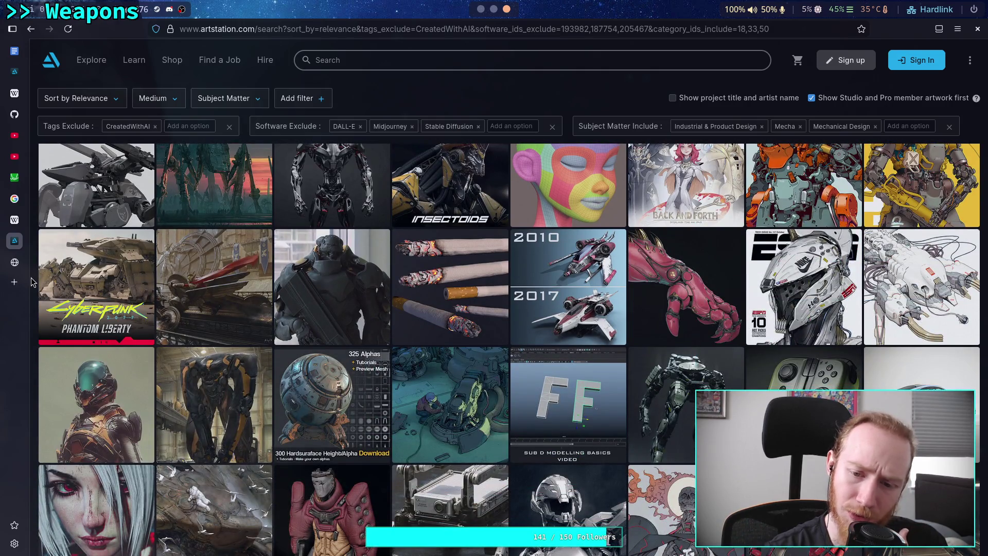
{"action": "scroll", "coordinate": [30, 281], "scroll_direction": "down", "scroll_amount": 6}
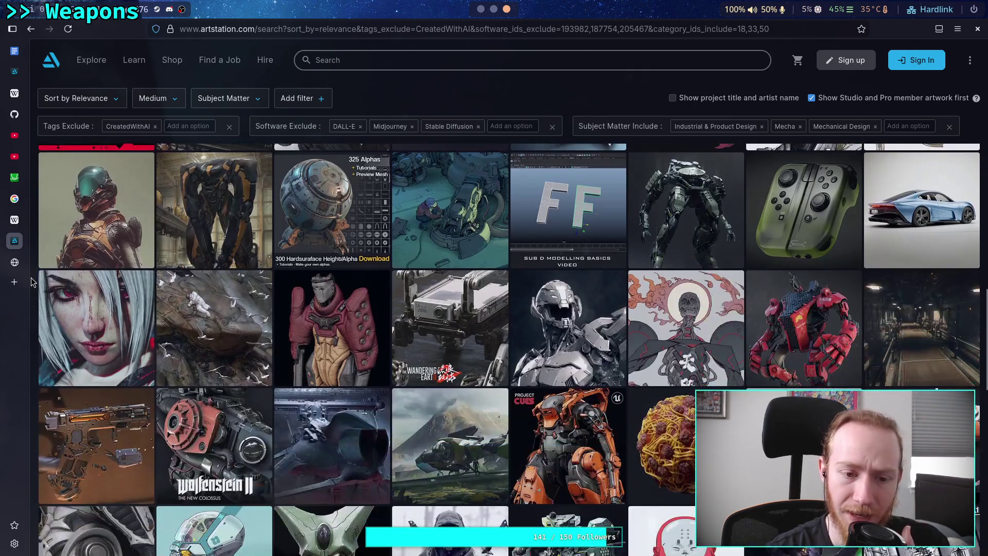
{"action": "scroll", "coordinate": [30, 282], "scroll_direction": "down", "scroll_amount": 2}
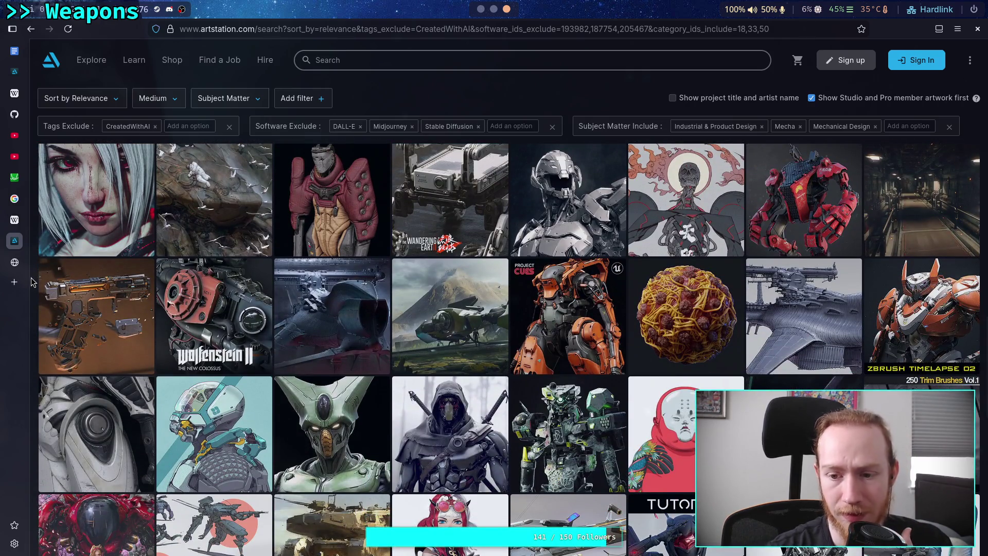
{"action": "scroll", "coordinate": [31, 282], "scroll_direction": "down", "scroll_amount": 2}
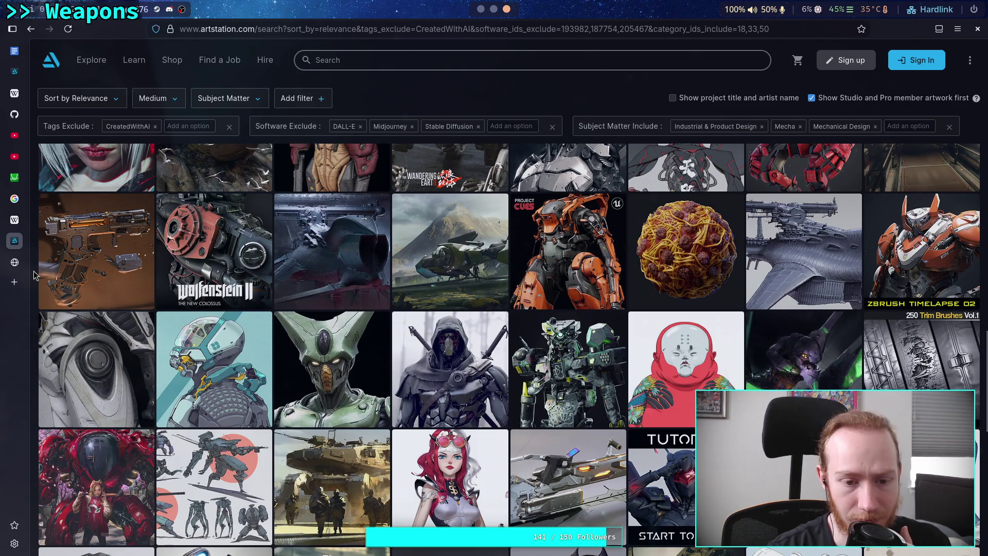
{"action": "scroll", "coordinate": [34, 276], "scroll_direction": "down", "scroll_amount": 2}
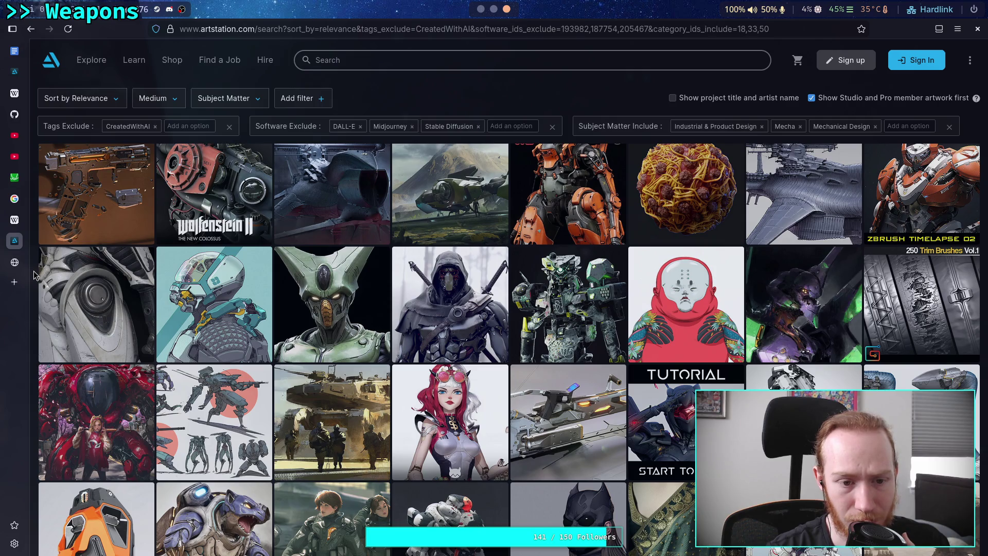
{"action": "scroll", "coordinate": [35, 275], "scroll_direction": "down", "scroll_amount": 1}
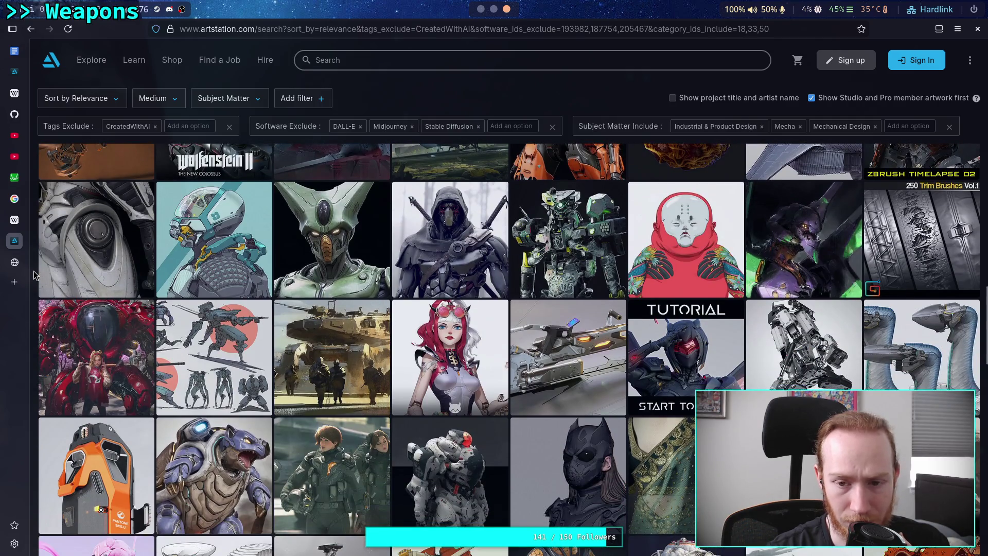
{"action": "scroll", "coordinate": [34, 275], "scroll_direction": "down", "scroll_amount": 1}
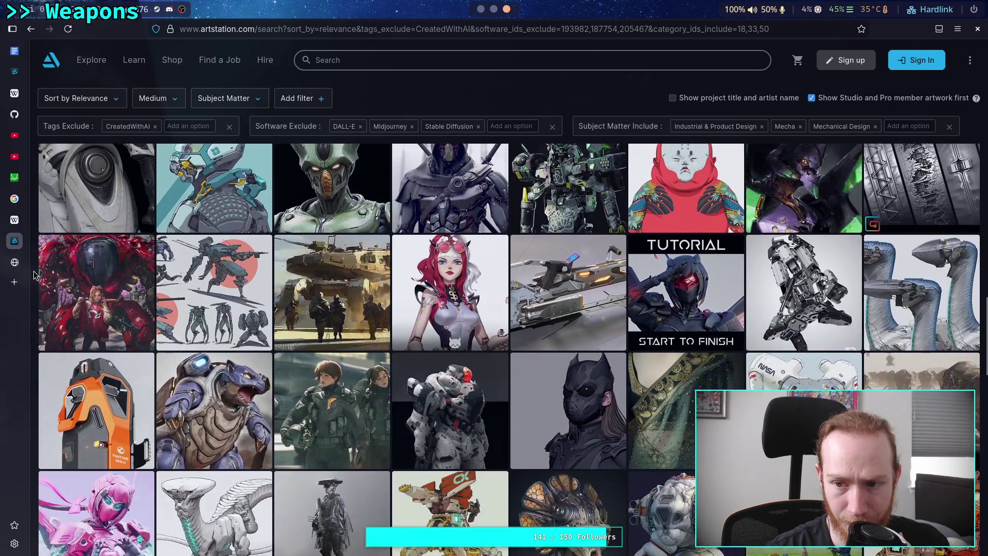
{"action": "scroll", "coordinate": [34, 276], "scroll_direction": "down", "scroll_amount": 4}
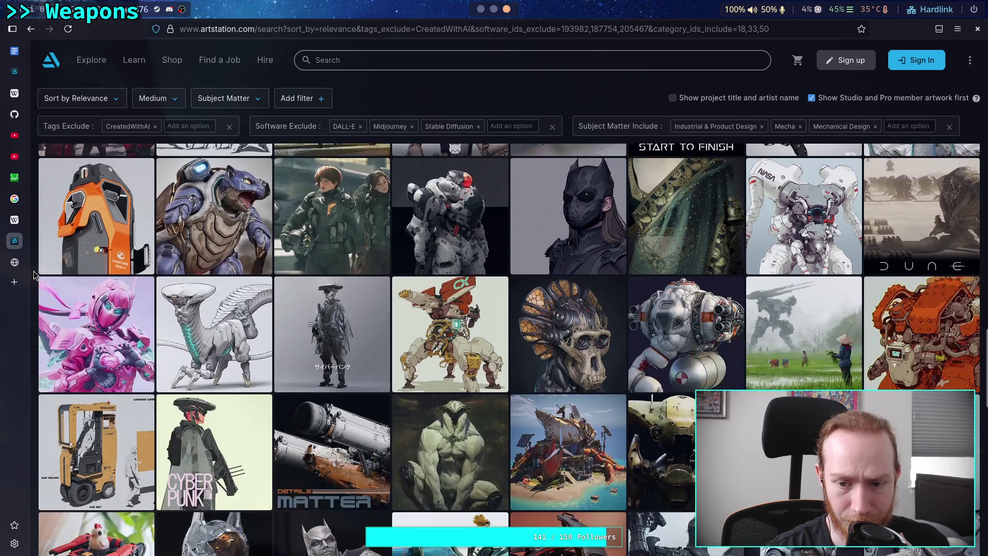
{"action": "scroll", "coordinate": [34, 275], "scroll_direction": "down", "scroll_amount": 1}
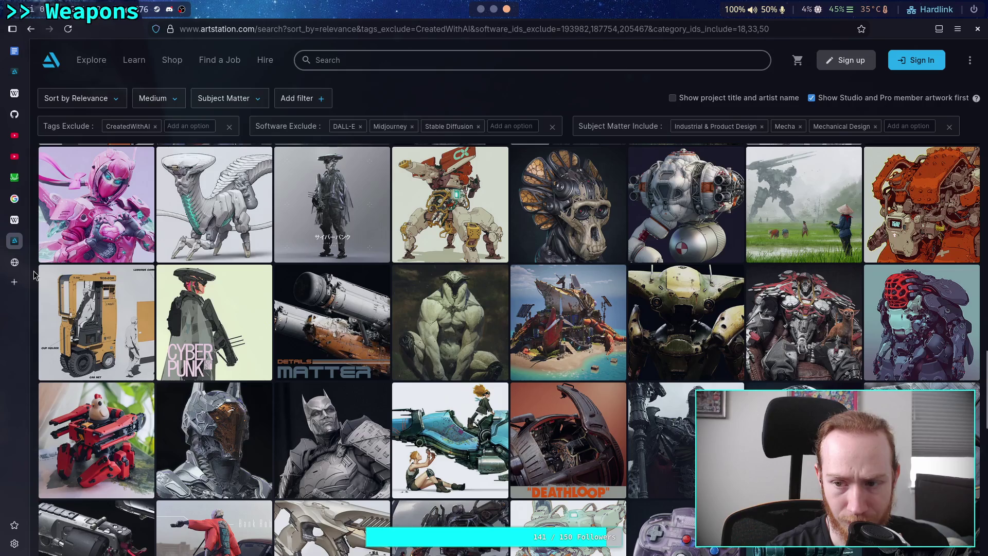
{"action": "scroll", "coordinate": [33, 275], "scroll_direction": "down", "scroll_amount": 1}
{"action": "scroll", "coordinate": [34, 275], "scroll_direction": "down", "scroll_amount": 3}
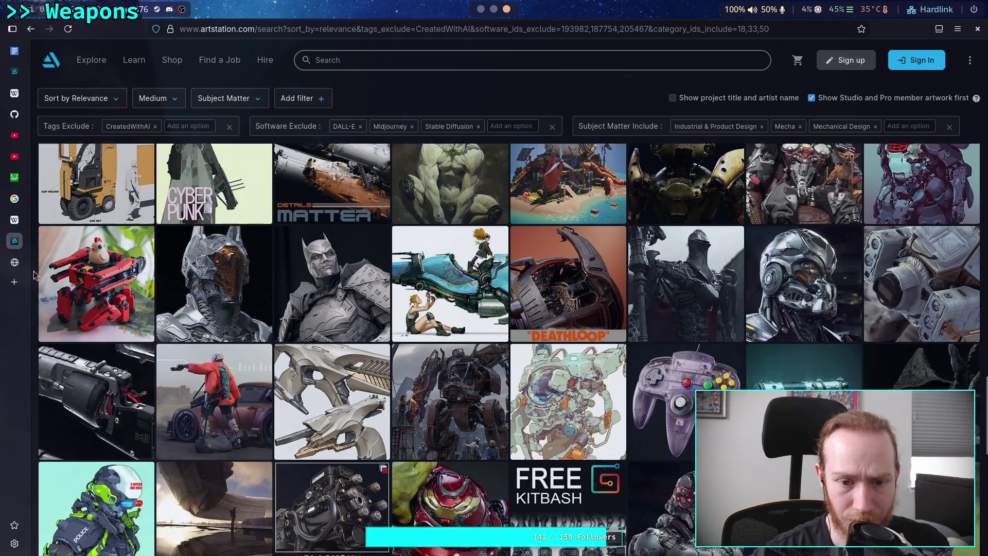
{"action": "scroll", "coordinate": [33, 276], "scroll_direction": "down", "scroll_amount": 1}
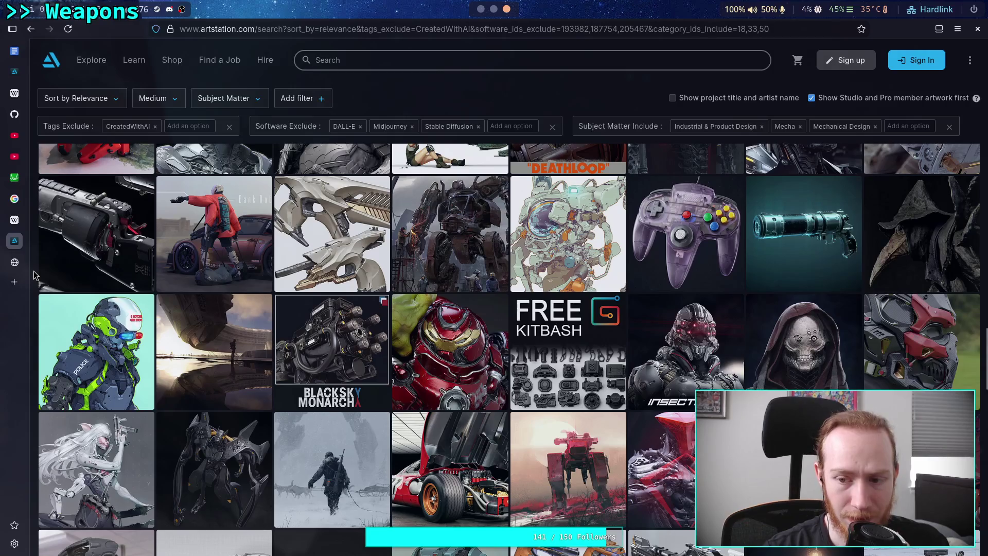
{"action": "scroll", "coordinate": [34, 275], "scroll_direction": "down", "scroll_amount": 1}
{"action": "scroll", "coordinate": [33, 275], "scroll_direction": "down", "scroll_amount": 4}
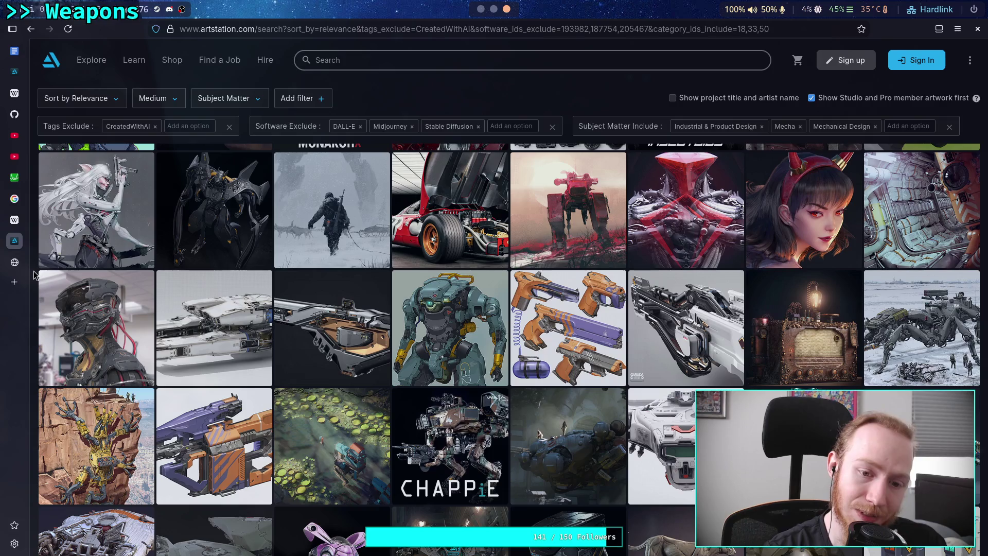
{"action": "scroll", "coordinate": [34, 276], "scroll_direction": "down", "scroll_amount": 5}
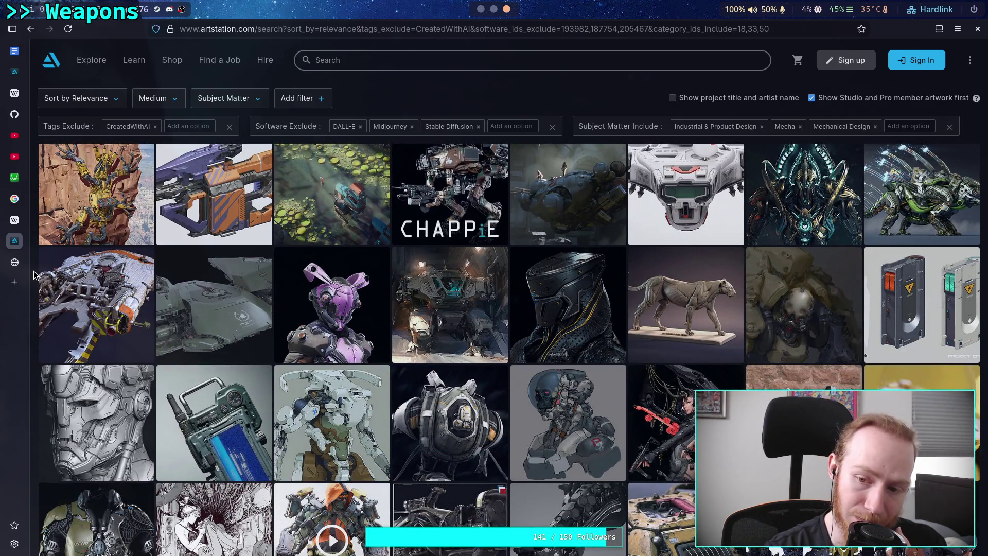
{"action": "scroll", "coordinate": [33, 276], "scroll_direction": "down", "scroll_amount": 1}
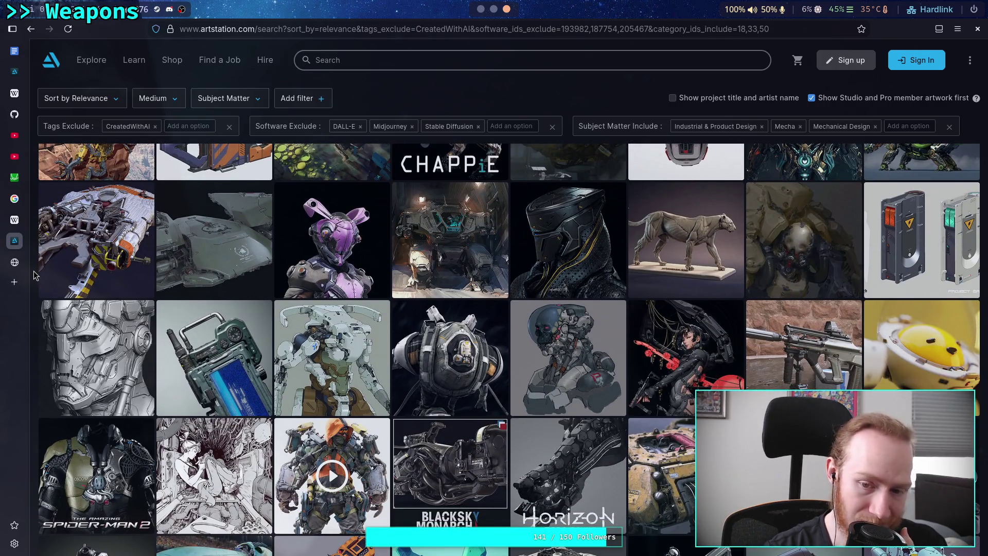
{"action": "scroll", "coordinate": [33, 275], "scroll_direction": "down", "scroll_amount": 1}
{"action": "scroll", "coordinate": [33, 275], "scroll_direction": "down", "scroll_amount": 1}
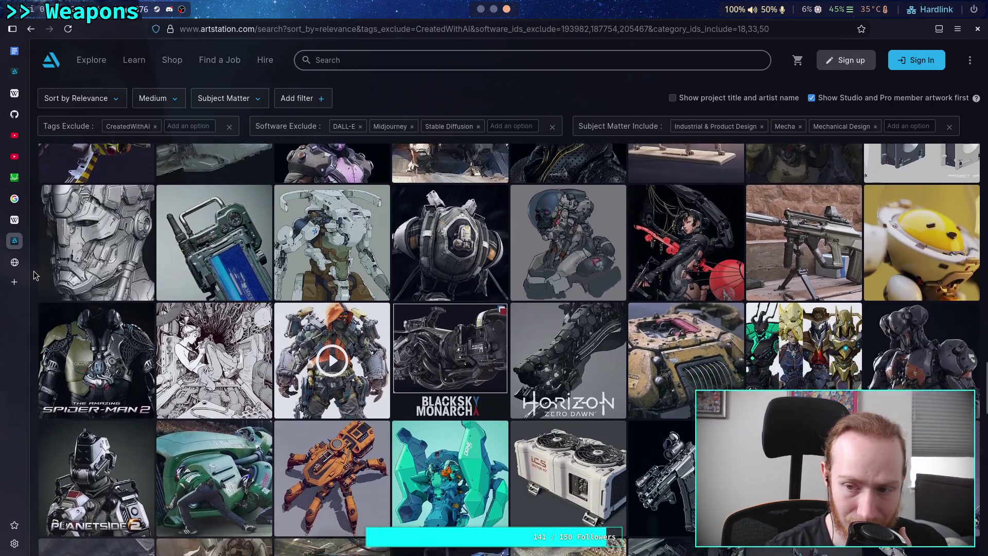
{"action": "scroll", "coordinate": [34, 275], "scroll_direction": "down", "scroll_amount": 1}
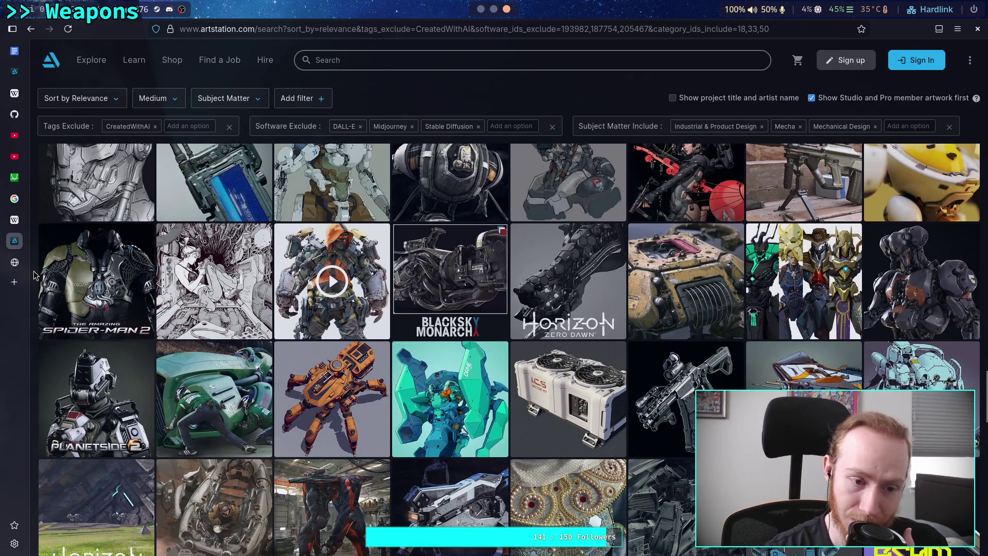
{"action": "scroll", "coordinate": [34, 275], "scroll_direction": "down", "scroll_amount": 1}
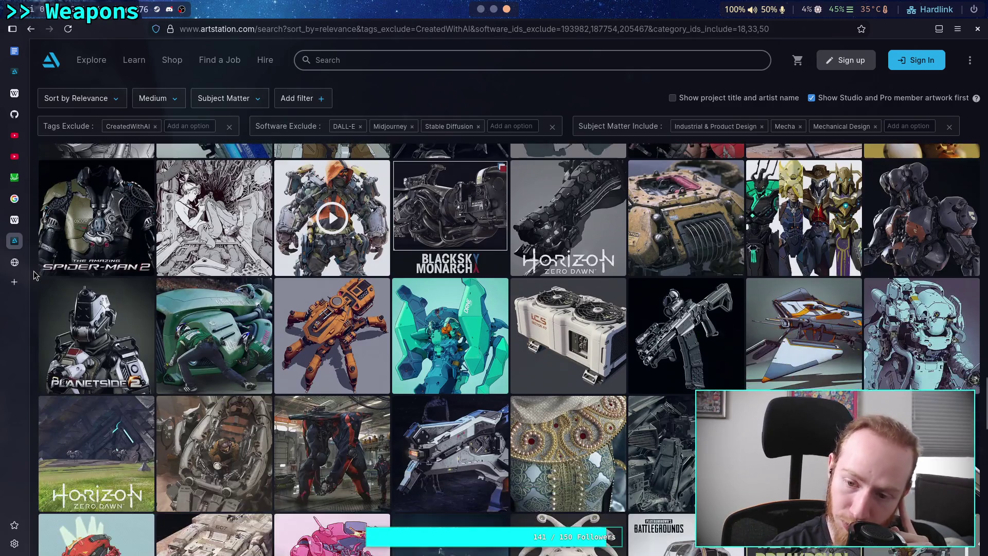
{"action": "scroll", "coordinate": [33, 275], "scroll_direction": "down", "scroll_amount": 1}
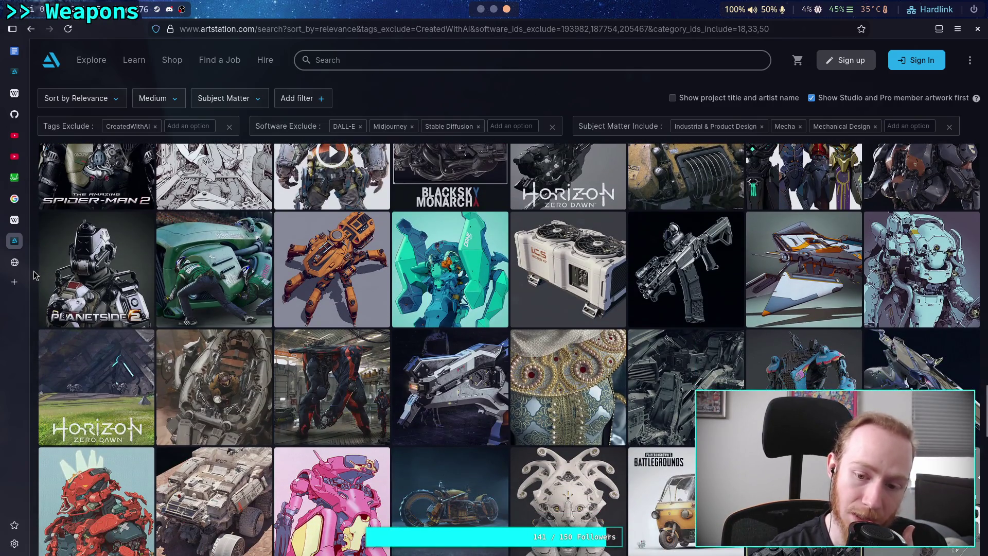
{"action": "scroll", "coordinate": [34, 276], "scroll_direction": "down", "scroll_amount": 1}
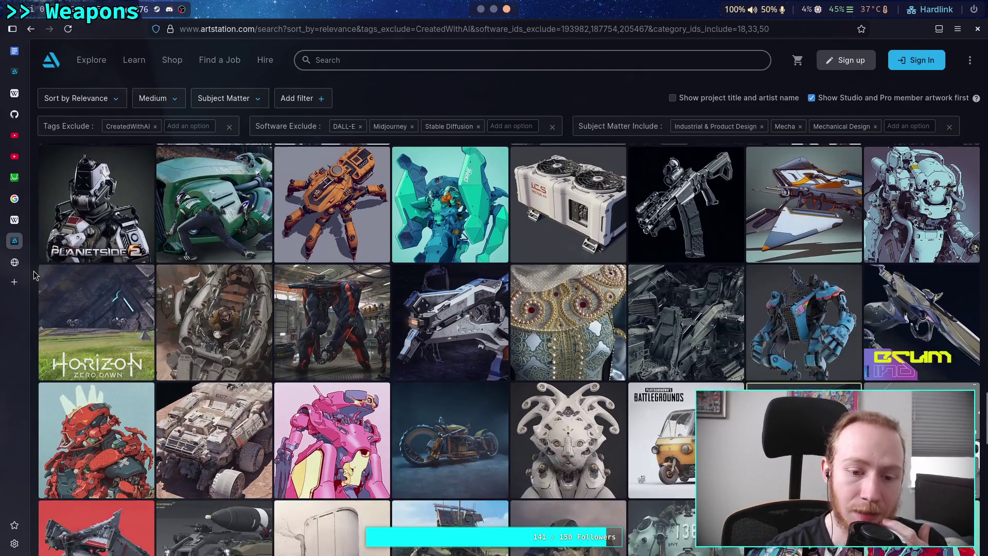
{"action": "scroll", "coordinate": [34, 276], "scroll_direction": "down", "scroll_amount": 2}
{"action": "scroll", "coordinate": [33, 275], "scroll_direction": "down", "scroll_amount": 1}
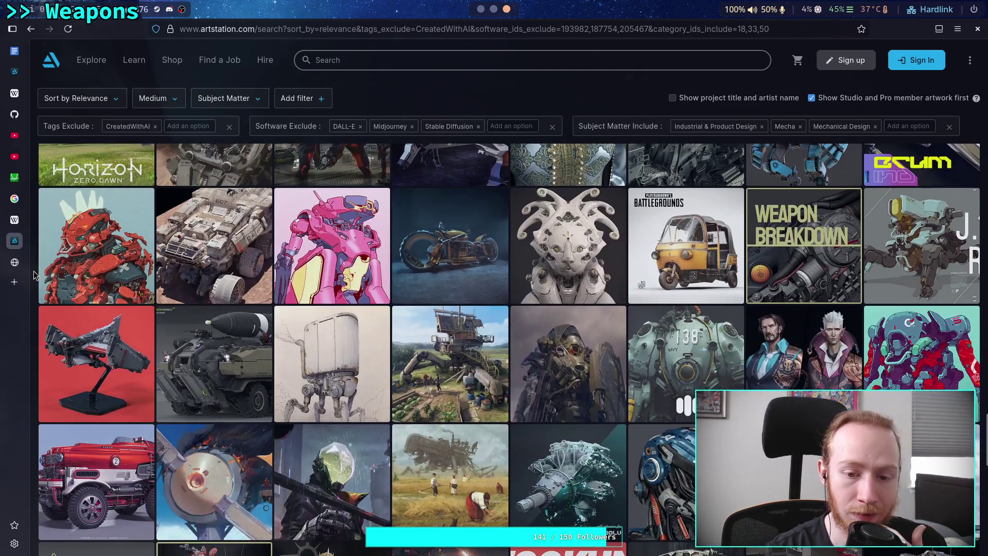
{"action": "scroll", "coordinate": [34, 276], "scroll_direction": "down", "scroll_amount": 1}
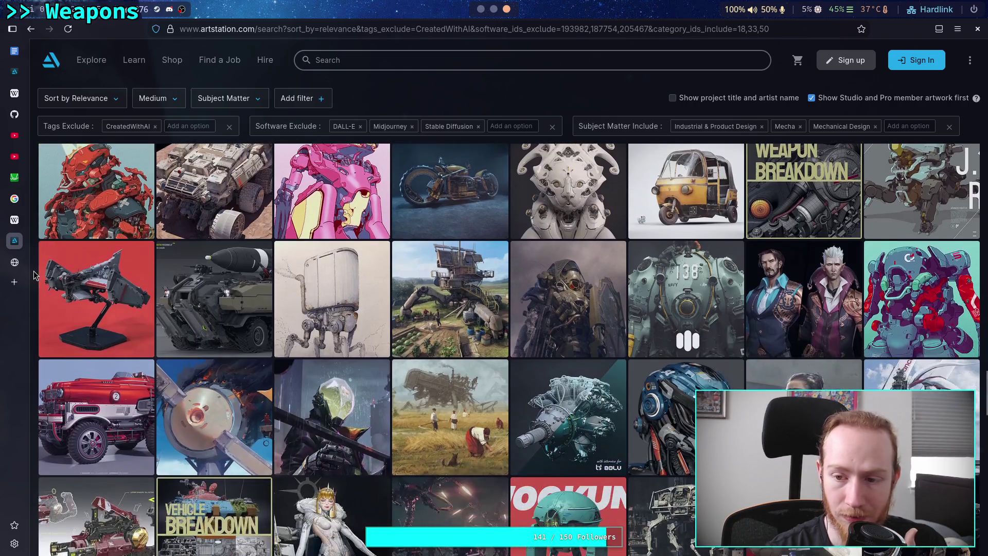
{"action": "scroll", "coordinate": [34, 275], "scroll_direction": "down", "scroll_amount": 1}
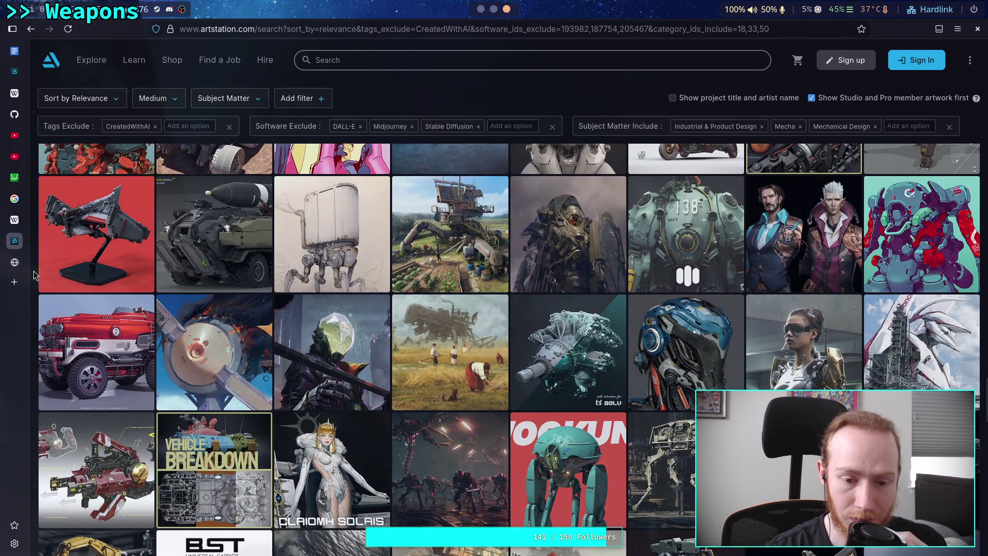
{"action": "scroll", "coordinate": [34, 275], "scroll_direction": "down", "scroll_amount": 1}
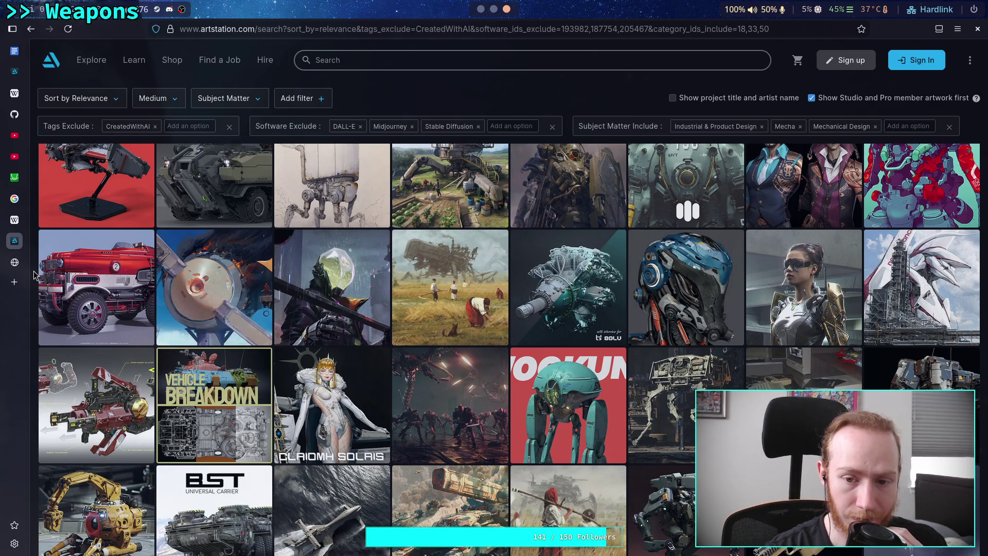
{"action": "scroll", "coordinate": [34, 275], "scroll_direction": "down", "scroll_amount": 2}
{"action": "scroll", "coordinate": [34, 275], "scroll_direction": "down", "scroll_amount": 1}
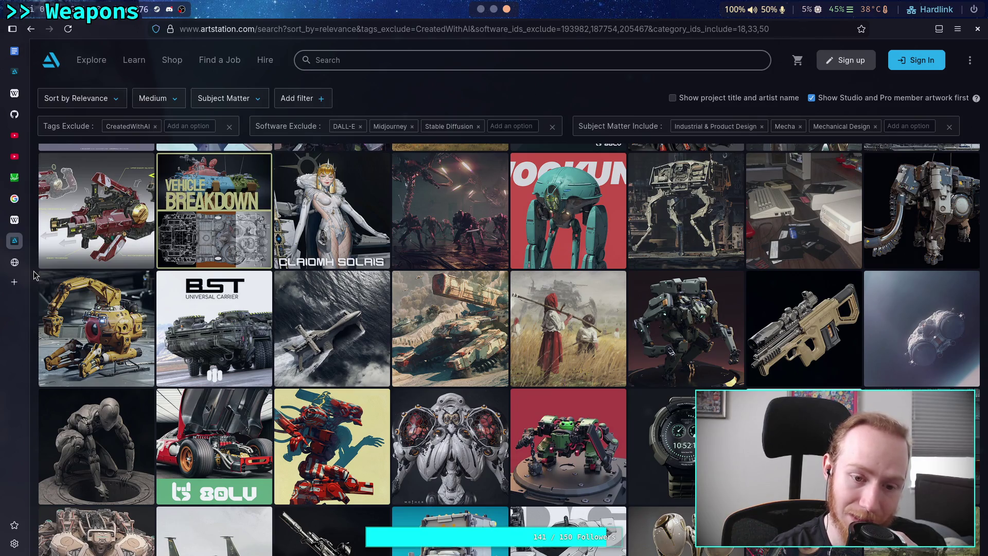
{"action": "scroll", "coordinate": [34, 275], "scroll_direction": "down", "scroll_amount": 1}
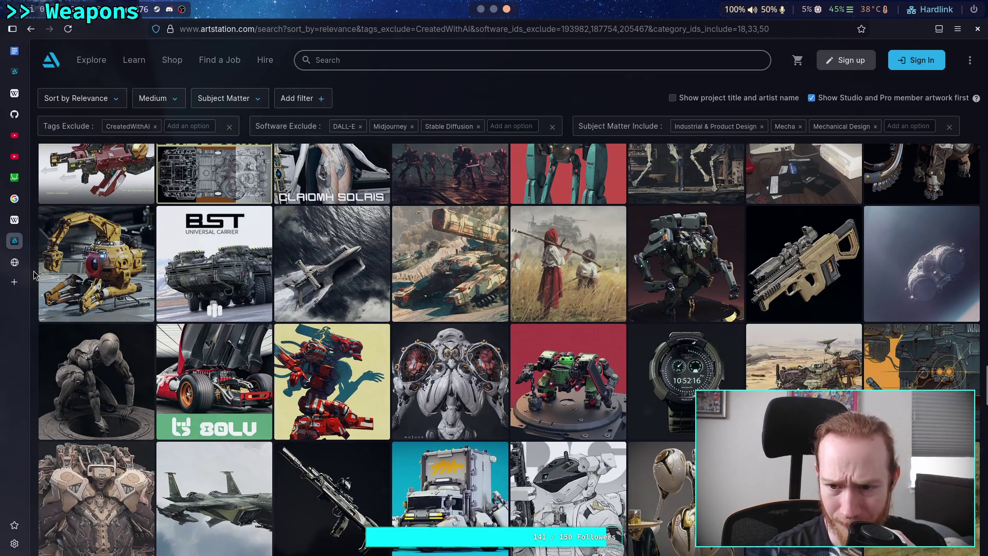
{"action": "scroll", "coordinate": [33, 275], "scroll_direction": "down", "scroll_amount": 1}
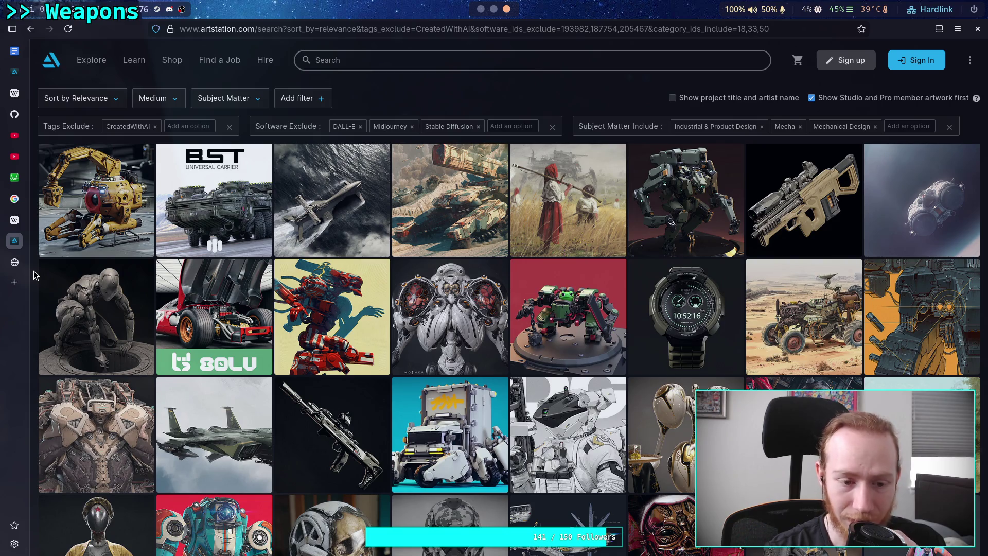
{"action": "scroll", "coordinate": [34, 276], "scroll_direction": "down", "scroll_amount": 1}
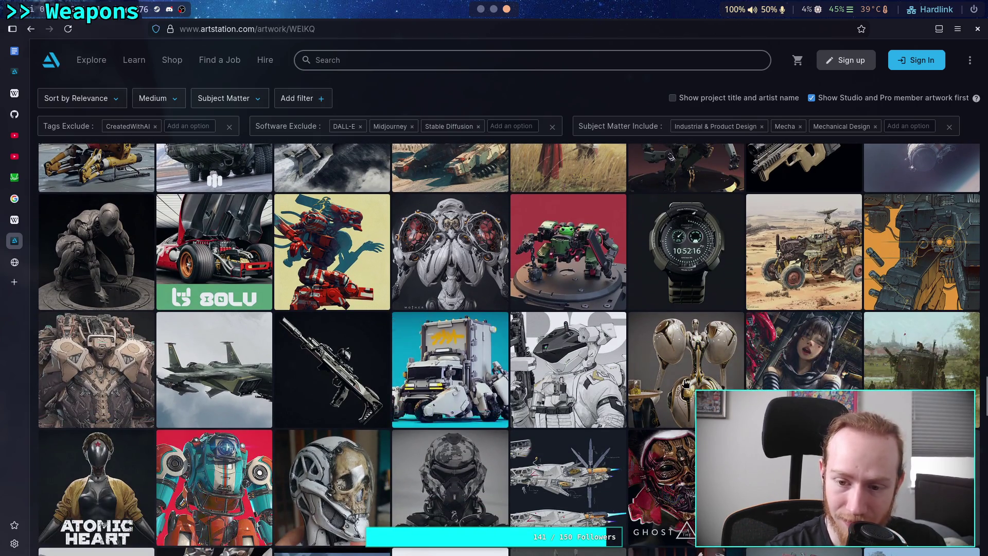
Open the white armoured astronaut artwork, after backing out of the gold humanoid figure.
{"action": "left_click", "coordinate": [686, 383]}
{"action": "left_click", "coordinate": [34, 280]}
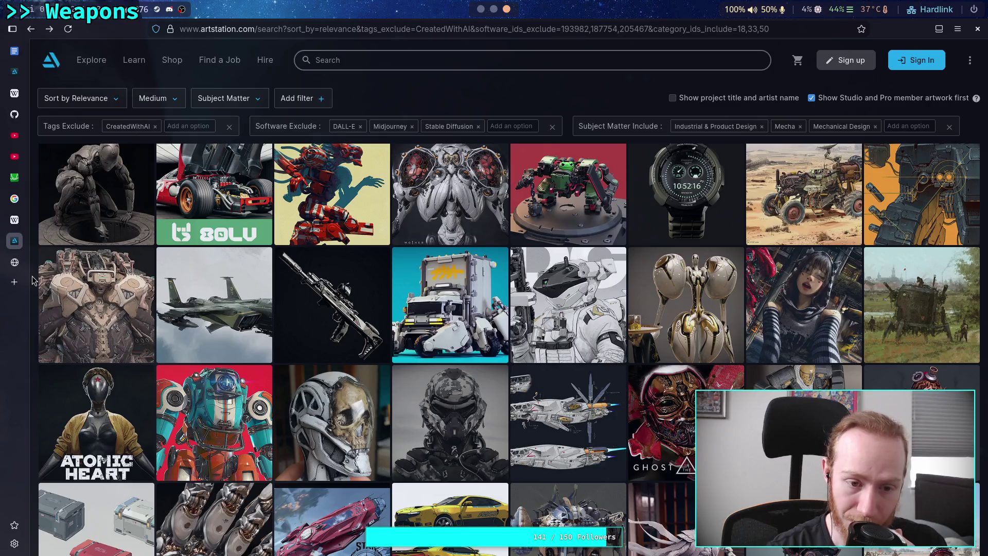
{"action": "left_click", "coordinate": [570, 314]}
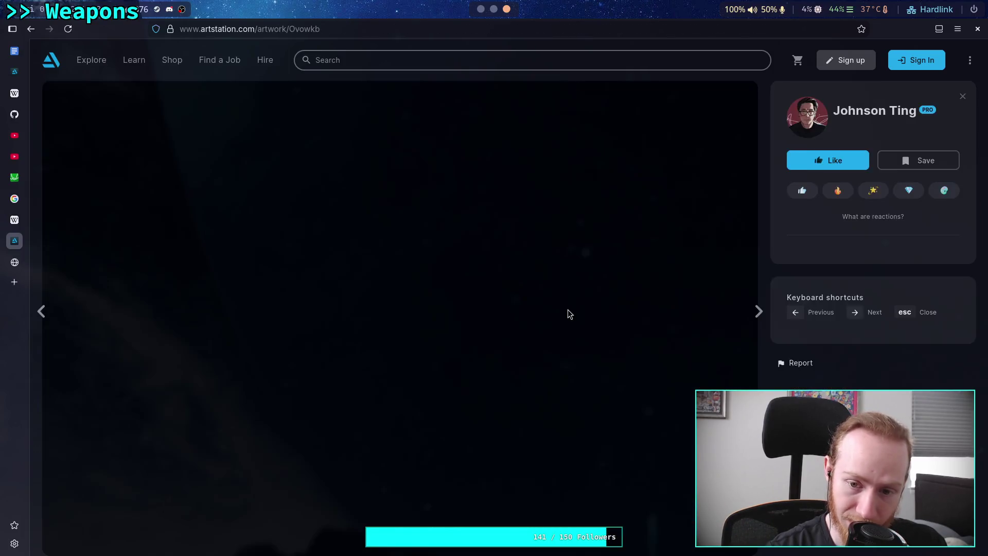
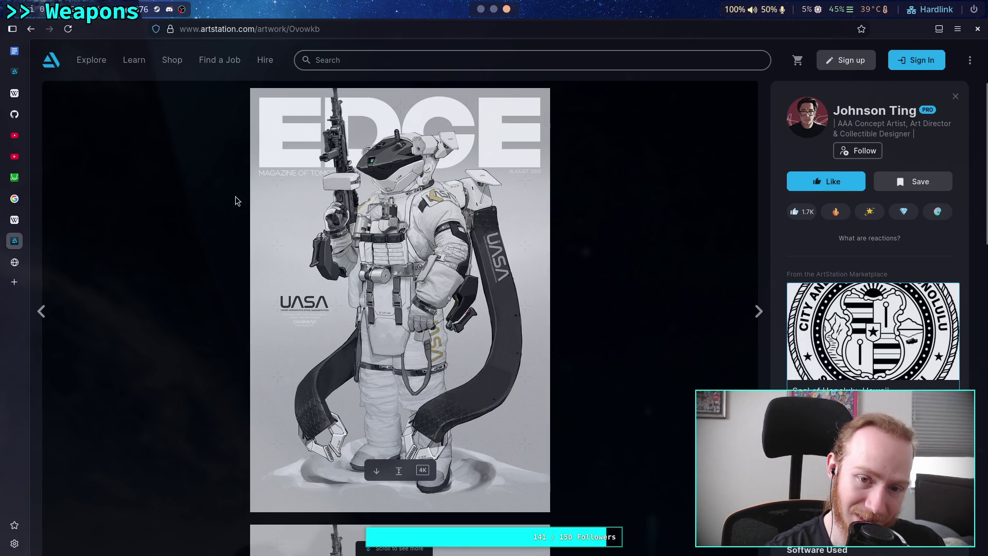
Look over the armed astronaut artwork's images, then go back to the filtered mecha results.
{"action": "scroll", "coordinate": [198, 208], "scroll_direction": "down", "scroll_amount": 6}
{"action": "scroll", "coordinate": [190, 212], "scroll_direction": "up", "scroll_amount": 3}
{"action": "scroll", "coordinate": [190, 210], "scroll_direction": "down", "scroll_amount": 5}
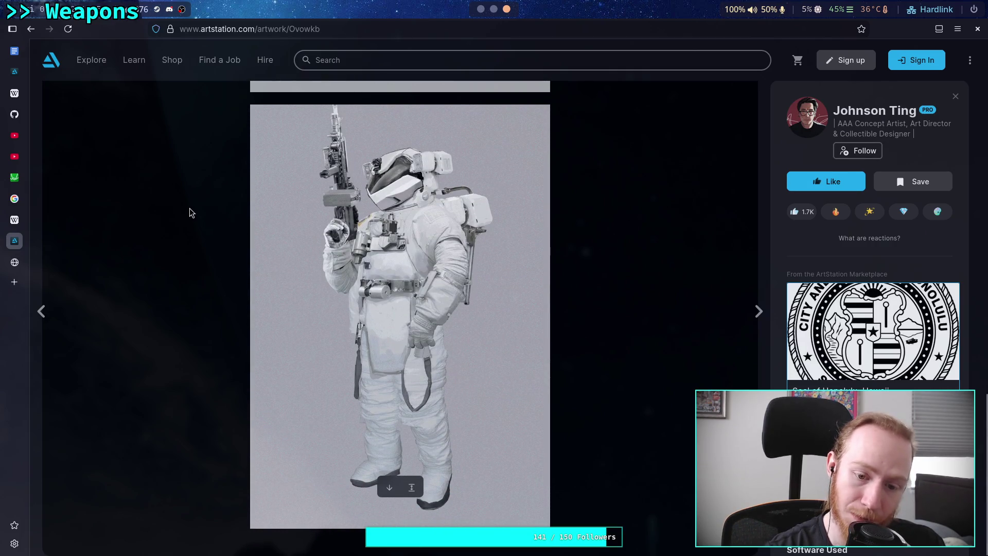
{"action": "scroll", "coordinate": [189, 208], "scroll_direction": "down", "scroll_amount": 10}
{"action": "scroll", "coordinate": [190, 207], "scroll_direction": "up", "scroll_amount": 2}
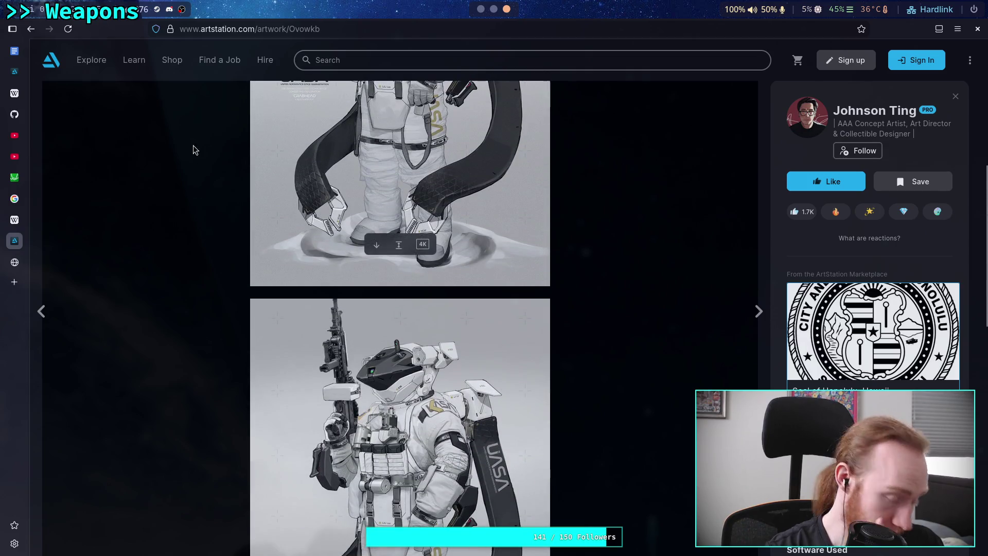
{"action": "left_click", "coordinate": [30, 30]}
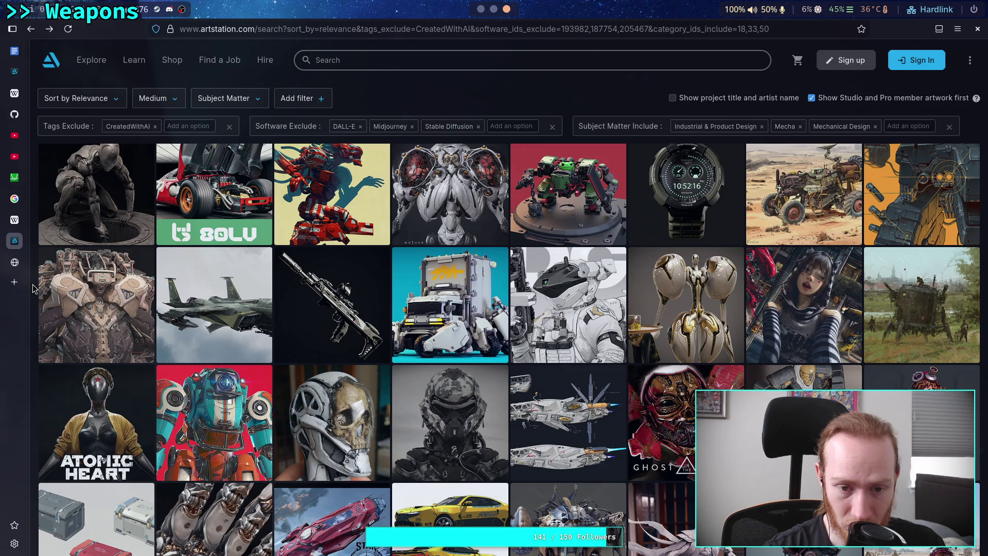
{"action": "scroll", "coordinate": [32, 288], "scroll_direction": "down", "scroll_amount": 3}
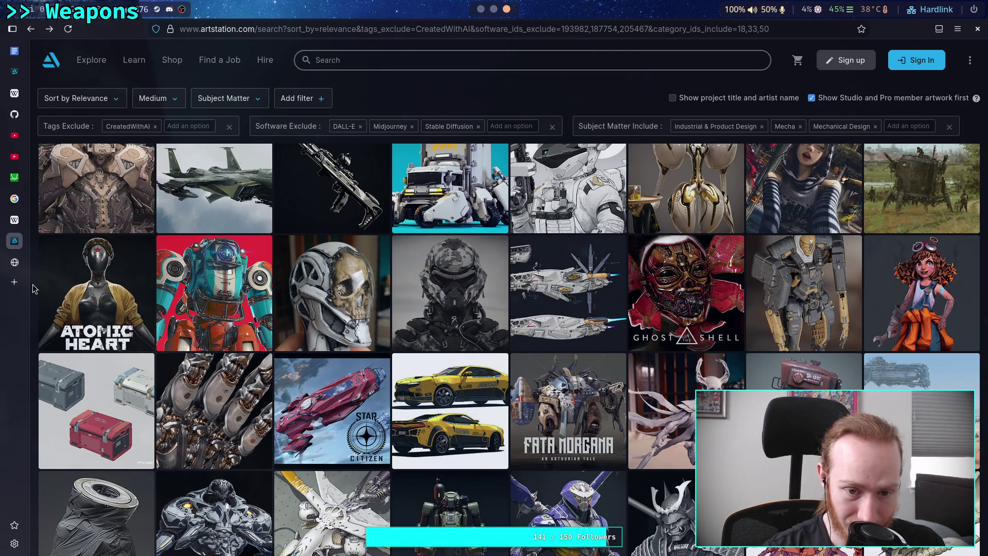
{"action": "scroll", "coordinate": [32, 284], "scroll_direction": "down", "scroll_amount": 2}
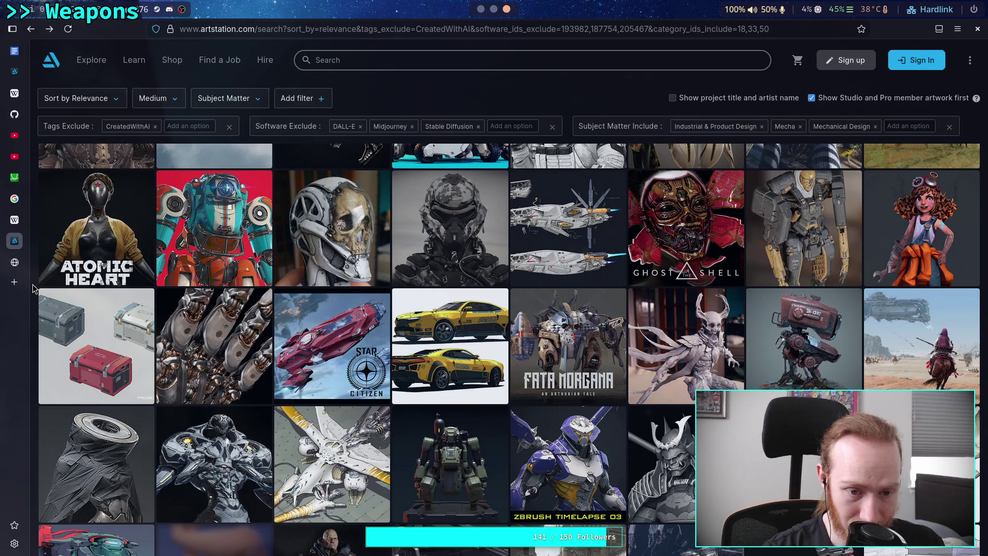
{"action": "scroll", "coordinate": [33, 284], "scroll_direction": "down", "scroll_amount": 2}
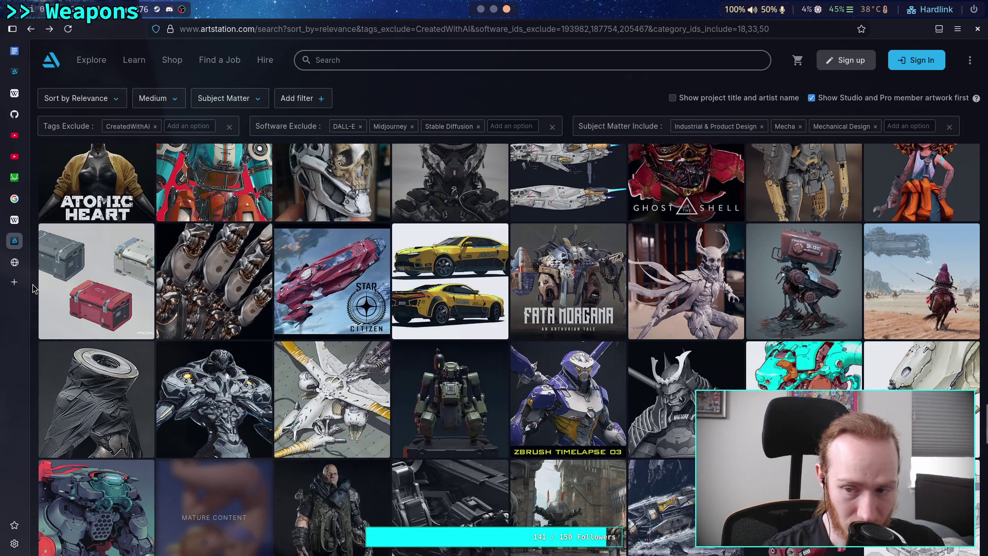
{"action": "scroll", "coordinate": [32, 284], "scroll_direction": "down", "scroll_amount": 2}
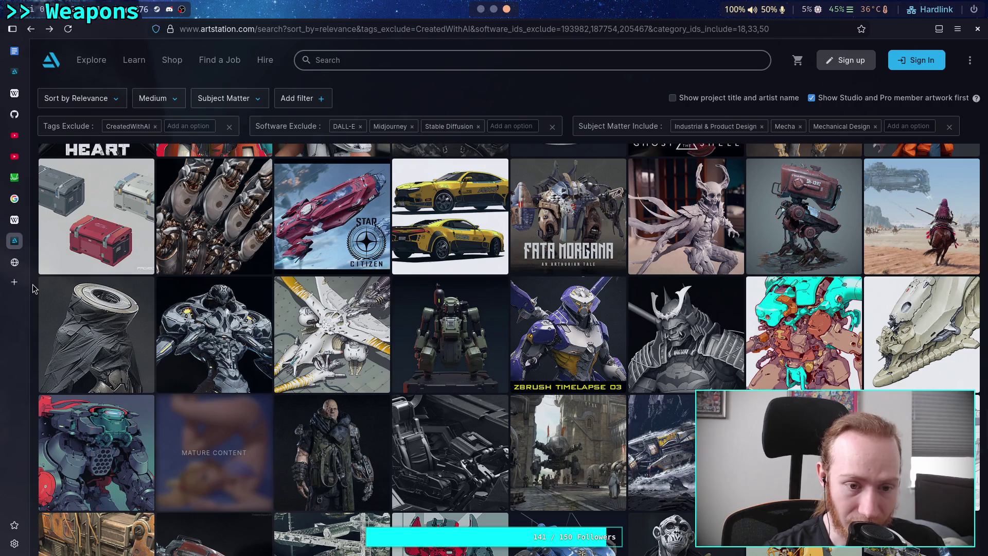
{"action": "scroll", "coordinate": [32, 284], "scroll_direction": "down", "scroll_amount": 2}
{"action": "scroll", "coordinate": [32, 284], "scroll_direction": "down", "scroll_amount": 2}
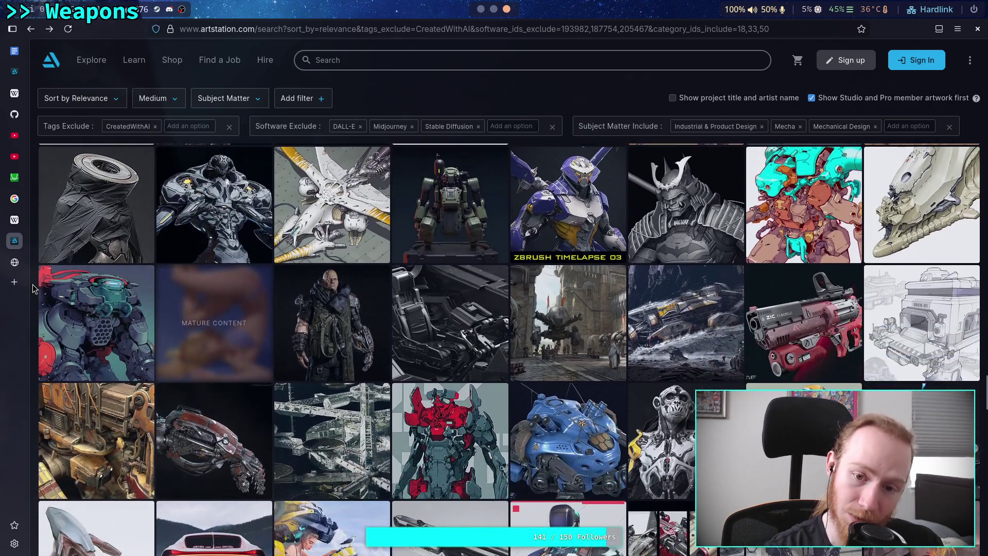
{"action": "scroll", "coordinate": [33, 284], "scroll_direction": "down", "scroll_amount": 2}
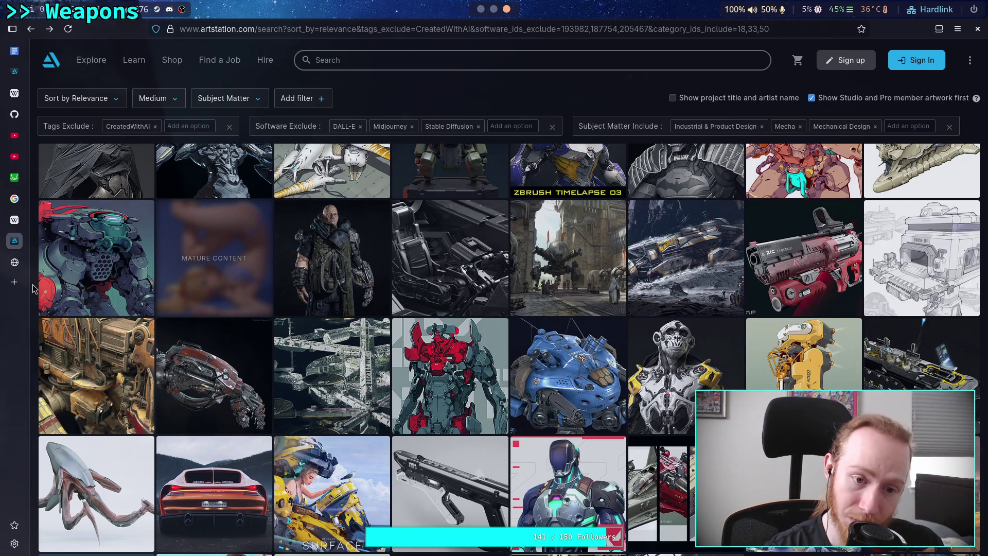
{"action": "scroll", "coordinate": [33, 288], "scroll_direction": "down", "scroll_amount": 2}
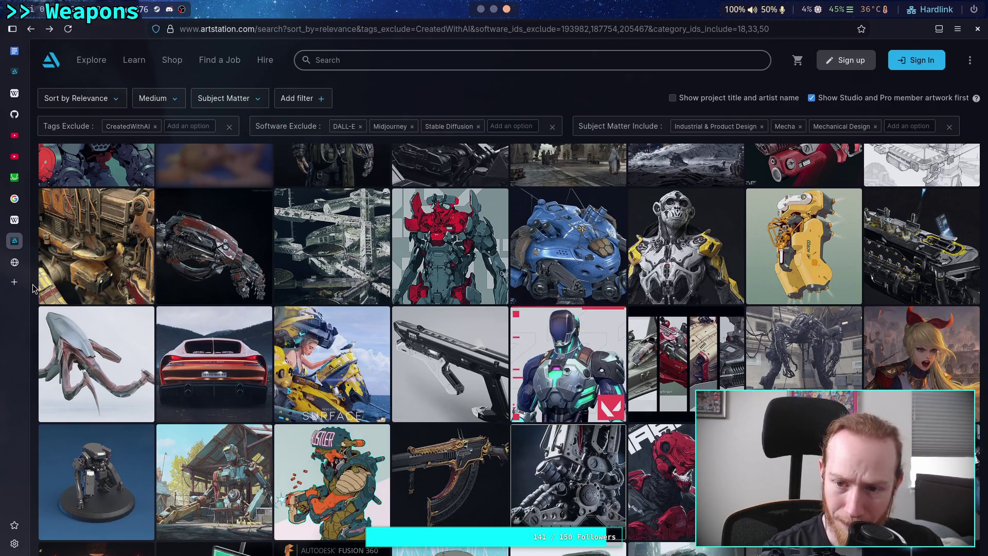
{"action": "scroll", "coordinate": [33, 288], "scroll_direction": "down", "scroll_amount": 2}
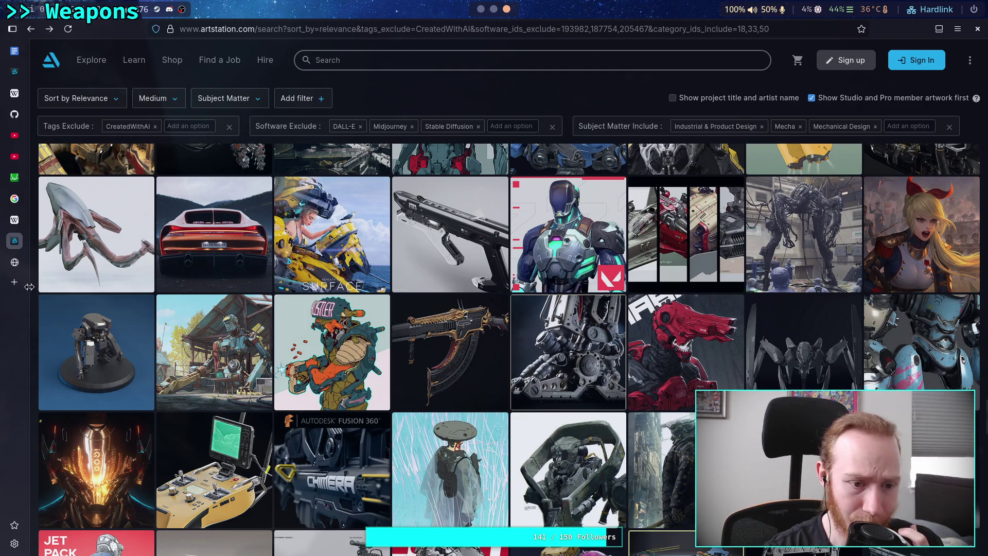
{"action": "left_click", "coordinate": [819, 362]}
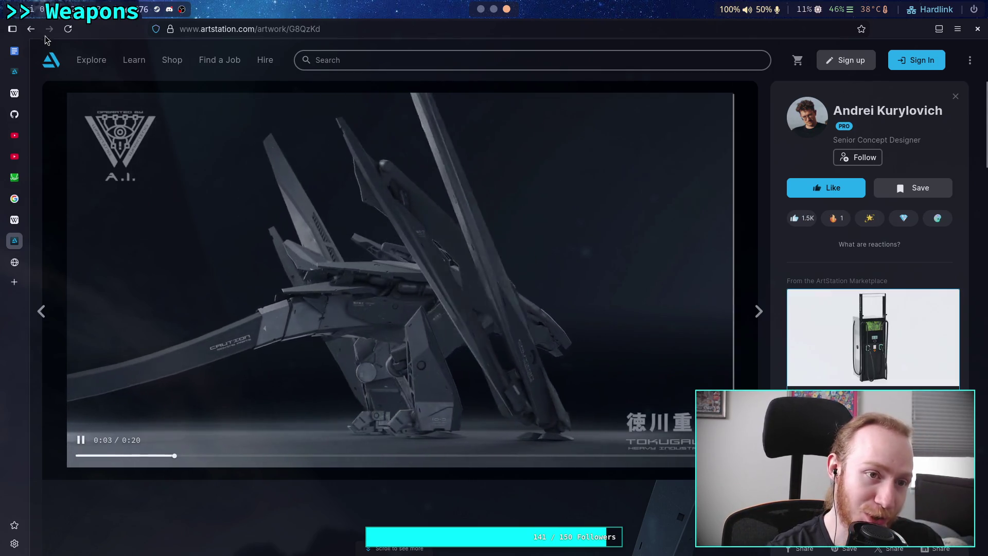
{"action": "left_click", "coordinate": [40, 326]}
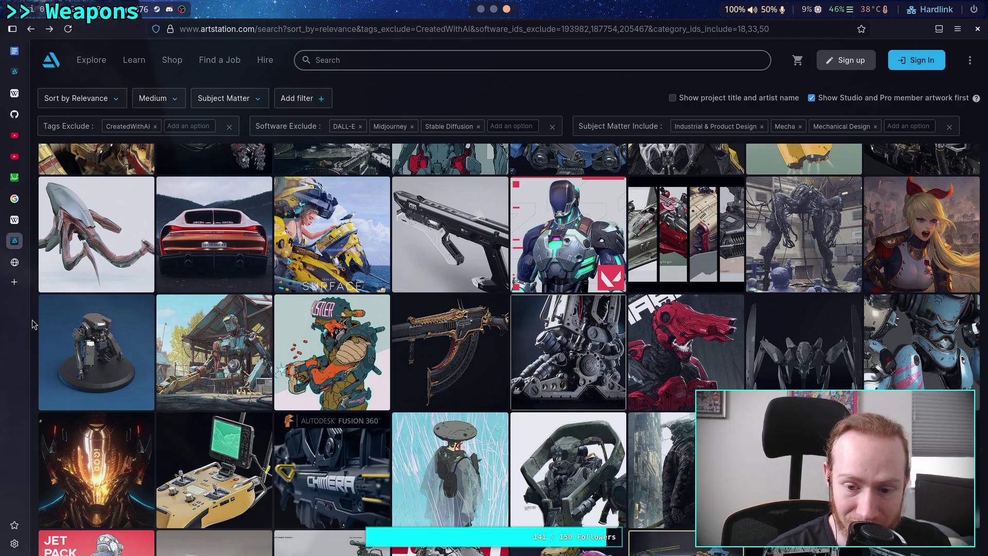
{"action": "scroll", "coordinate": [31, 324], "scroll_direction": "down", "scroll_amount": 2}
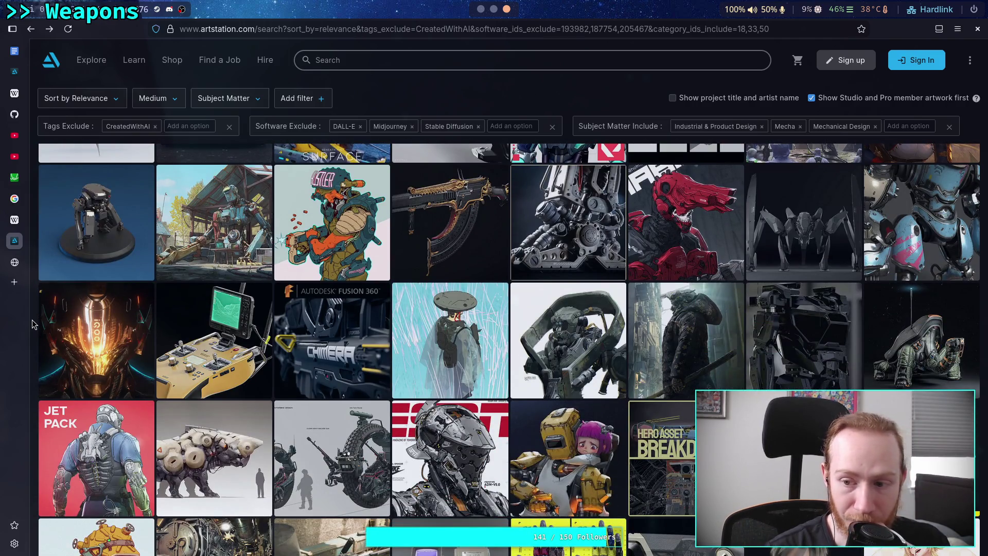
{"action": "scroll", "coordinate": [32, 323], "scroll_direction": "down", "scroll_amount": 1}
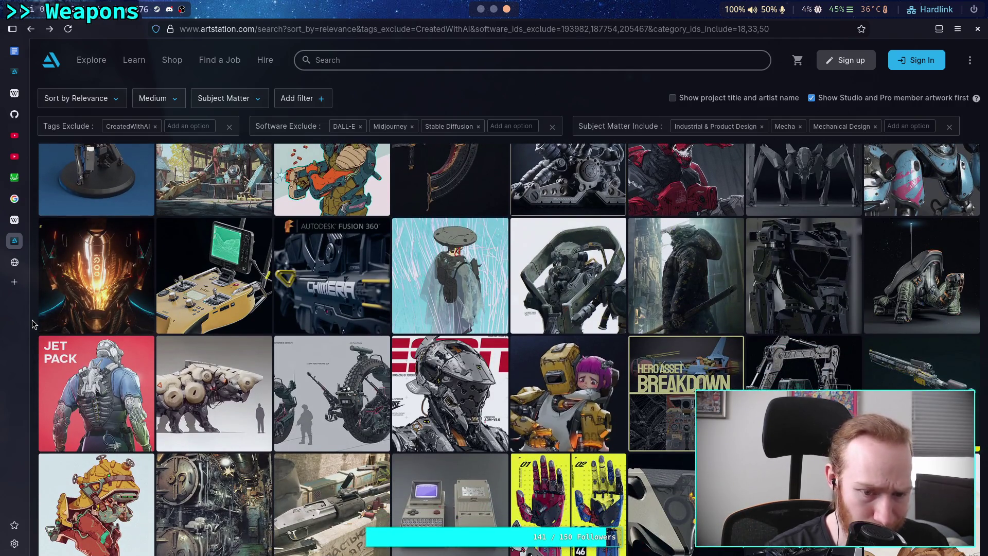
{"action": "scroll", "coordinate": [32, 320], "scroll_direction": "down", "scroll_amount": 1}
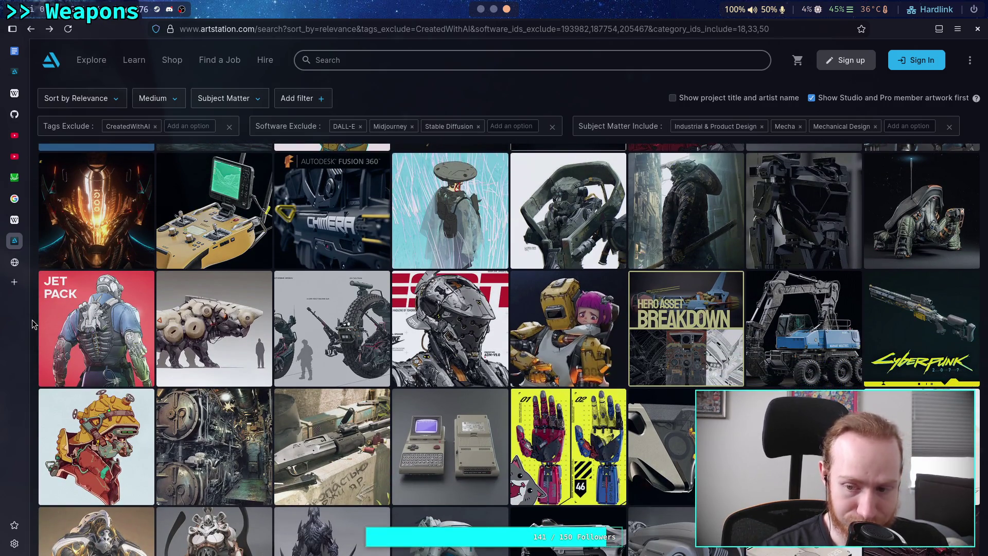
{"action": "scroll", "coordinate": [32, 319], "scroll_direction": "down", "scroll_amount": 1}
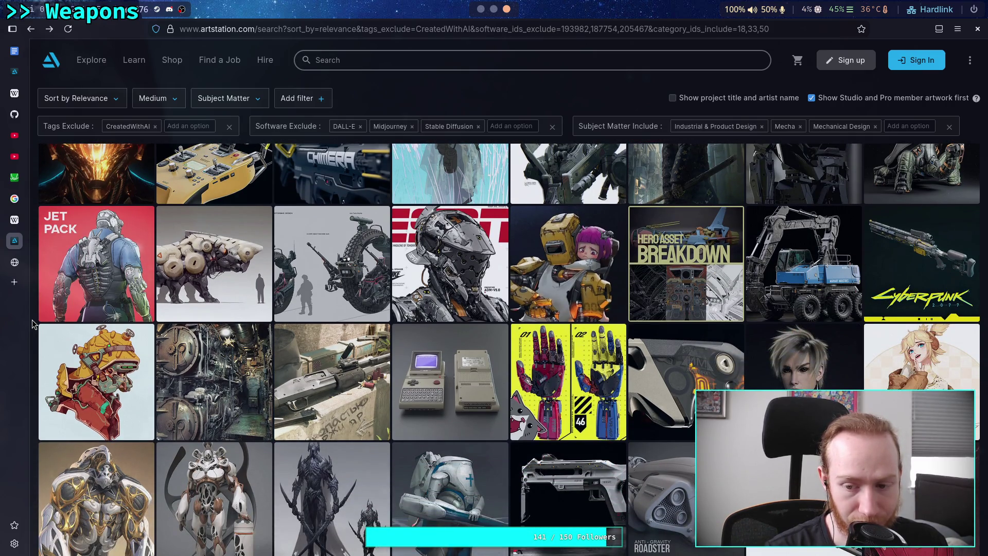
{"action": "scroll", "coordinate": [32, 320], "scroll_direction": "down", "scroll_amount": 3}
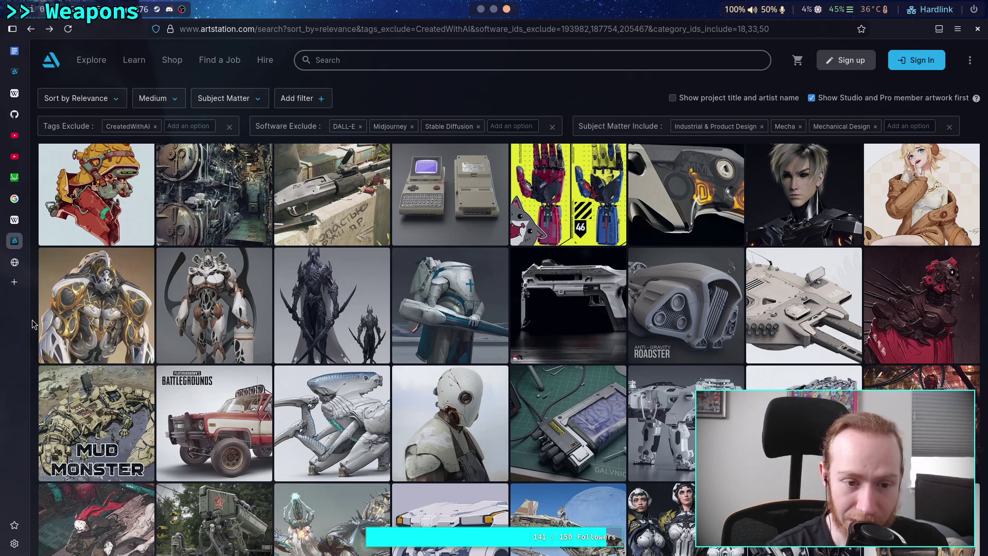
{"action": "scroll", "coordinate": [31, 324], "scroll_direction": "down", "scroll_amount": 1}
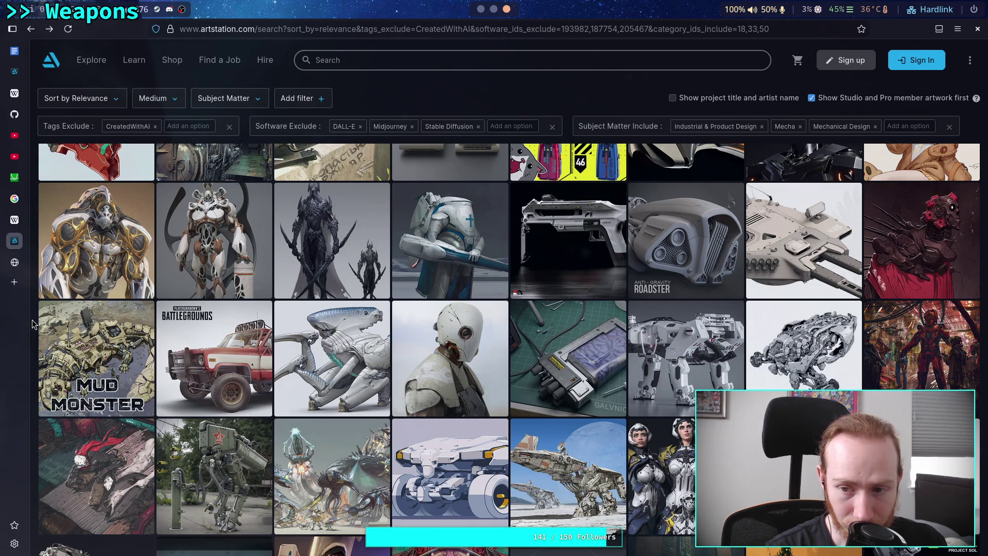
{"action": "scroll", "coordinate": [32, 324], "scroll_direction": "down", "scroll_amount": 1}
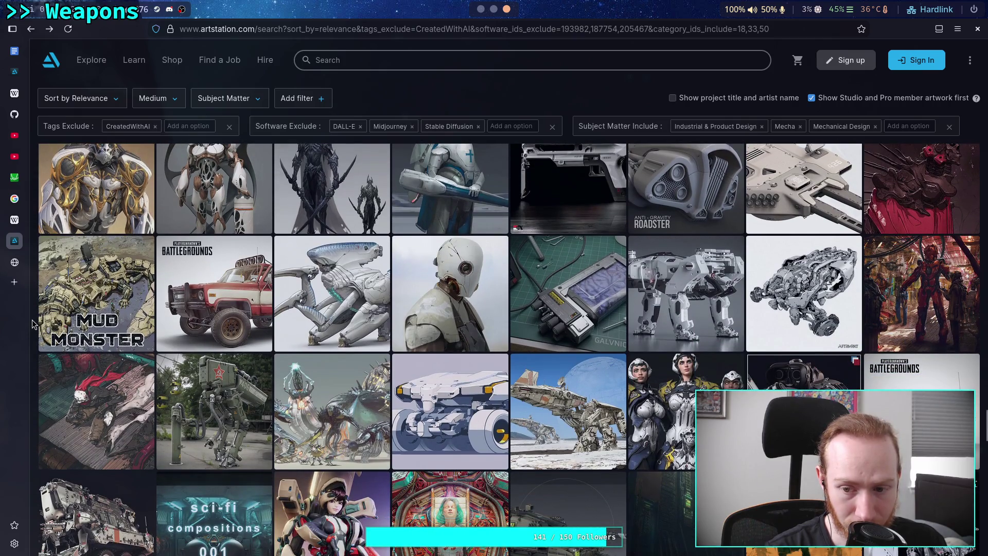
{"action": "scroll", "coordinate": [32, 323], "scroll_direction": "down", "scroll_amount": 1}
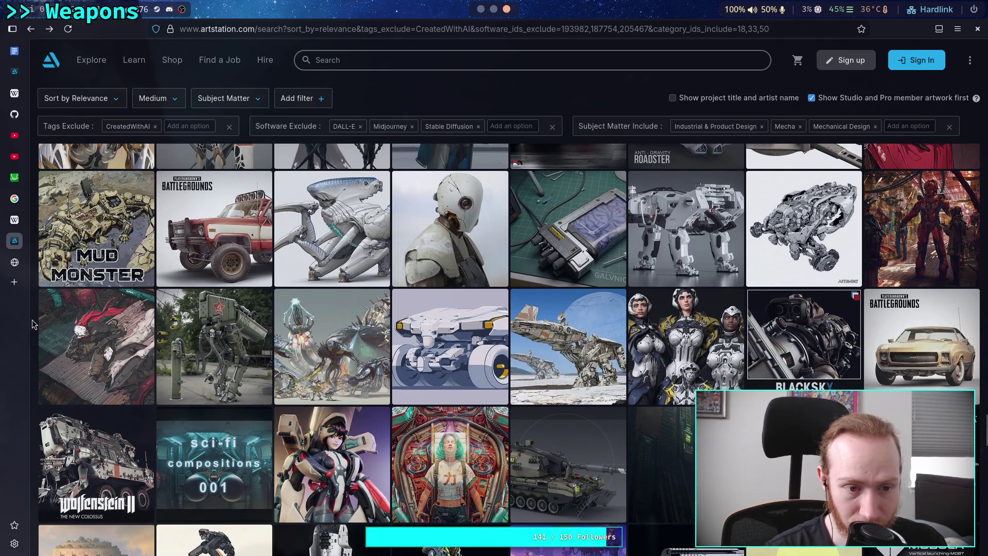
{"action": "scroll", "coordinate": [32, 323], "scroll_direction": "down", "scroll_amount": 1}
{"action": "scroll", "coordinate": [32, 323], "scroll_direction": "down", "scroll_amount": 1}
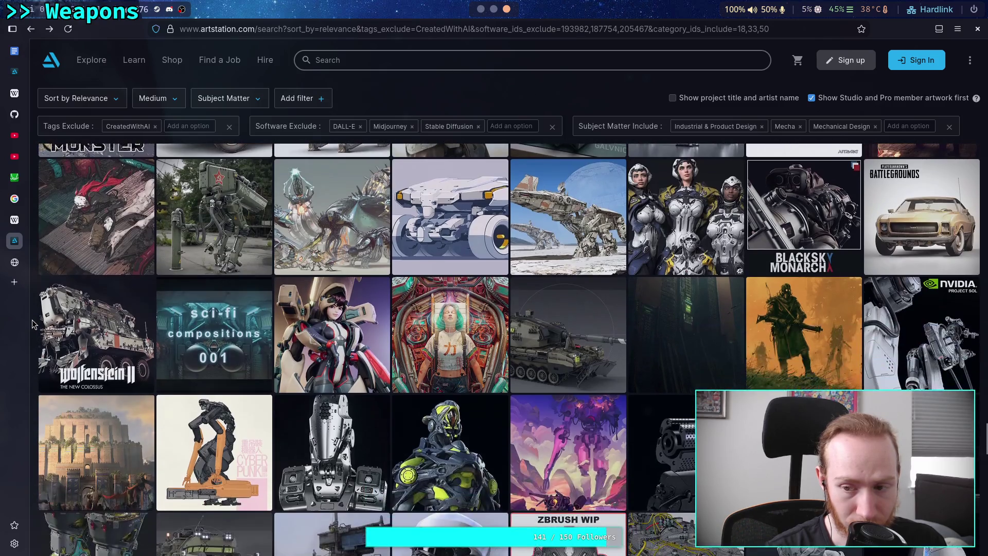
{"action": "scroll", "coordinate": [32, 323], "scroll_direction": "down", "scroll_amount": 1}
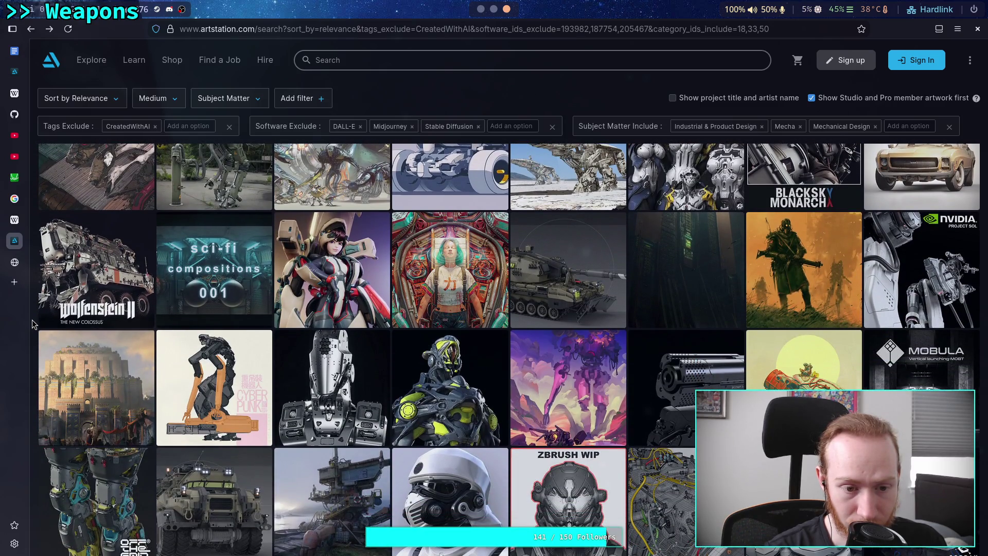
{"action": "scroll", "coordinate": [33, 323], "scroll_direction": "down", "scroll_amount": 1}
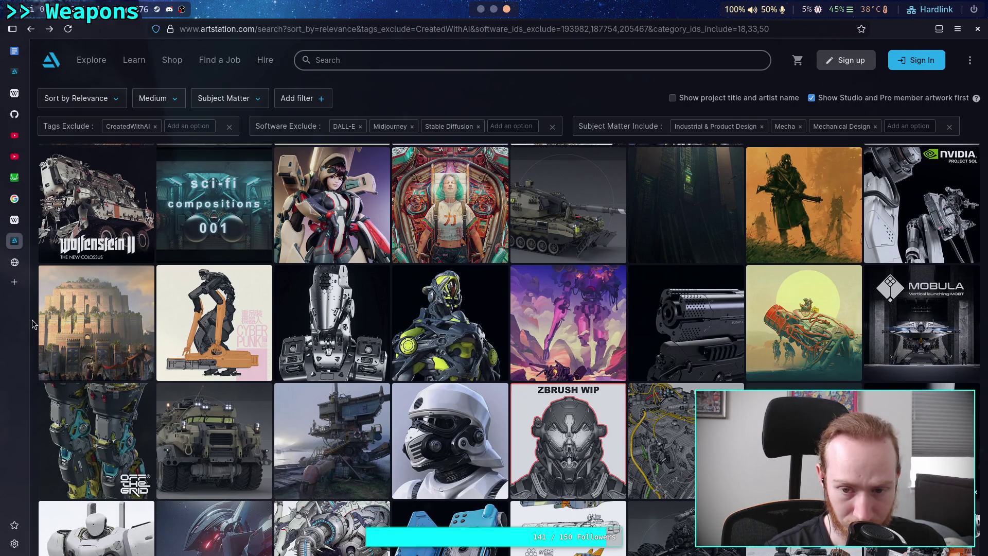
{"action": "scroll", "coordinate": [33, 323], "scroll_direction": "down", "scroll_amount": 1}
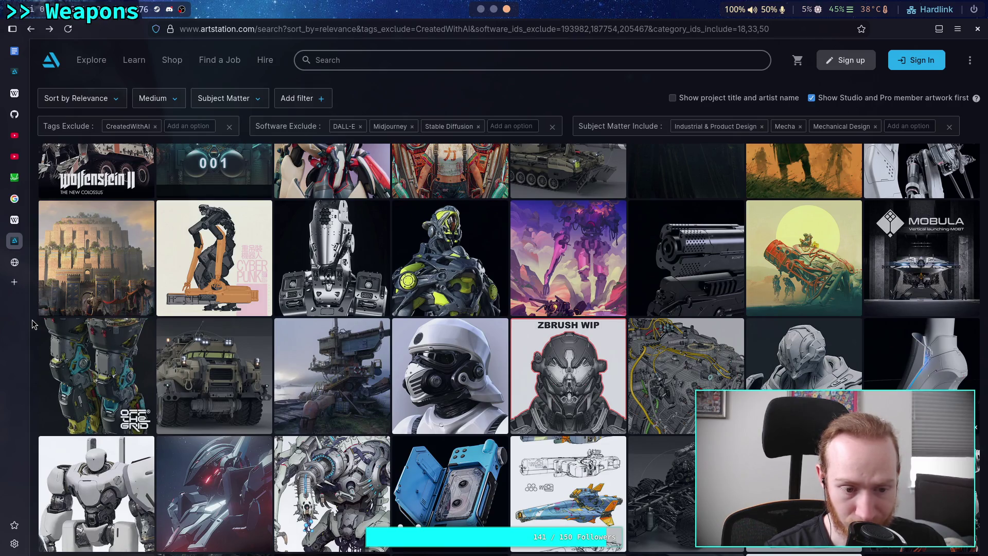
{"action": "scroll", "coordinate": [32, 319], "scroll_direction": "down", "scroll_amount": 1}
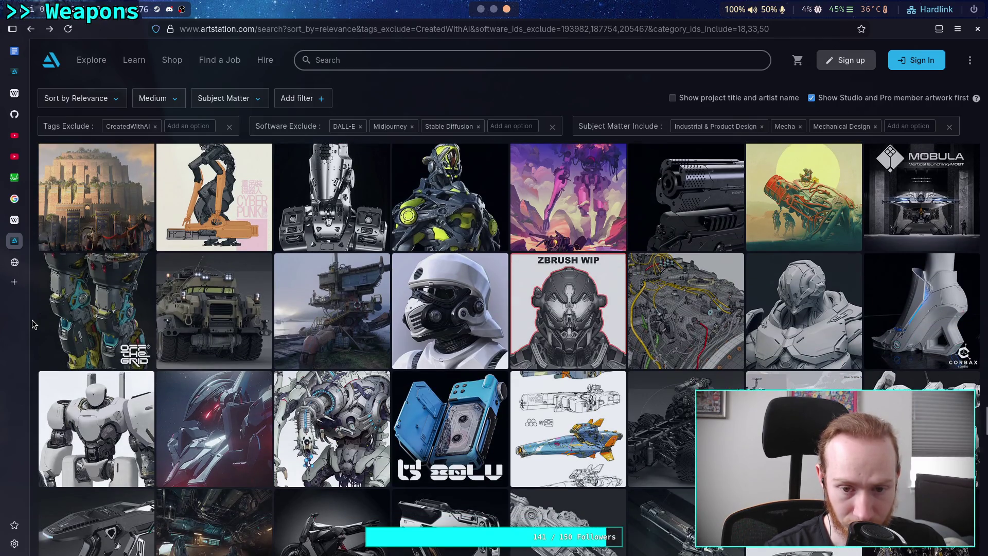
{"action": "scroll", "coordinate": [32, 323], "scroll_direction": "down", "scroll_amount": 2}
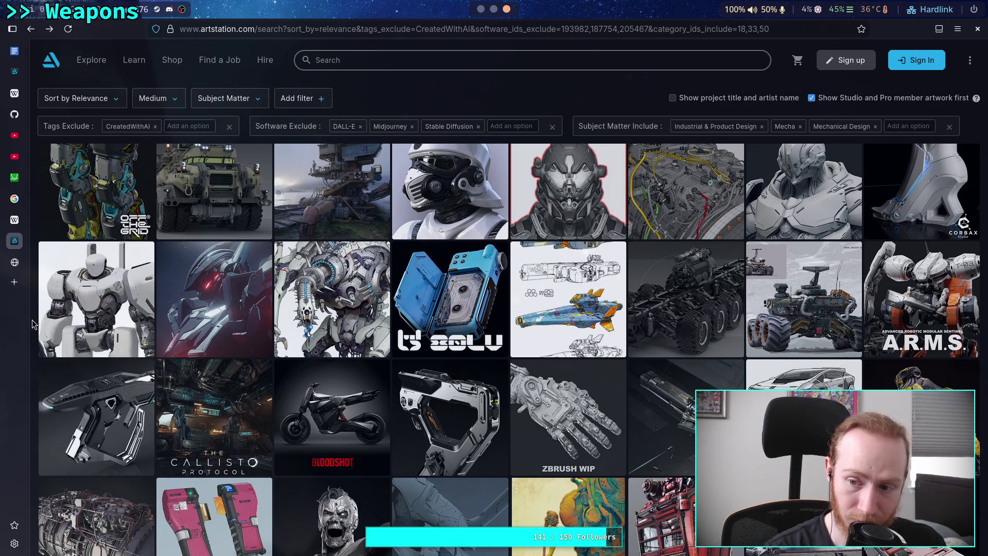
Scroll far down the filtered mecha grid and open the armoured Tesla Cybertruck concept.
{"action": "scroll", "coordinate": [32, 319], "scroll_direction": "down", "scroll_amount": 2}
{"action": "scroll", "coordinate": [31, 320], "scroll_direction": "down", "scroll_amount": 2}
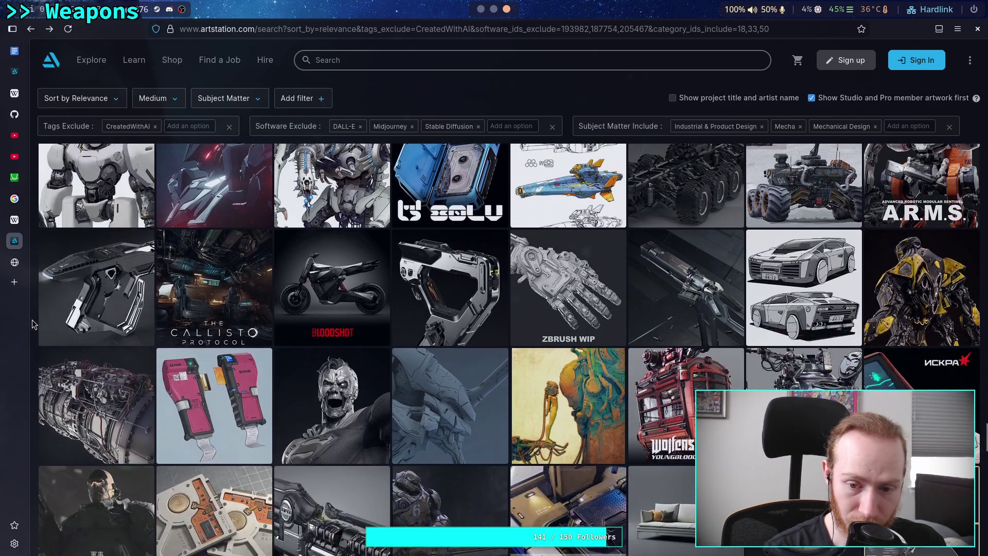
{"action": "scroll", "coordinate": [32, 324], "scroll_direction": "down", "scroll_amount": 2}
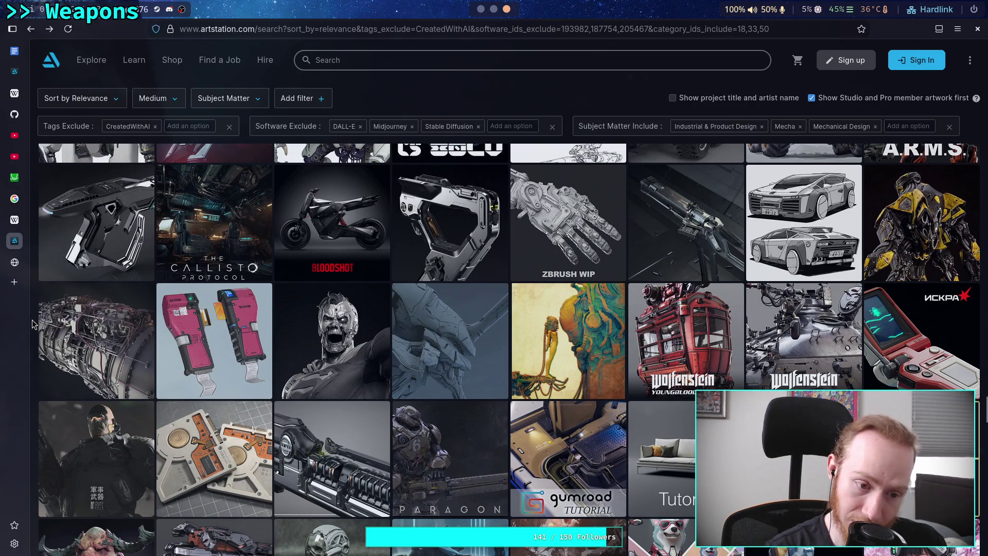
{"action": "scroll", "coordinate": [32, 322], "scroll_direction": "down", "scroll_amount": 2}
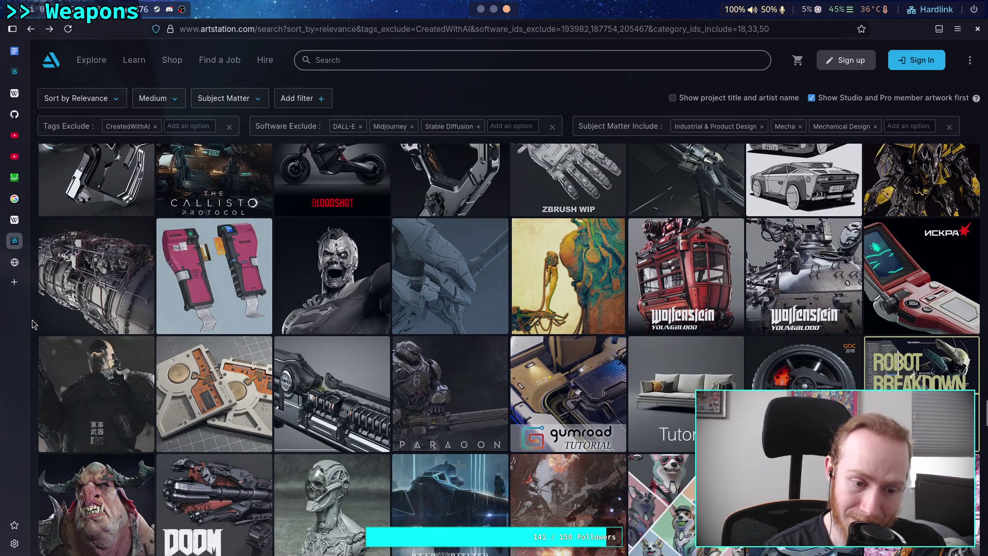
{"action": "scroll", "coordinate": [32, 323], "scroll_direction": "down", "scroll_amount": 2}
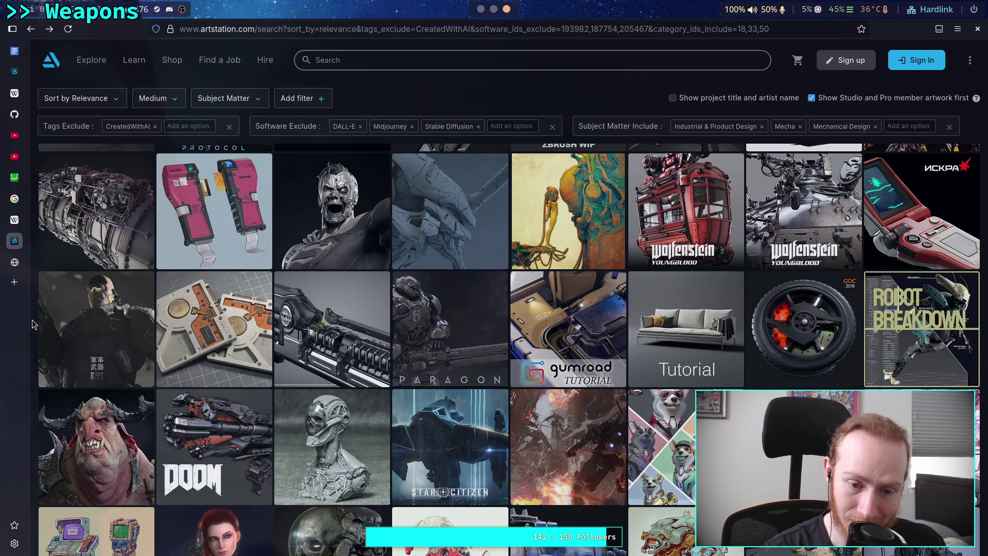
{"action": "scroll", "coordinate": [32, 323], "scroll_direction": "down", "scroll_amount": 2}
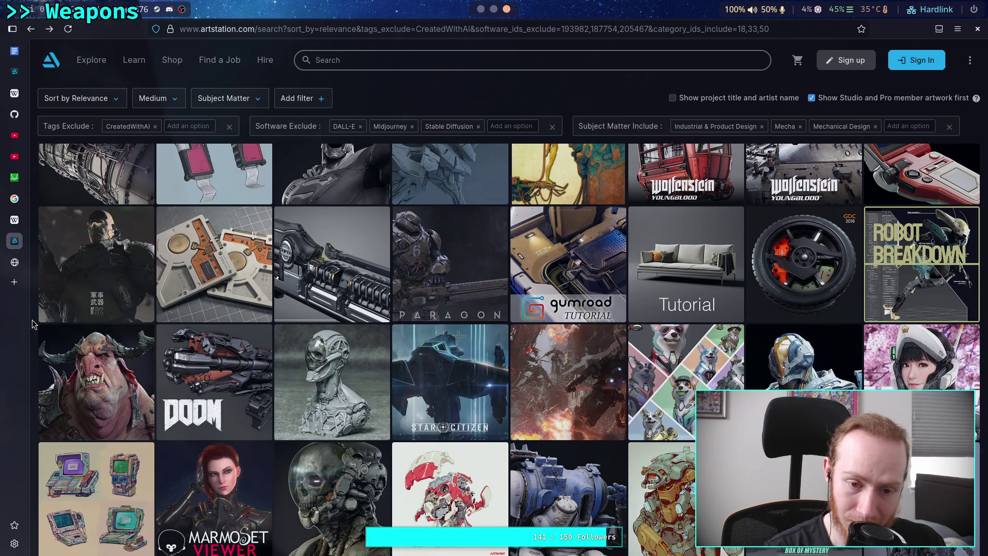
{"action": "scroll", "coordinate": [32, 323], "scroll_direction": "down", "scroll_amount": 4}
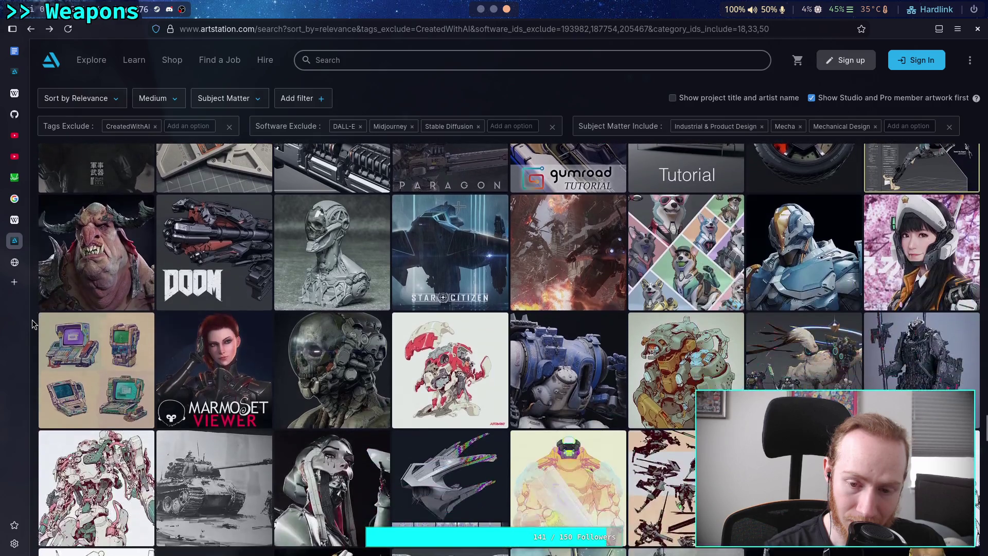
{"action": "scroll", "coordinate": [32, 323], "scroll_direction": "down", "scroll_amount": 2}
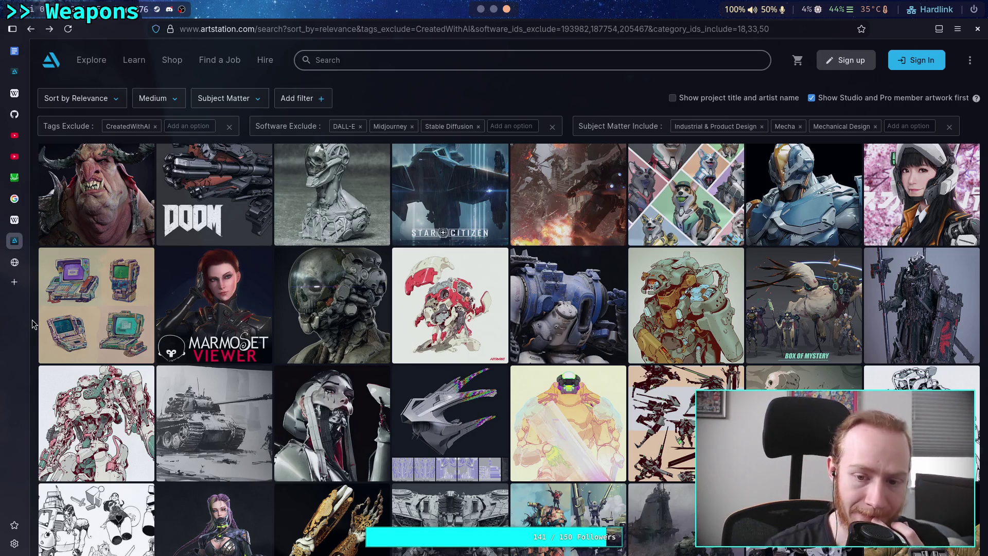
{"action": "scroll", "coordinate": [32, 321], "scroll_direction": "down", "scroll_amount": 2}
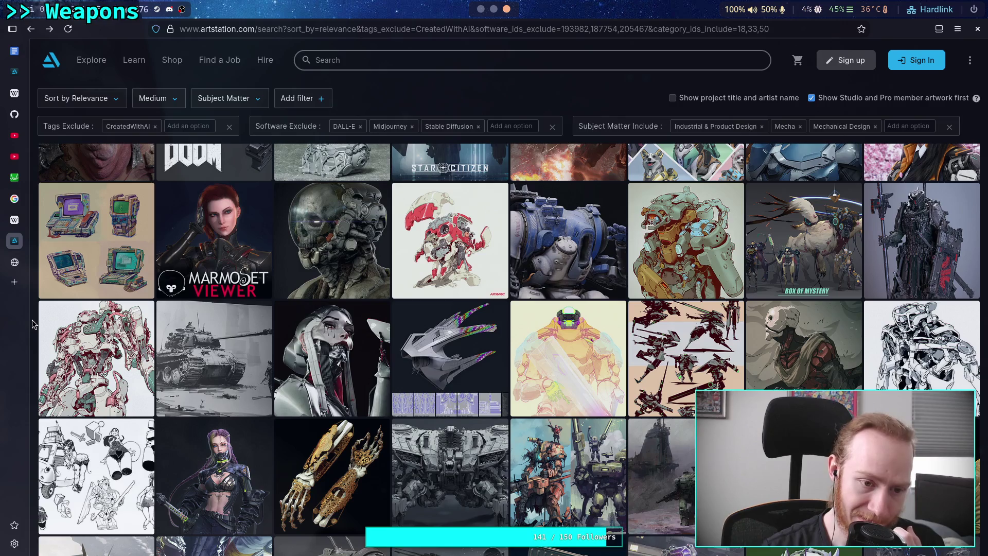
{"action": "scroll", "coordinate": [32, 320], "scroll_direction": "down", "scroll_amount": 2}
{"action": "scroll", "coordinate": [31, 319], "scroll_direction": "down", "scroll_amount": 2}
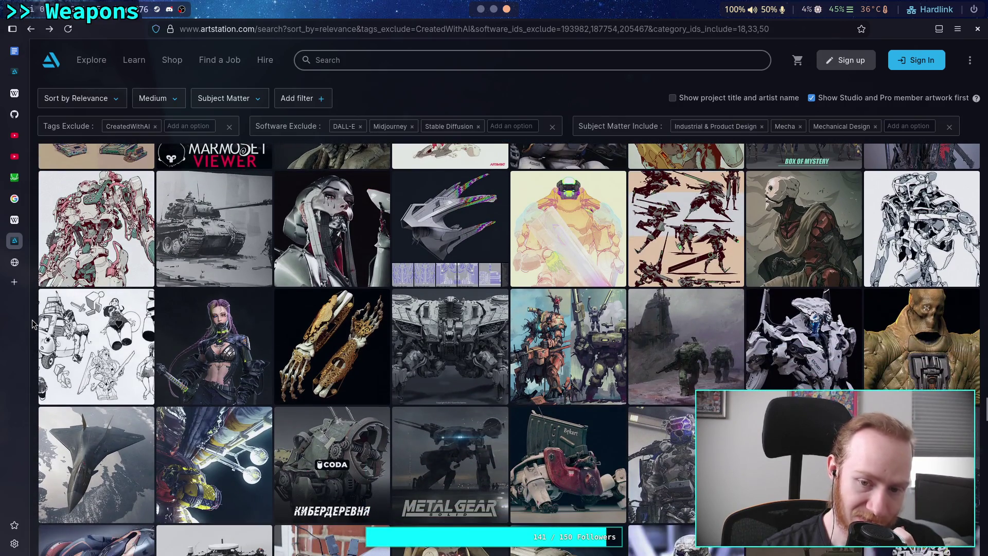
{"action": "scroll", "coordinate": [31, 323], "scroll_direction": "down", "scroll_amount": 1}
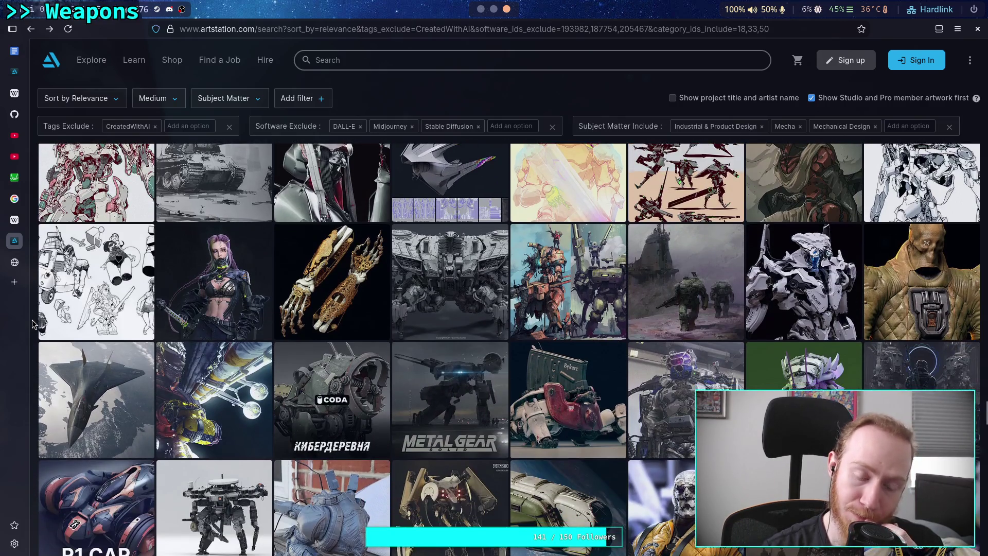
{"action": "scroll", "coordinate": [32, 322], "scroll_direction": "down", "scroll_amount": 1}
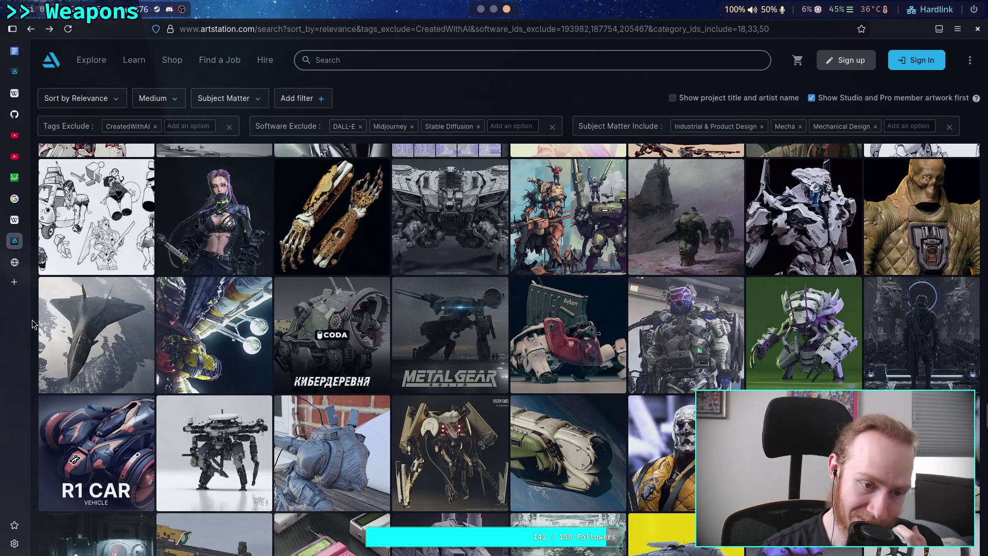
{"action": "scroll", "coordinate": [31, 322], "scroll_direction": "down", "scroll_amount": 2}
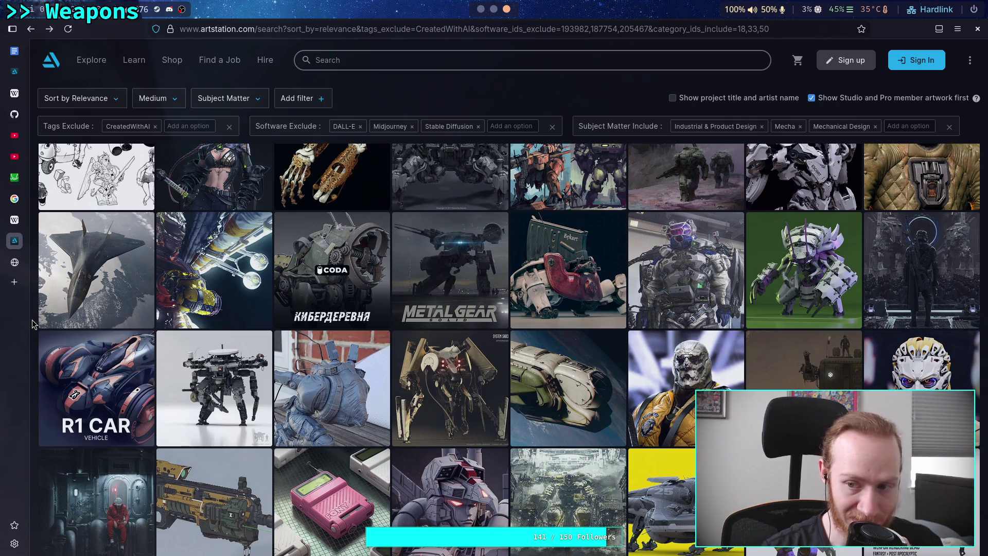
{"action": "scroll", "coordinate": [32, 323], "scroll_direction": "down", "scroll_amount": 2}
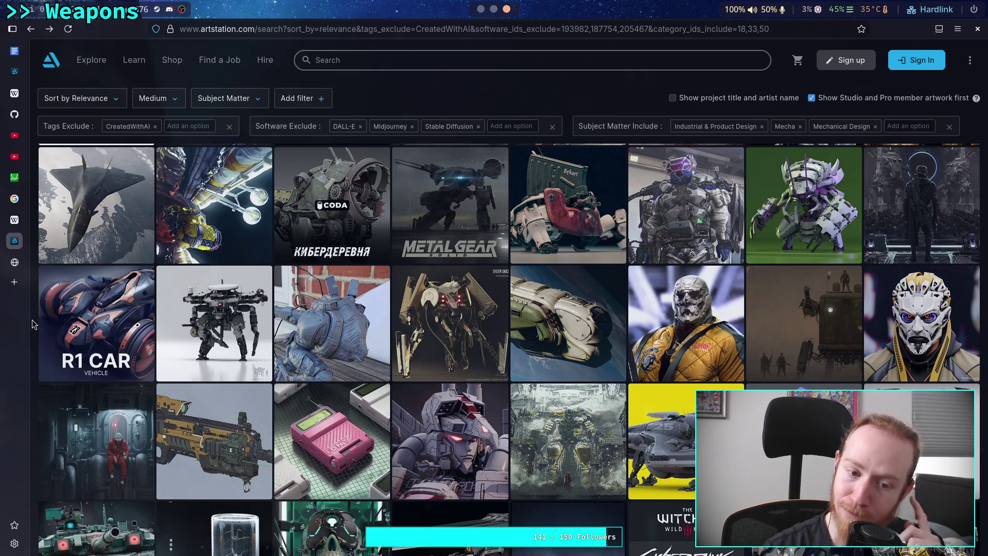
{"action": "scroll", "coordinate": [31, 319], "scroll_direction": "down", "scroll_amount": 2}
{"action": "scroll", "coordinate": [32, 320], "scroll_direction": "down", "scroll_amount": 1}
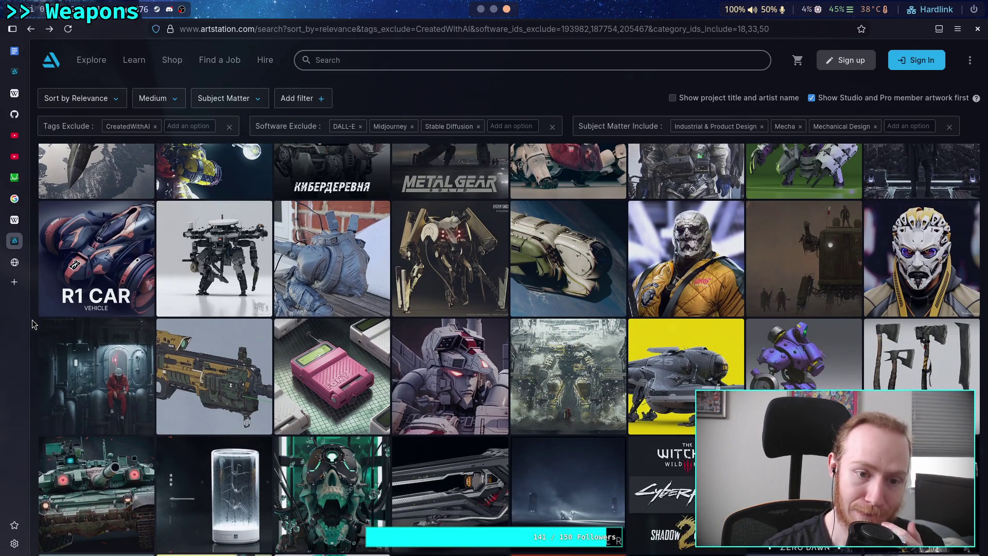
{"action": "scroll", "coordinate": [32, 320], "scroll_direction": "down", "scroll_amount": 2}
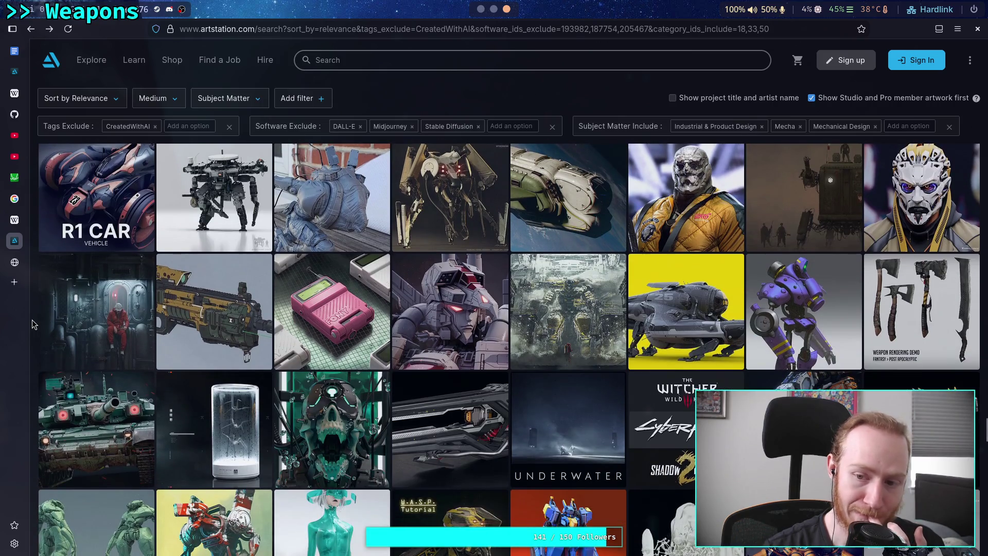
{"action": "scroll", "coordinate": [31, 320], "scroll_direction": "down", "scroll_amount": 2}
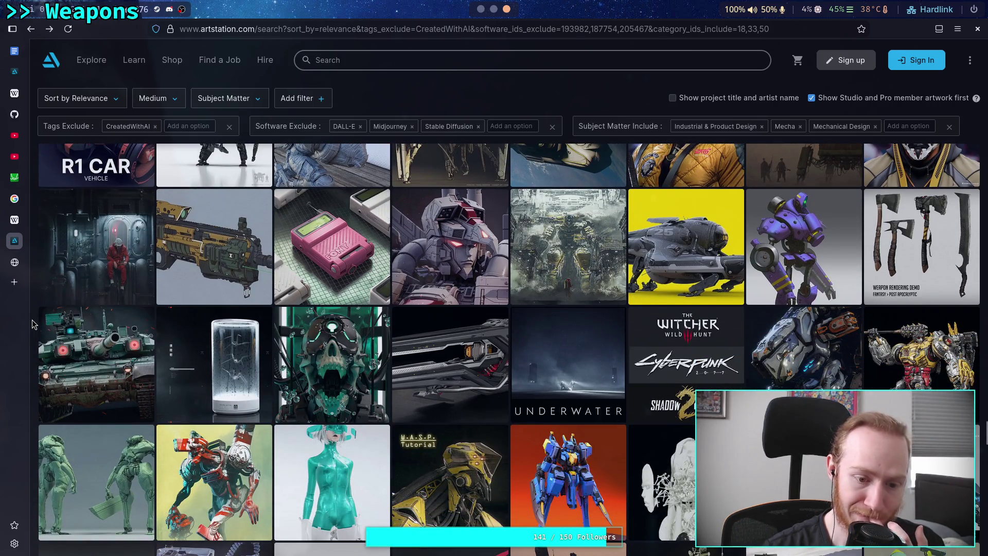
{"action": "scroll", "coordinate": [32, 324], "scroll_direction": "down", "scroll_amount": 2}
{"action": "scroll", "coordinate": [32, 323], "scroll_direction": "down", "scroll_amount": 2}
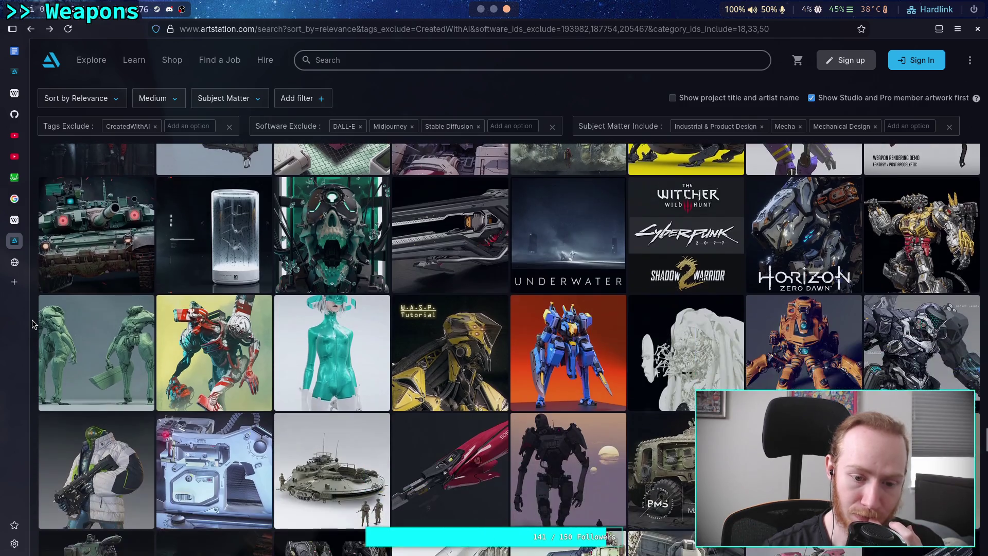
{"action": "scroll", "coordinate": [32, 323], "scroll_direction": "down", "scroll_amount": 2}
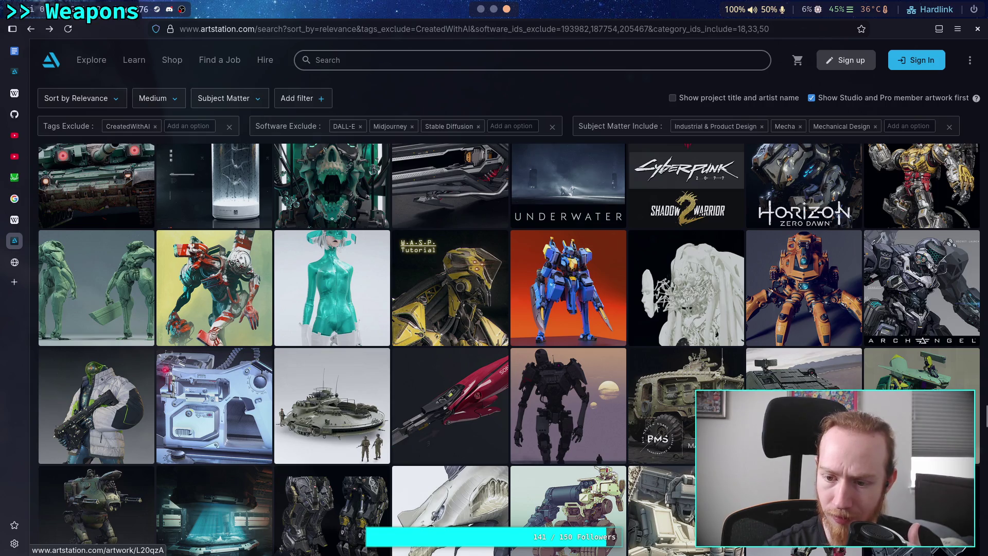
{"action": "left_click", "coordinate": [803, 369]}
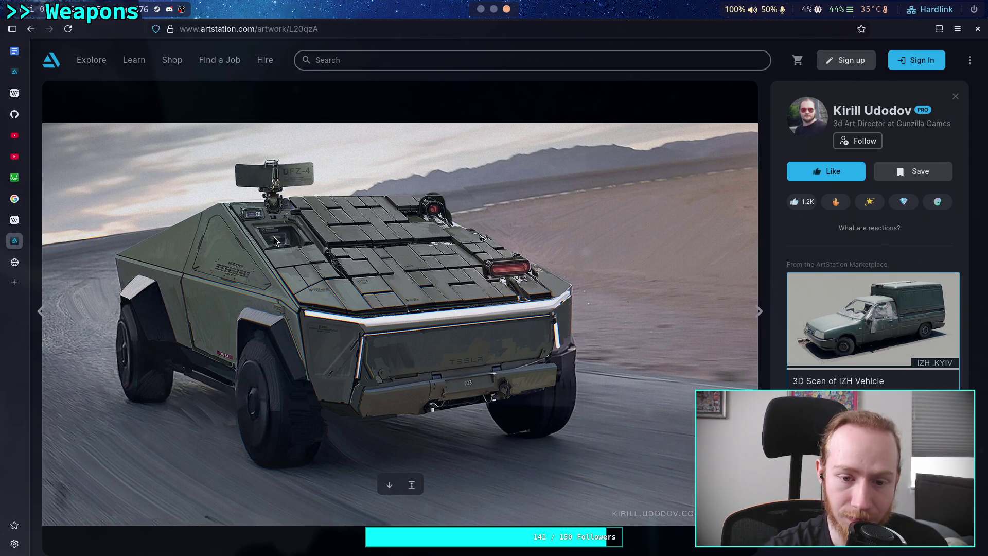
Go back from the Cybertruck artwork page to the filtered mecha search grid.
{"action": "left_click", "coordinate": [31, 29]}
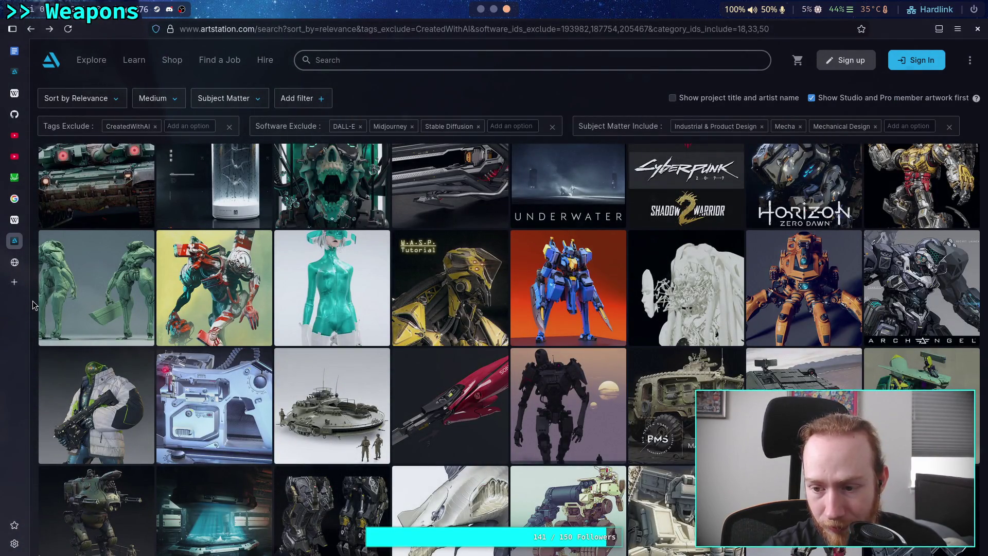
Scroll further down the mecha results to the sci-fi drone, combat knife and rifle artworks.
{"action": "scroll", "coordinate": [32, 305], "scroll_direction": "down", "scroll_amount": 3}
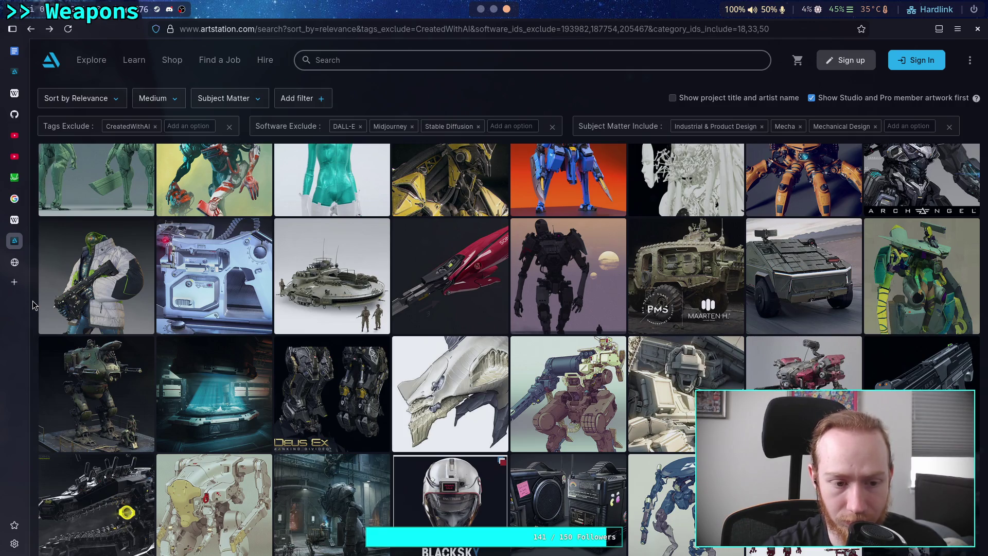
{"action": "scroll", "coordinate": [32, 301], "scroll_direction": "down", "scroll_amount": 1}
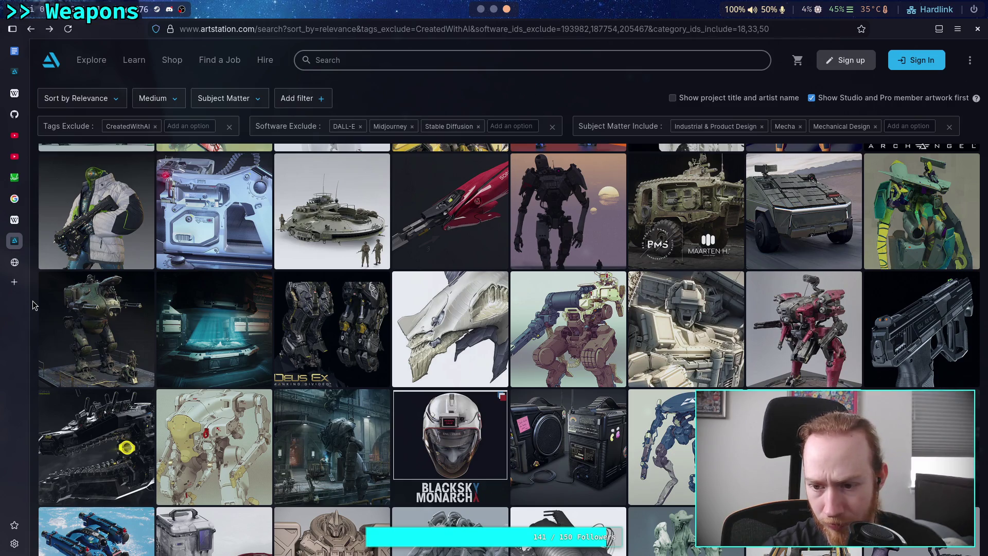
{"action": "scroll", "coordinate": [32, 301], "scroll_direction": "down", "scroll_amount": 2}
{"action": "scroll", "coordinate": [33, 301], "scroll_direction": "down", "scroll_amount": 1}
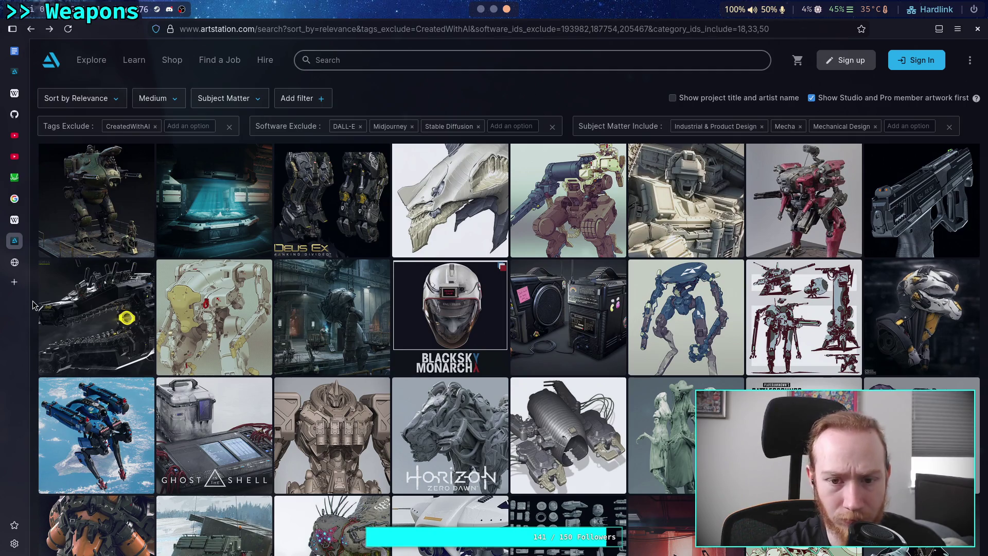
{"action": "scroll", "coordinate": [32, 304], "scroll_direction": "down", "scroll_amount": 2}
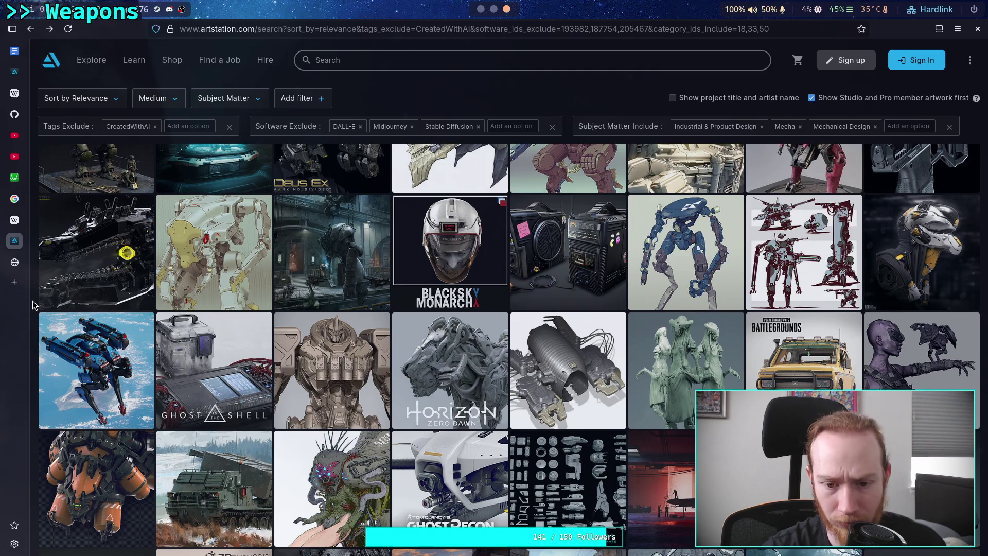
{"action": "scroll", "coordinate": [32, 303], "scroll_direction": "down", "scroll_amount": 2}
{"action": "scroll", "coordinate": [32, 305], "scroll_direction": "down", "scroll_amount": 2}
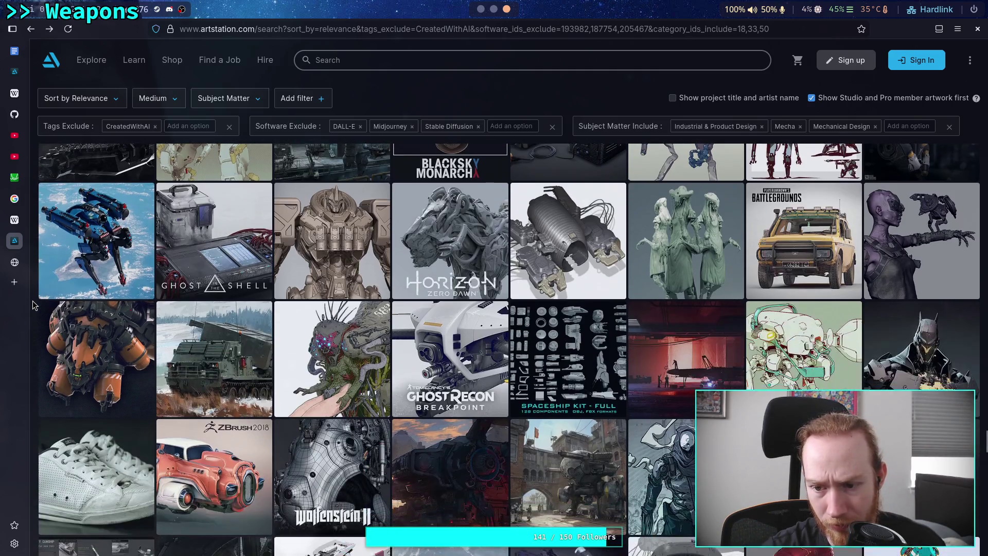
{"action": "scroll", "coordinate": [32, 305], "scroll_direction": "down", "scroll_amount": 2}
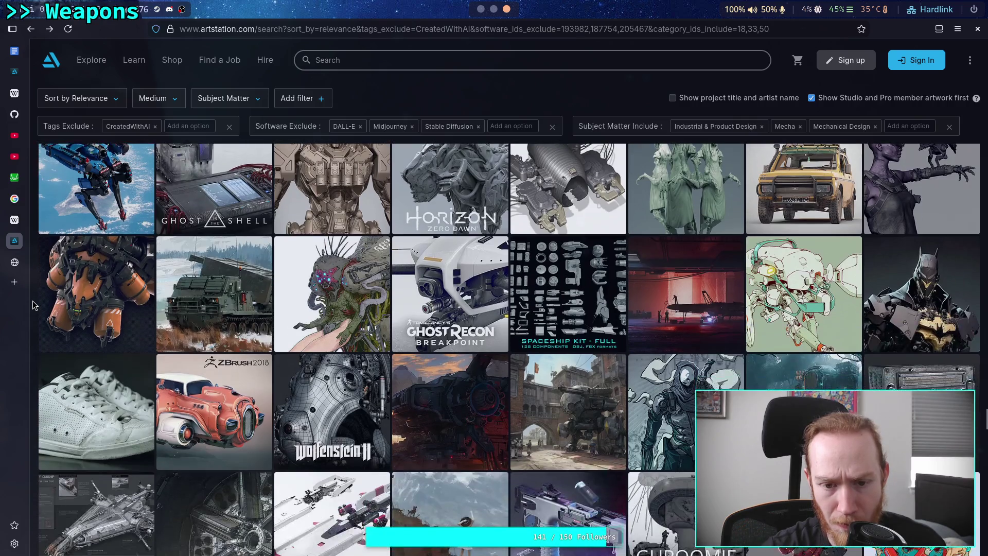
{"action": "scroll", "coordinate": [33, 301], "scroll_direction": "down", "scroll_amount": 2}
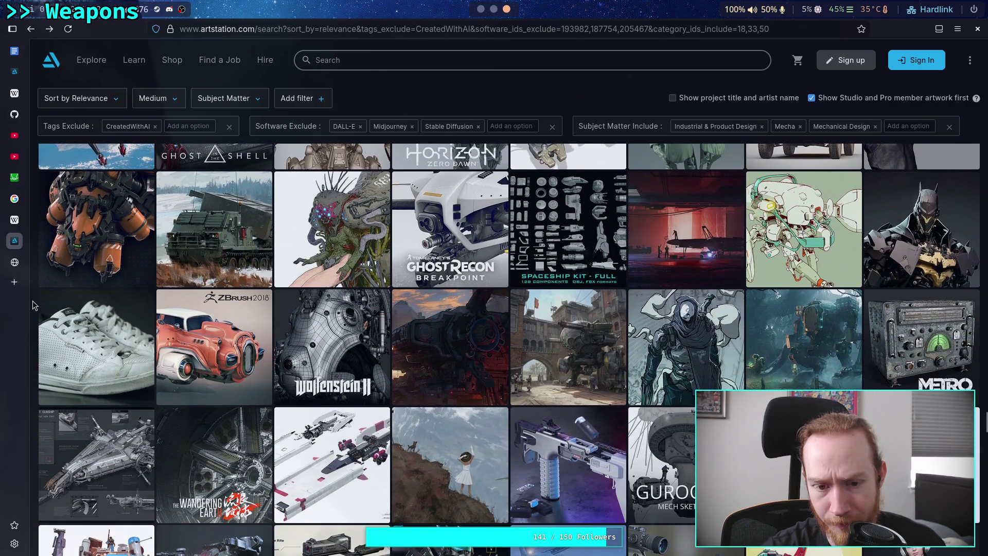
{"action": "scroll", "coordinate": [33, 303], "scroll_direction": "down", "scroll_amount": 2}
{"action": "scroll", "coordinate": [32, 305], "scroll_direction": "down", "scroll_amount": 4}
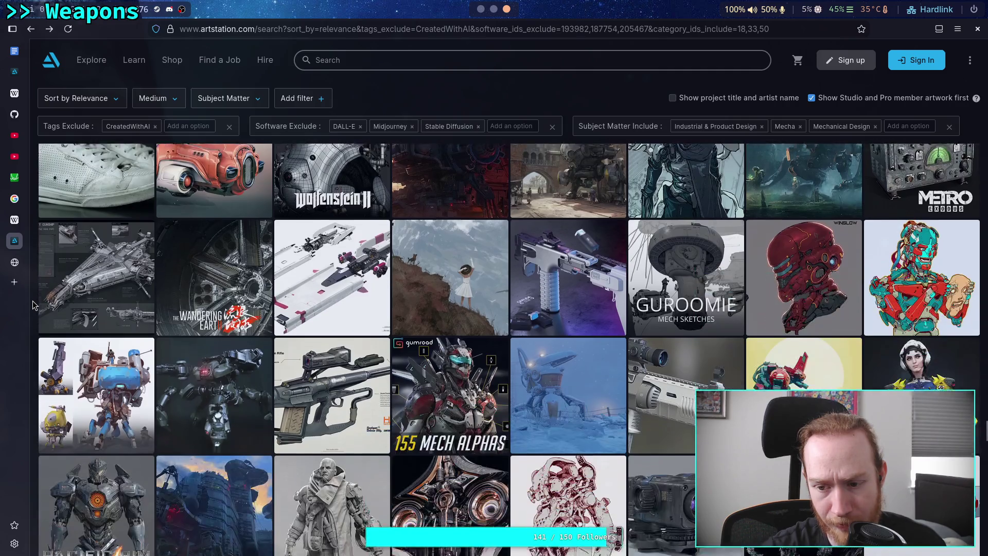
{"action": "scroll", "coordinate": [33, 304], "scroll_direction": "down", "scroll_amount": 2}
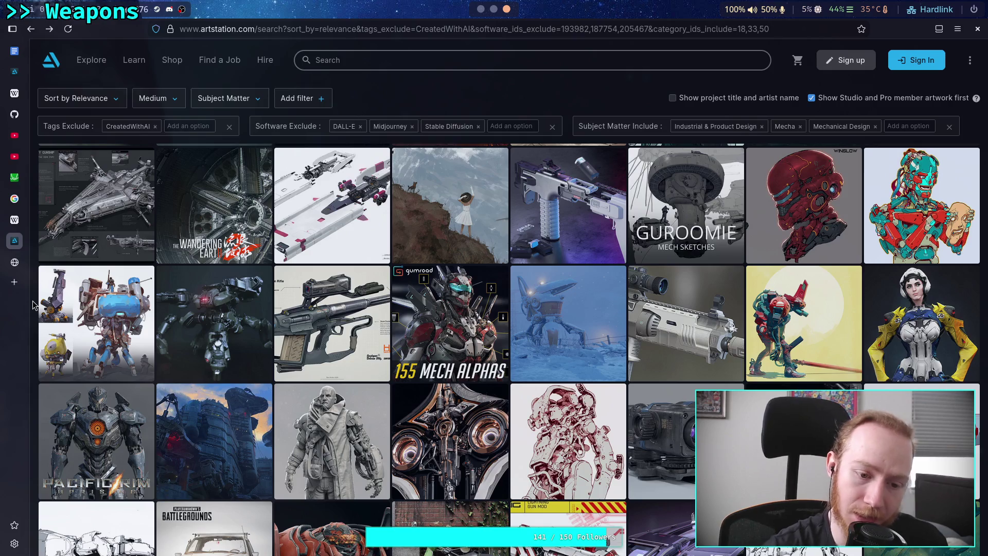
{"action": "scroll", "coordinate": [32, 304], "scroll_direction": "down", "scroll_amount": 4}
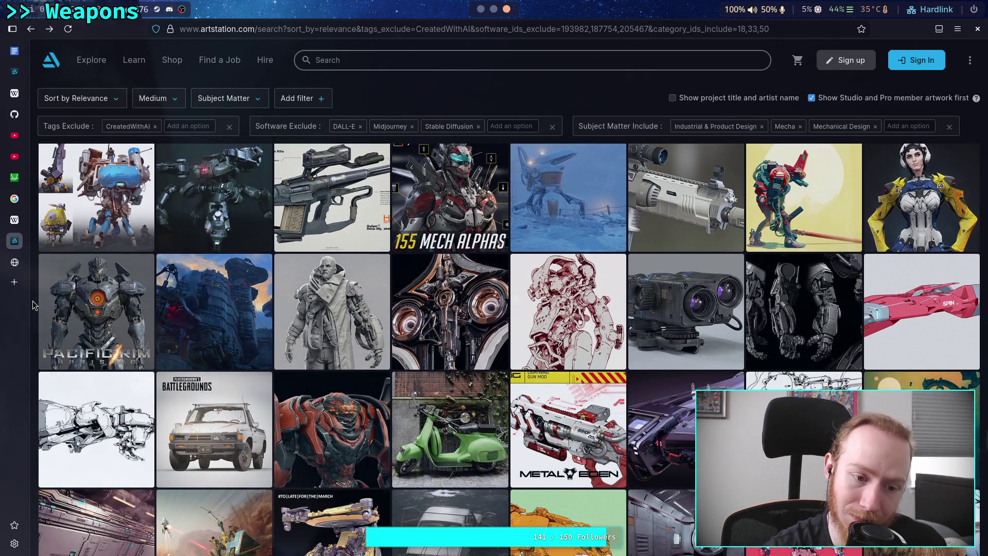
{"action": "scroll", "coordinate": [32, 301], "scroll_direction": "down", "scroll_amount": 4}
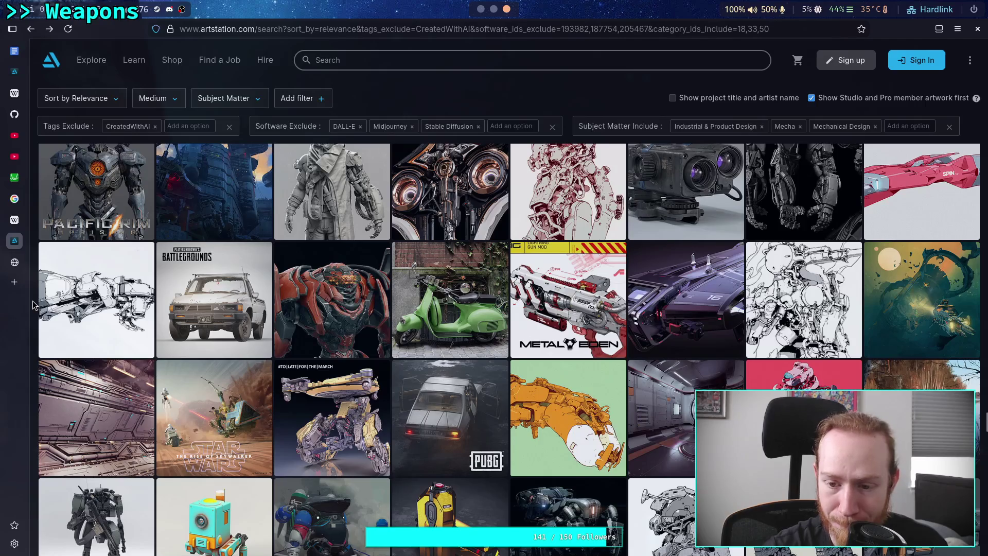
{"action": "scroll", "coordinate": [32, 300], "scroll_direction": "down", "scroll_amount": 4}
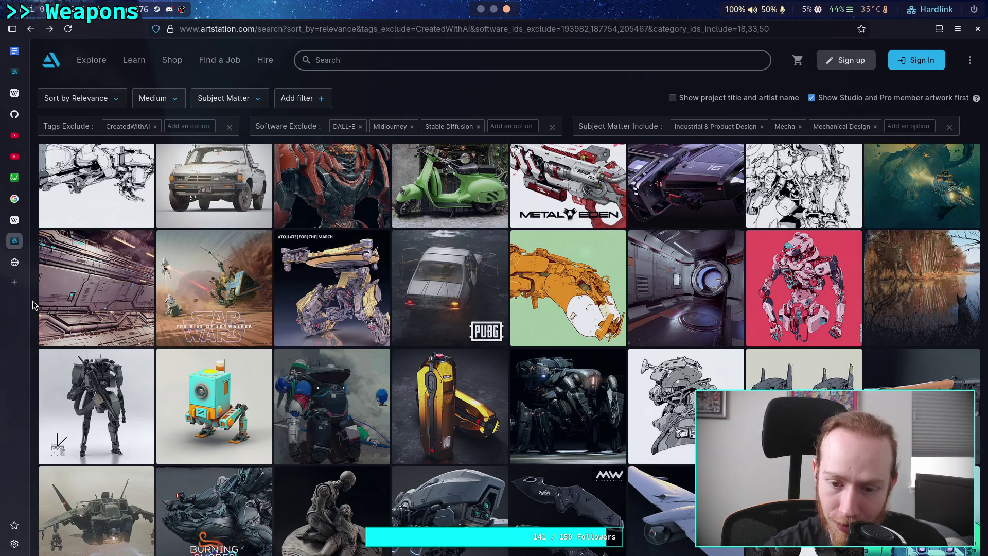
{"action": "scroll", "coordinate": [33, 304], "scroll_direction": "down", "scroll_amount": 2}
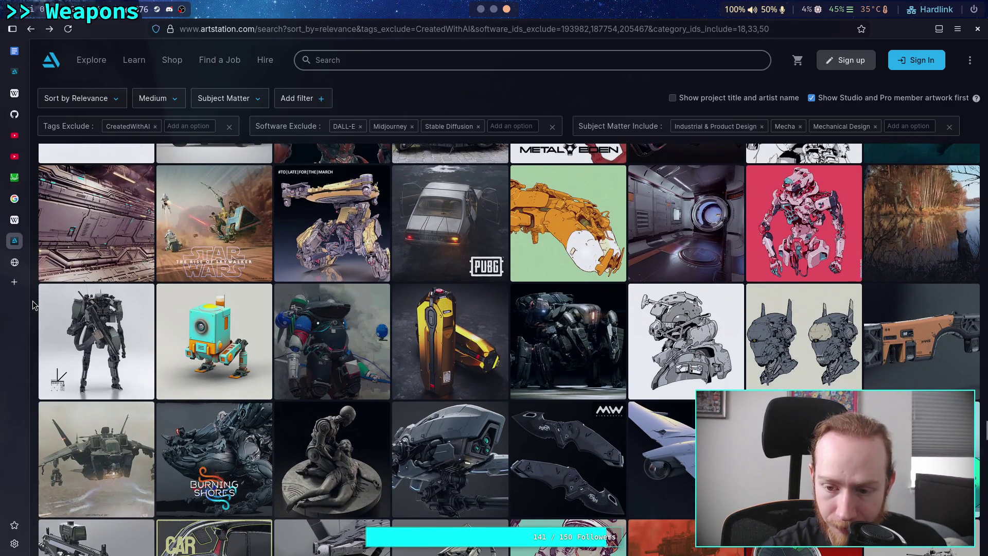
{"action": "scroll", "coordinate": [33, 304], "scroll_direction": "down", "scroll_amount": 2}
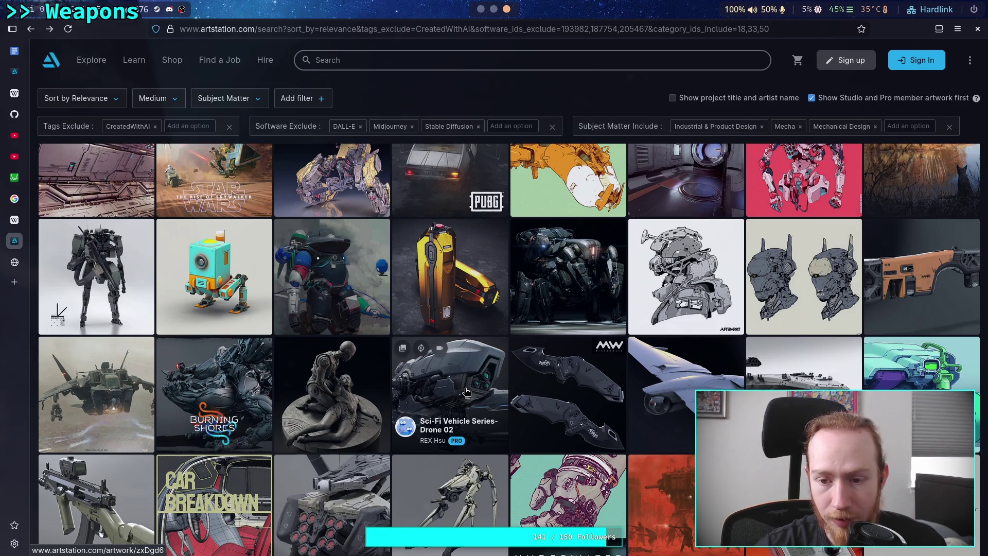
{"action": "left_click", "coordinate": [467, 392]}
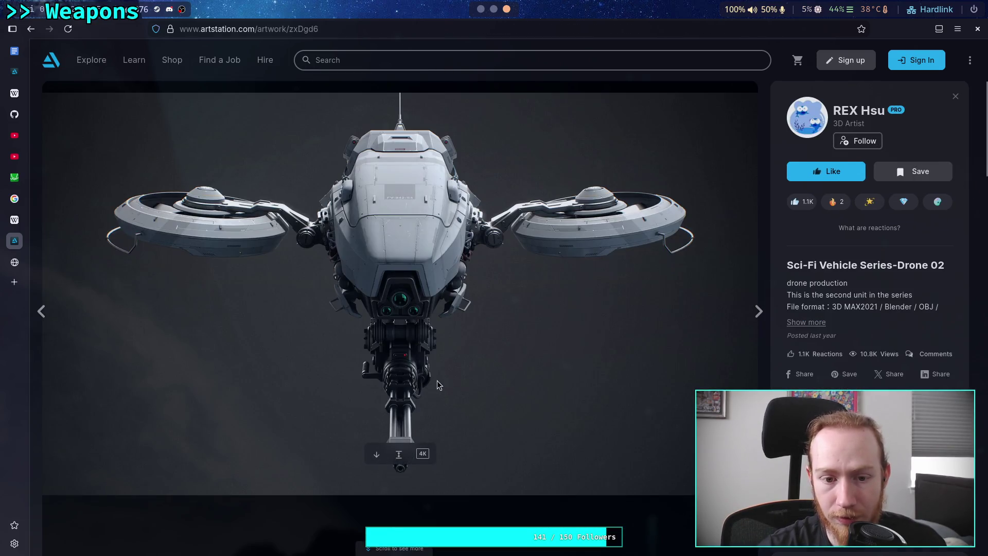
{"action": "scroll", "coordinate": [453, 375], "scroll_direction": "down", "scroll_amount": 10}
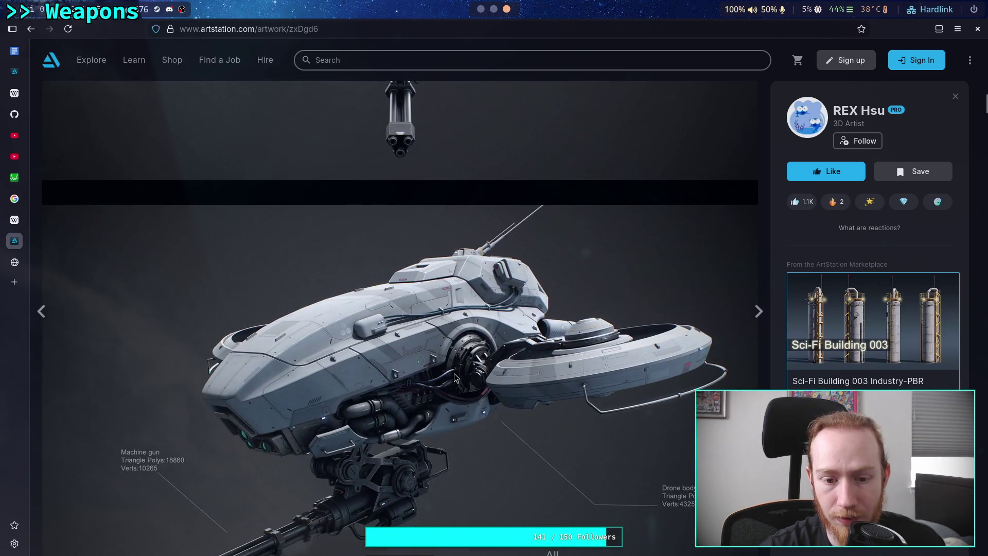
{"action": "scroll", "coordinate": [454, 373], "scroll_direction": "down", "scroll_amount": 10}
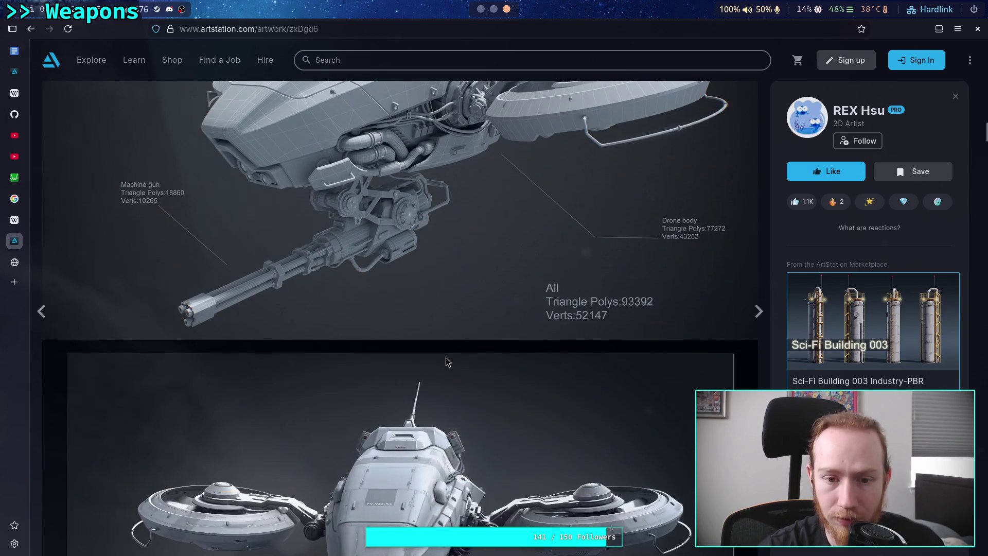
{"action": "scroll", "coordinate": [446, 353], "scroll_direction": "down", "scroll_amount": 5}
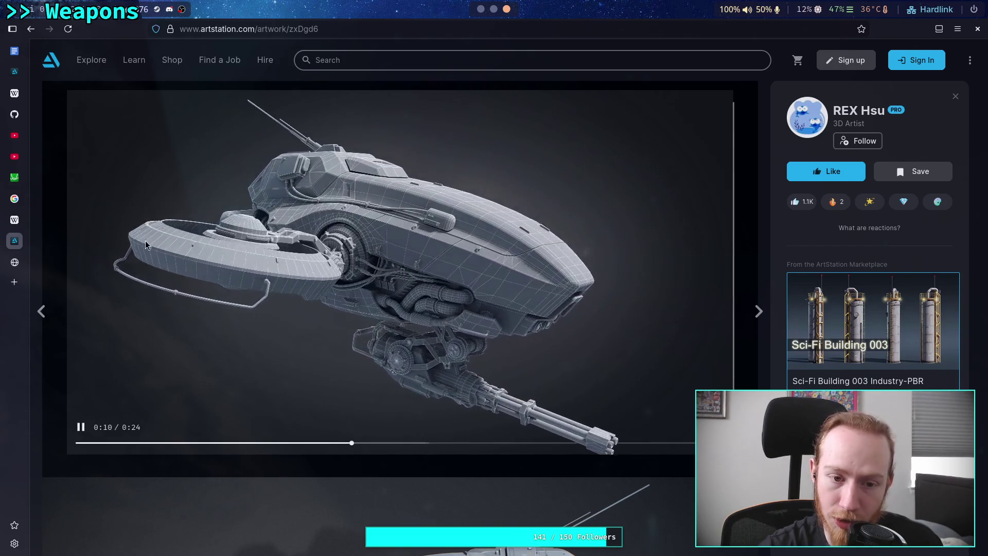
{"action": "scroll", "coordinate": [214, 242], "scroll_direction": "down", "scroll_amount": 15}
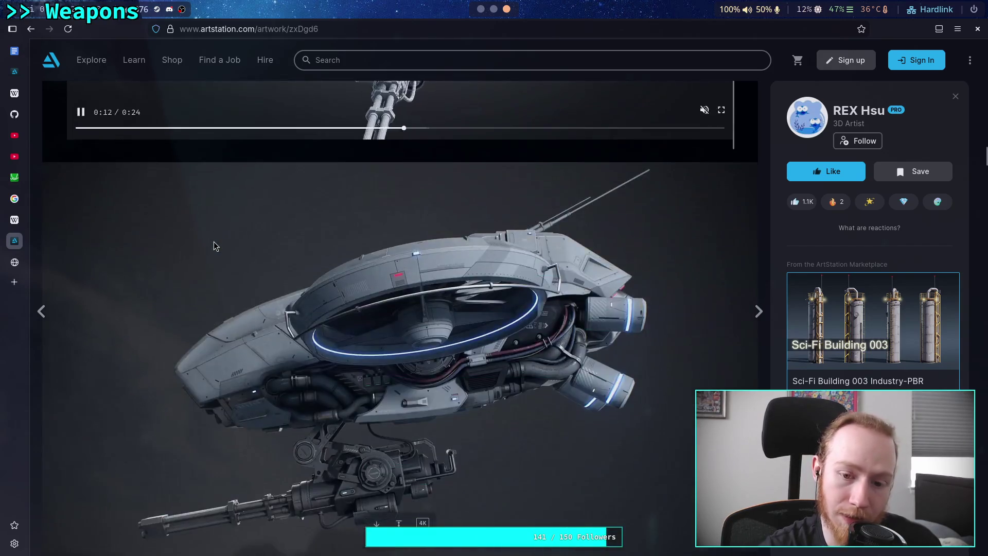
{"action": "scroll", "coordinate": [218, 269], "scroll_direction": "up", "scroll_amount": 10}
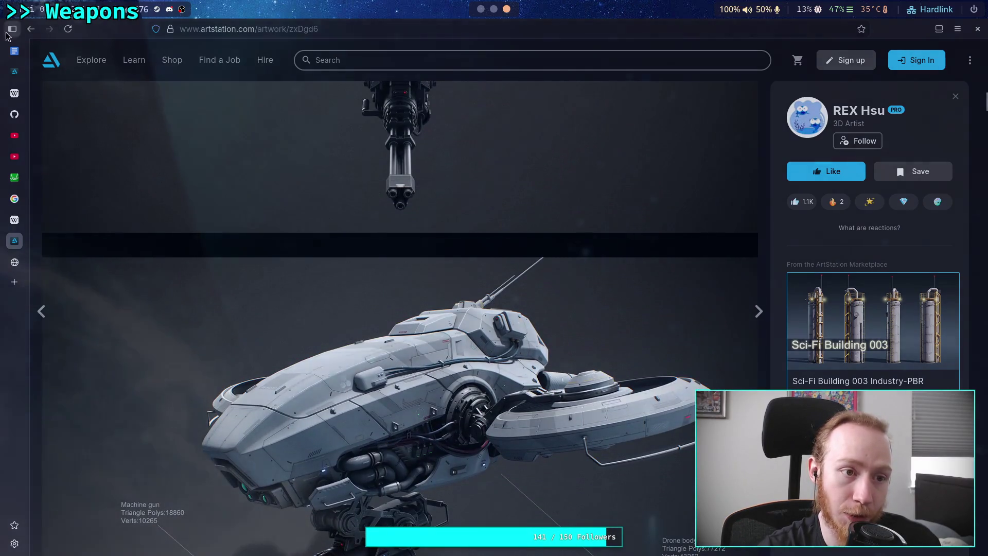
{"action": "left_click", "coordinate": [31, 29]}
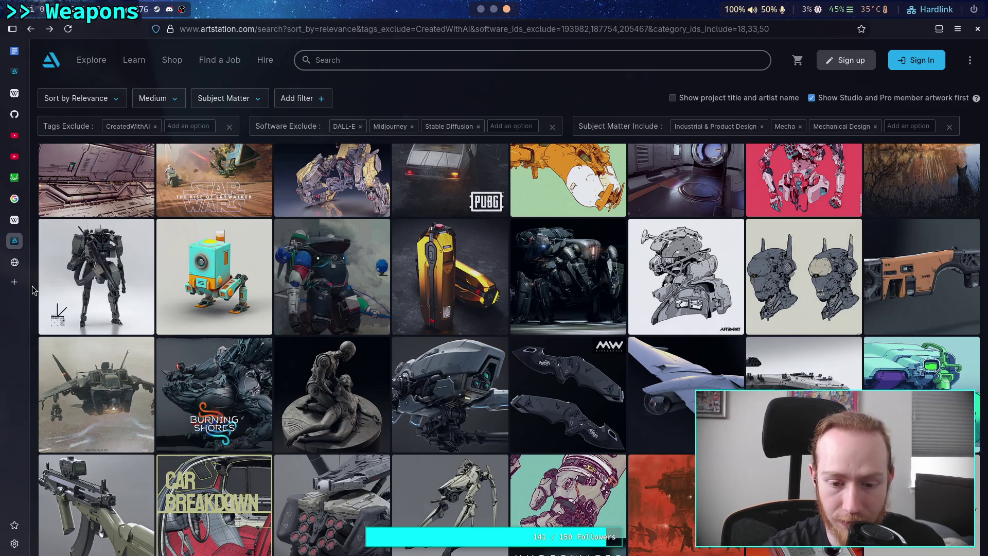
Open the long-legged walker mech artwork, Mech Design Practice-2023.
{"action": "scroll", "coordinate": [32, 290], "scroll_direction": "down", "scroll_amount": 4}
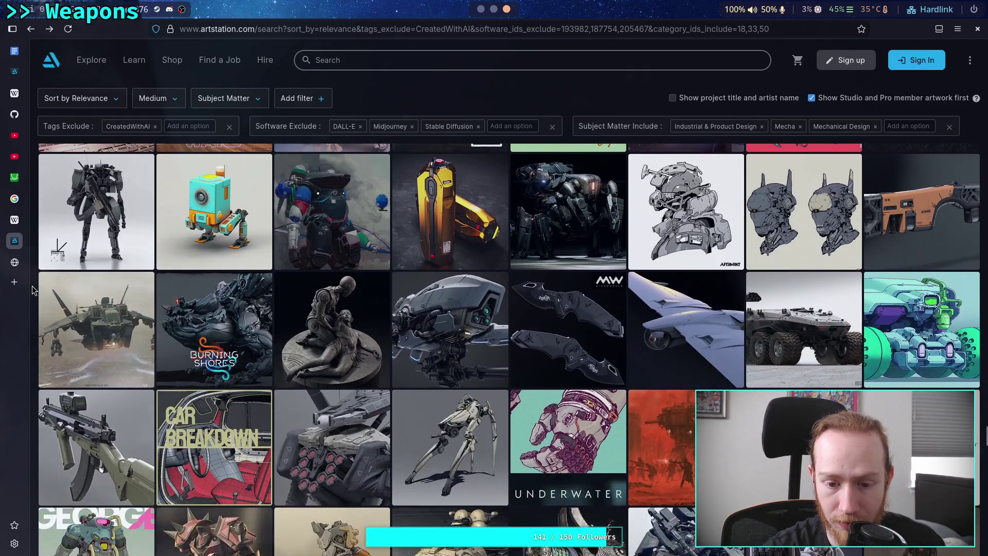
{"action": "scroll", "coordinate": [32, 290], "scroll_direction": "up", "scroll_amount": 1}
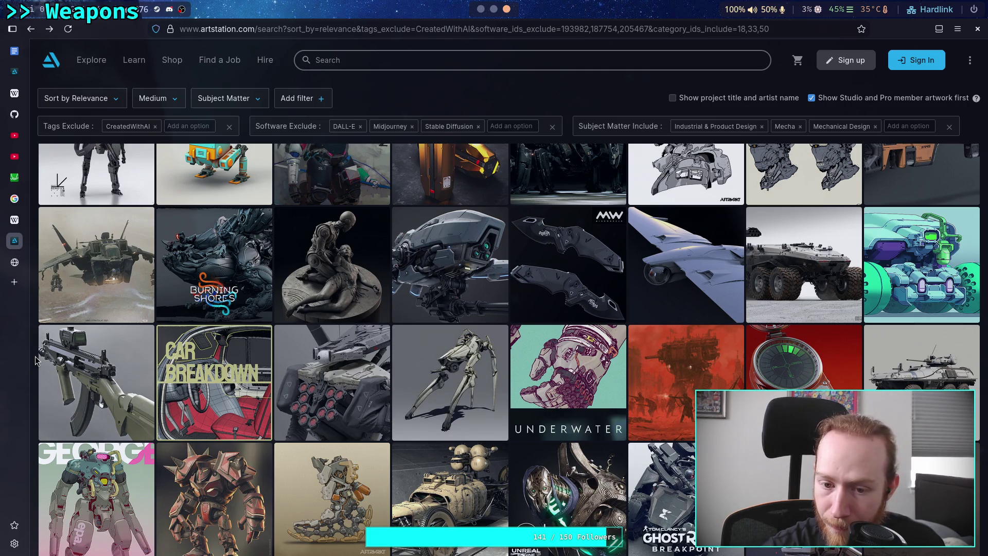
{"action": "left_click", "coordinate": [435, 385]}
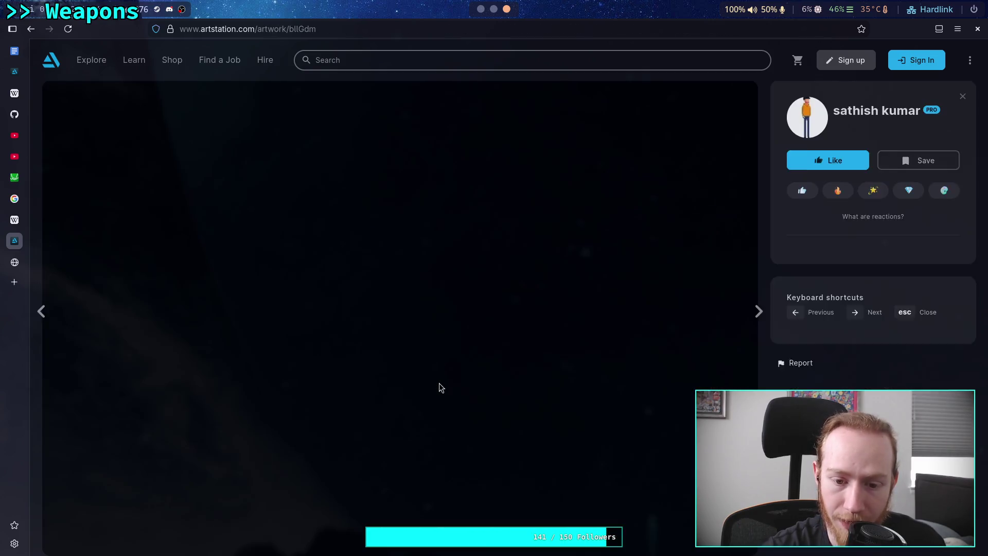
Copy the walker mech image from the artwork page.
{"action": "scroll", "coordinate": [221, 303], "scroll_direction": "down", "scroll_amount": 5}
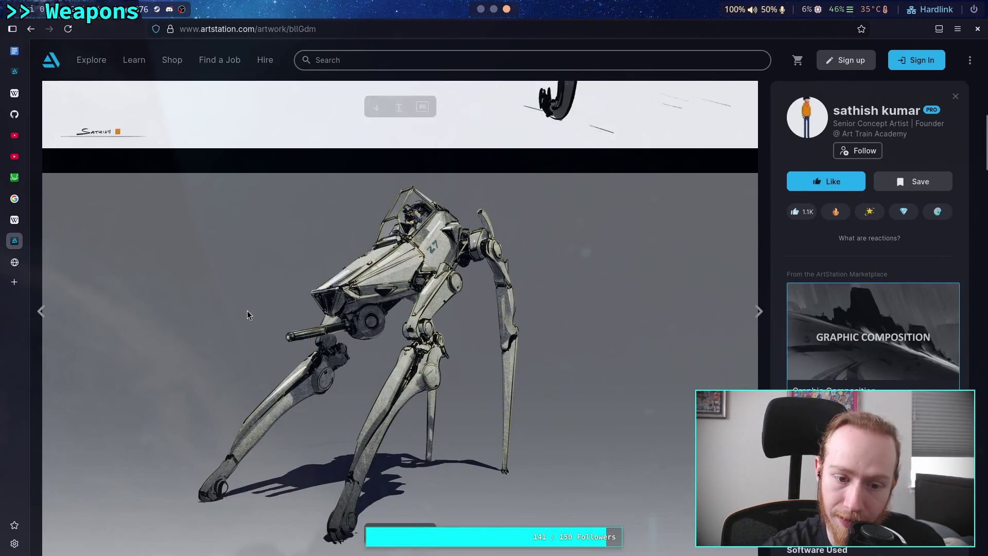
{"action": "scroll", "coordinate": [260, 307], "scroll_direction": "down", "scroll_amount": 6}
{"action": "scroll", "coordinate": [264, 305], "scroll_direction": "up", "scroll_amount": 7}
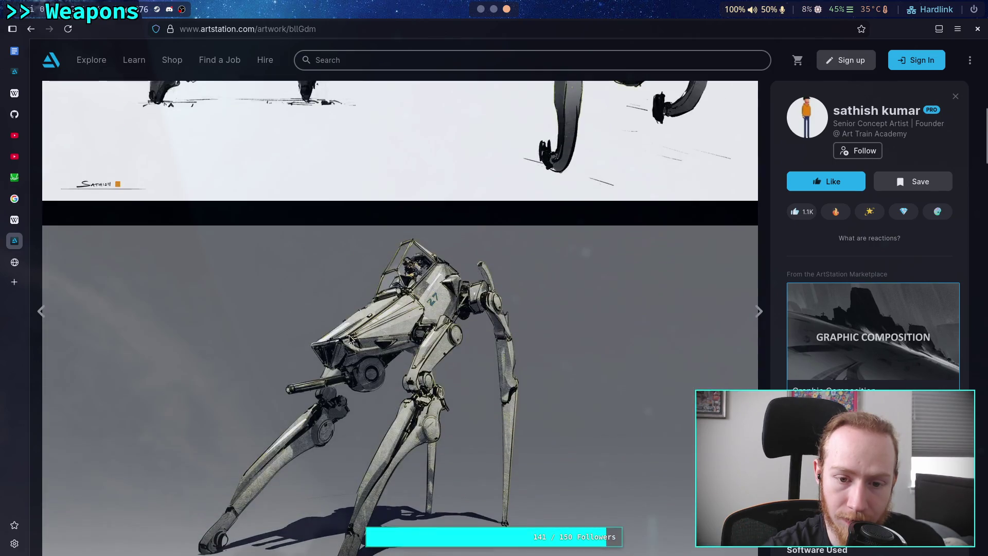
{"action": "scroll", "coordinate": [375, 314], "scroll_direction": "down", "scroll_amount": 2}
{"action": "right_click", "coordinate": [380, 311]}
{"action": "left_click", "coordinate": [401, 344]}
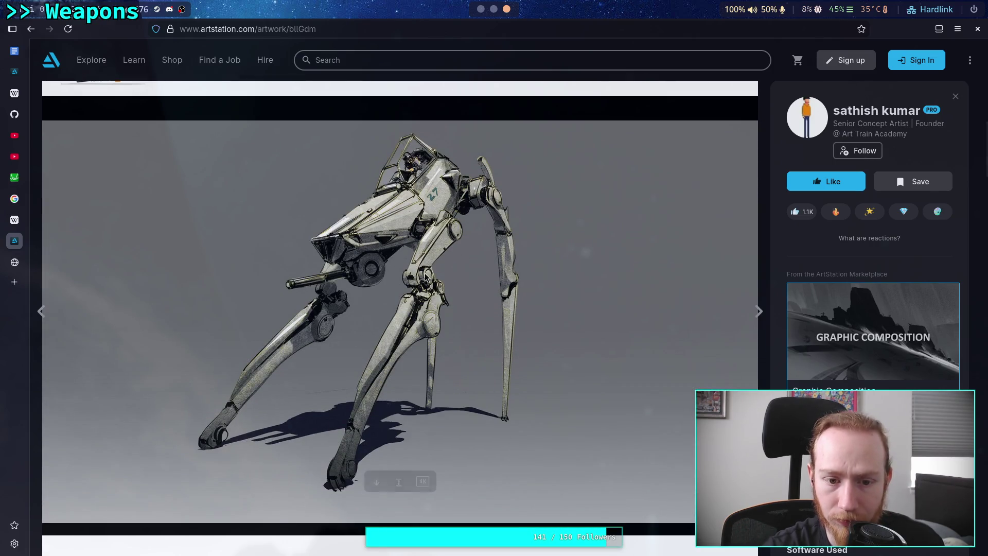
Paste the walker mech image at the end of the Hostile robots note, below the rover reference.
{"action": "key", "text": "super+1"}
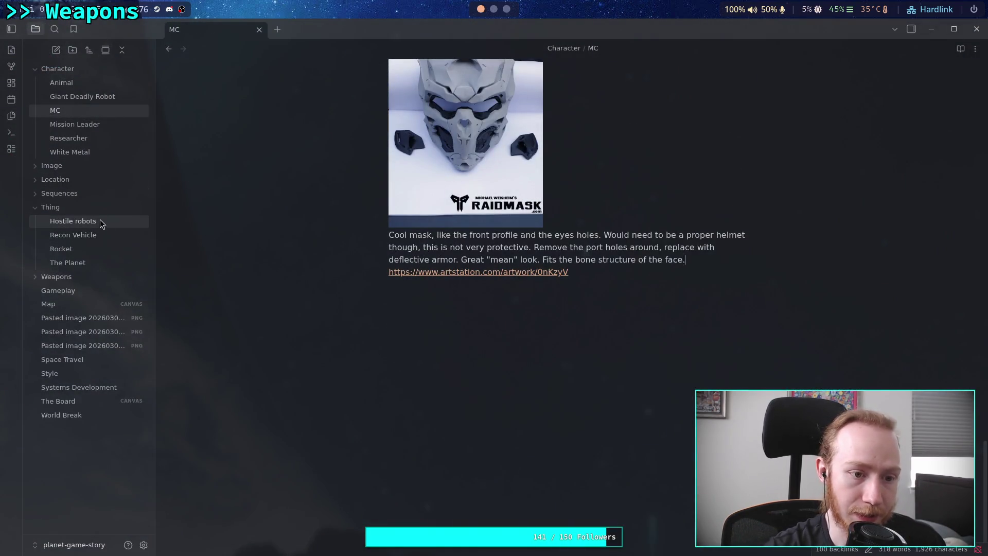
{"action": "left_click", "coordinate": [97, 221]}
{"action": "scroll", "coordinate": [425, 325], "scroll_direction": "down", "scroll_amount": 20}
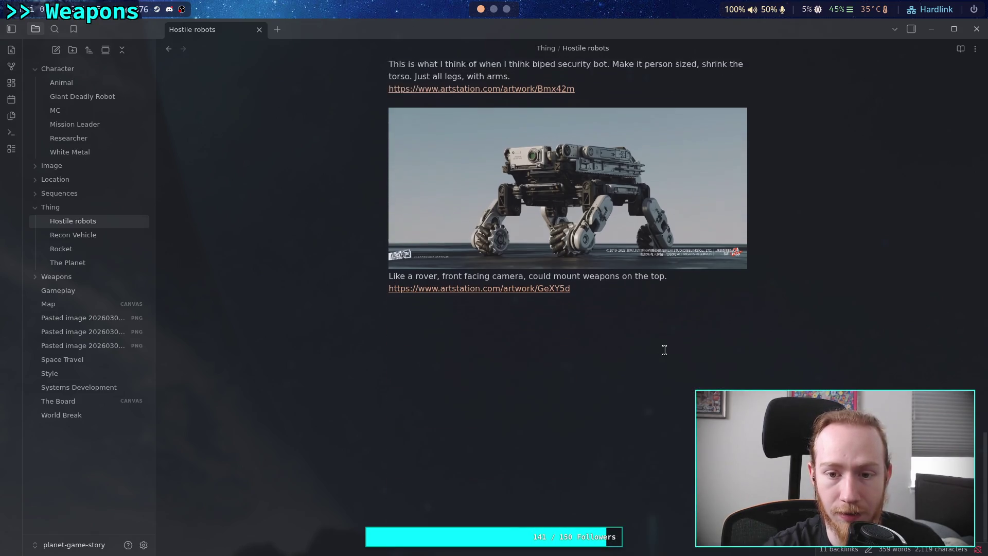
{"action": "key", "text": "ctrl+v"}
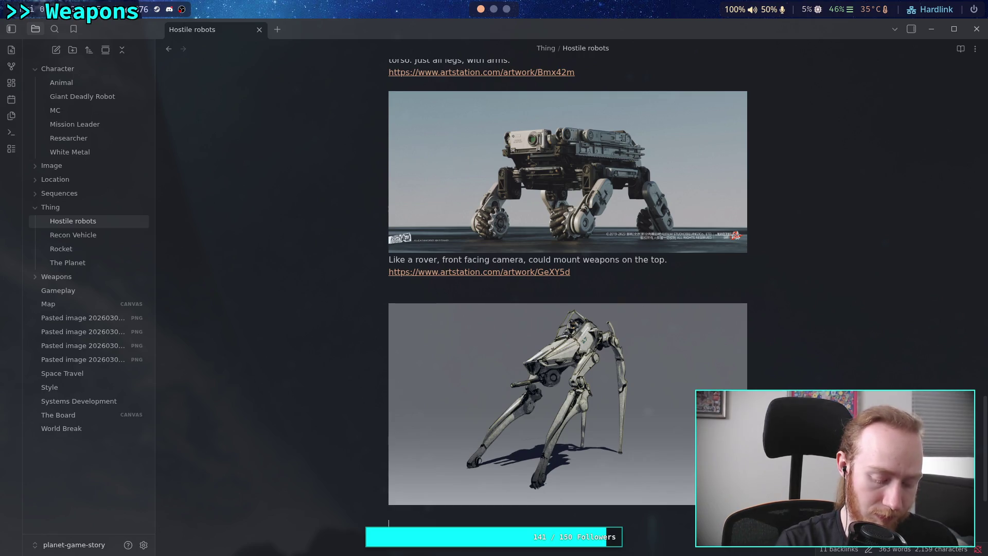
{"action": "key", "text": "super+3"}
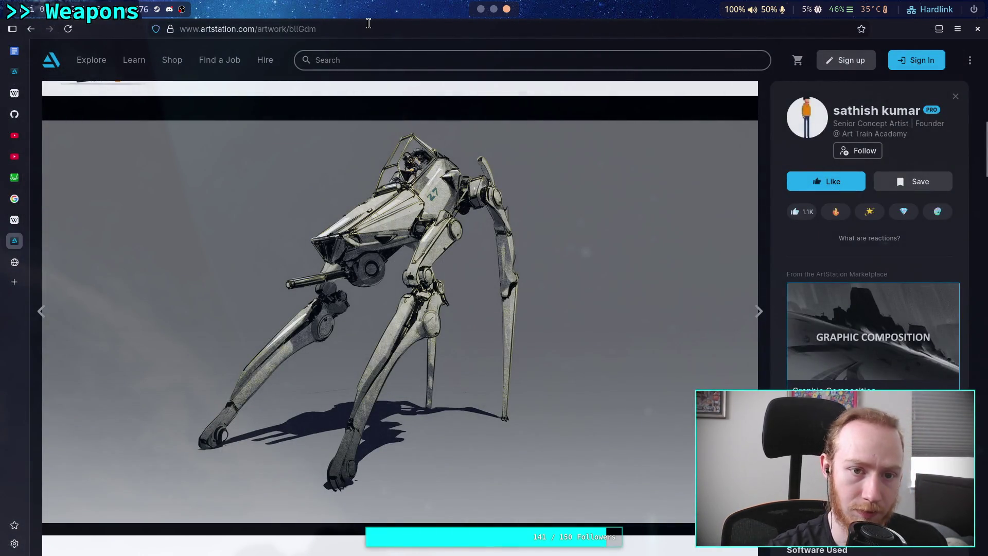
Select the walker artwork's web address and browse its silhouette sketches and 3D renders.
{"action": "key", "text": "ctrl+l"}
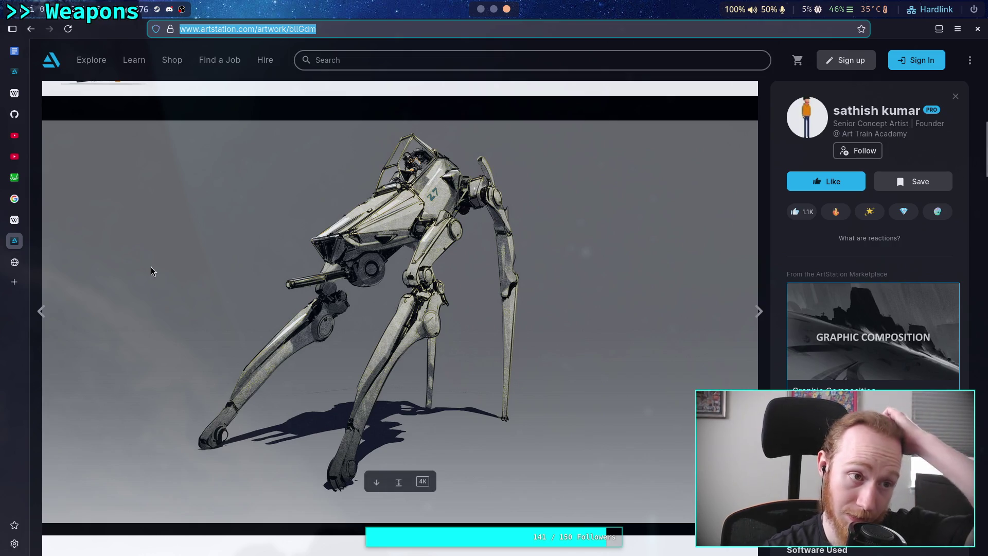
{"action": "scroll", "coordinate": [41, 237], "scroll_direction": "down", "scroll_amount": 5}
{"action": "scroll", "coordinate": [38, 236], "scroll_direction": "down", "scroll_amount": 7}
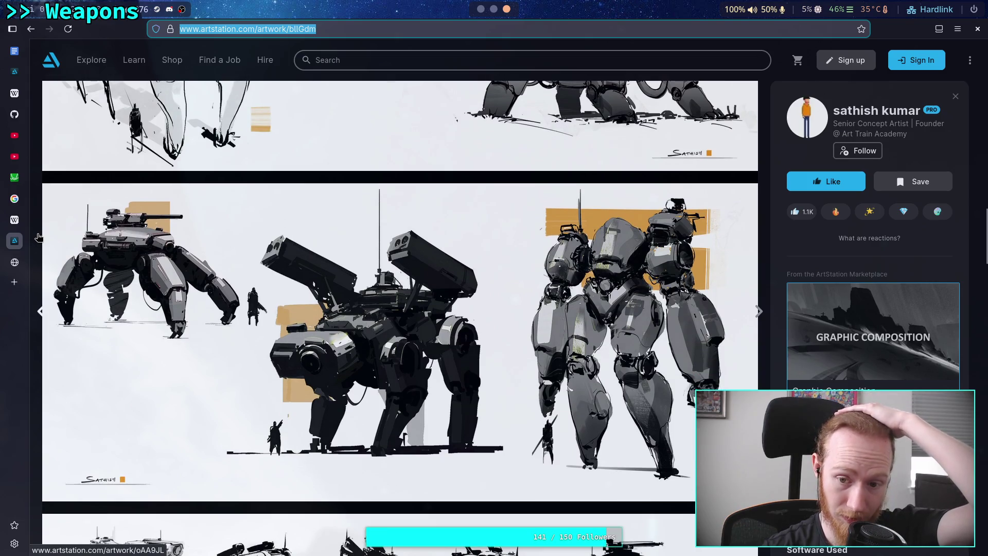
{"action": "scroll", "coordinate": [39, 236], "scroll_direction": "down", "scroll_amount": 6}
{"action": "scroll", "coordinate": [38, 237], "scroll_direction": "up", "scroll_amount": 4}
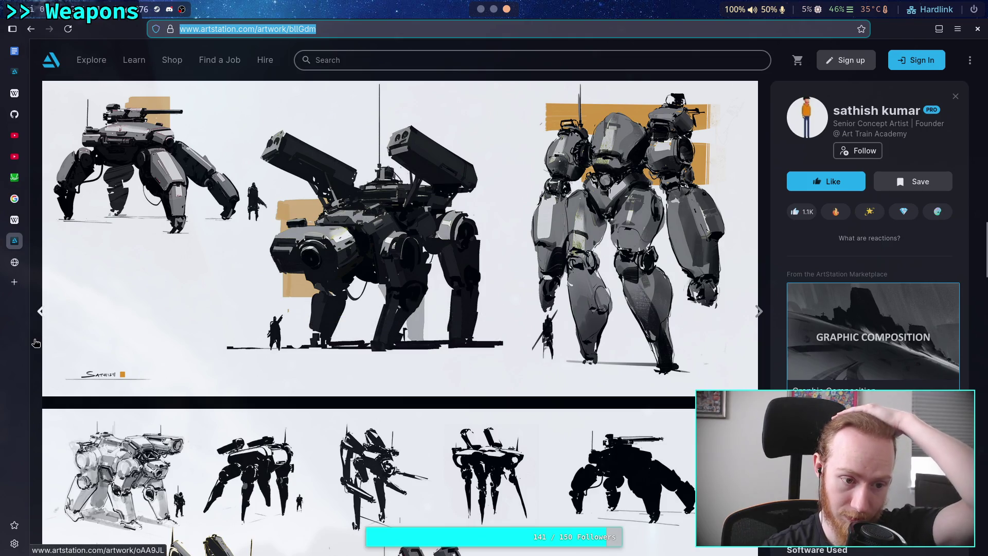
{"action": "scroll", "coordinate": [36, 343], "scroll_direction": "down", "scroll_amount": 4}
{"action": "scroll", "coordinate": [36, 343], "scroll_direction": "down", "scroll_amount": 4}
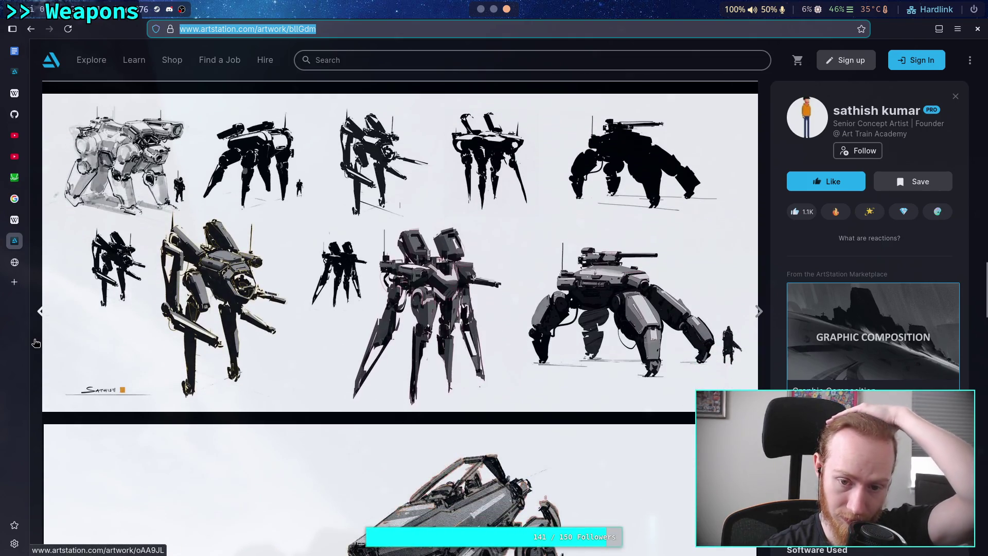
{"action": "scroll", "coordinate": [36, 343], "scroll_direction": "down", "scroll_amount": 6}
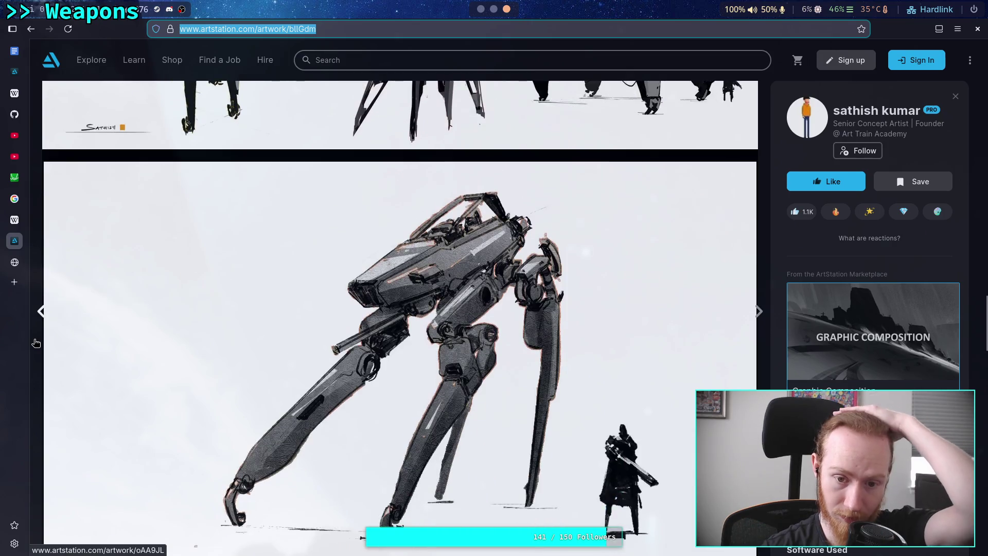
{"action": "scroll", "coordinate": [36, 342], "scroll_direction": "down", "scroll_amount": 10}
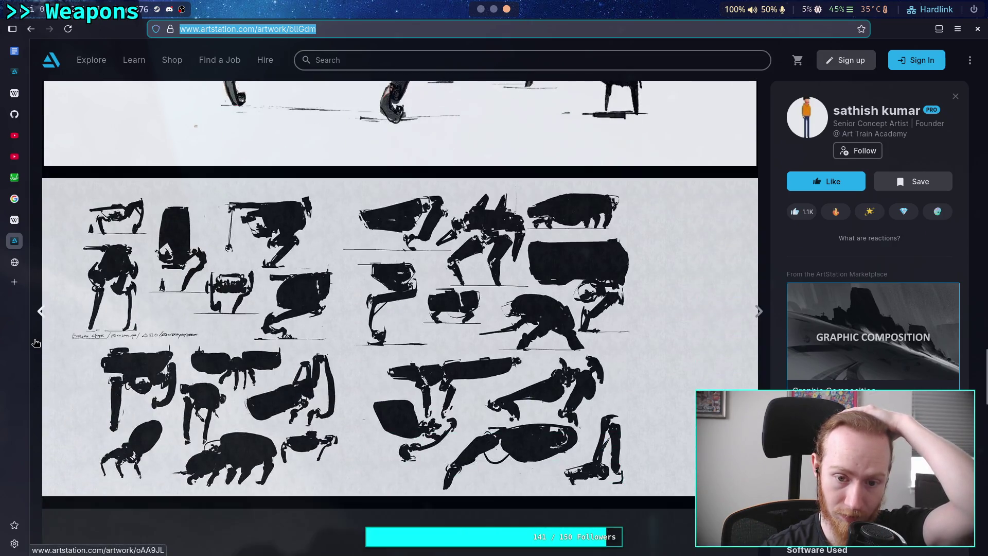
{"action": "scroll", "coordinate": [36, 343], "scroll_direction": "up", "scroll_amount": 2}
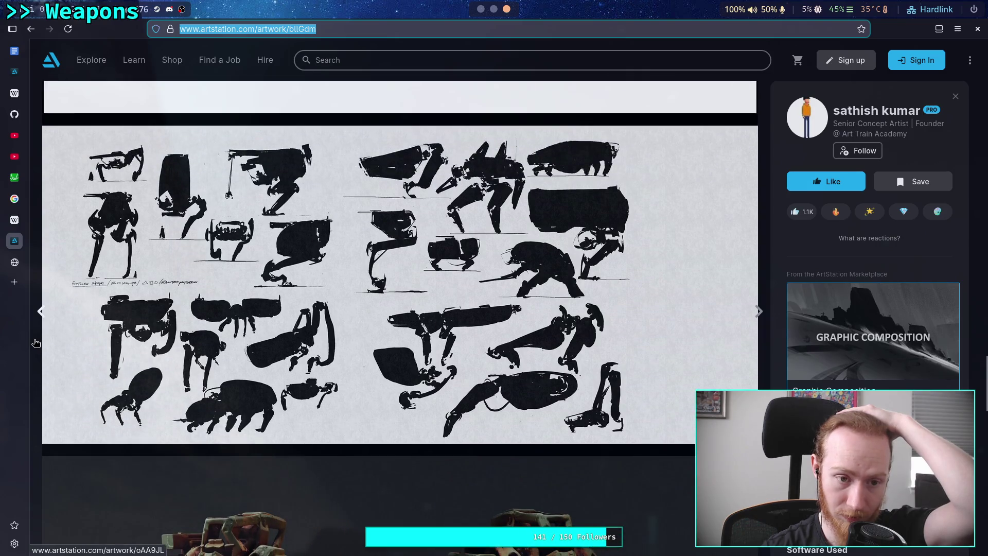
{"action": "scroll", "coordinate": [36, 343], "scroll_direction": "down", "scroll_amount": 5}
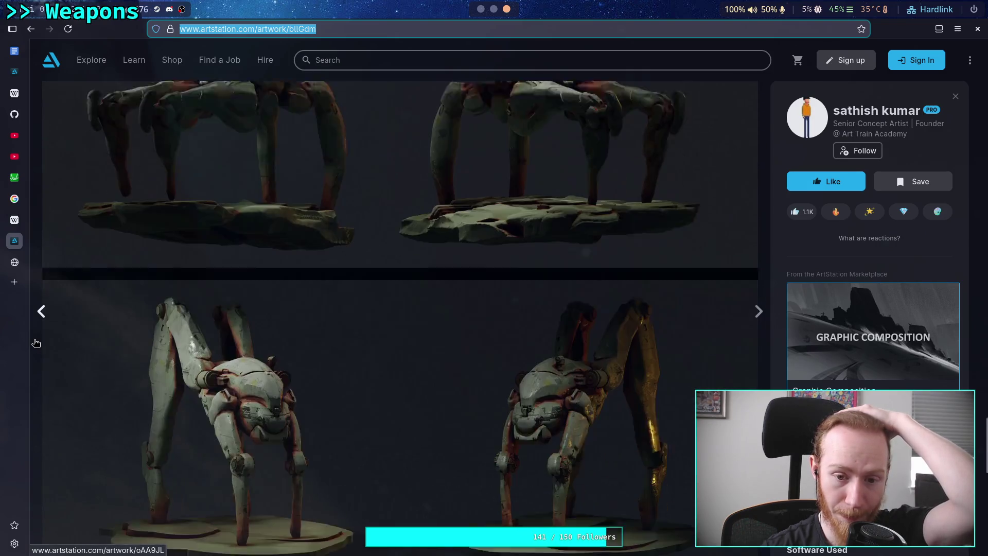
{"action": "scroll", "coordinate": [36, 343], "scroll_direction": "up", "scroll_amount": 4}
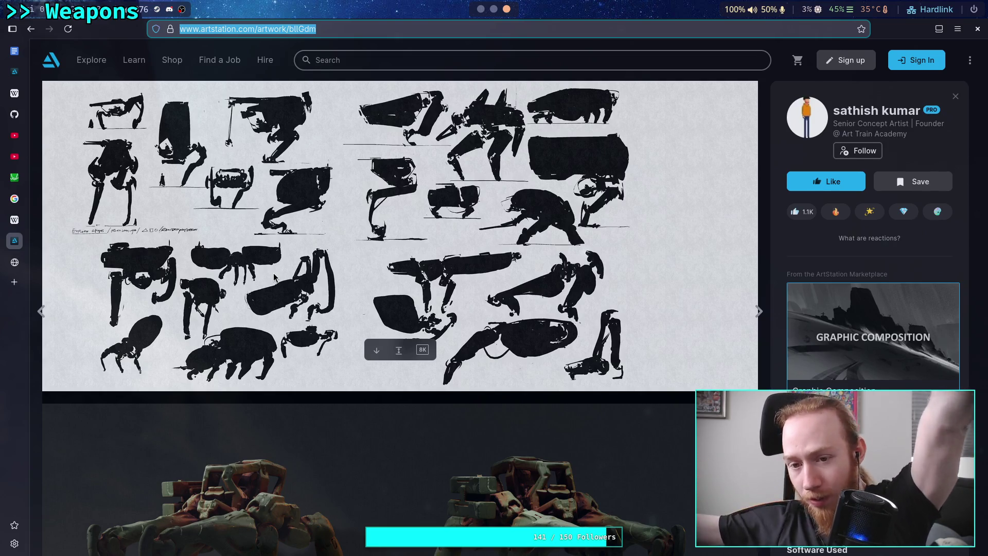
{"action": "scroll", "coordinate": [273, 277], "scroll_direction": "down", "scroll_amount": 5}
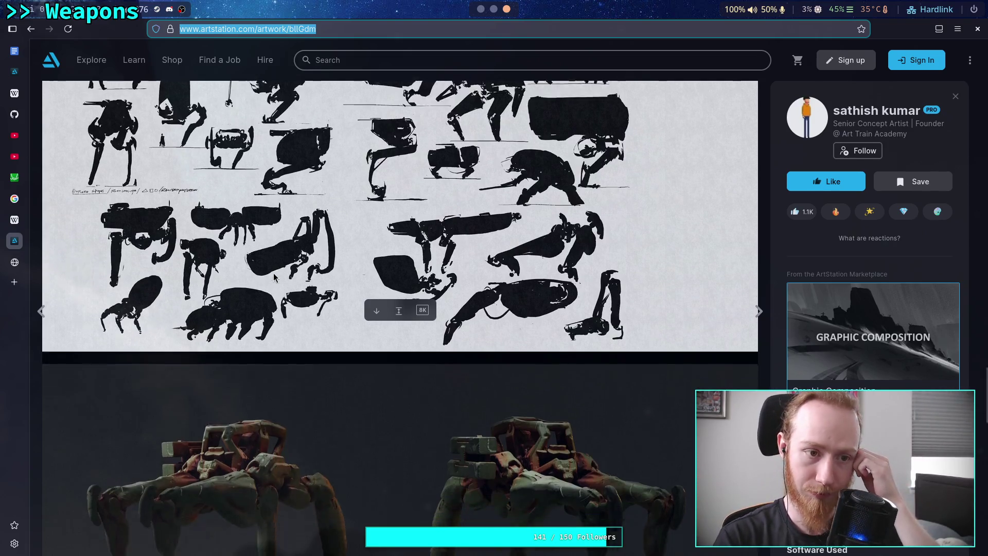
{"action": "scroll", "coordinate": [34, 278], "scroll_direction": "down", "scroll_amount": 8}
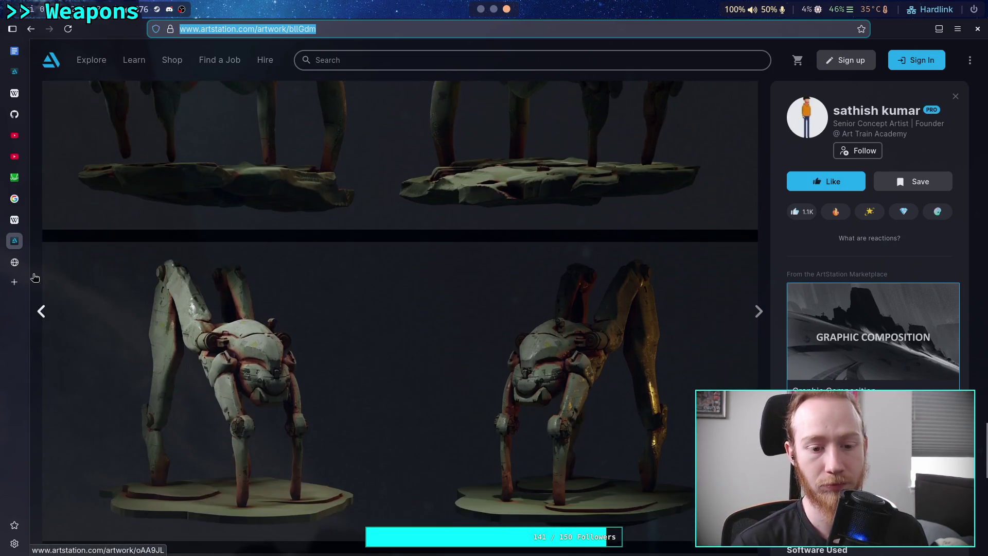
{"action": "scroll", "coordinate": [35, 278], "scroll_direction": "down", "scroll_amount": 4}
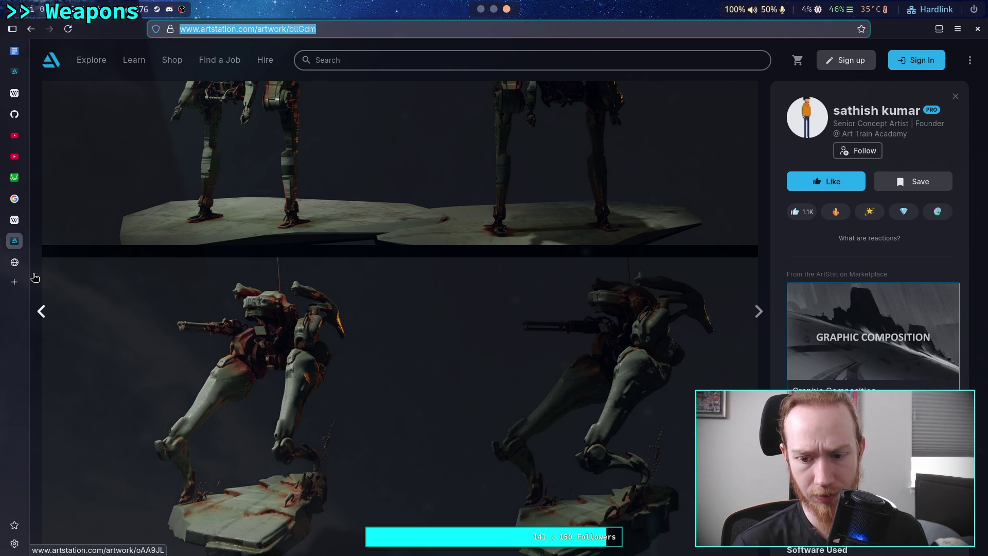
{"action": "scroll", "coordinate": [34, 278], "scroll_direction": "down", "scroll_amount": 10}
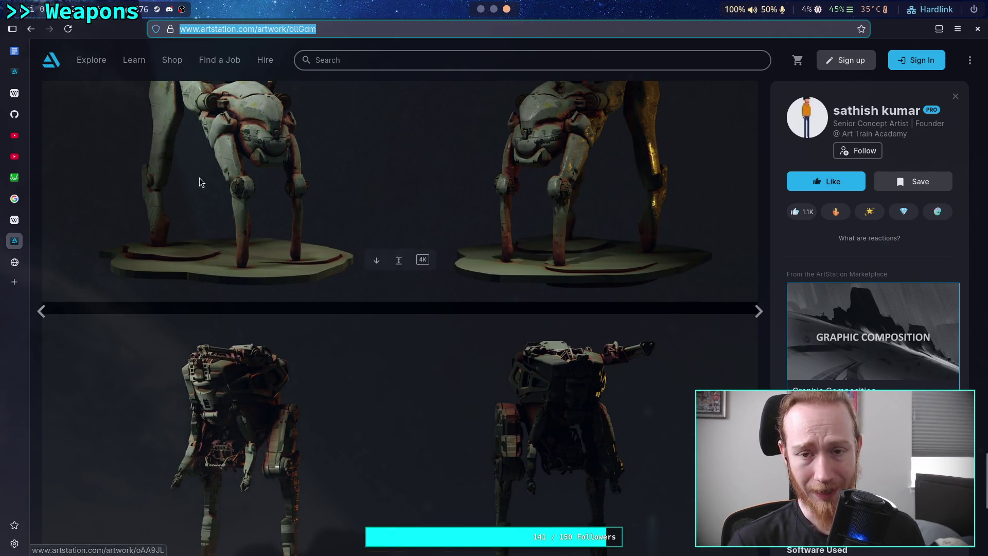
{"action": "scroll", "coordinate": [497, 13], "scroll_direction": "up", "scroll_amount": 2}
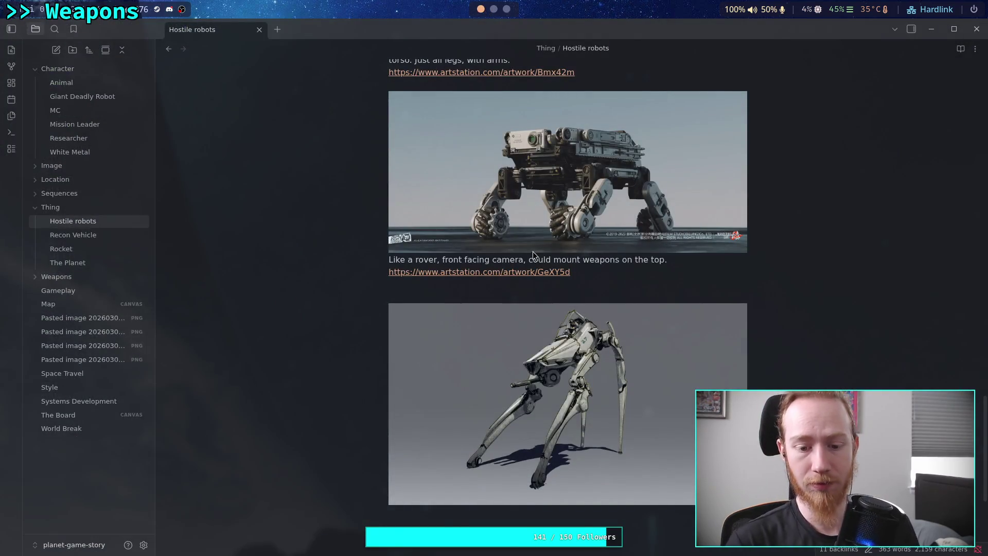
Paste the walker artwork's ArtStation link under the second image in the note.
{"action": "scroll", "coordinate": [507, 15], "scroll_direction": "down", "scroll_amount": 2}
{"action": "scroll", "coordinate": [484, 14], "scroll_direction": "up", "scroll_amount": 2}
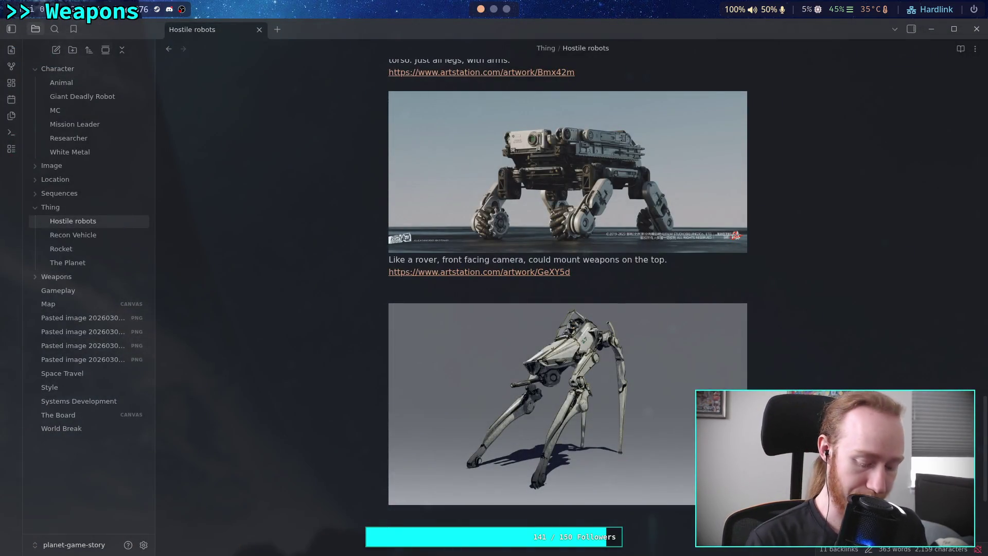
{"action": "type", "text": "https://www.artstation.com/artwork/bllGdm"}
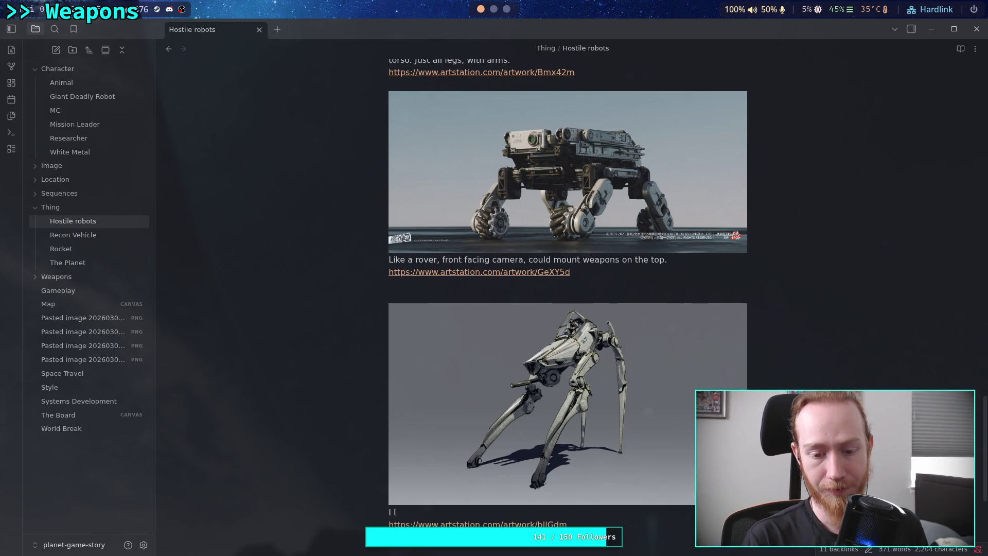
Add the caption 'I just like the leg design, long and sharp.' under the walker image.
{"action": "type", "text": "ust like the lo"}
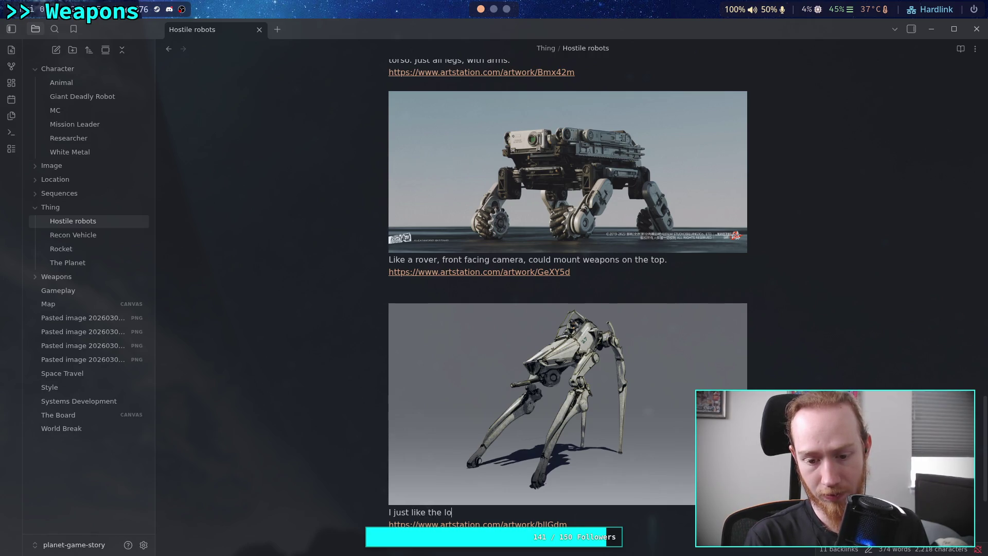
{"action": "key", "text": "BackSpace"}
{"action": "type", "text": "egs"}
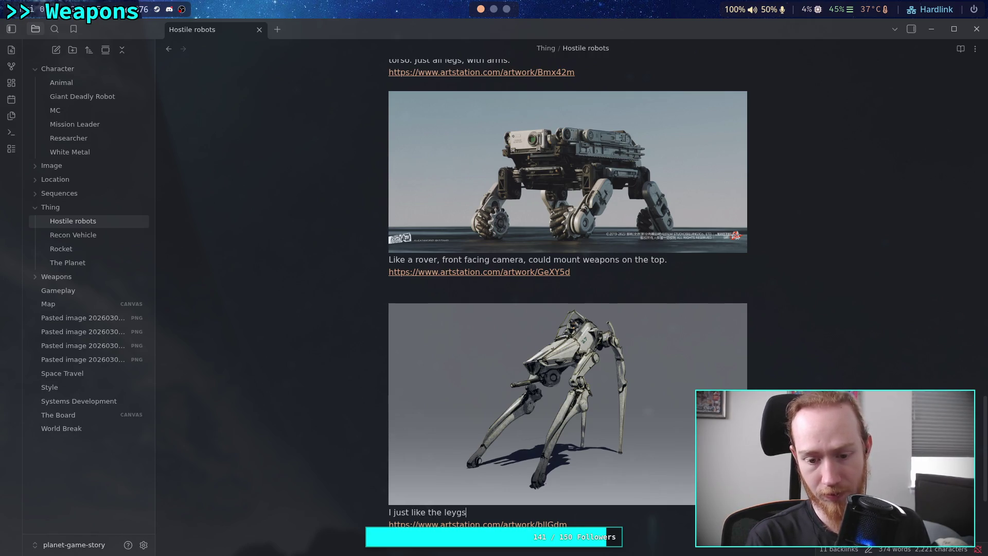
{"action": "key", "text": "BackSpace"}
{"action": "key", "text": "BackSpace"}
{"action": "key", "text": "BackSpace"}
{"action": "type", "text": "gs "}
{"action": "type", "text": " desig"}
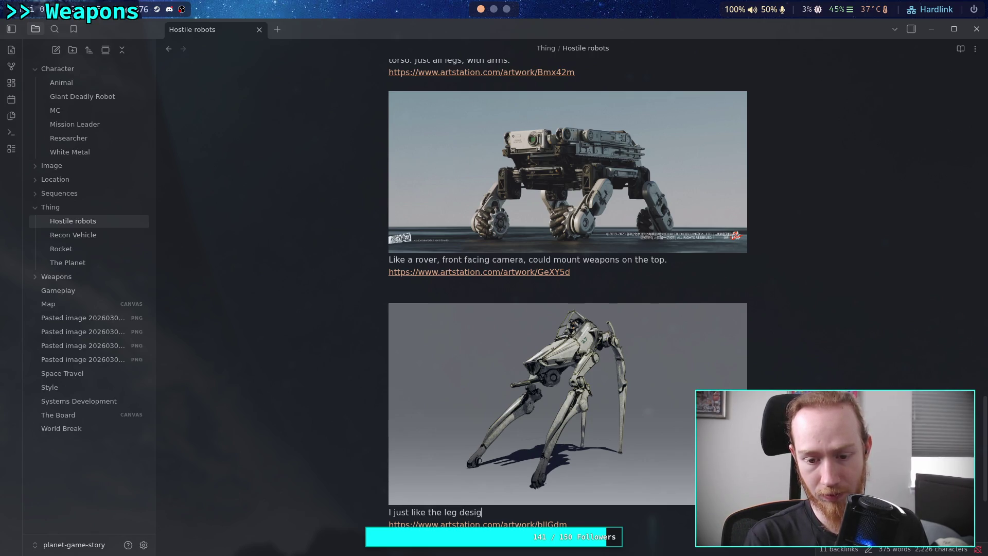
{"action": "type", "text": "n, "}
{"action": "type", "text": "long"}
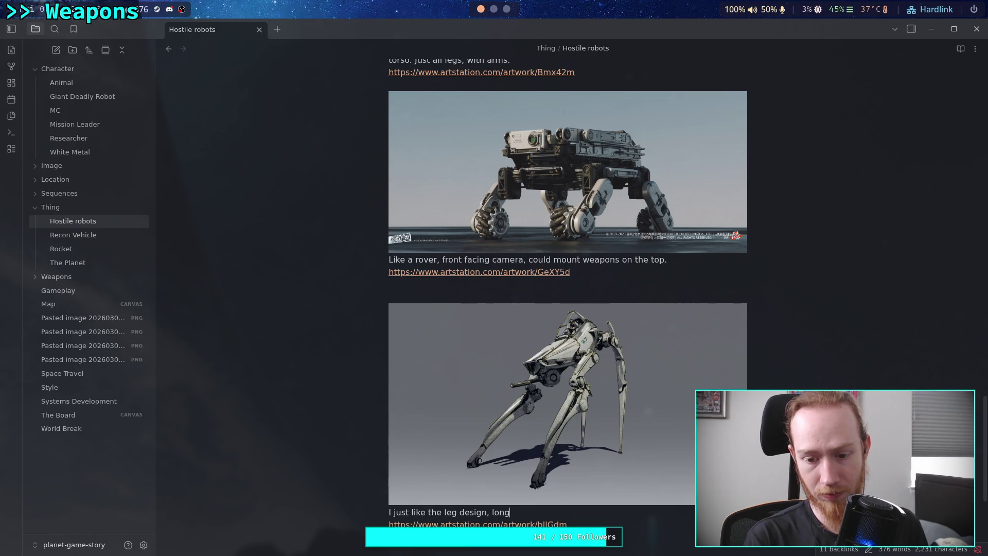
{"action": "type", "text": "an"}
{"action": "type", "text": "d sharp. C"}
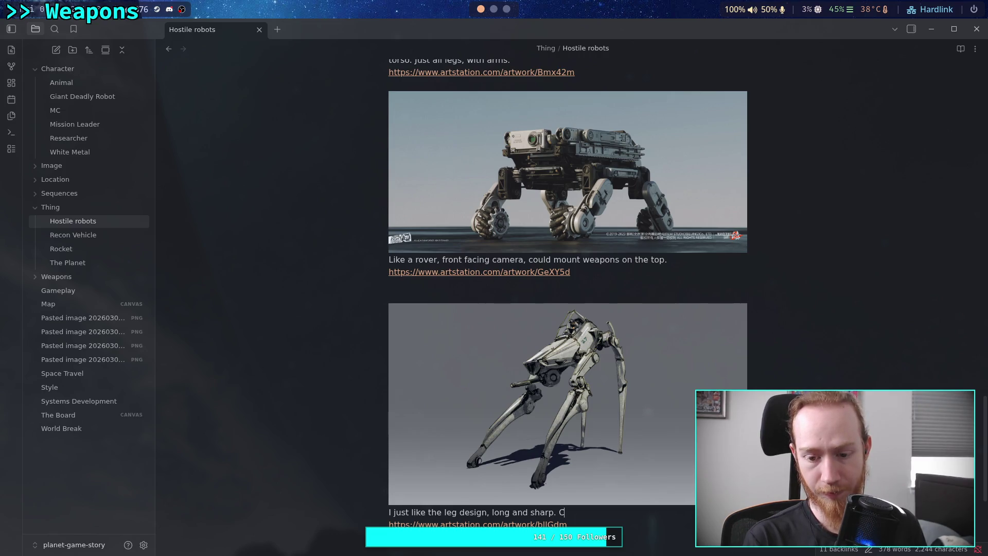
{"action": "type", "text": "ould be"}
{"action": "key", "text": "ctrl+BackSpace"}
{"action": "key", "text": "ctrl+BackSpace"}
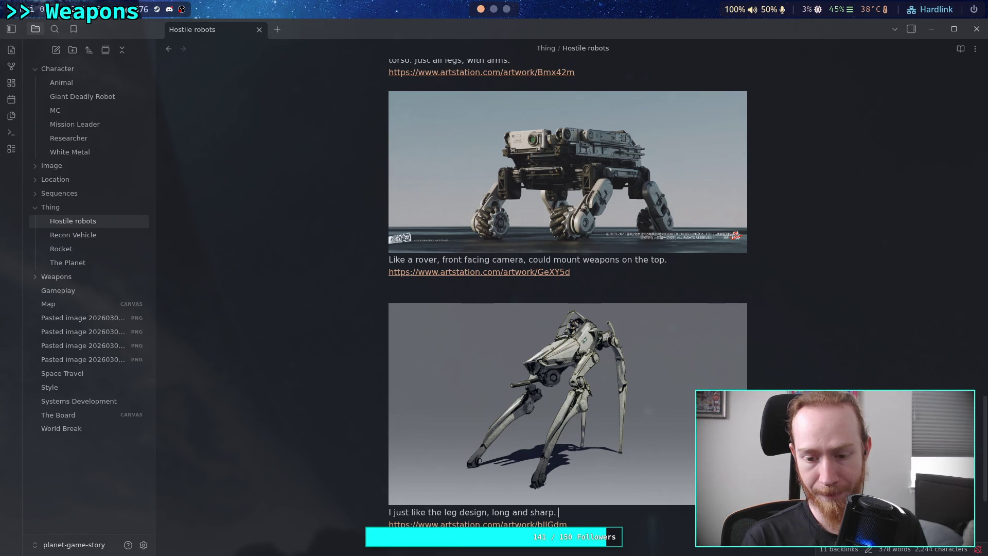
{"action": "key", "text": "BackSpace"}
{"action": "scroll", "coordinate": [612, 488], "scroll_direction": "down", "scroll_amount": 2}
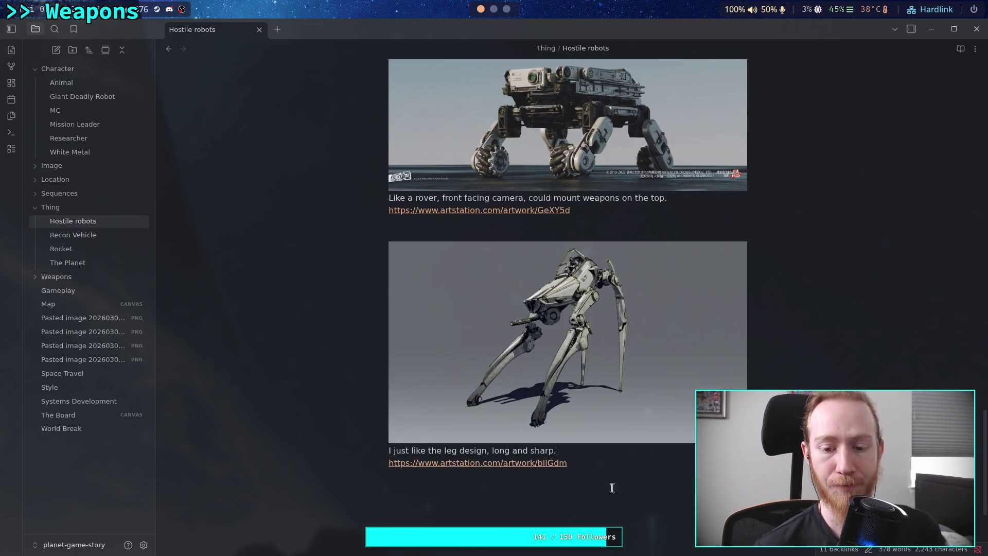
{"action": "left_click", "coordinate": [506, 8]}
Return to the search grid and scroll down to the Horizon Zero Dawn, armored truck and Wolfenstein II pieces.
{"action": "left_click", "coordinate": [31, 29]}
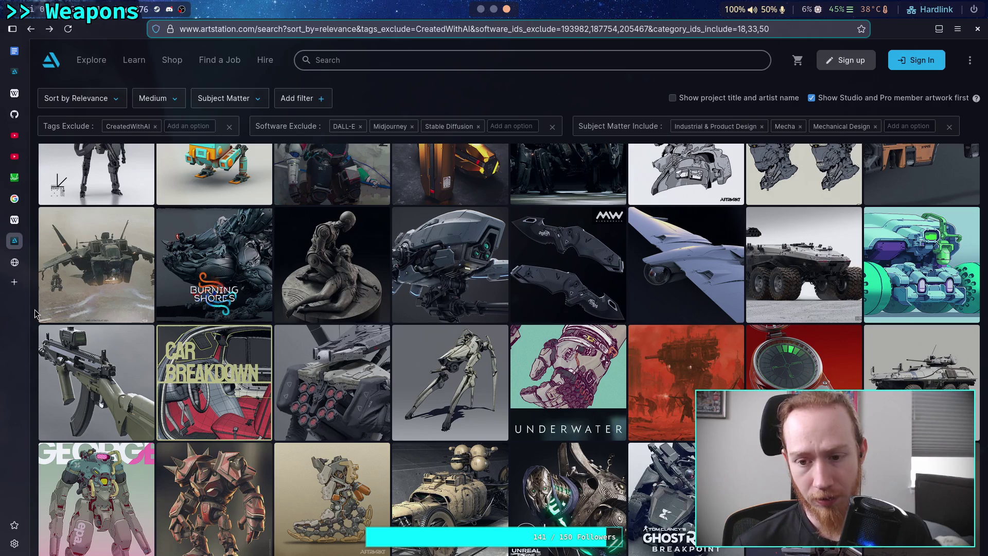
{"action": "scroll", "coordinate": [34, 313], "scroll_direction": "down", "scroll_amount": 3}
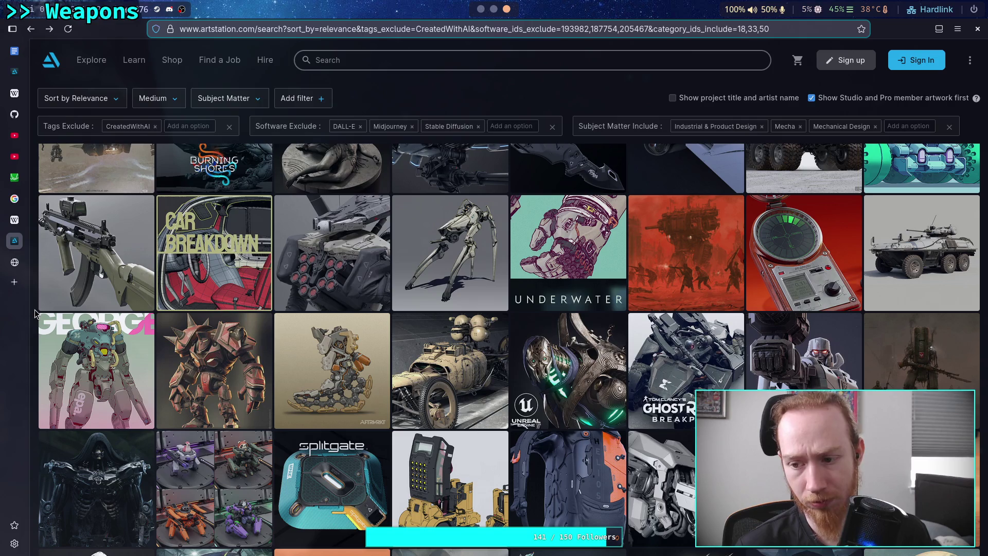
{"action": "scroll", "coordinate": [35, 314], "scroll_direction": "down", "scroll_amount": 1}
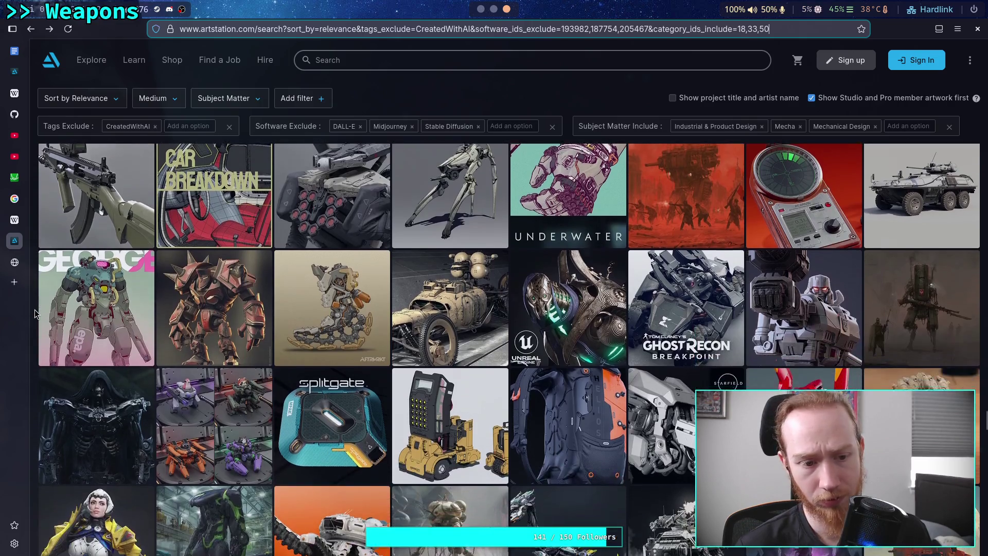
{"action": "scroll", "coordinate": [35, 313], "scroll_direction": "down", "scroll_amount": 1}
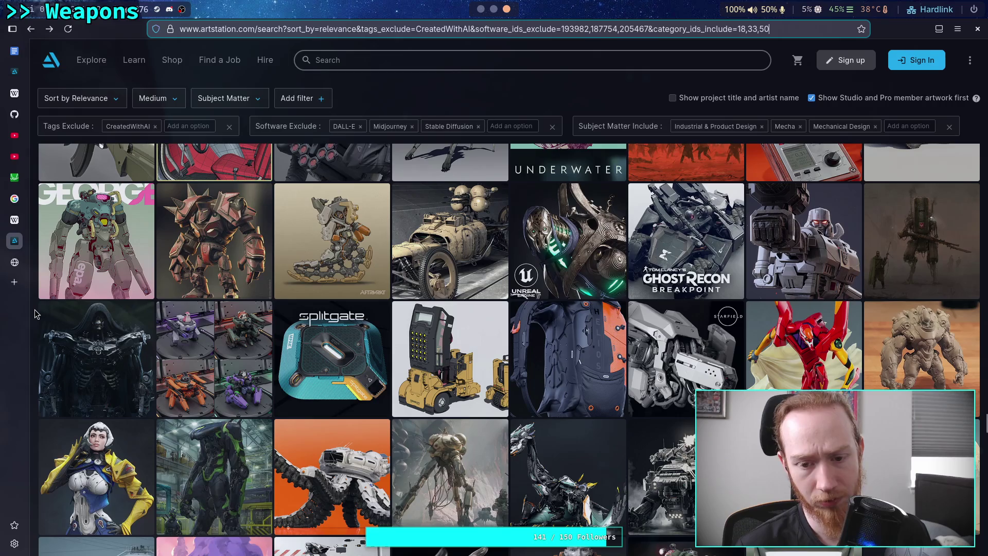
{"action": "scroll", "coordinate": [35, 313], "scroll_direction": "down", "scroll_amount": 2}
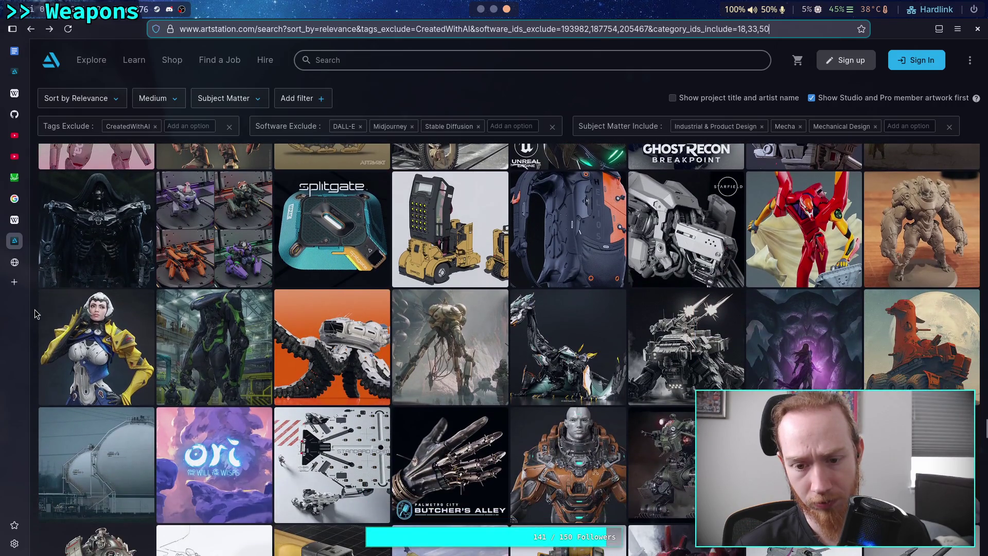
{"action": "scroll", "coordinate": [34, 313], "scroll_direction": "down", "scroll_amount": 1}
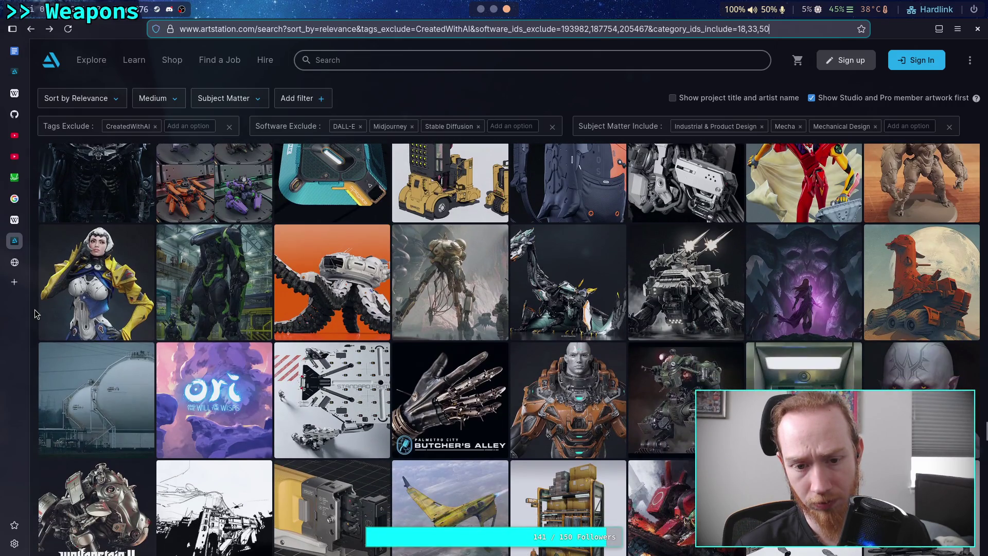
{"action": "scroll", "coordinate": [35, 313], "scroll_direction": "down", "scroll_amount": 1}
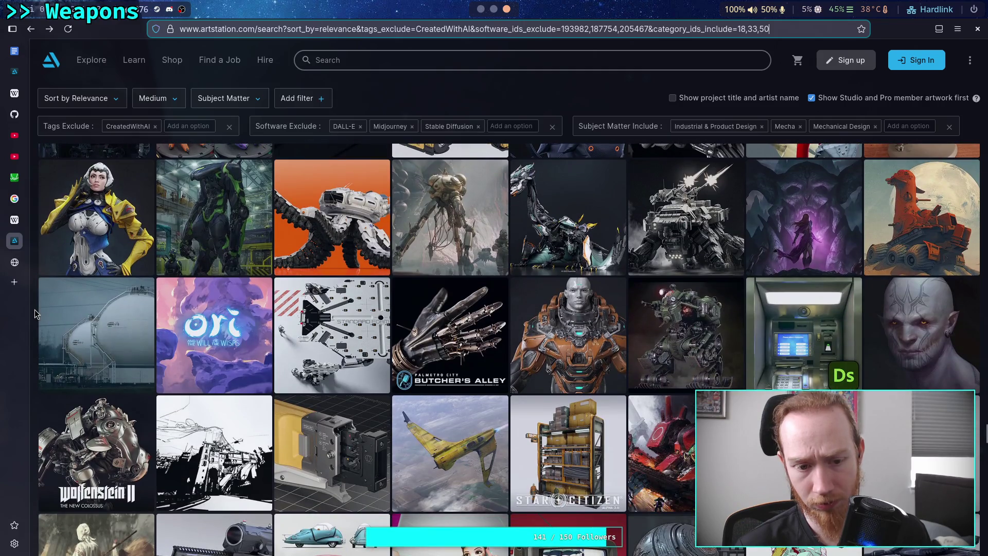
{"action": "scroll", "coordinate": [35, 313], "scroll_direction": "down", "scroll_amount": 1}
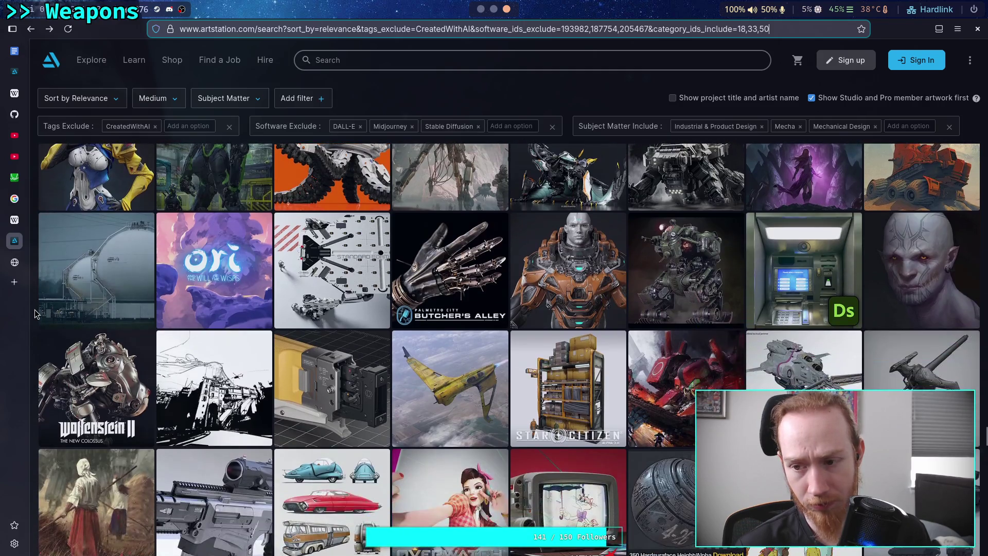
{"action": "scroll", "coordinate": [34, 313], "scroll_direction": "down", "scroll_amount": 1}
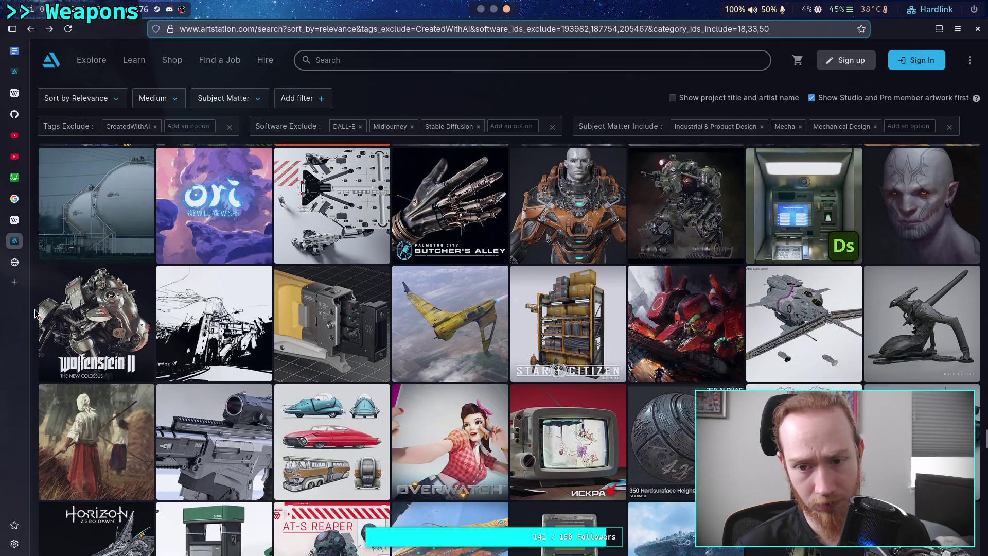
{"action": "scroll", "coordinate": [35, 313], "scroll_direction": "down", "scroll_amount": 1}
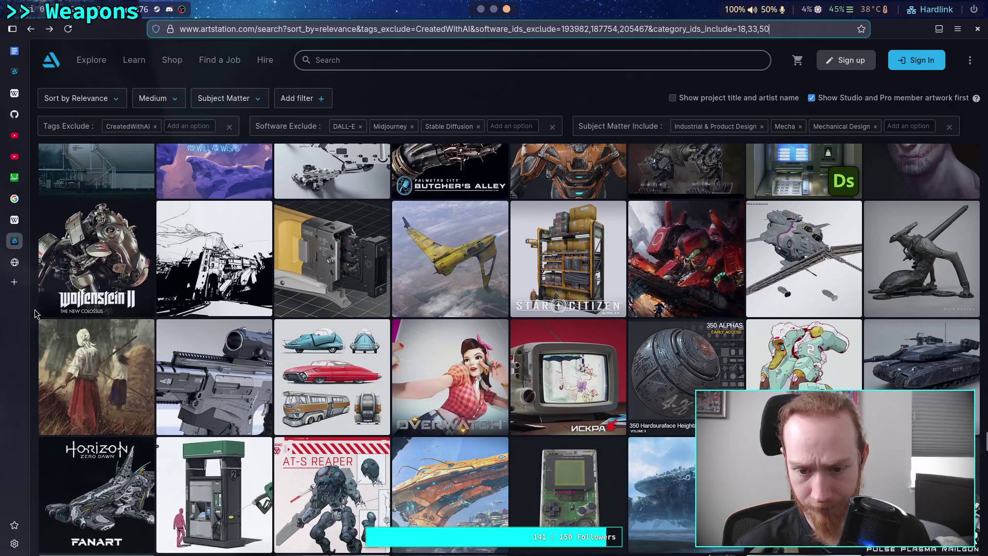
{"action": "scroll", "coordinate": [34, 313], "scroll_direction": "down", "scroll_amount": 1}
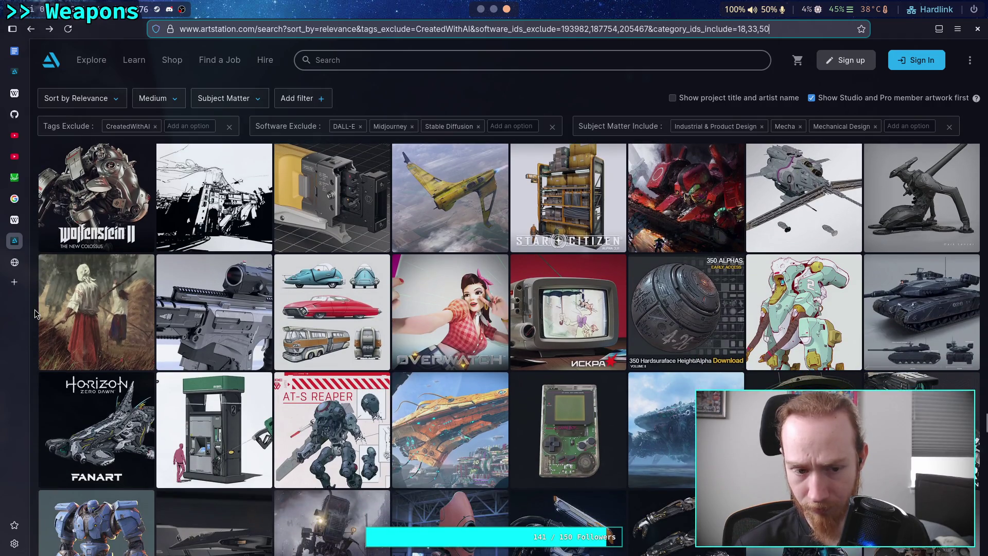
{"action": "scroll", "coordinate": [35, 313], "scroll_direction": "down", "scroll_amount": 1}
{"action": "scroll", "coordinate": [35, 314], "scroll_direction": "down", "scroll_amount": 1}
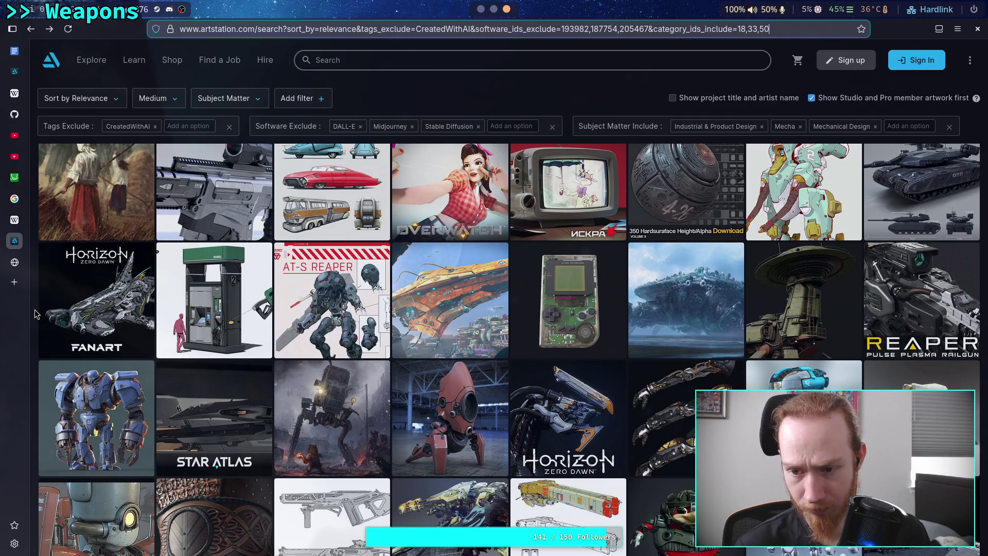
{"action": "scroll", "coordinate": [34, 314], "scroll_direction": "down", "scroll_amount": 1}
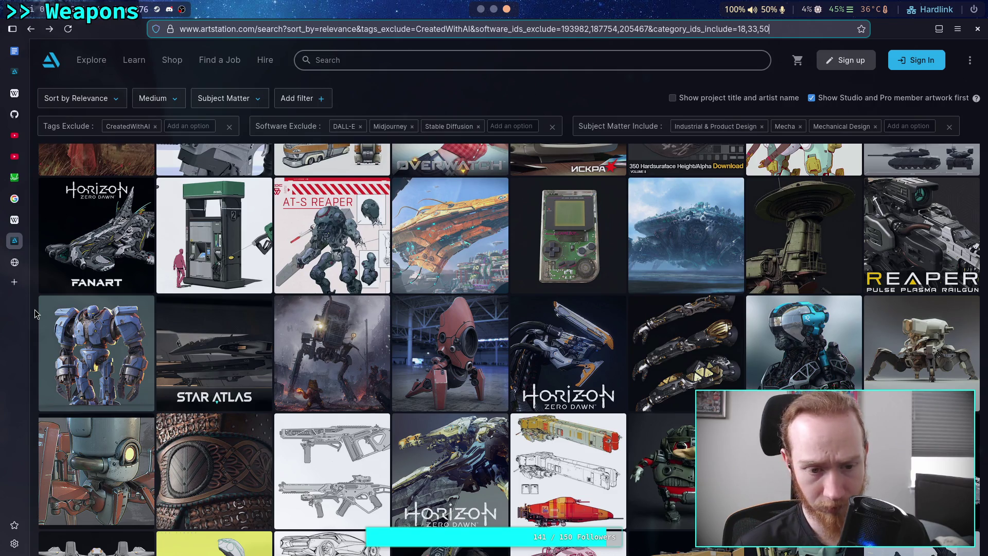
{"action": "scroll", "coordinate": [35, 314], "scroll_direction": "down", "scroll_amount": 2}
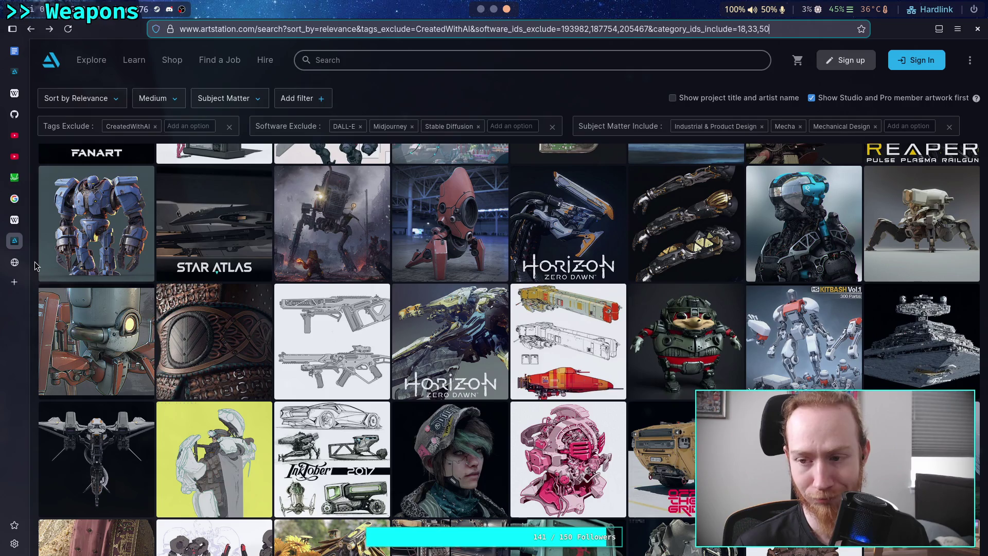
{"action": "scroll", "coordinate": [35, 266], "scroll_direction": "down", "scroll_amount": 2}
{"action": "scroll", "coordinate": [35, 265], "scroll_direction": "down", "scroll_amount": 2}
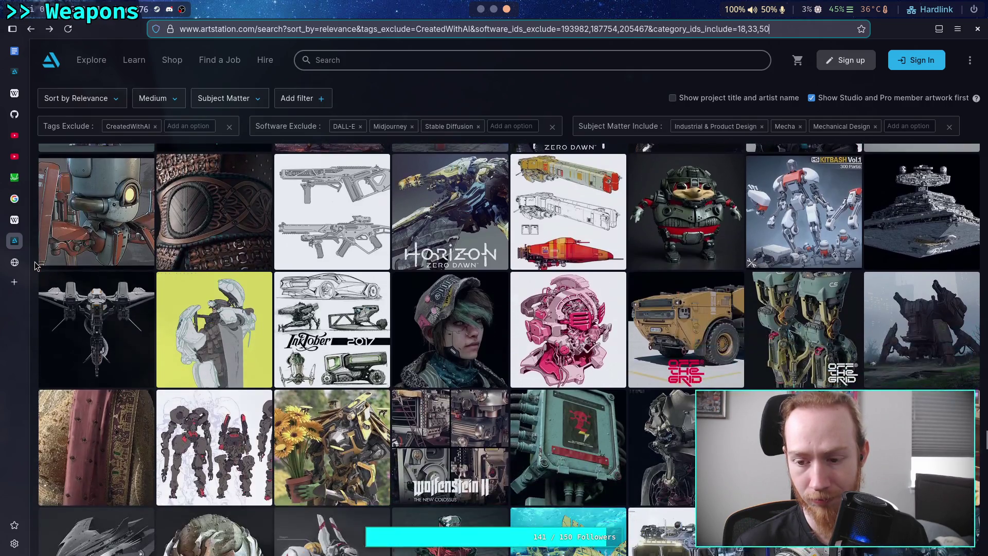
{"action": "scroll", "coordinate": [35, 266], "scroll_direction": "down", "scroll_amount": 2}
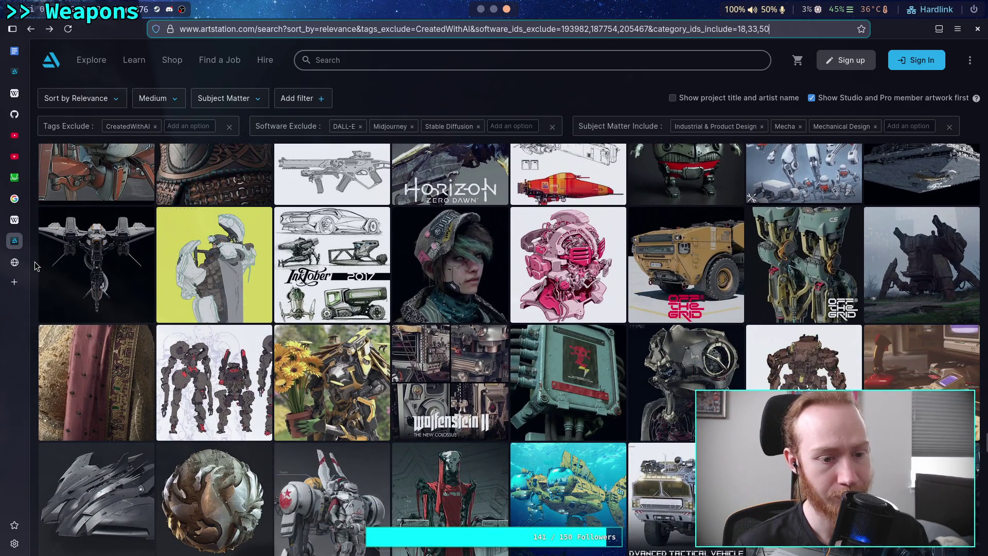
View the Assault Drone Oort Stalker renders and weapon sheets, then return to the search grid.
{"action": "left_click", "coordinate": [94, 256]}
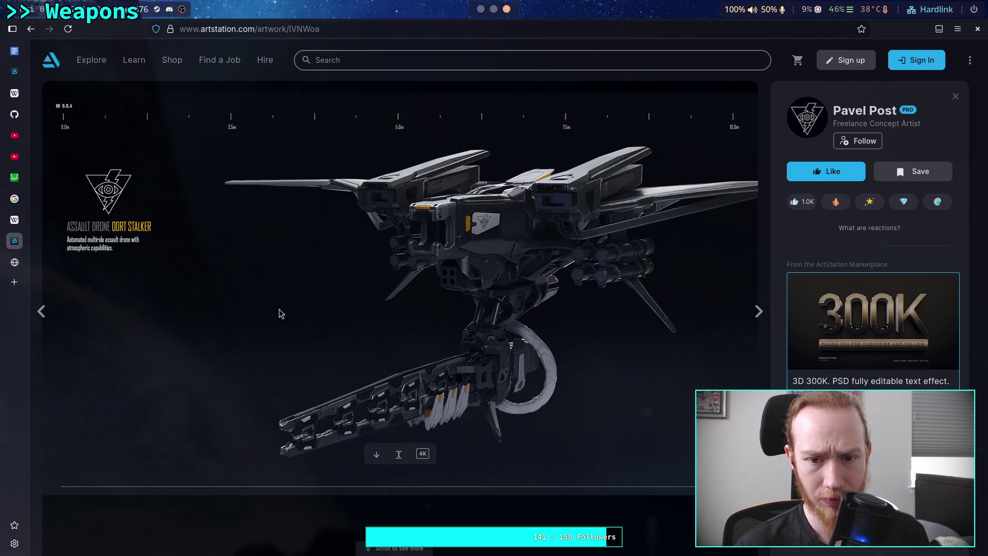
{"action": "scroll", "coordinate": [279, 309], "scroll_direction": "down", "scroll_amount": 5}
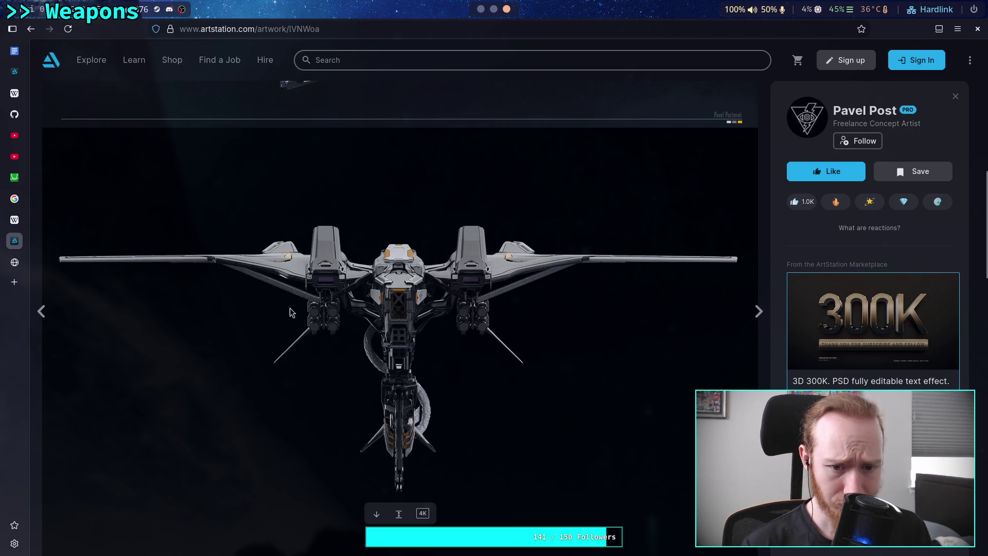
{"action": "scroll", "coordinate": [247, 262], "scroll_direction": "down", "scroll_amount": 7}
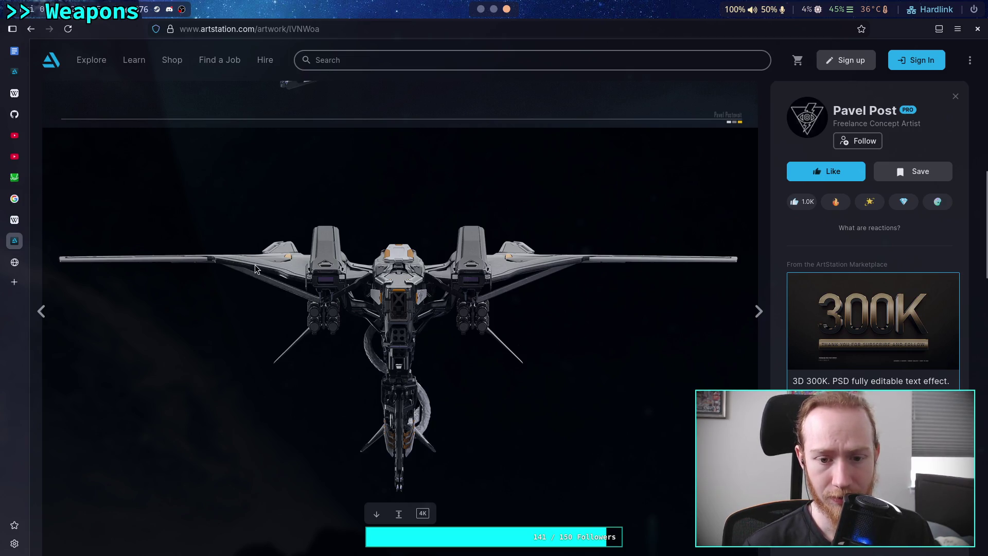
{"action": "scroll", "coordinate": [255, 264], "scroll_direction": "down", "scroll_amount": 4}
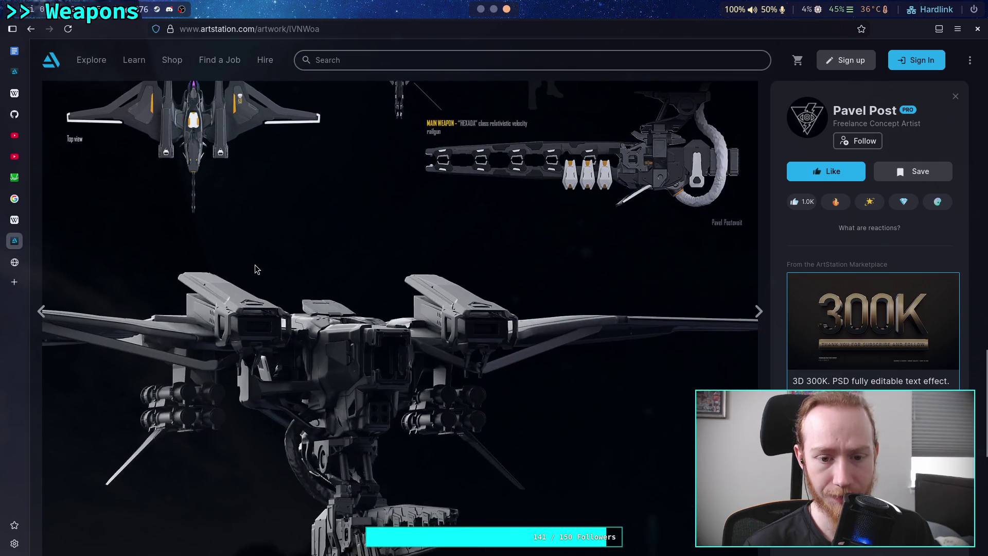
{"action": "scroll", "coordinate": [255, 265], "scroll_direction": "down", "scroll_amount": 3}
{"action": "scroll", "coordinate": [309, 248], "scroll_direction": "down", "scroll_amount": 5}
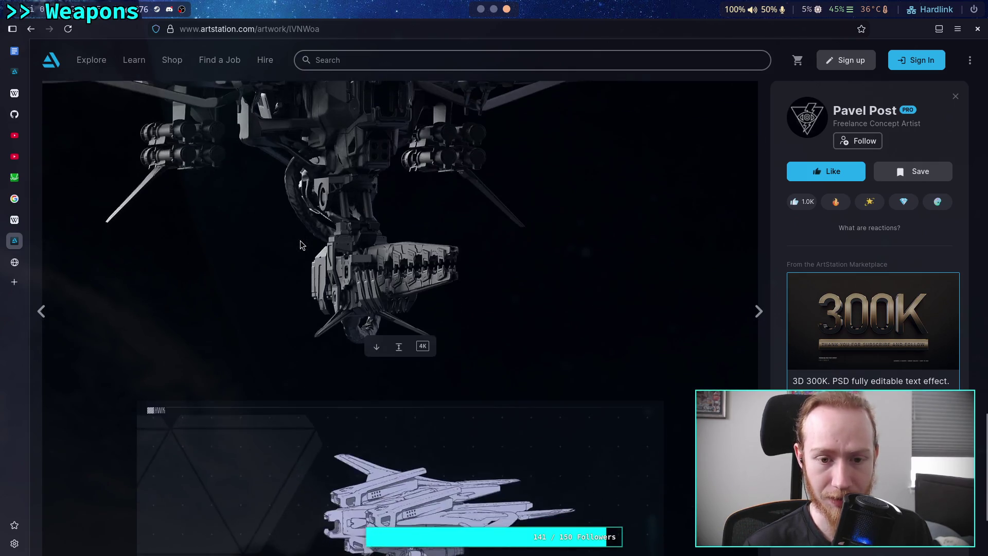
{"action": "scroll", "coordinate": [301, 245], "scroll_direction": "down", "scroll_amount": 15}
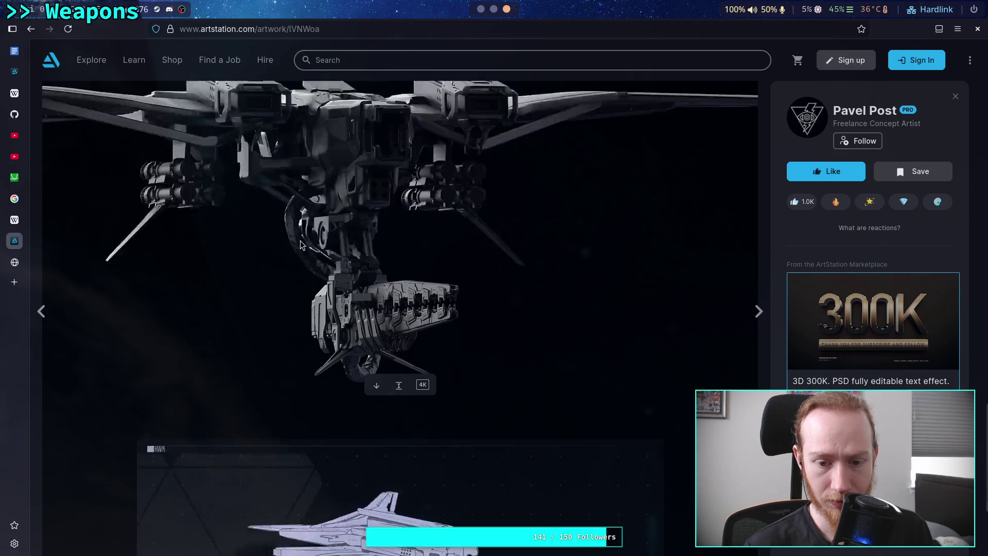
{"action": "left_click", "coordinate": [31, 29]}
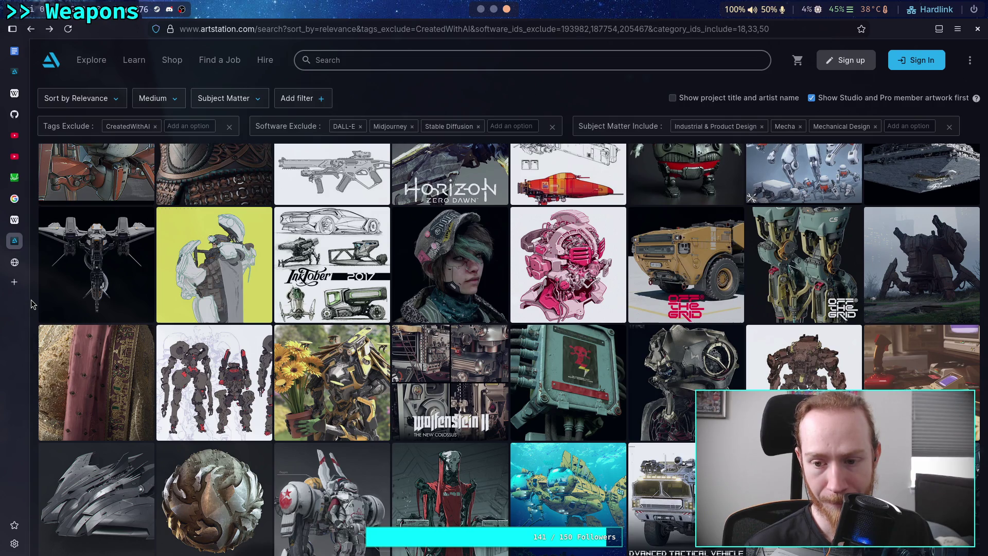
Scroll the mecha results down to the Advanced Tactical Vehicle, Gotham rifles and spaceship orthographic sheet.
{"action": "scroll", "coordinate": [31, 304], "scroll_direction": "down", "scroll_amount": 3}
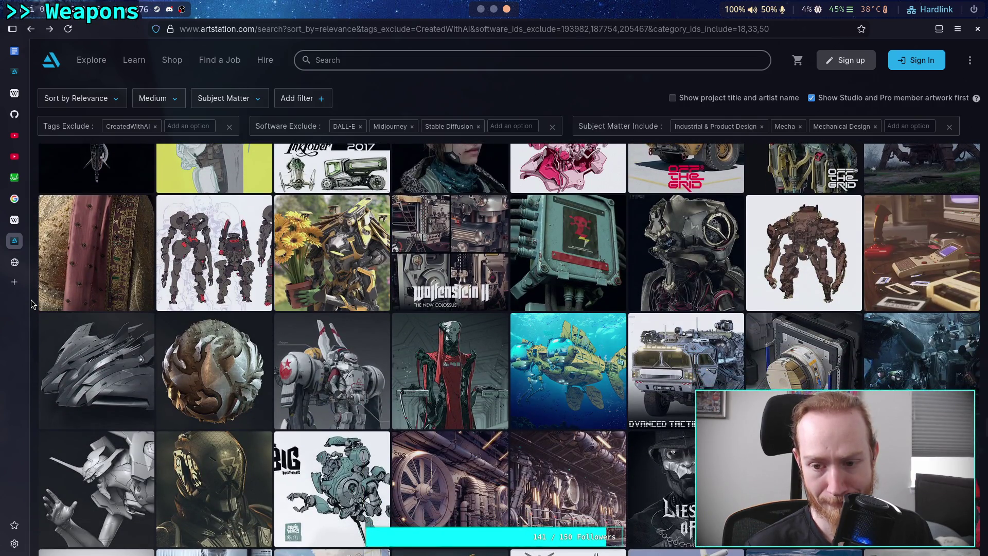
{"action": "scroll", "coordinate": [31, 304], "scroll_direction": "down", "scroll_amount": 3}
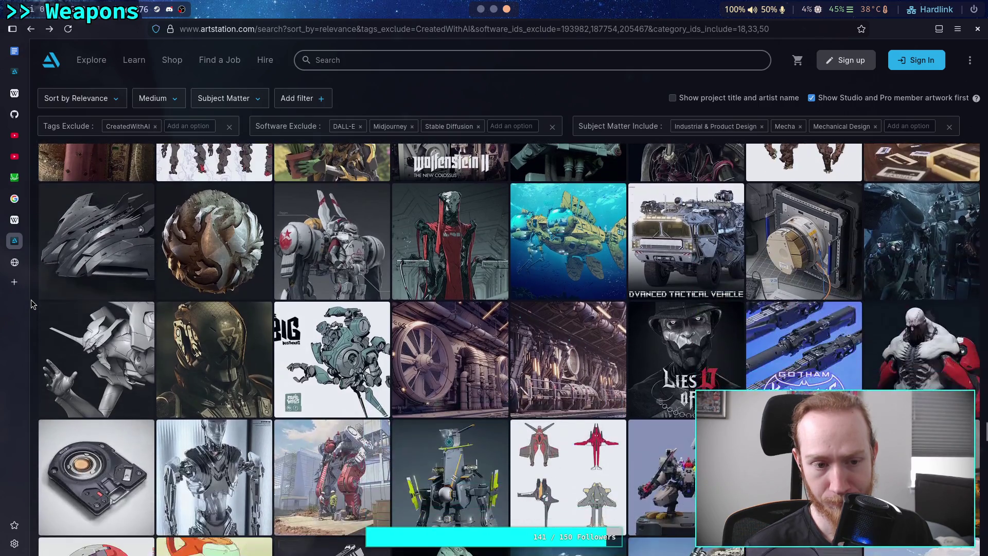
Look through the dark angular spaceship artwork's renders, then go back to the mecha results grid.
{"action": "left_click", "coordinate": [73, 247]}
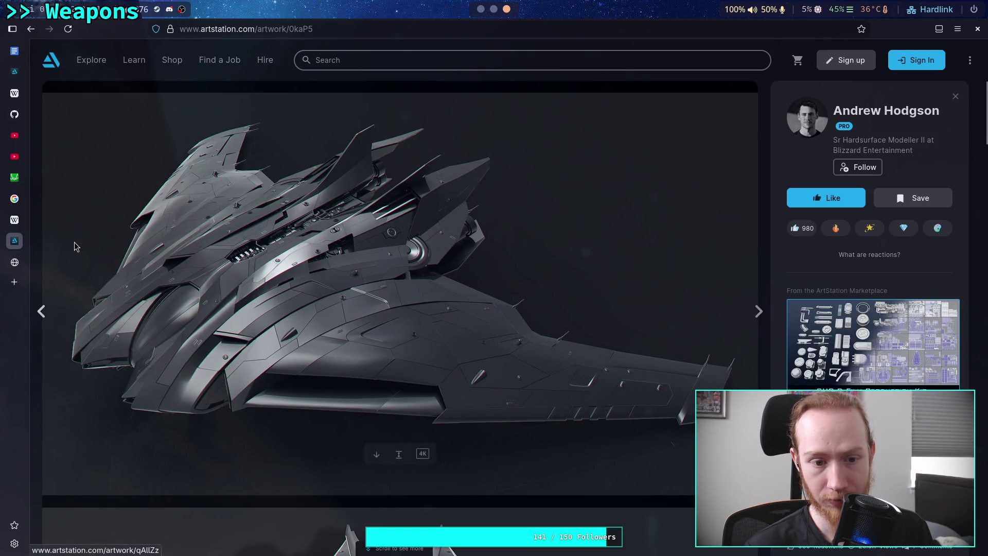
{"action": "scroll", "coordinate": [75, 247], "scroll_direction": "down", "scroll_amount": 10}
{"action": "scroll", "coordinate": [75, 247], "scroll_direction": "down", "scroll_amount": 15}
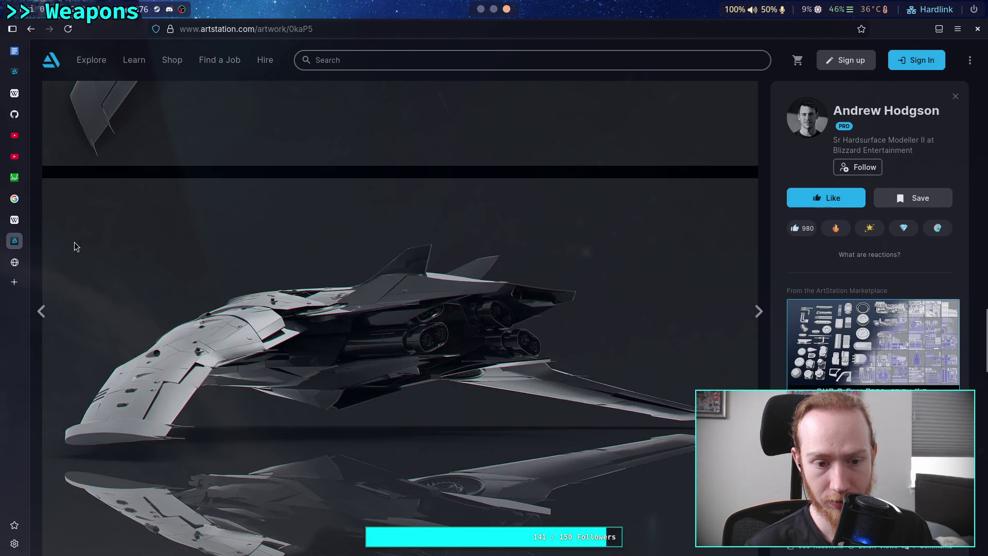
{"action": "scroll", "coordinate": [74, 247], "scroll_direction": "down", "scroll_amount": 10}
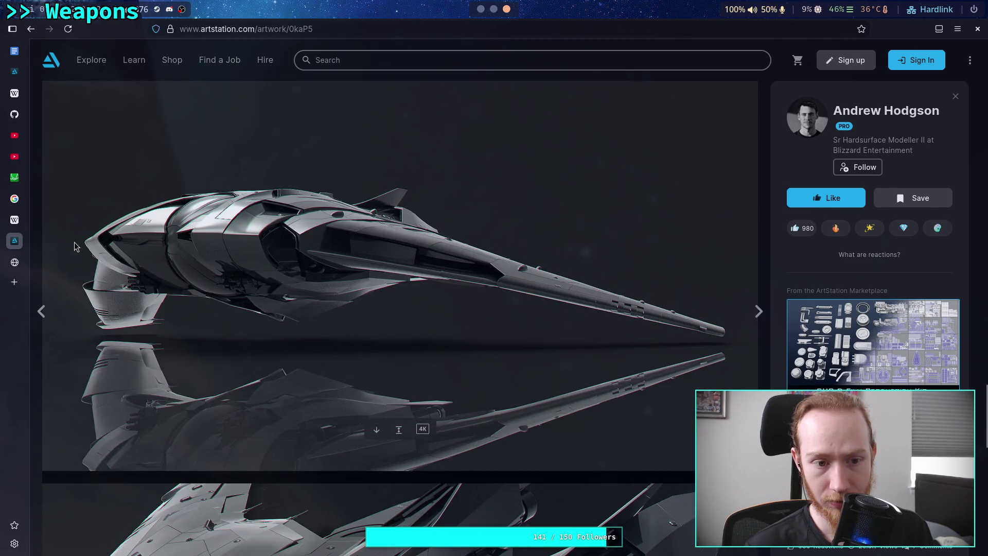
{"action": "scroll", "coordinate": [74, 247], "scroll_direction": "down", "scroll_amount": 5}
{"action": "left_click", "coordinate": [31, 29]}
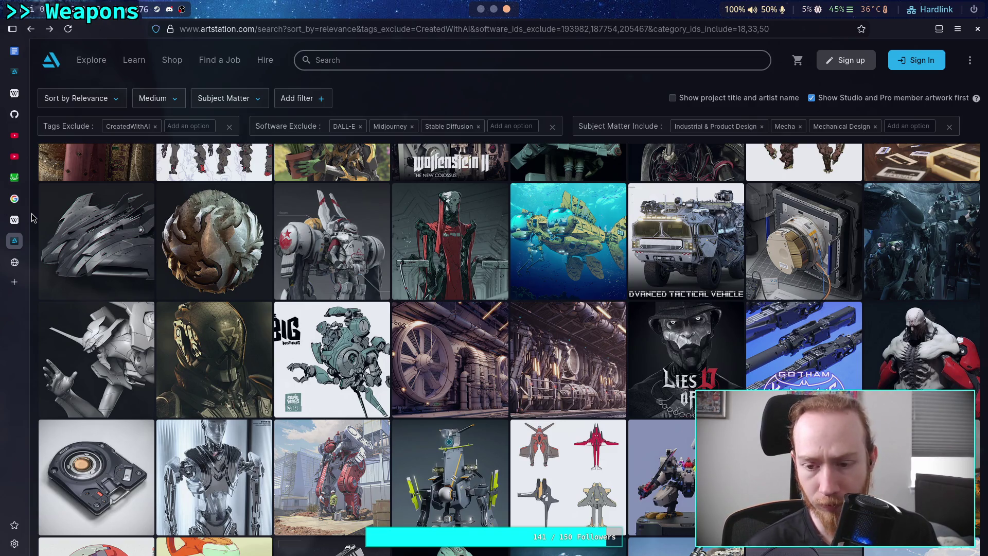
{"action": "scroll", "coordinate": [32, 217], "scroll_direction": "down", "scroll_amount": 2}
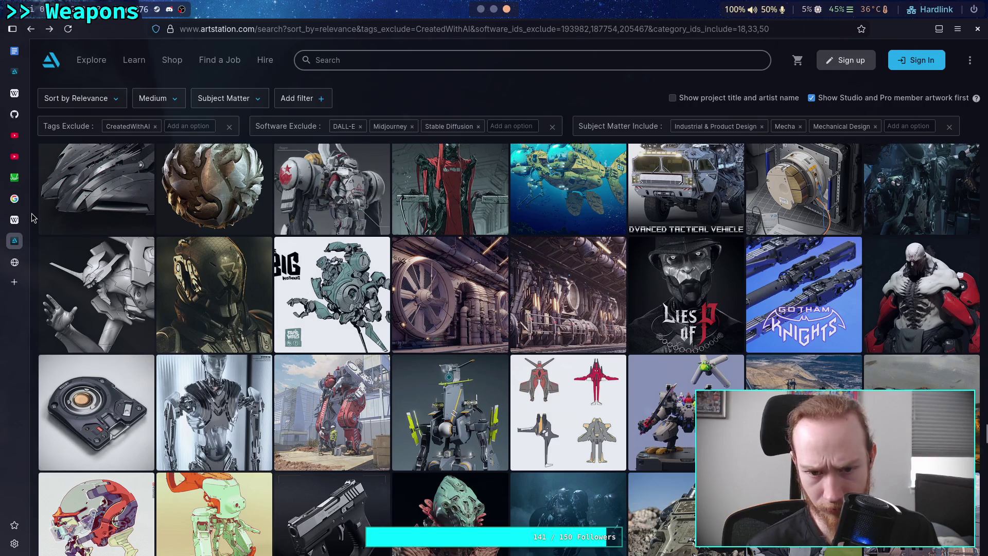
{"action": "scroll", "coordinate": [32, 217], "scroll_direction": "down", "scroll_amount": 2}
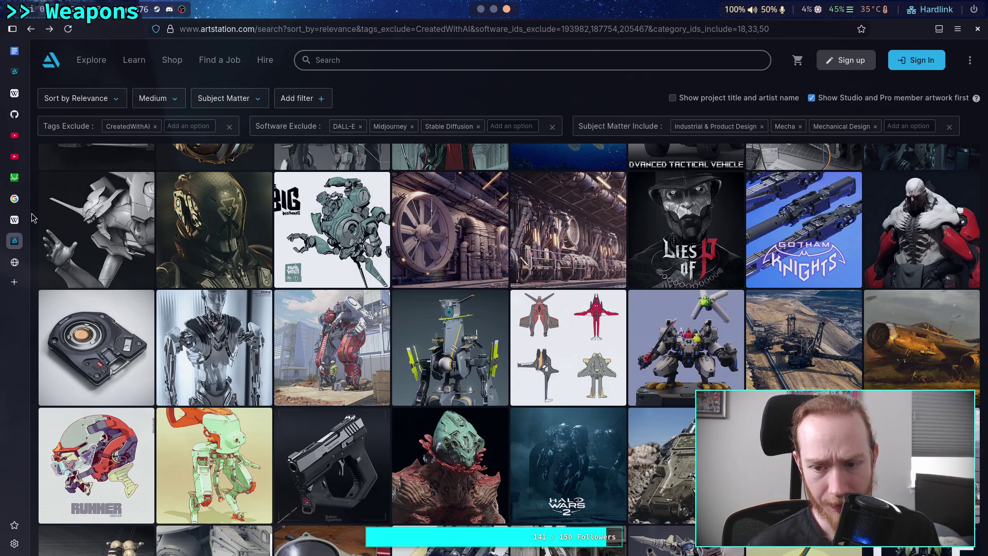
{"action": "scroll", "coordinate": [31, 217], "scroll_direction": "down", "scroll_amount": 1}
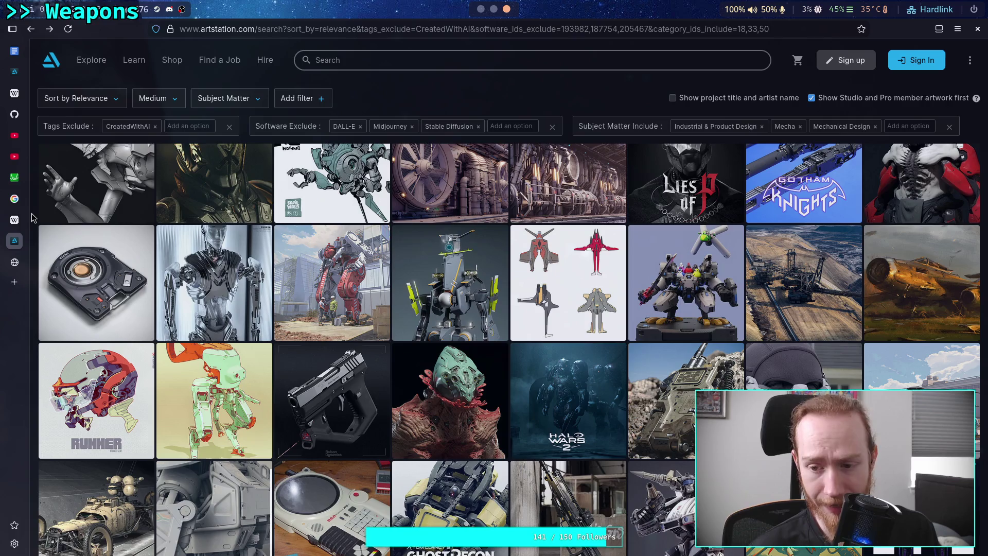
{"action": "scroll", "coordinate": [32, 217], "scroll_direction": "down", "scroll_amount": 1}
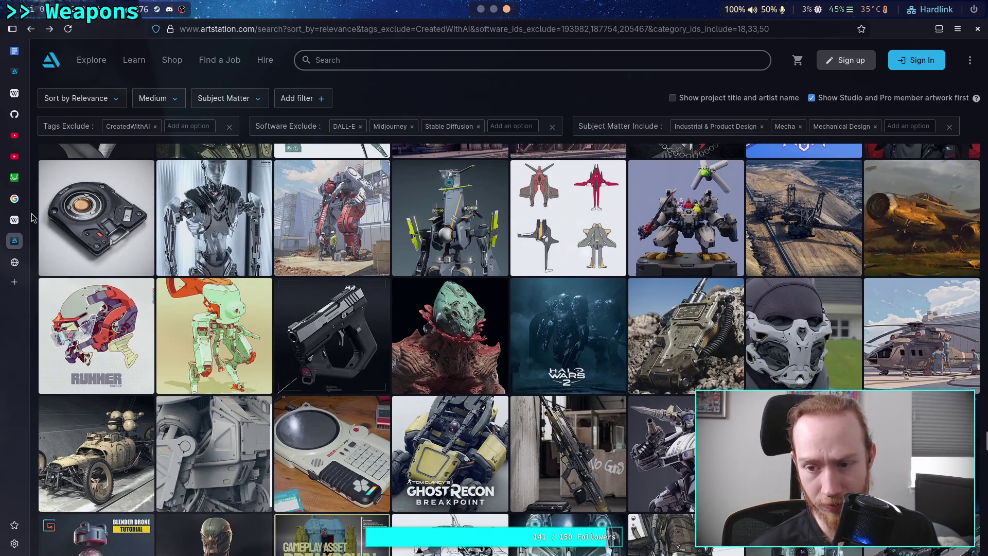
{"action": "scroll", "coordinate": [31, 217], "scroll_direction": "down", "scroll_amount": 2}
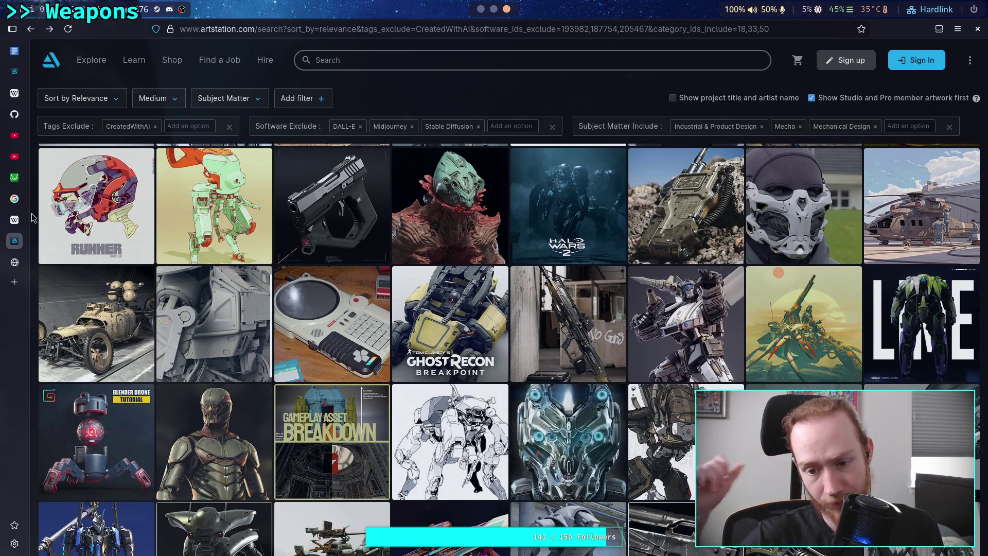
{"action": "scroll", "coordinate": [32, 217], "scroll_direction": "down", "scroll_amount": 2}
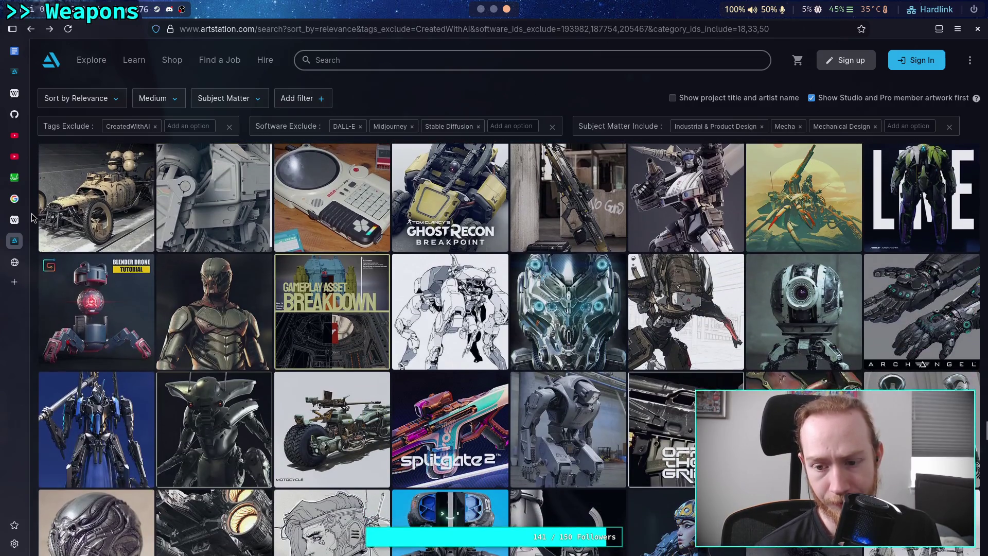
{"action": "scroll", "coordinate": [32, 218], "scroll_direction": "down", "scroll_amount": 2}
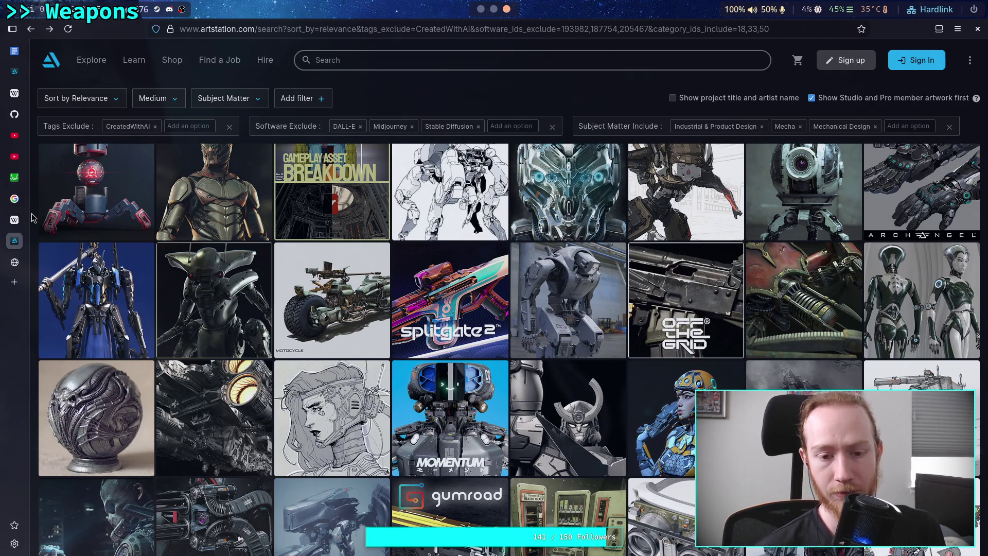
{"action": "scroll", "coordinate": [32, 218], "scroll_direction": "down", "scroll_amount": 3}
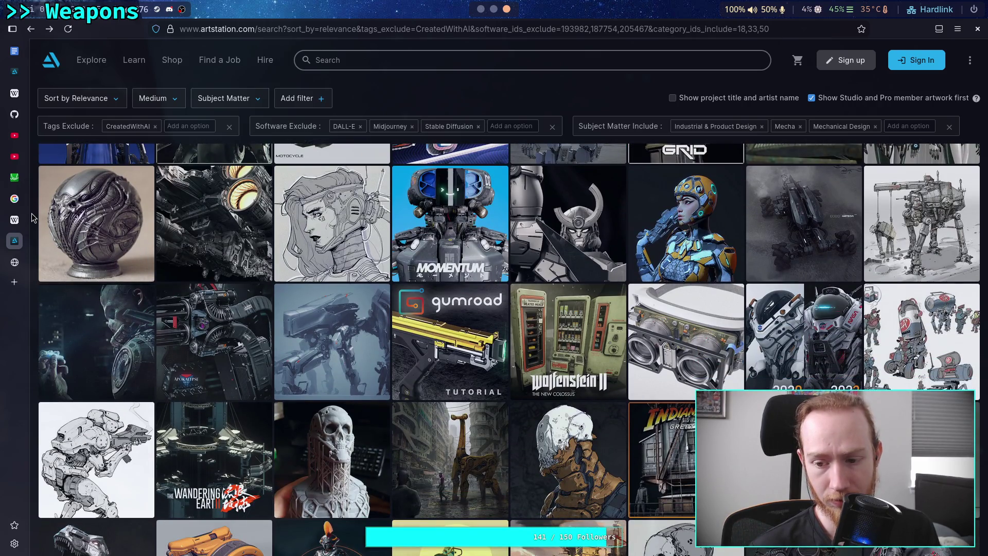
{"action": "scroll", "coordinate": [32, 218], "scroll_direction": "down", "scroll_amount": 3}
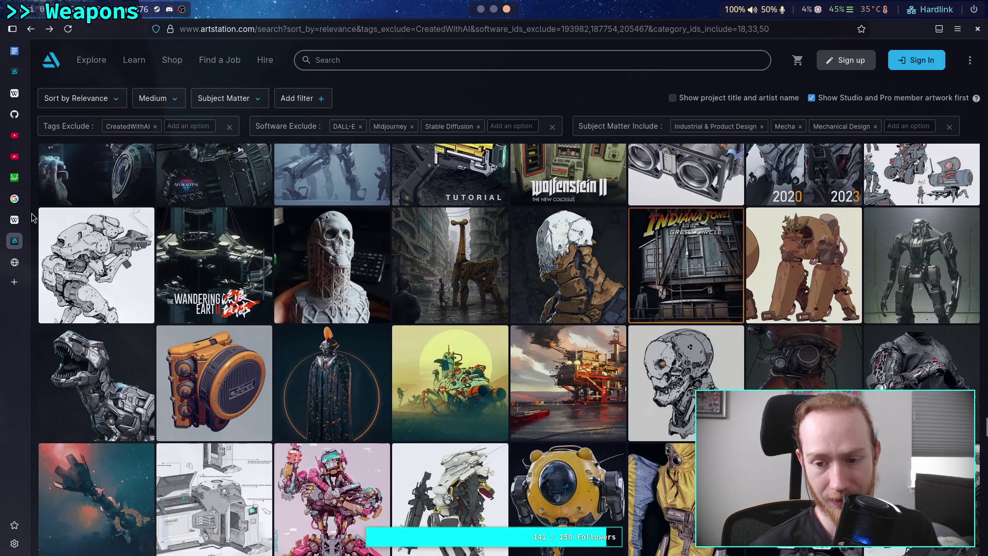
{"action": "scroll", "coordinate": [32, 217], "scroll_direction": "down", "scroll_amount": 2}
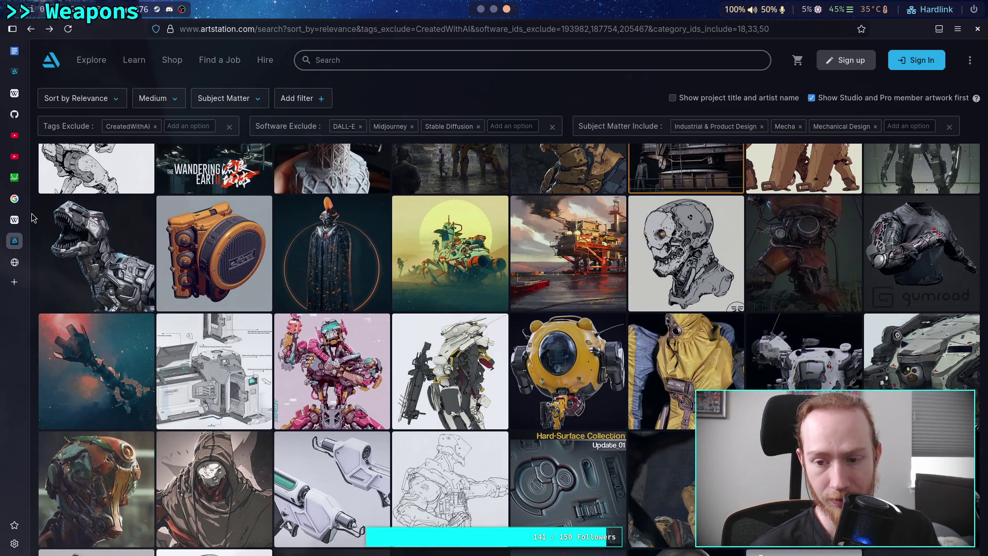
{"action": "scroll", "coordinate": [32, 217], "scroll_direction": "down", "scroll_amount": 1}
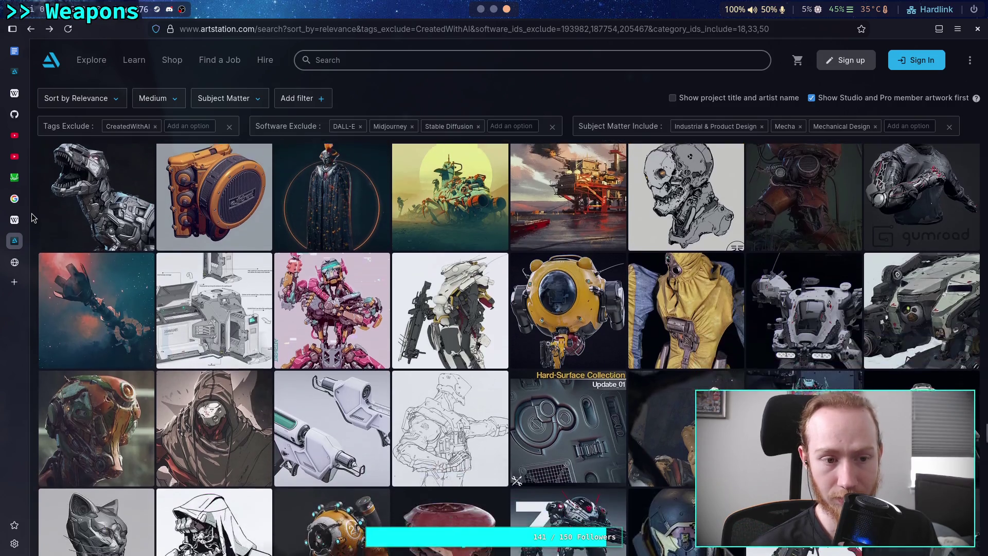
{"action": "scroll", "coordinate": [32, 218], "scroll_direction": "down", "scroll_amount": 1}
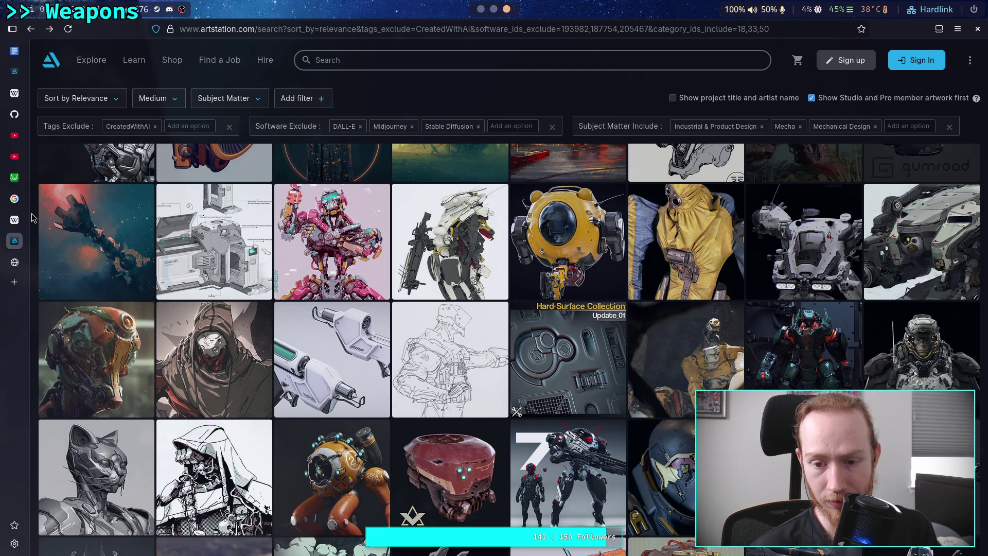
{"action": "scroll", "coordinate": [32, 218], "scroll_direction": "down", "scroll_amount": 1}
{"action": "scroll", "coordinate": [32, 217], "scroll_direction": "down", "scroll_amount": 1}
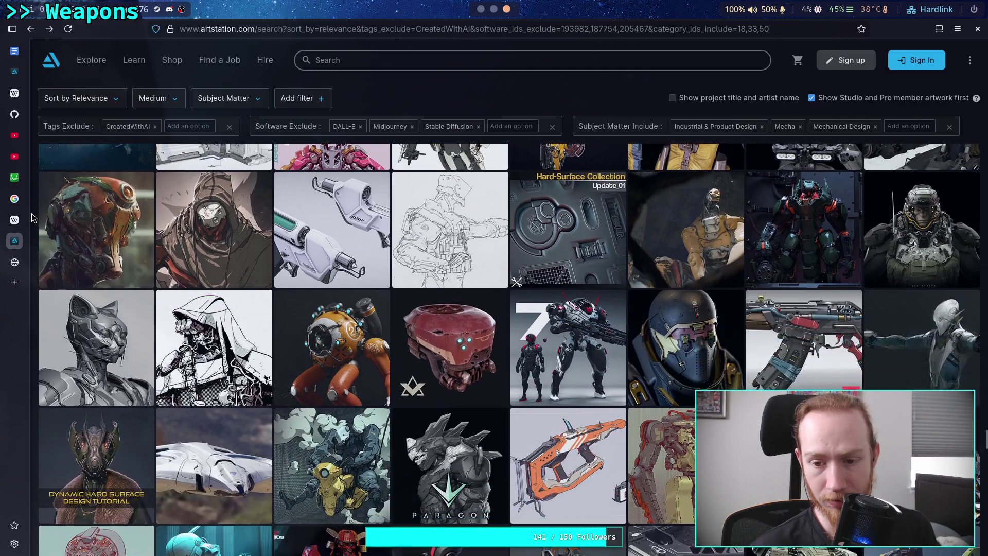
{"action": "scroll", "coordinate": [32, 218], "scroll_direction": "down", "scroll_amount": 1}
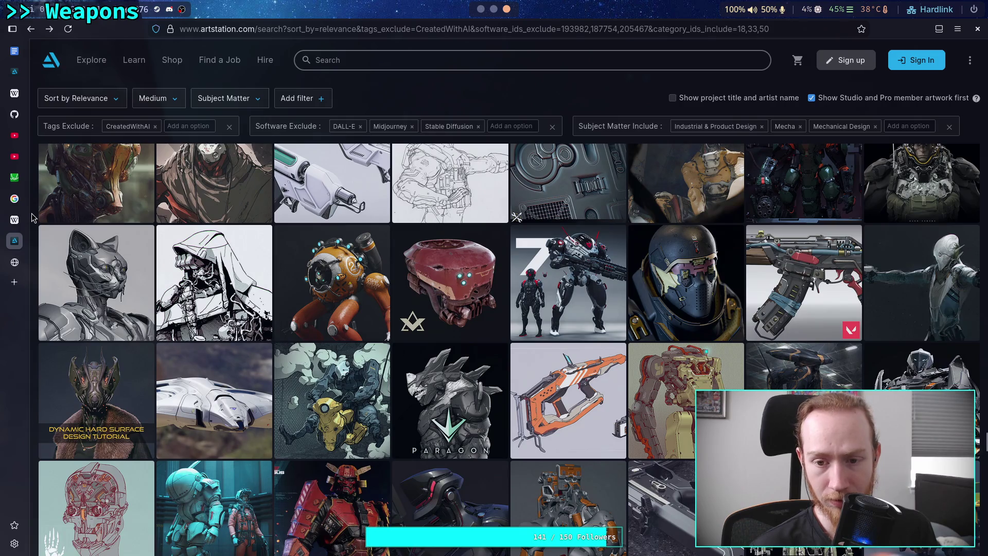
{"action": "scroll", "coordinate": [32, 218], "scroll_direction": "down", "scroll_amount": 1}
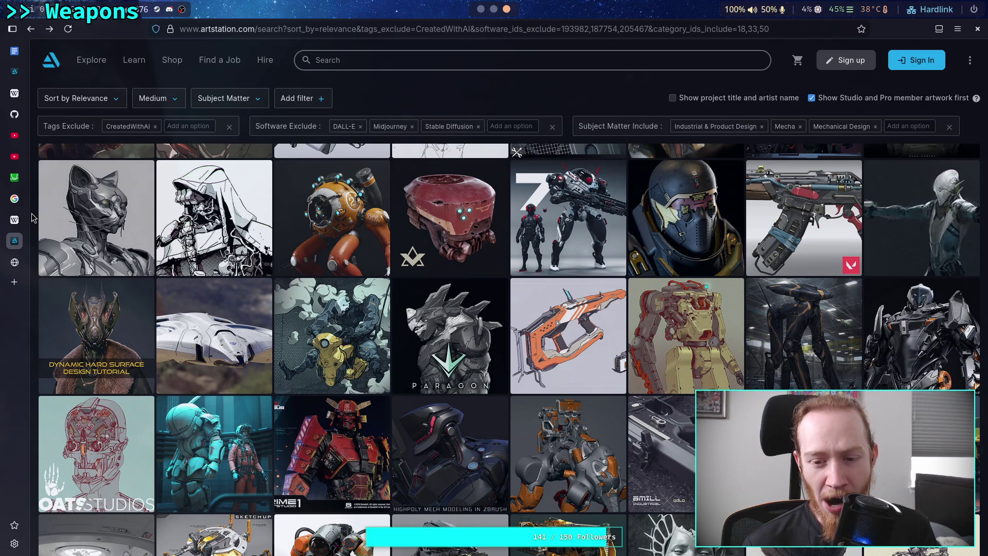
{"action": "scroll", "coordinate": [32, 218], "scroll_direction": "down", "scroll_amount": 1}
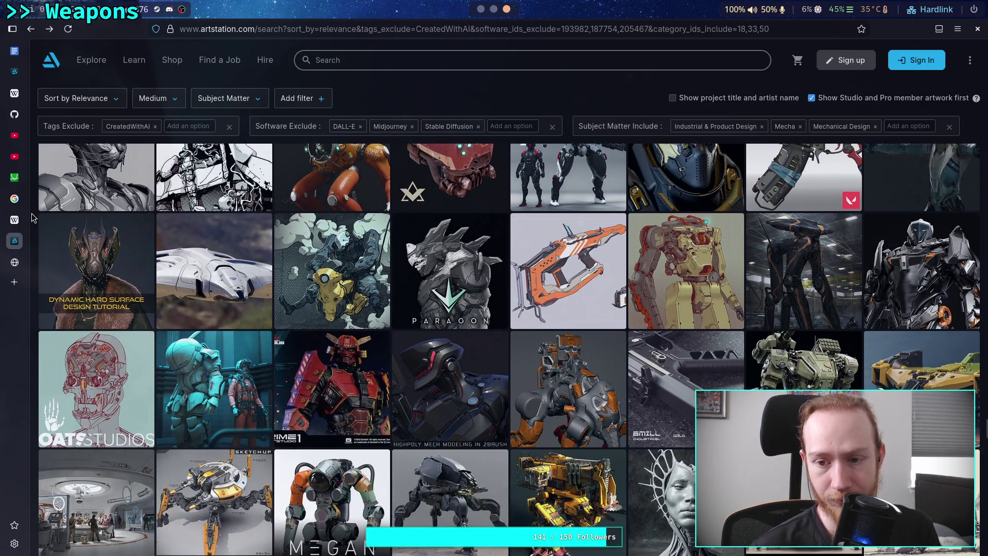
{"action": "scroll", "coordinate": [32, 218], "scroll_direction": "down", "scroll_amount": 1}
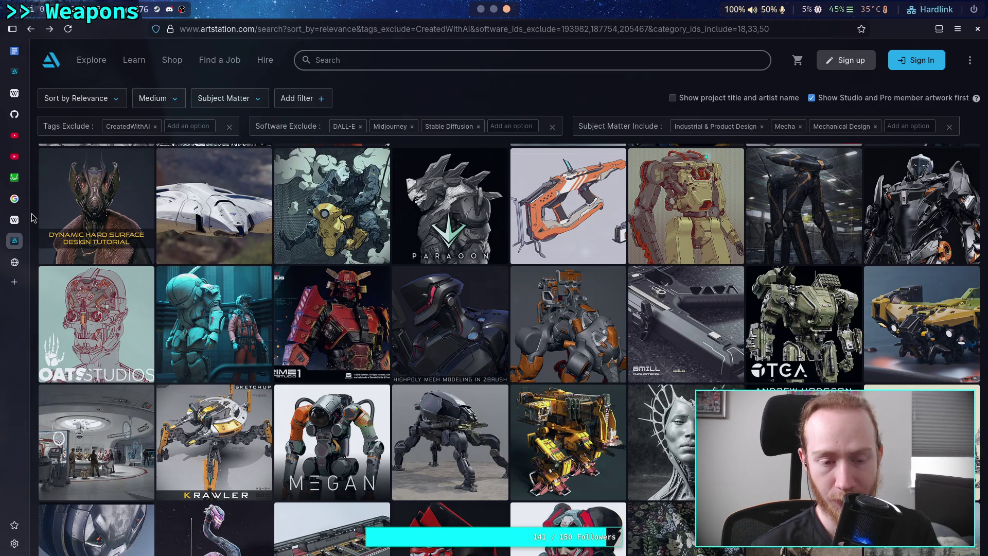
Open the white swept-wing spaceship artwork and scroll through all of its in-flight renders.
{"action": "left_click", "coordinate": [186, 210]}
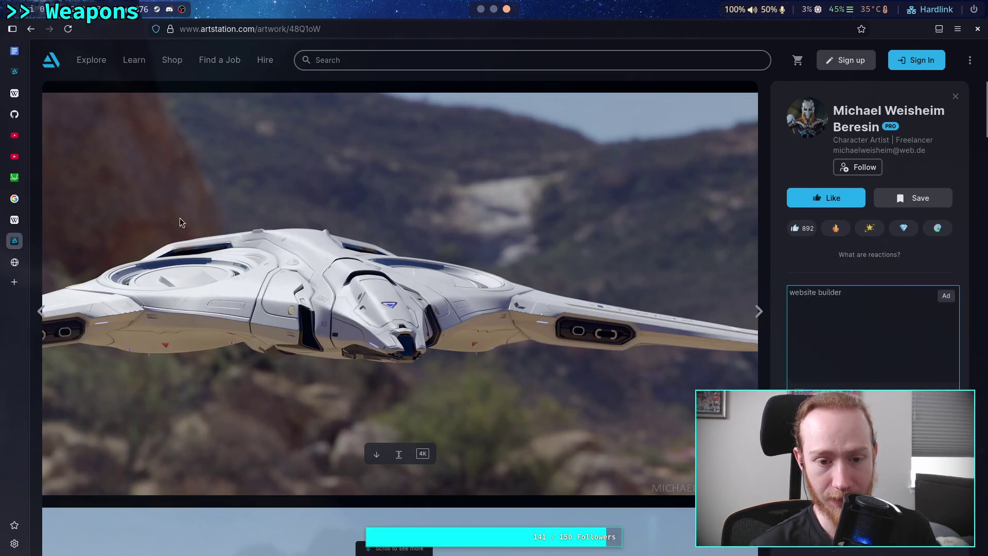
{"action": "scroll", "coordinate": [170, 226], "scroll_direction": "down", "scroll_amount": 6}
{"action": "scroll", "coordinate": [216, 268], "scroll_direction": "down", "scroll_amount": 2}
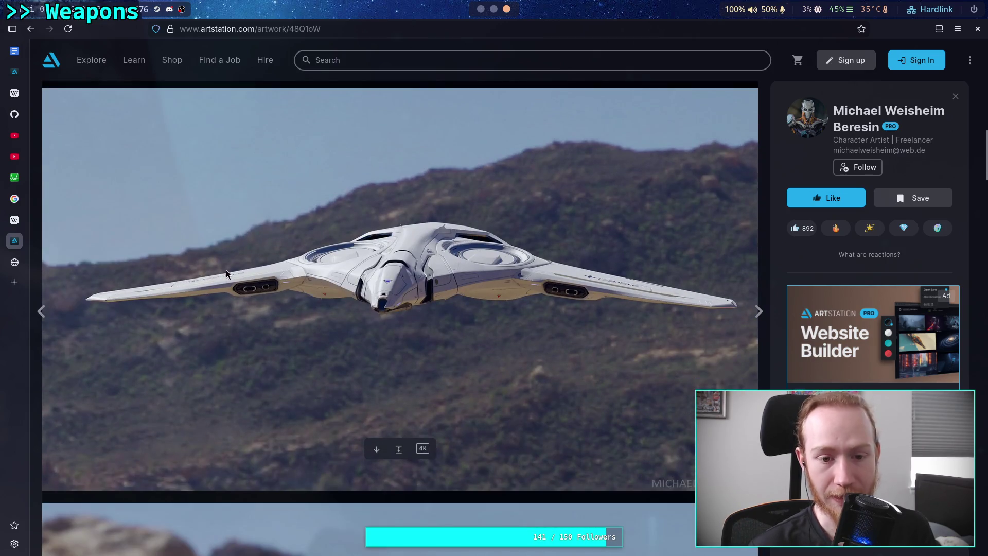
{"action": "scroll", "coordinate": [281, 275], "scroll_direction": "down", "scroll_amount": 8}
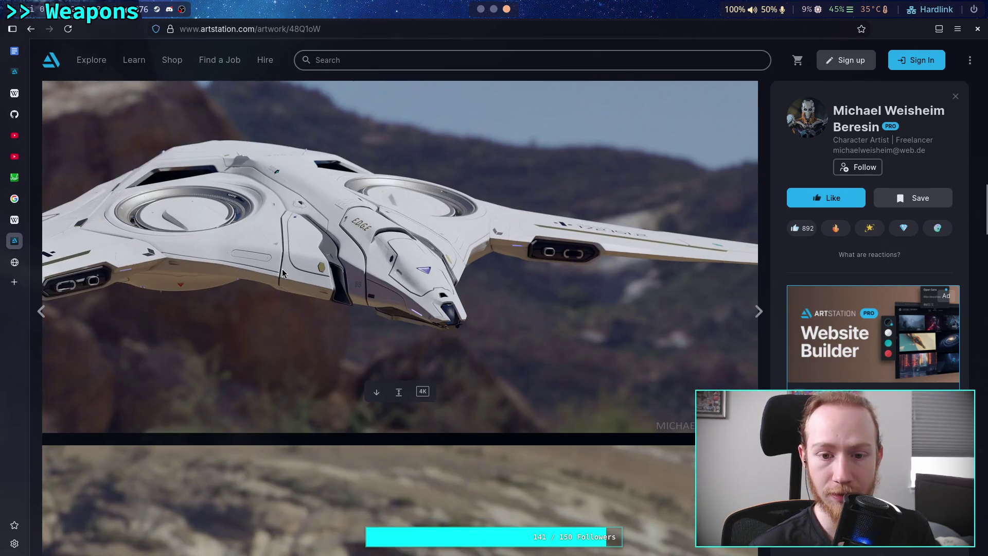
{"action": "scroll", "coordinate": [282, 272], "scroll_direction": "down", "scroll_amount": 15}
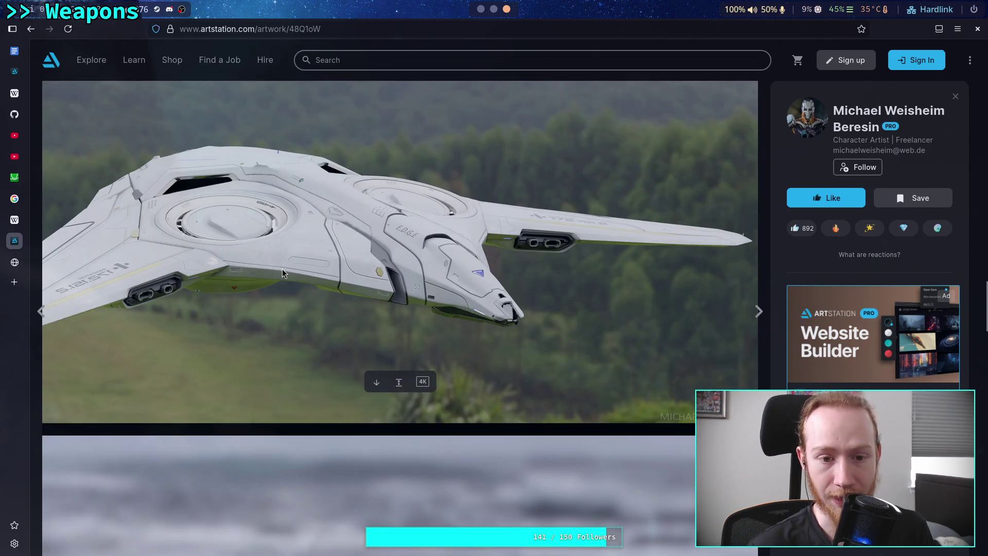
{"action": "scroll", "coordinate": [282, 270], "scroll_direction": "down", "scroll_amount": 6}
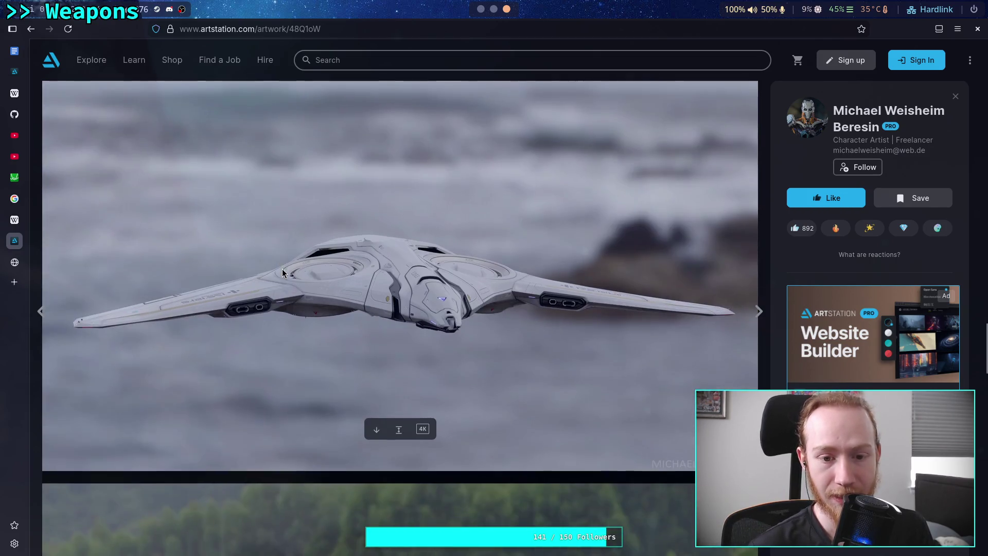
{"action": "scroll", "coordinate": [282, 269], "scroll_direction": "down", "scroll_amount": 7}
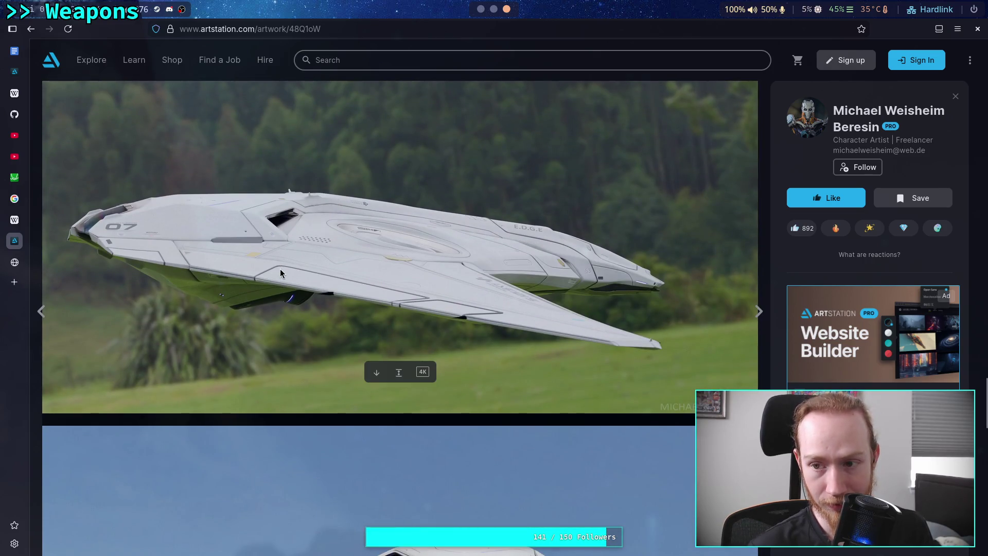
{"action": "scroll", "coordinate": [332, 258], "scroll_direction": "down", "scroll_amount": 6}
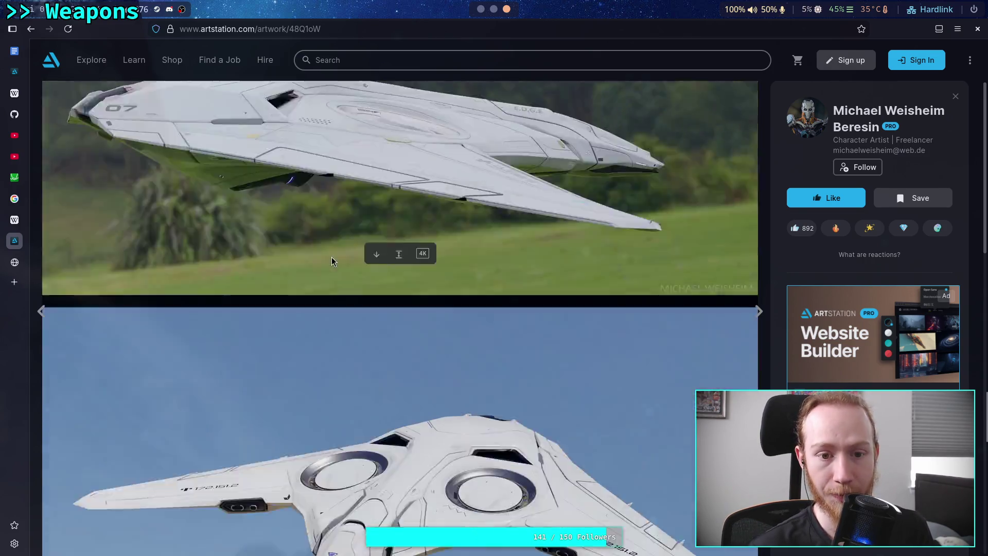
{"action": "scroll", "coordinate": [353, 257], "scroll_direction": "down", "scroll_amount": 12}
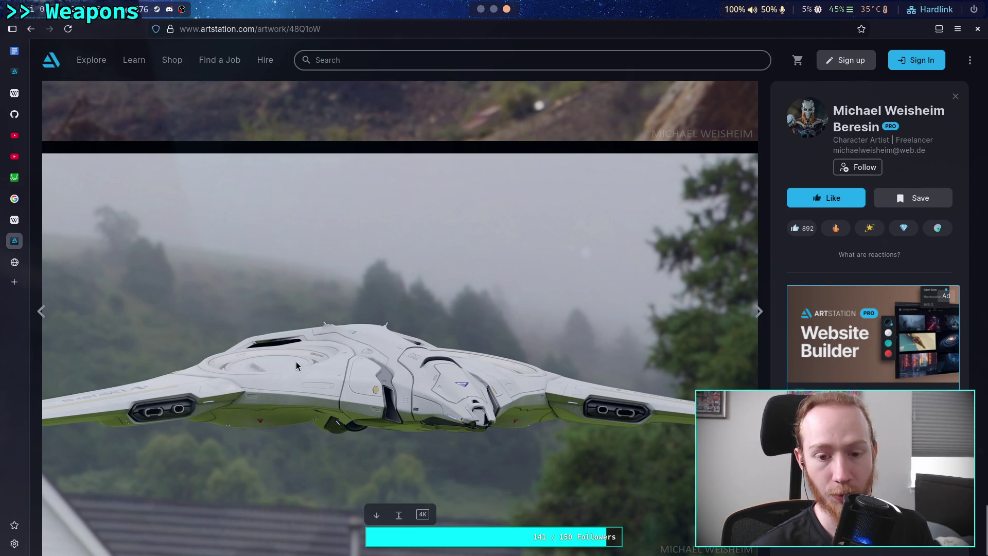
{"action": "scroll", "coordinate": [348, 371], "scroll_direction": "down", "scroll_amount": 20}
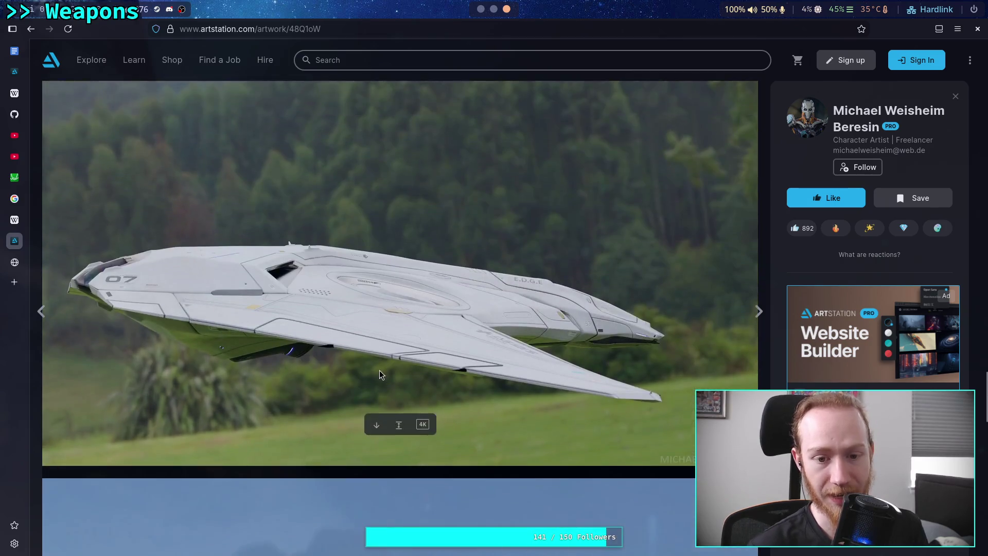
{"action": "scroll", "coordinate": [378, 369], "scroll_direction": "down", "scroll_amount": 15}
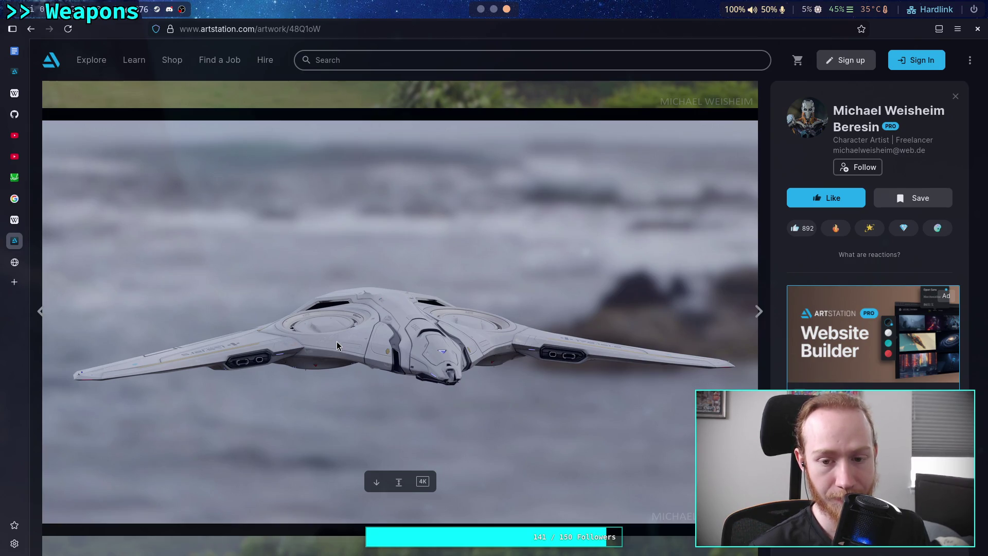
{"action": "scroll", "coordinate": [336, 341], "scroll_direction": "down", "scroll_amount": 10}
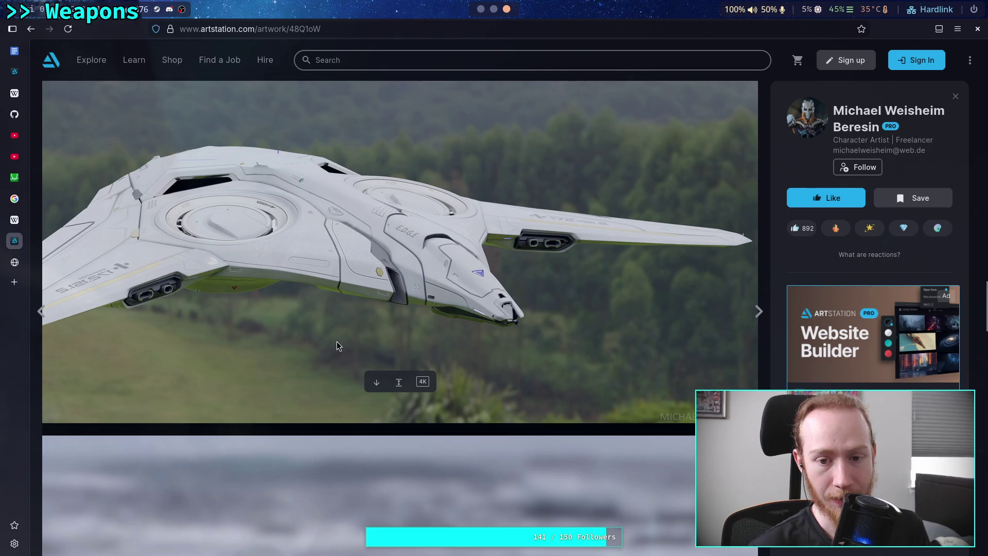
{"action": "scroll", "coordinate": [337, 342], "scroll_direction": "down", "scroll_amount": 8}
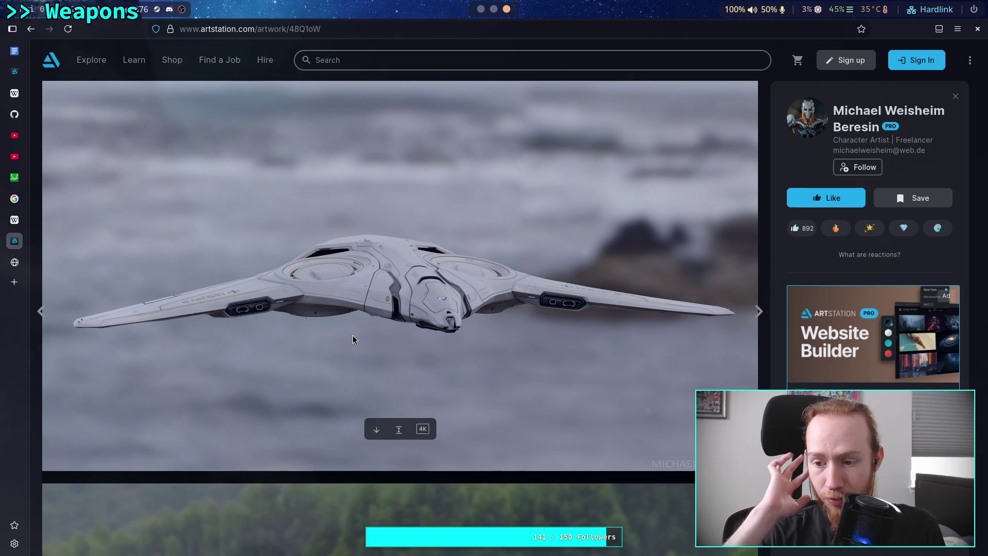
{"action": "scroll", "coordinate": [353, 336], "scroll_direction": "down", "scroll_amount": 8}
{"action": "scroll", "coordinate": [353, 335], "scroll_direction": "down", "scroll_amount": 10}
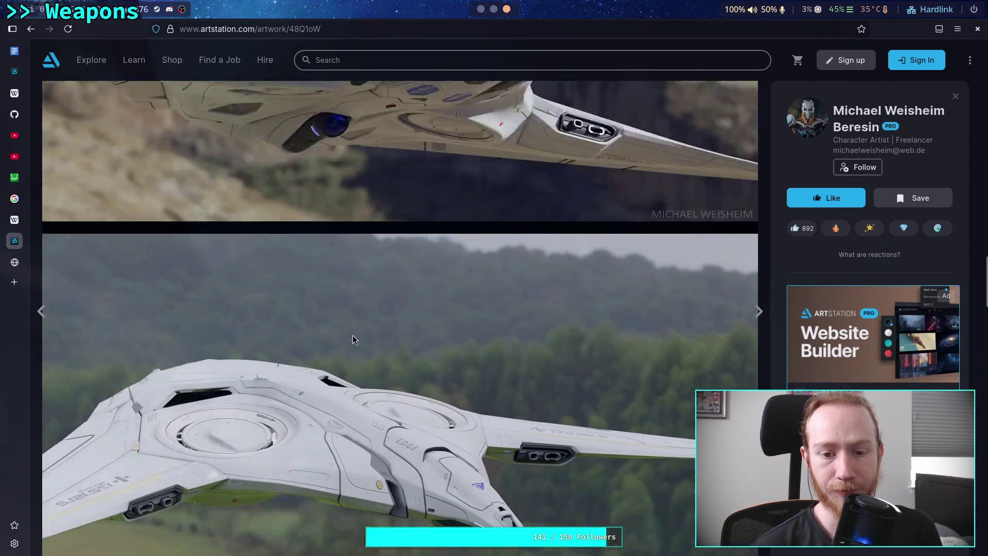
{"action": "scroll", "coordinate": [373, 322], "scroll_direction": "down", "scroll_amount": 4}
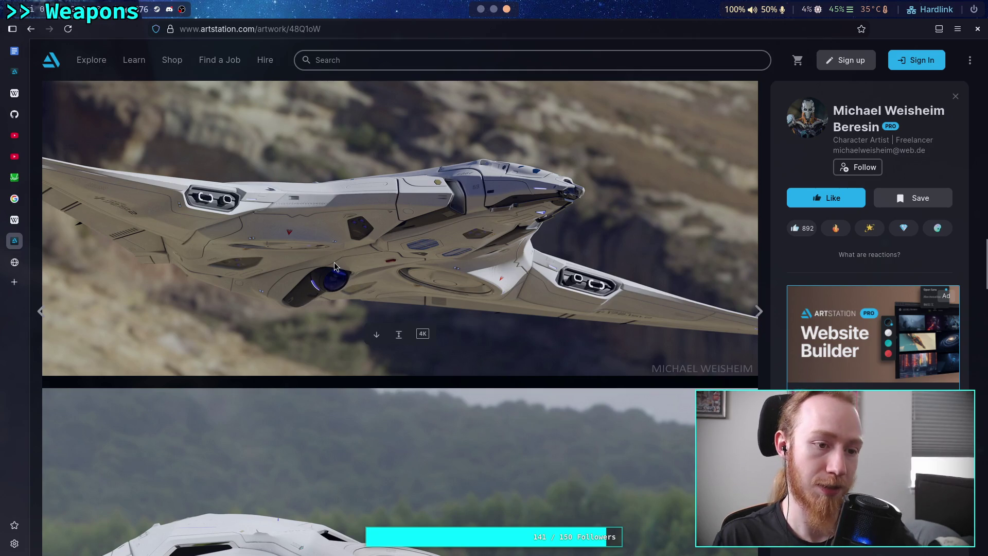
{"action": "scroll", "coordinate": [334, 264], "scroll_direction": "down", "scroll_amount": 5}
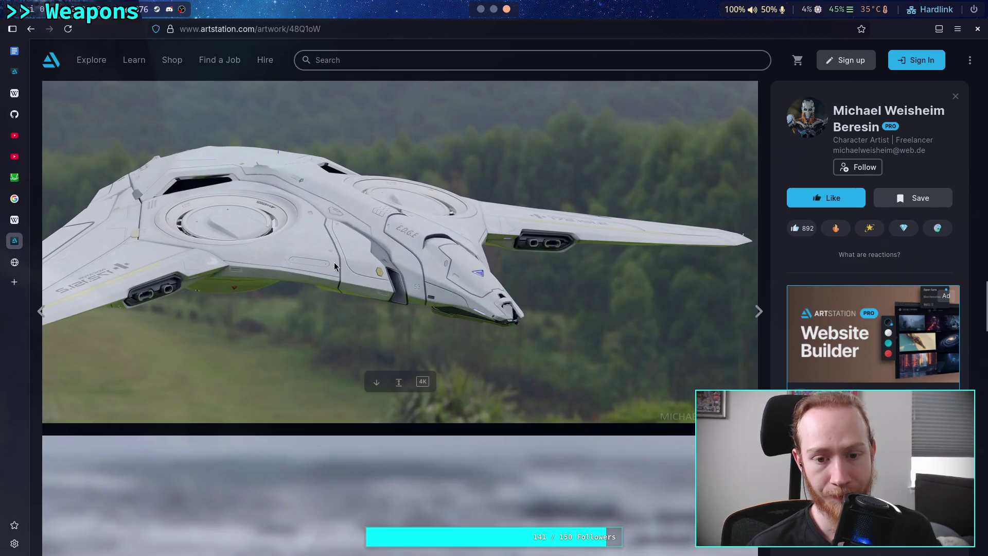
{"action": "scroll", "coordinate": [334, 263], "scroll_direction": "down", "scroll_amount": 10}
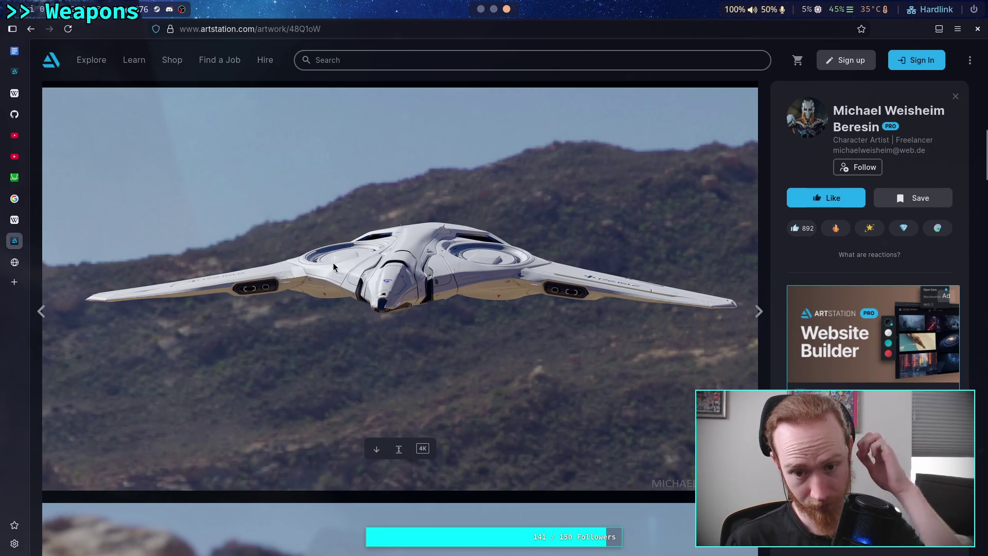
{"action": "scroll", "coordinate": [431, 291], "scroll_direction": "down", "scroll_amount": 5}
{"action": "scroll", "coordinate": [432, 294], "scroll_direction": "down", "scroll_amount": 5}
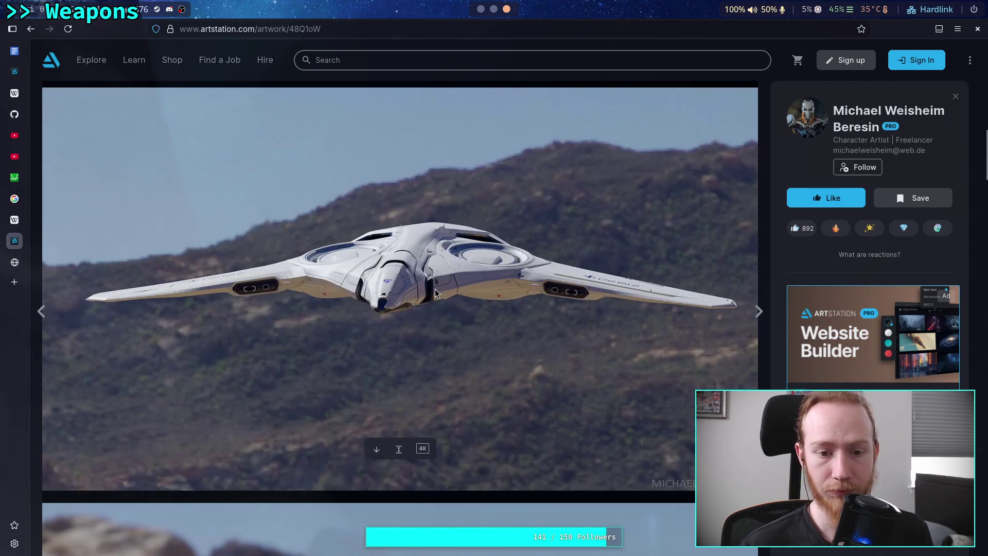
Copy the front-view spaceship image and paste it below the last artwork link in Hostile robots.
{"action": "right_click", "coordinate": [441, 291]}
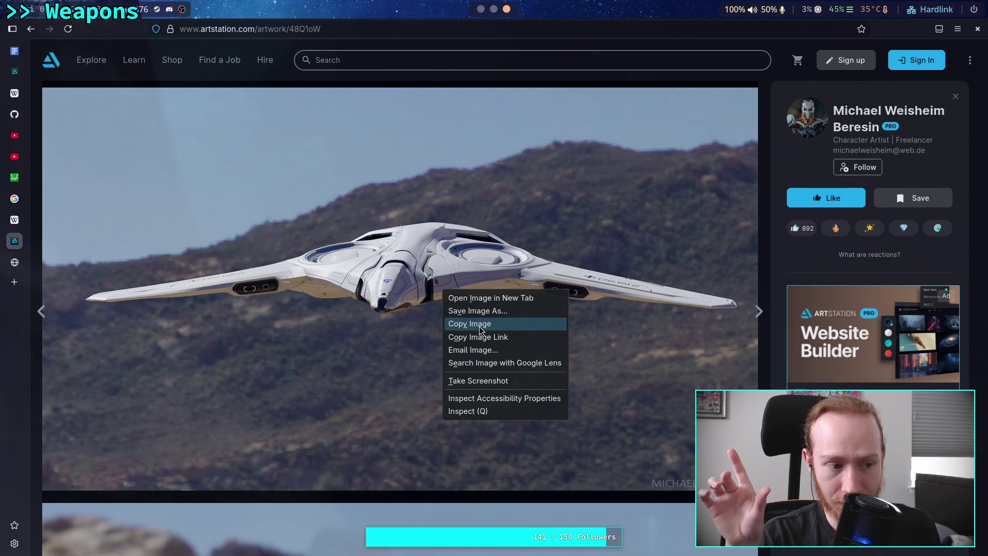
{"action": "left_click", "coordinate": [480, 326]}
{"action": "left_click", "coordinate": [478, 9]}
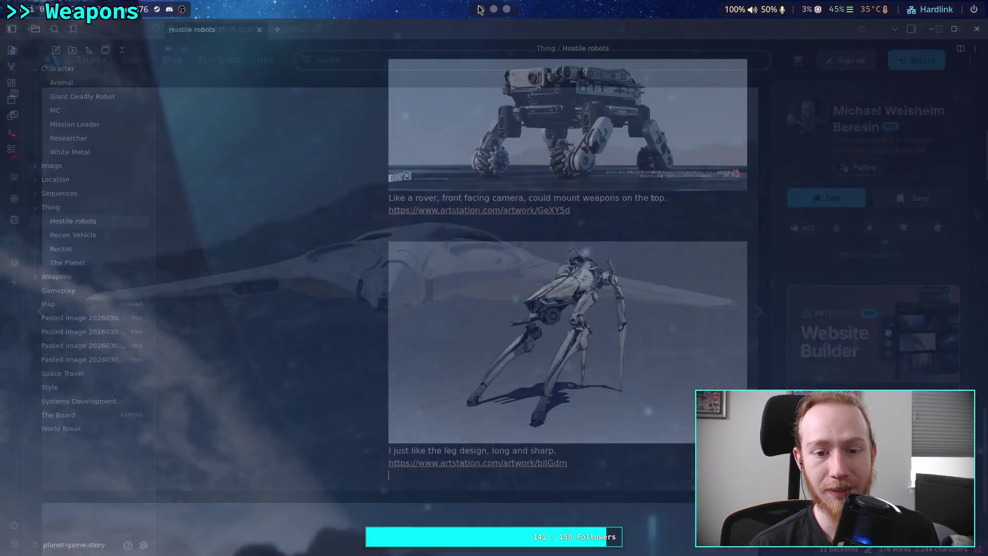
{"action": "scroll", "coordinate": [348, 307], "scroll_direction": "down", "scroll_amount": 4}
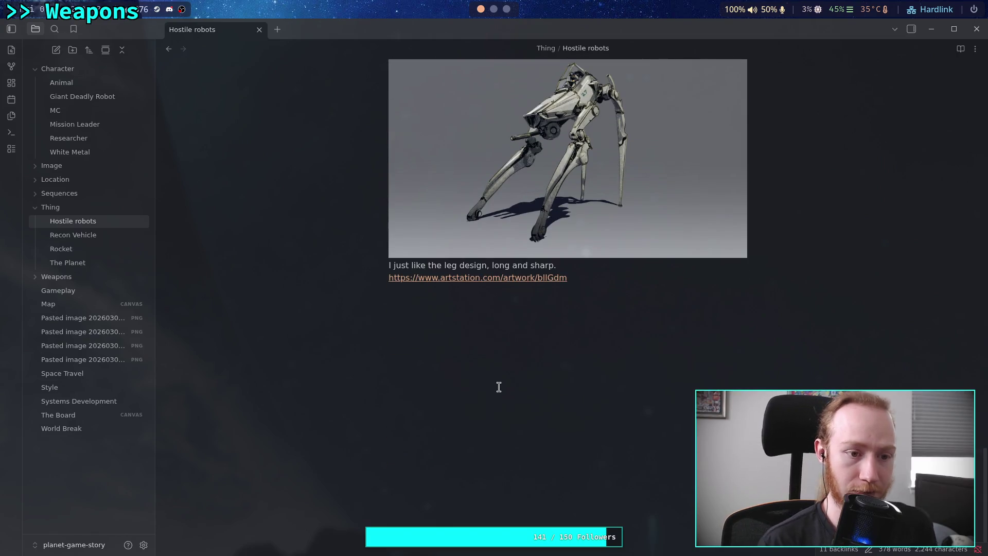
{"action": "left_click", "coordinate": [498, 387]}
{"action": "key", "text": "ctrl+v"}
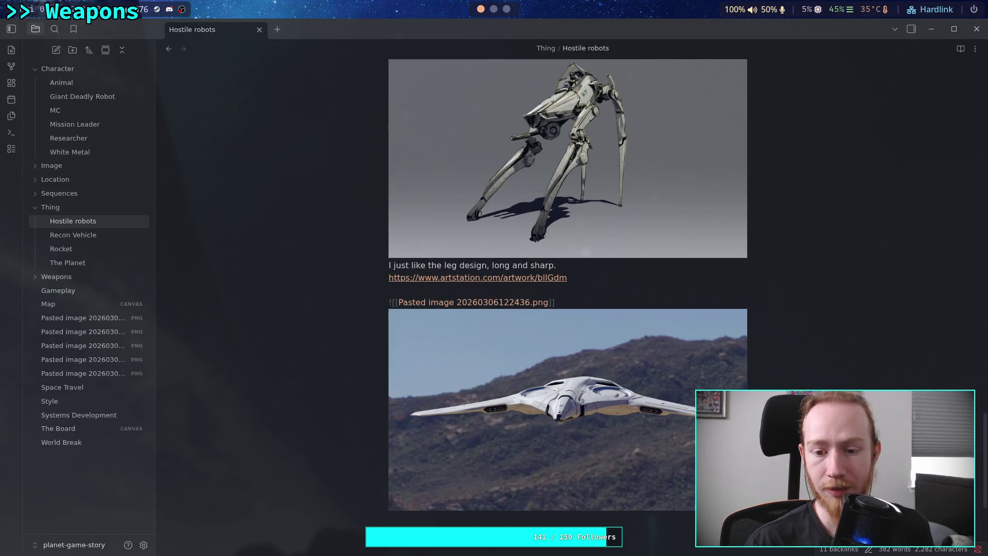
{"action": "scroll", "coordinate": [520, 381], "scroll_direction": "down", "scroll_amount": 4}
{"action": "key", "text": "Return"}
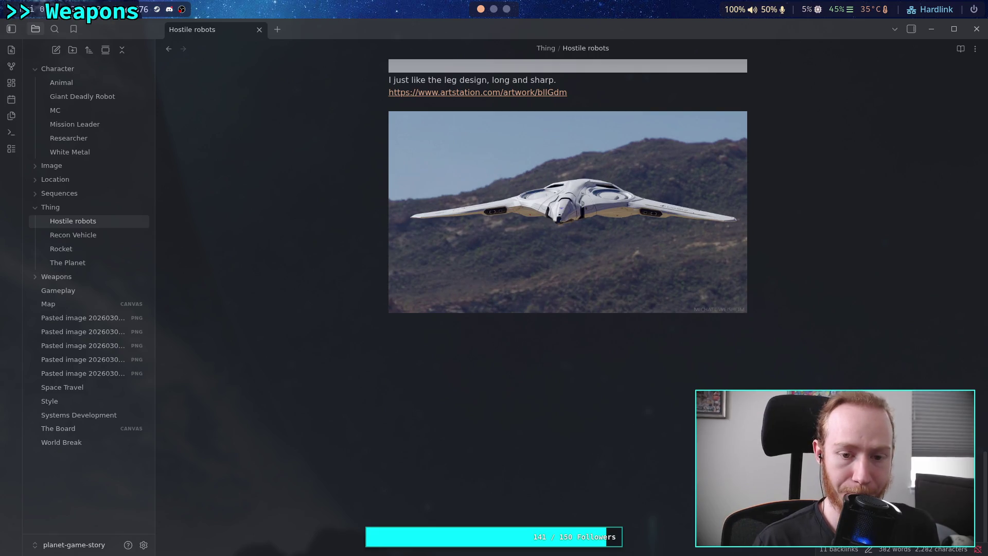
Paste the spaceship artwork's ArtStation URL beneath the image in the note.
{"action": "left_click", "coordinate": [507, 9]}
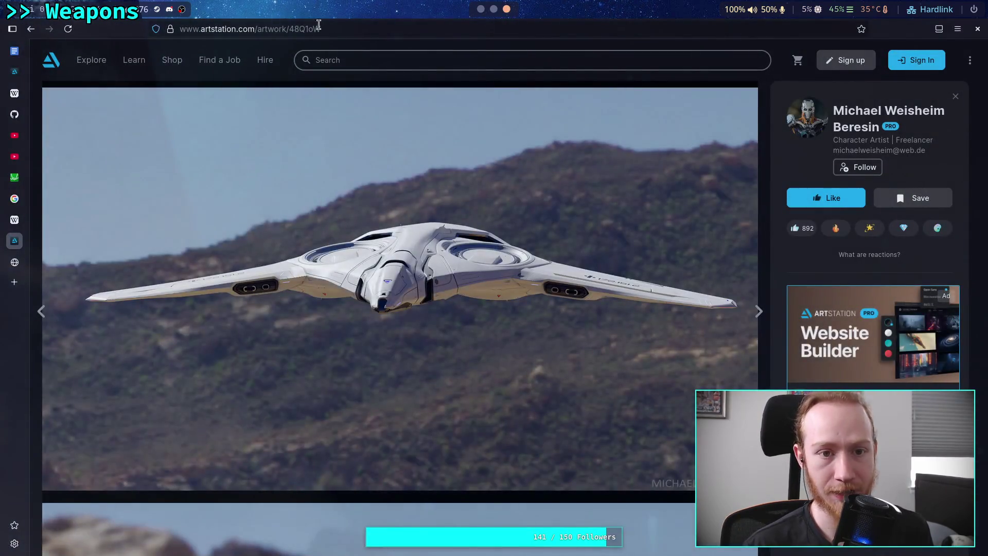
{"action": "left_click", "coordinate": [331, 34]}
{"action": "key", "text": "ctrl+c"}
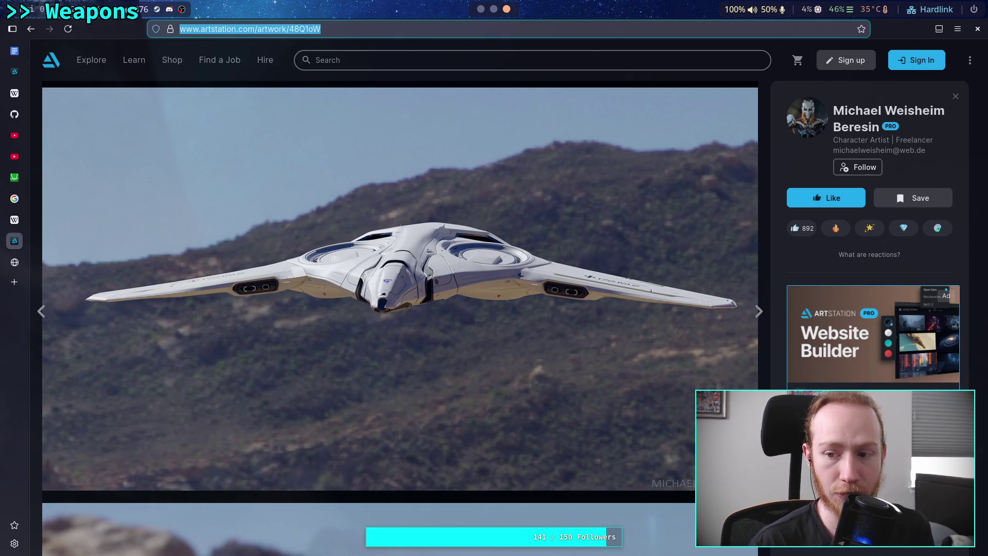
{"action": "left_click", "coordinate": [480, 9]}
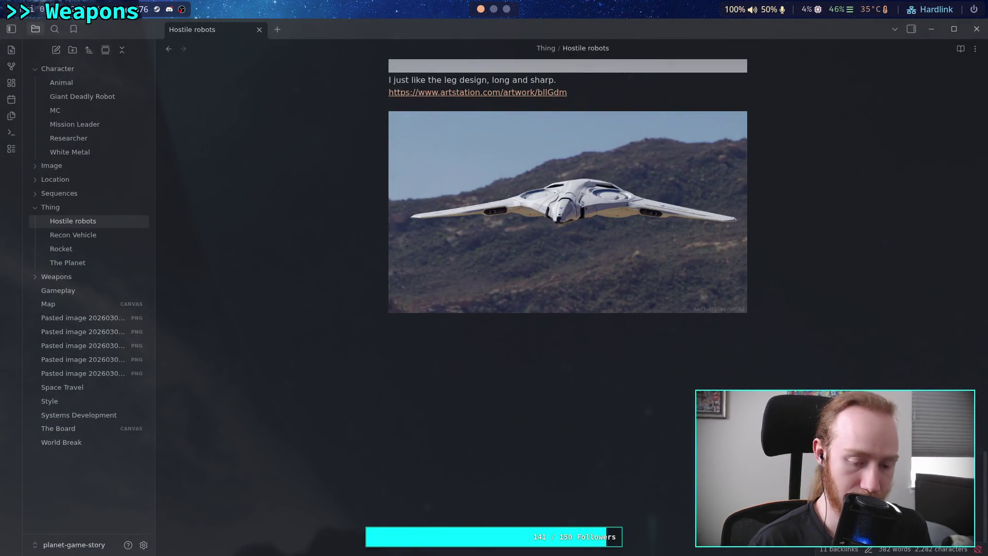
{"action": "key", "text": "ctrl+v"}
{"action": "key", "text": "Up"}
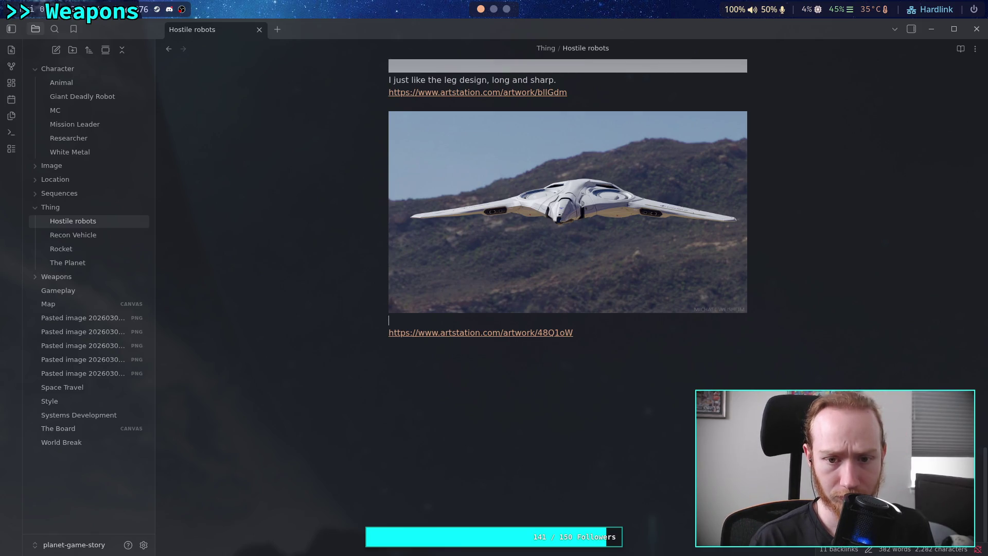
Caption it 'Nearly ideal drone design', noting an off-center camera, thinner profile and better deflectors.
{"action": "type", "text": "B"}
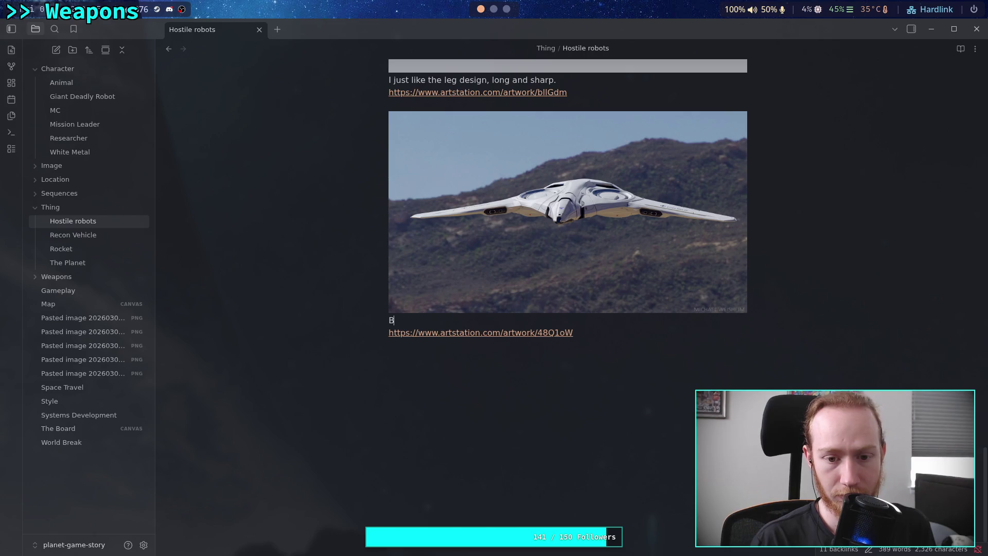
{"action": "key", "text": "BackSpace"}
{"action": "type", "text": "Ideal dr"}
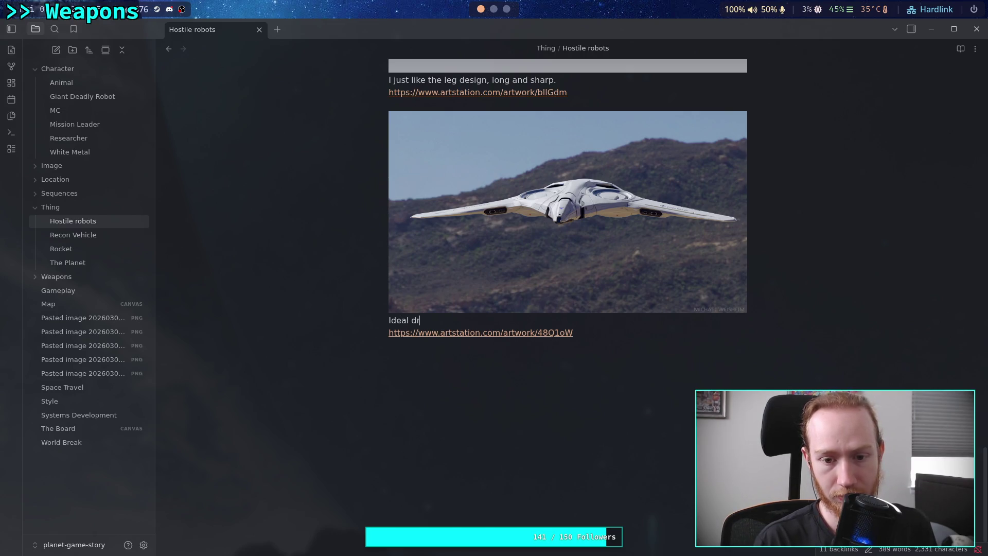
{"action": "type", "text": "one design,"}
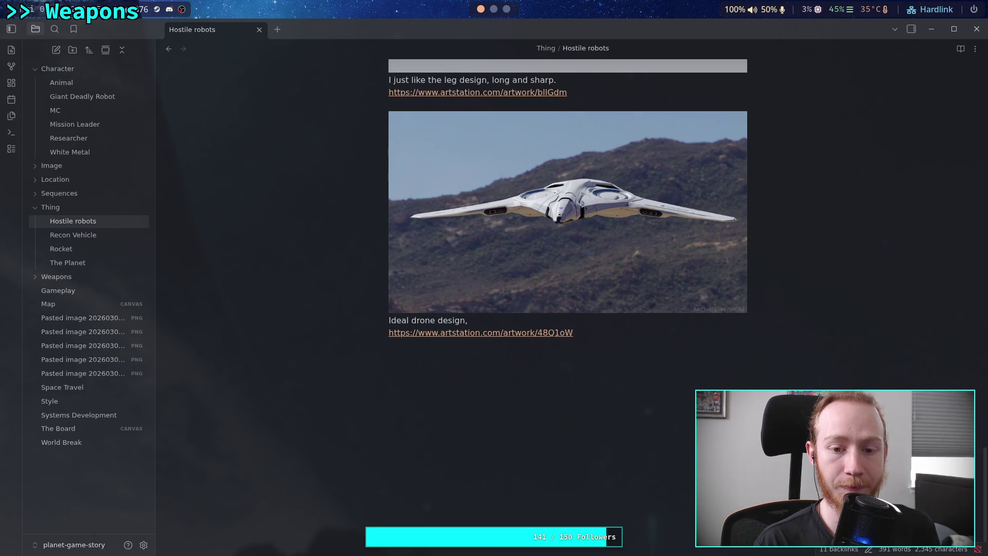
{"action": "key", "text": "BackSpace"}
{"action": "key", "text": "BackSpace"}
{"action": "key", "text": "BackSpace"}
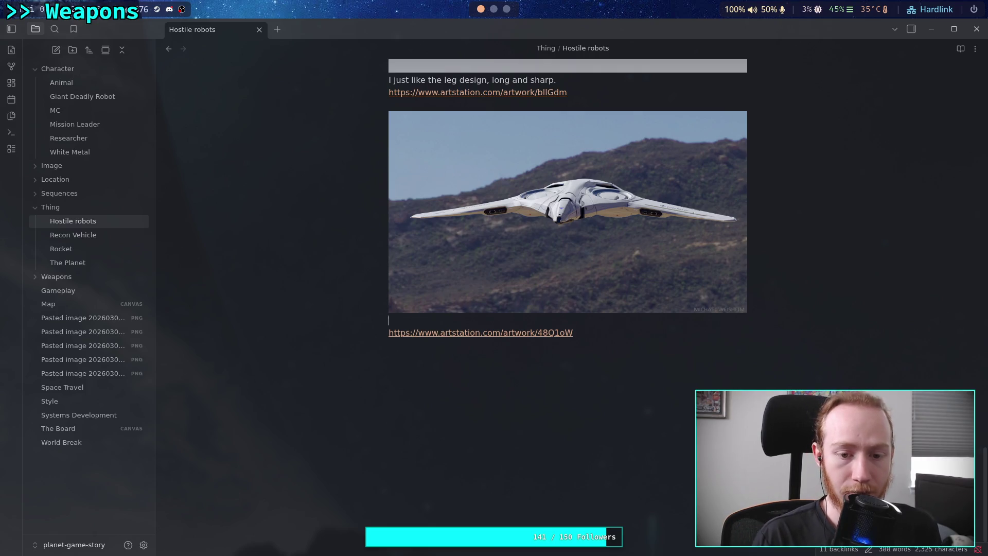
{"action": "type", "text": "Nearly idea"}
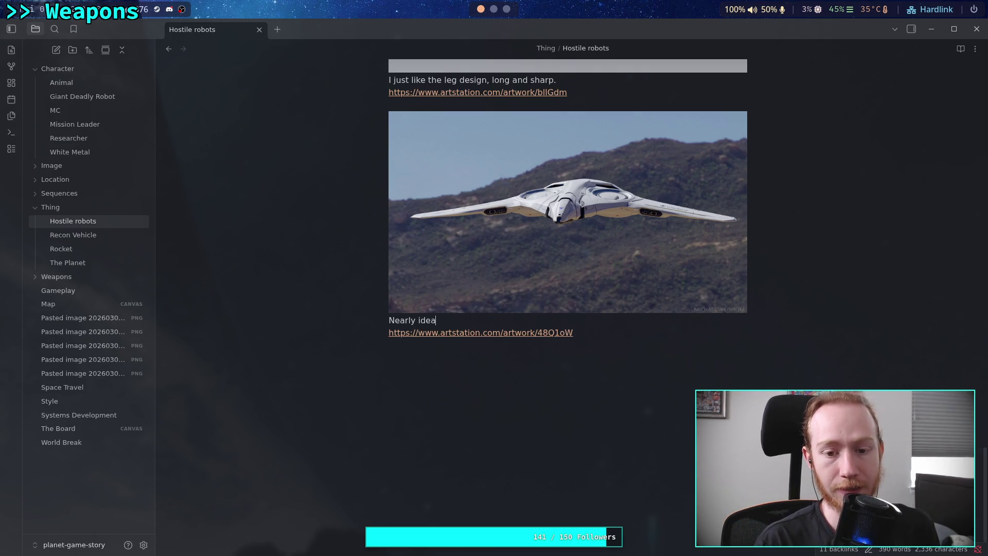
{"action": "type", "text": "rone de"}
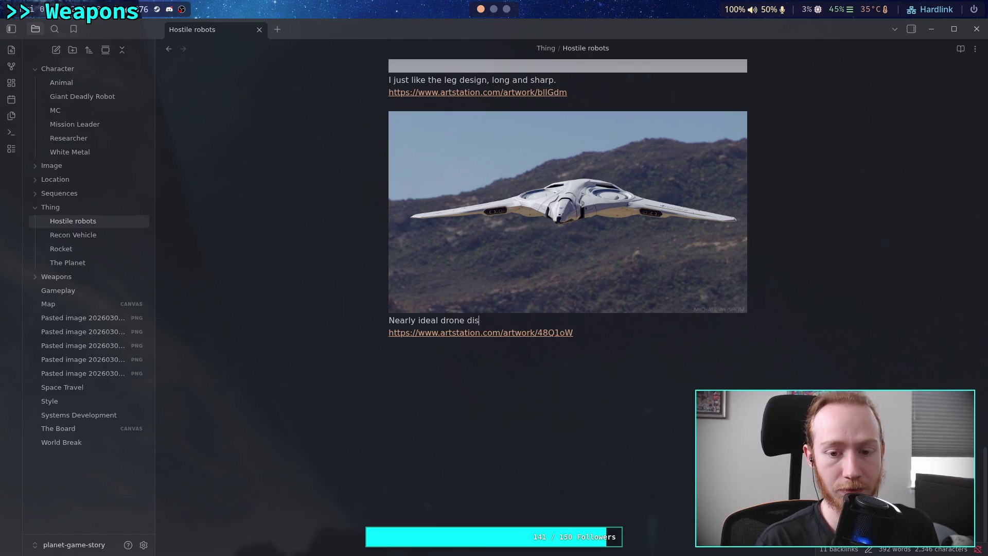
{"action": "key", "text": "BackSpace"}
{"action": "type", "text": "esig"}
{"action": "type", "text": " ca"}
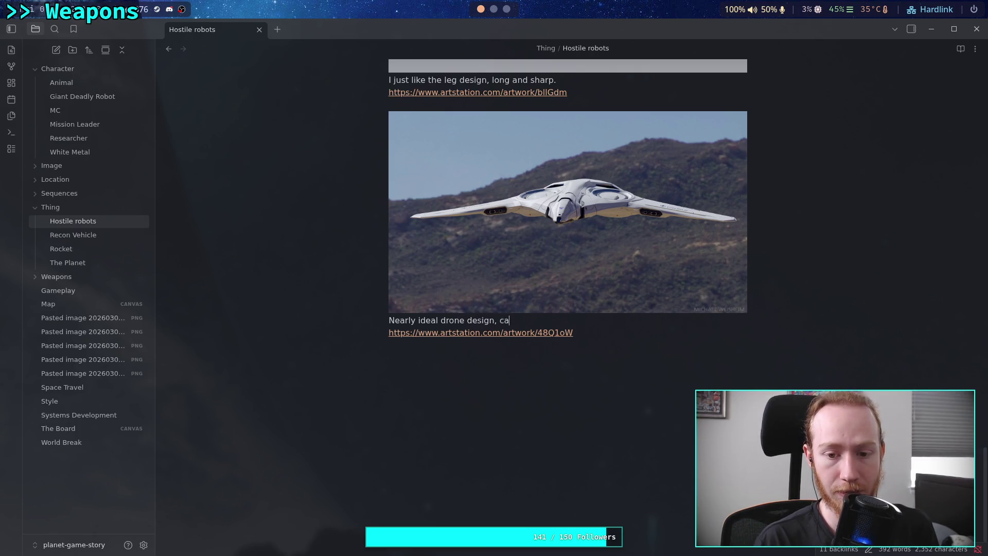
{"action": "type", "text": "meracould"}
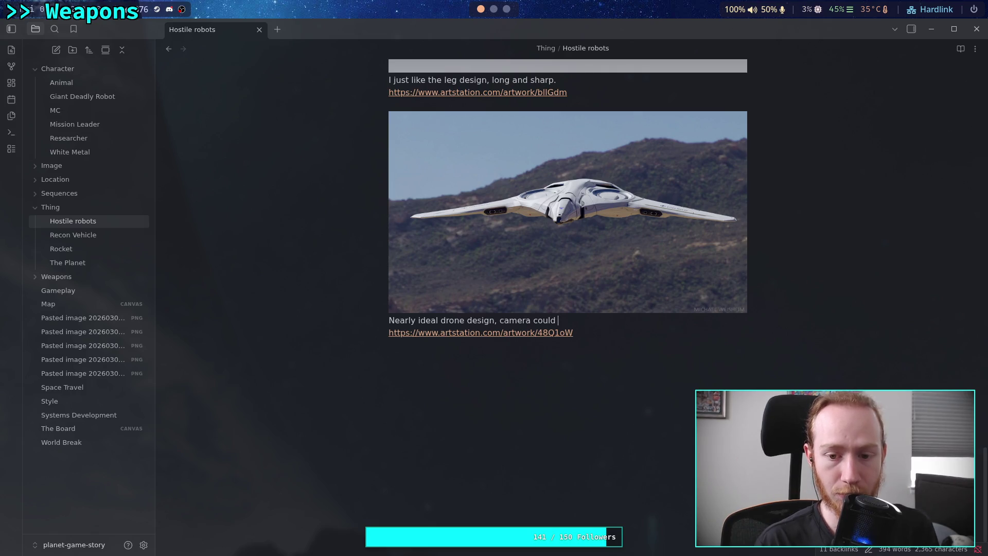
{"action": "type", "text": "be off-"}
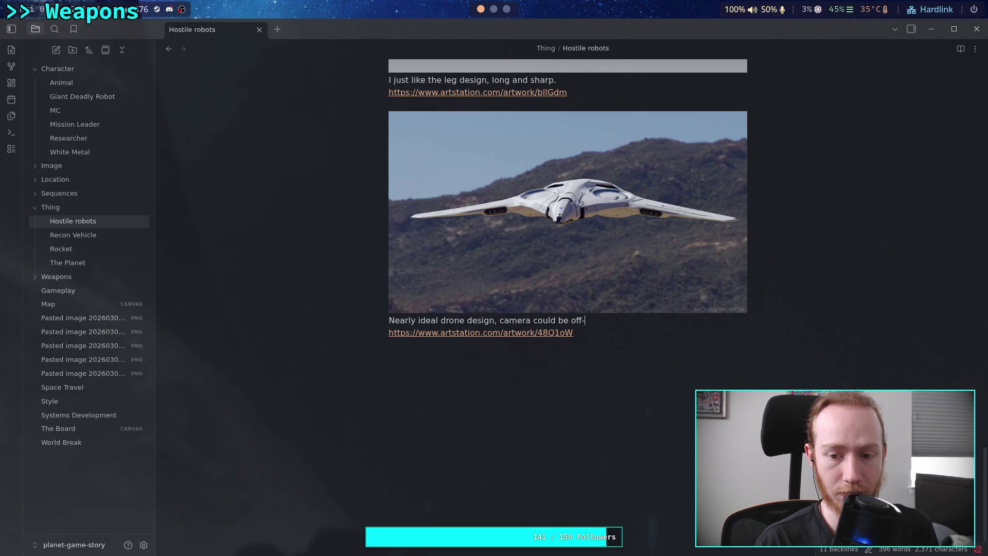
{"action": "type", "text": "center, "}
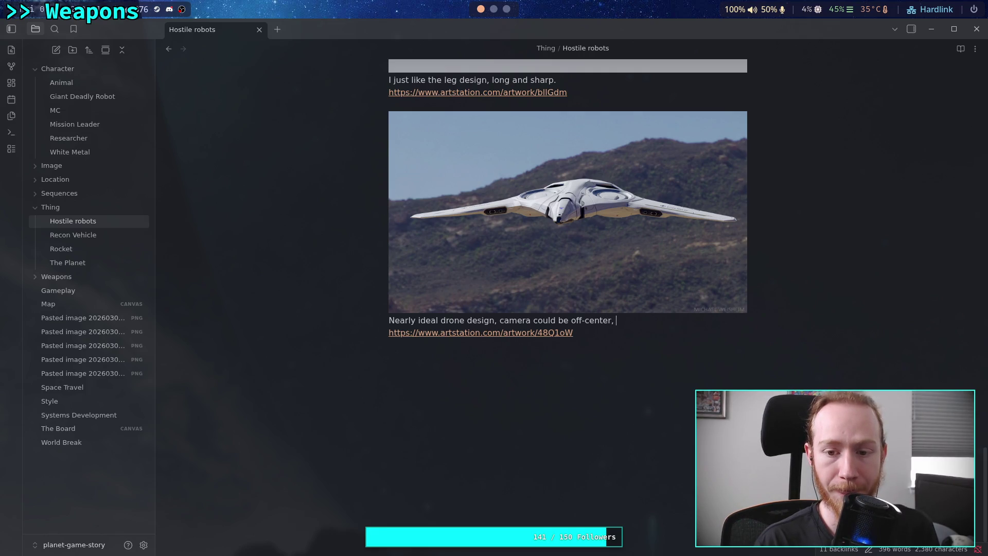
{"action": "type", "text": "thinner"}
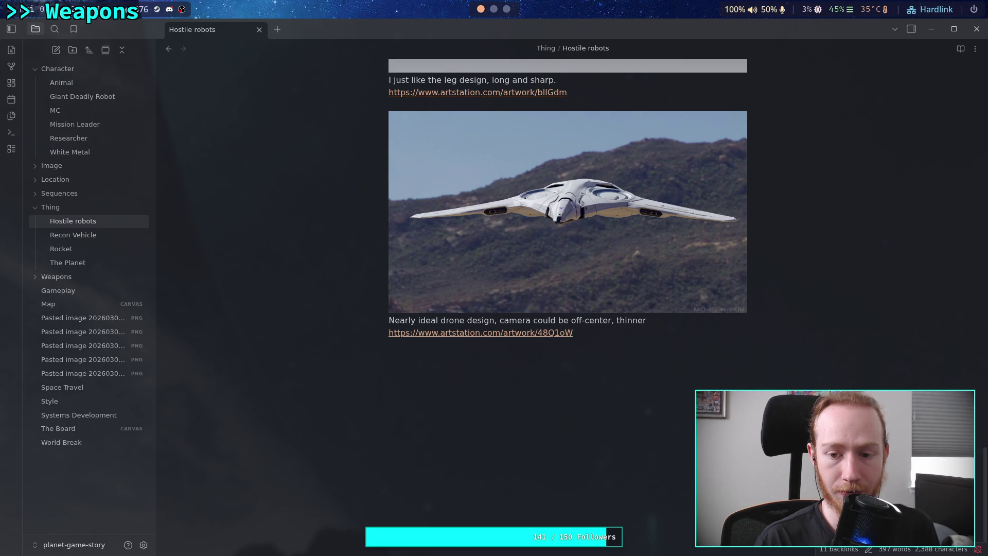
{"action": "type", "text": "pro"}
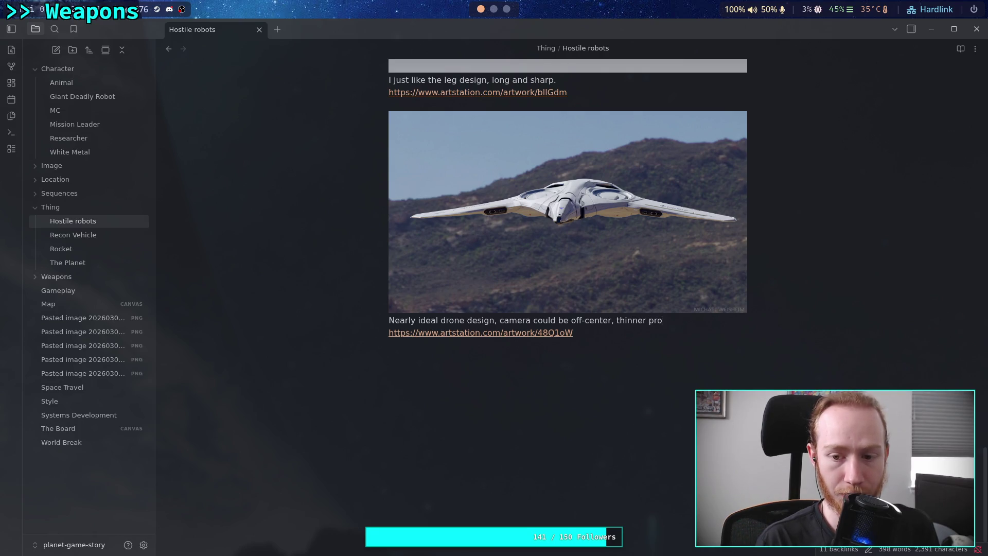
{"action": "type", "text": "file, bettor "}
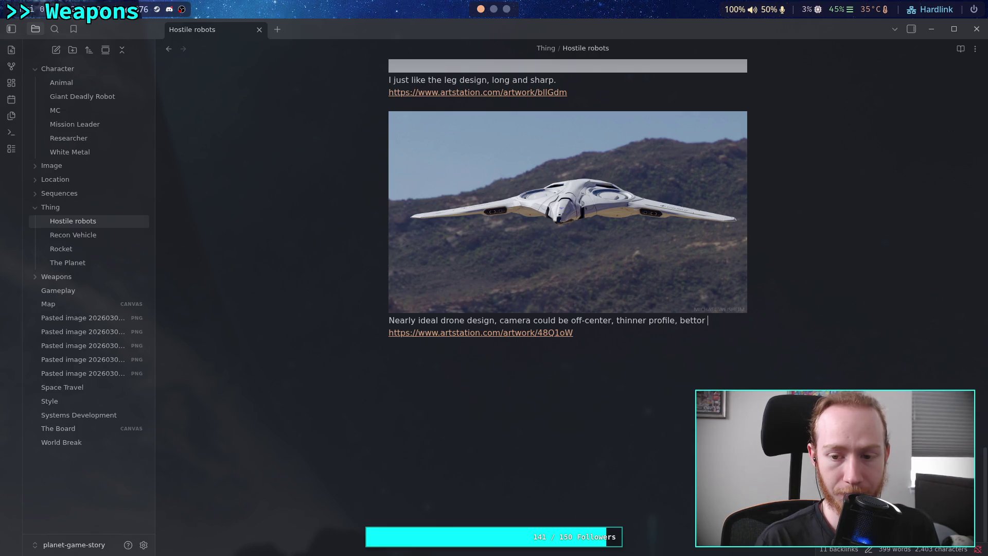
{"action": "key", "text": "BackSpace"}
{"action": "key", "text": "BackSpace"}
{"action": "key", "text": "BackSpace"}
{"action": "type", "text": "er defl"}
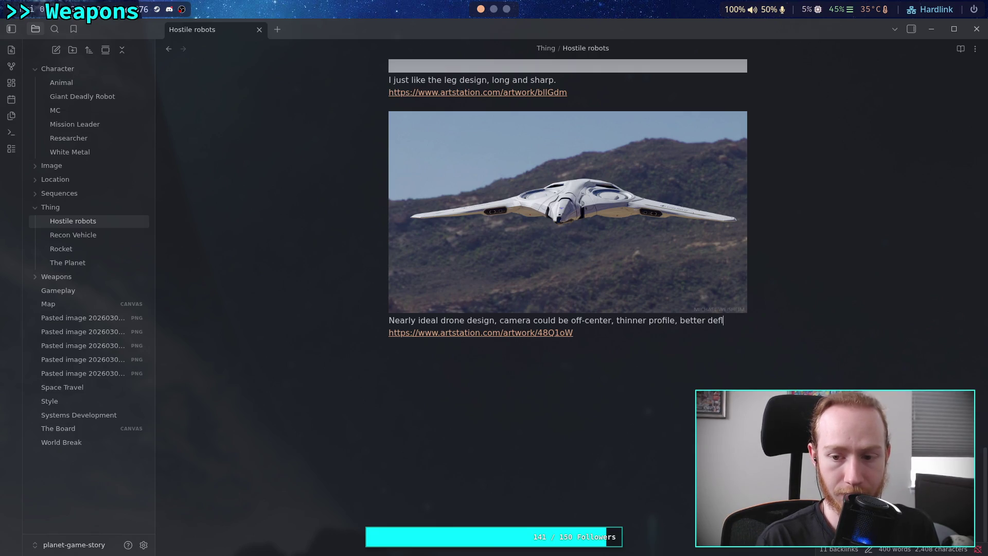
{"action": "type", "text": "ectors a"}
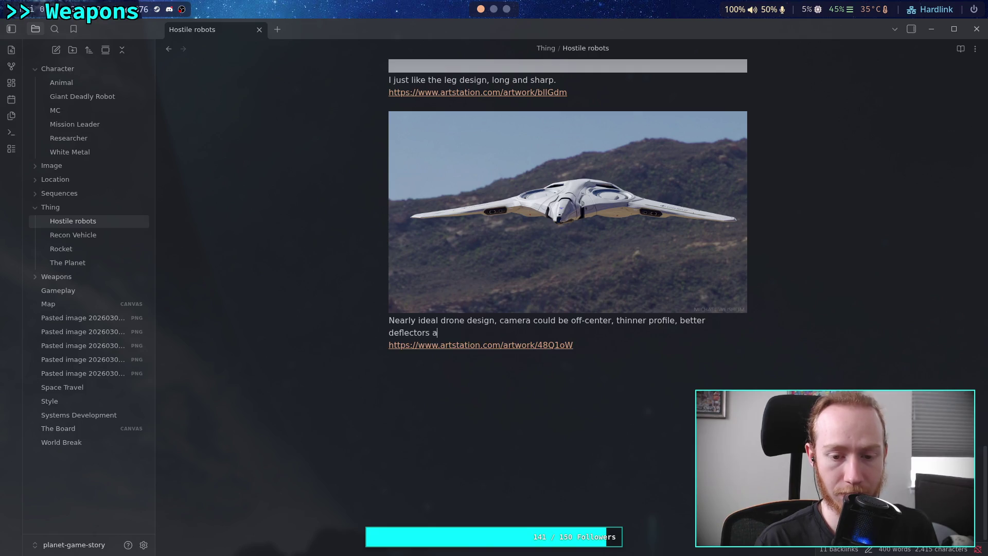
{"action": "type", "text": "head of the"}
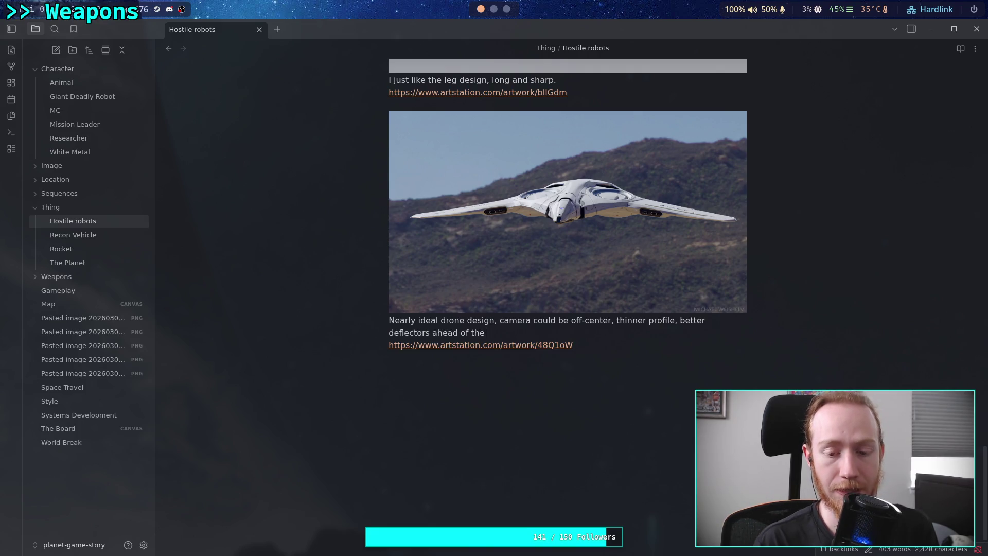
{"action": "type", "text": "moters"}
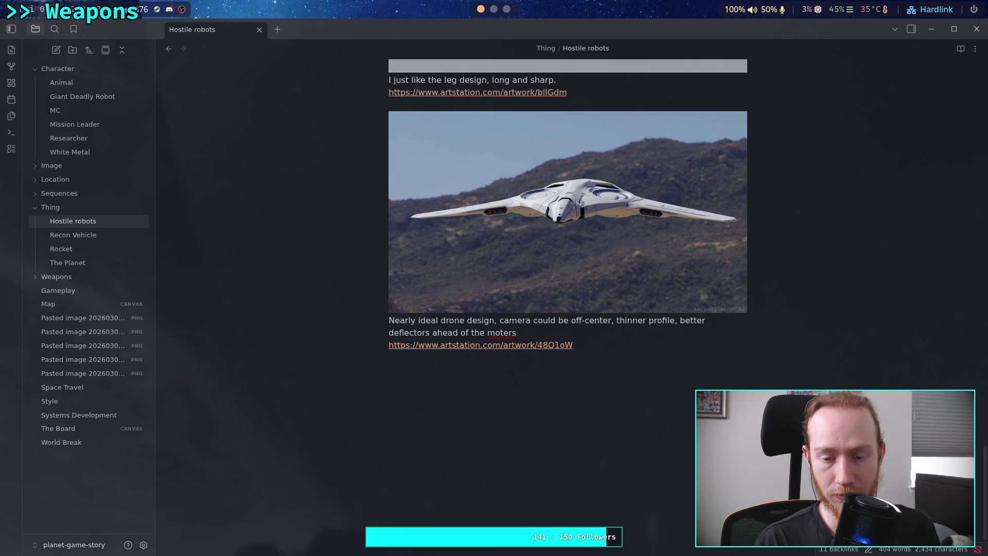
{"action": "key", "text": "BackSpace"}
{"action": "key", "text": "BackSpace"}
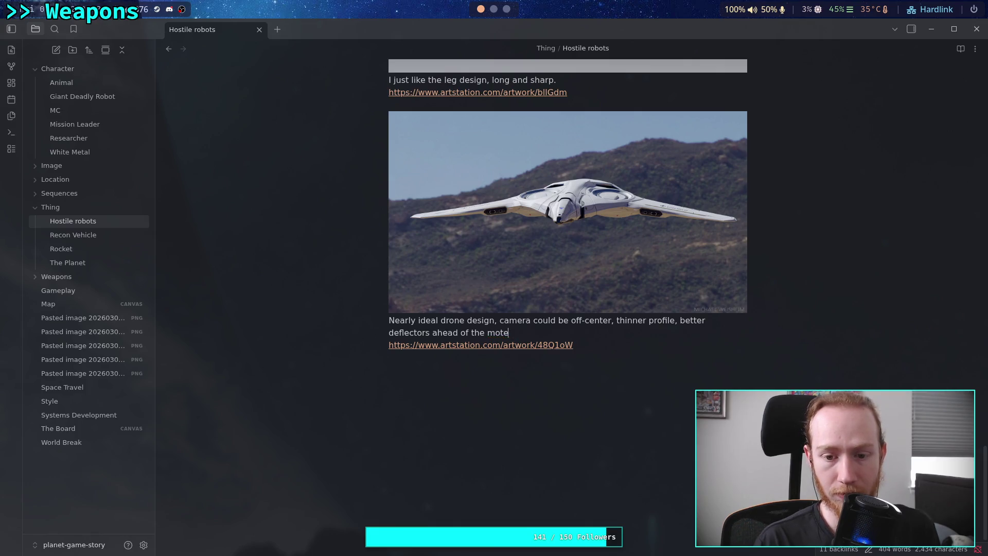
{"action": "type", "text": "or"}
{"action": "key", "text": "BackSpace"}
{"action": "key", "text": "BackSpace"}
{"action": "type", "text": "r, unnec"}
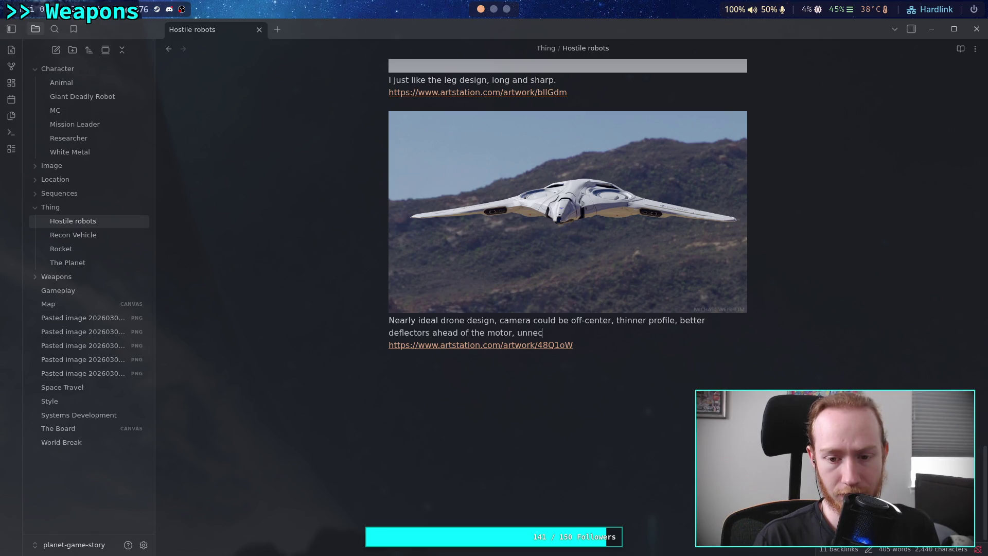
{"action": "type", "text": "sary \"cock"}
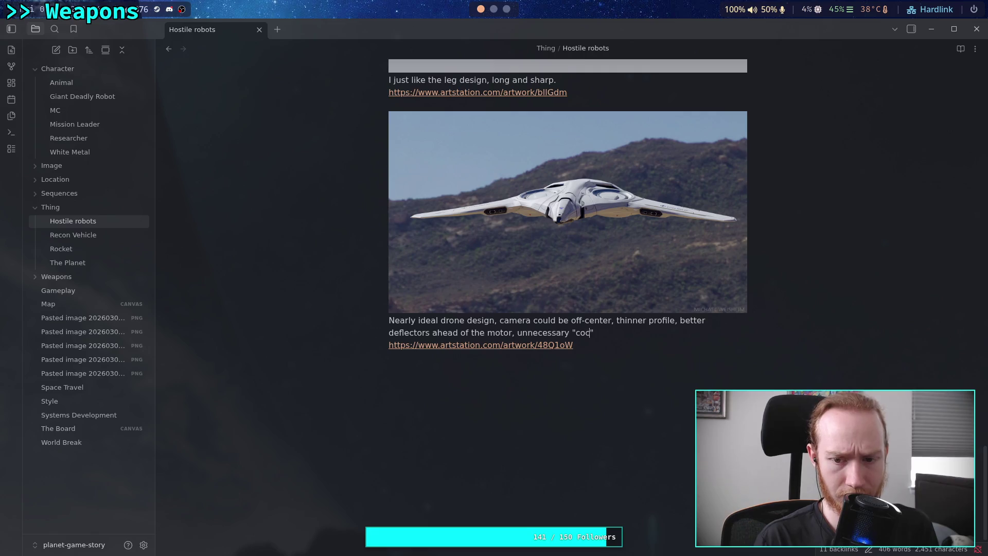
{"action": "type", "text": "pit\""}
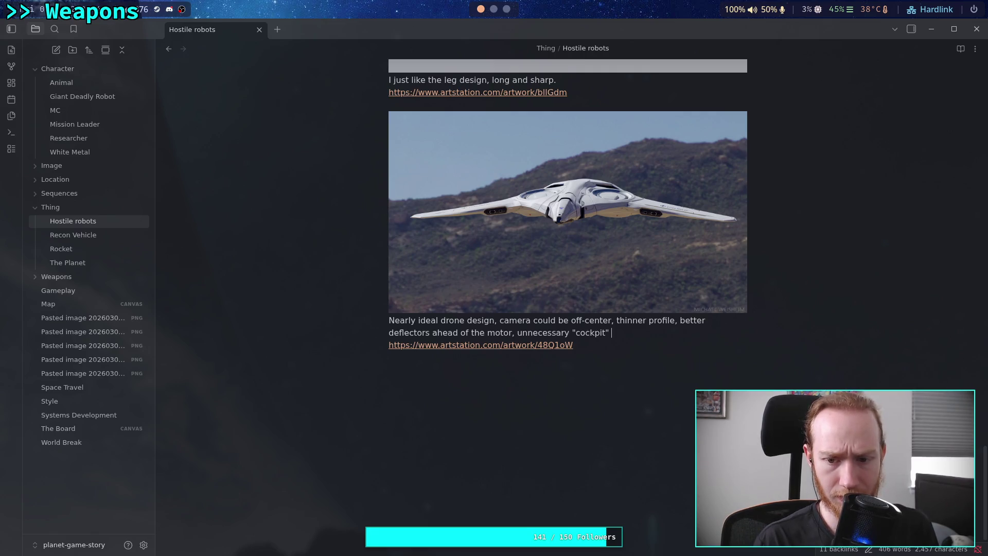
{"action": "type", "text": " look on the front"}
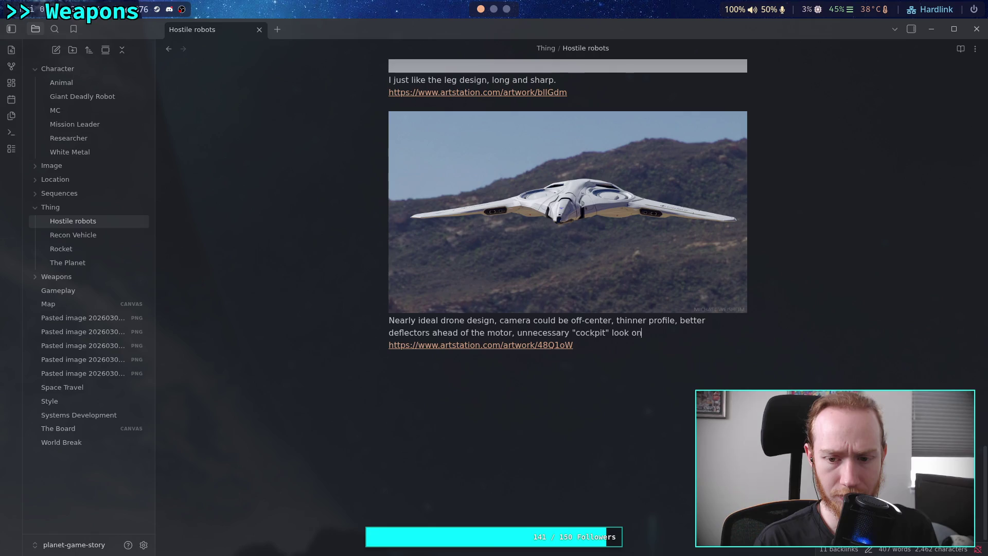
{"action": "type", "text": "."}
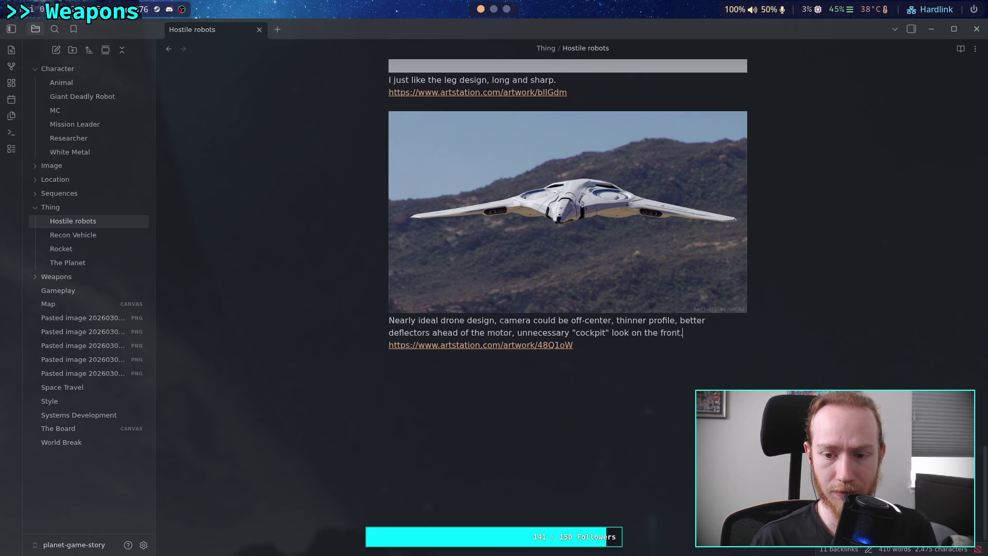
Open the artstation.com/artwork/48Q1oW link, review its close-up and underside views, then return to the note.
{"action": "left_click", "coordinate": [415, 344]}
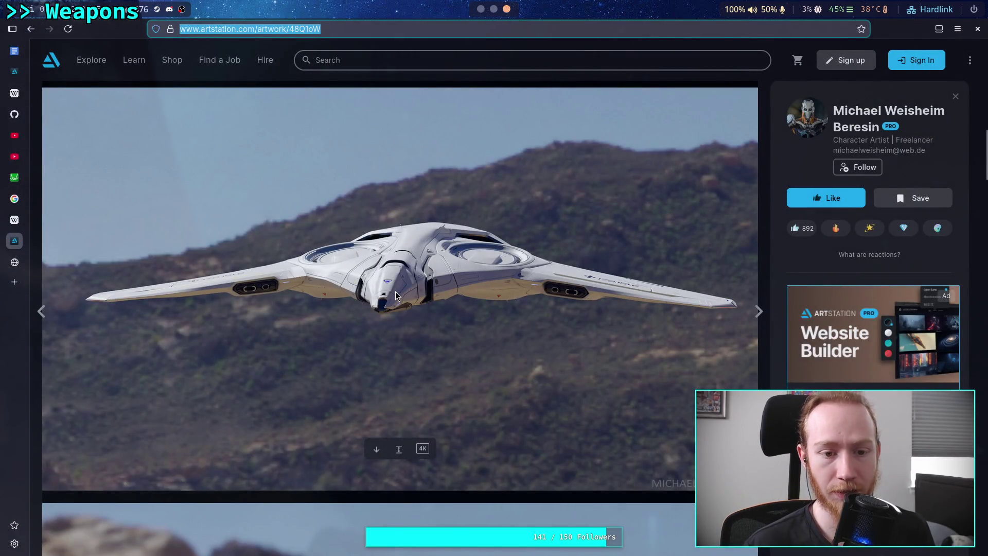
{"action": "scroll", "coordinate": [387, 282], "scroll_direction": "down", "scroll_amount": 2}
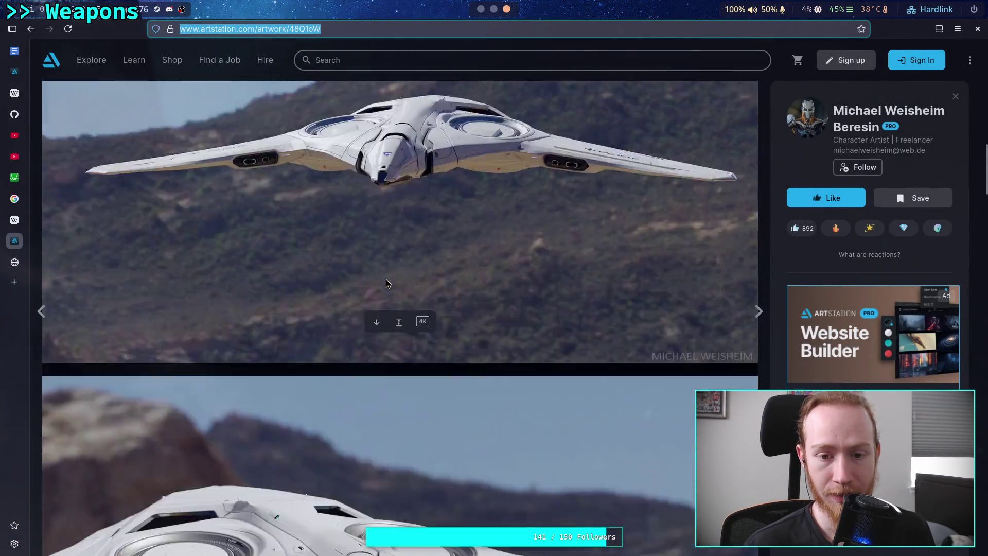
{"action": "scroll", "coordinate": [386, 279], "scroll_direction": "down", "scroll_amount": 5}
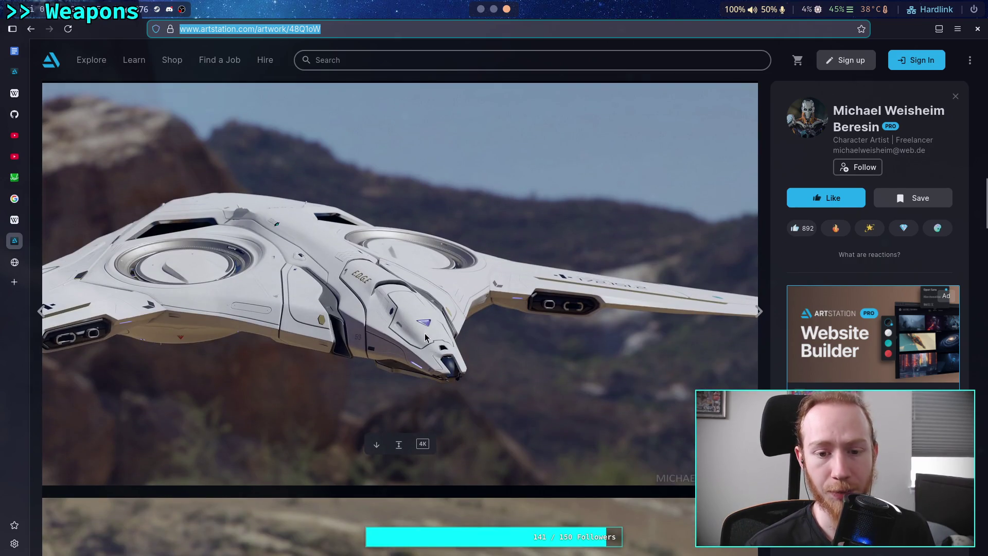
{"action": "scroll", "coordinate": [428, 335], "scroll_direction": "down", "scroll_amount": 8}
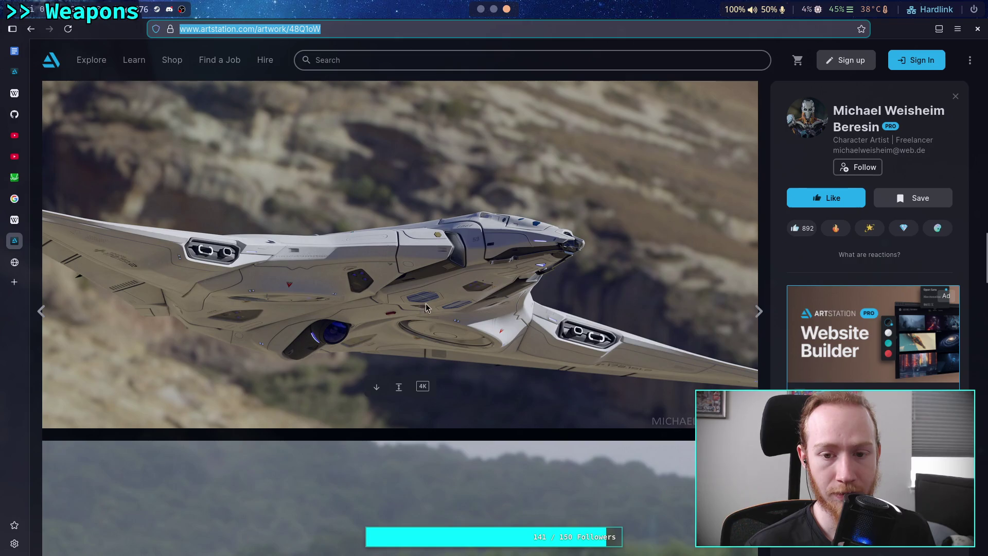
{"action": "right_click", "coordinate": [425, 307]}
{"action": "left_click", "coordinate": [453, 322]}
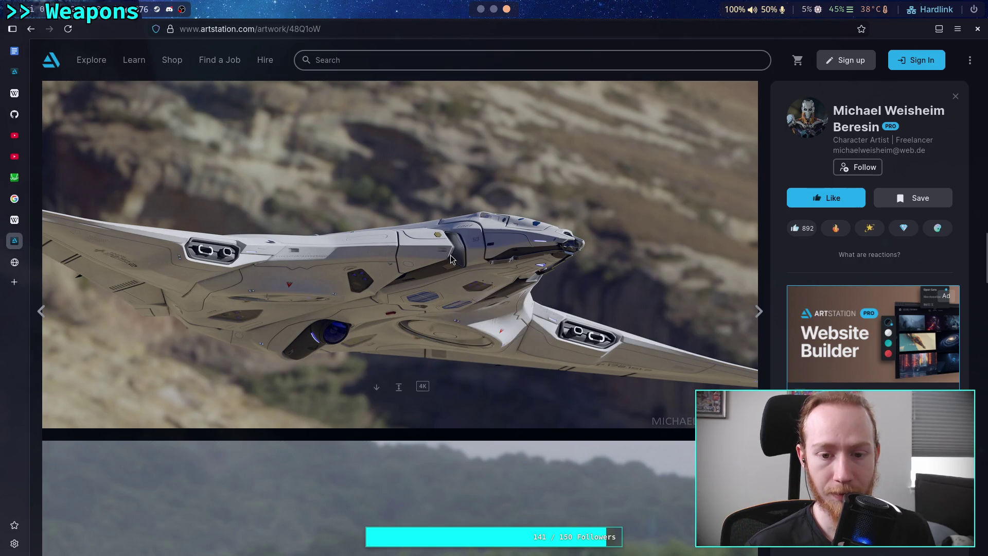
{"action": "left_click", "coordinate": [481, 9]}
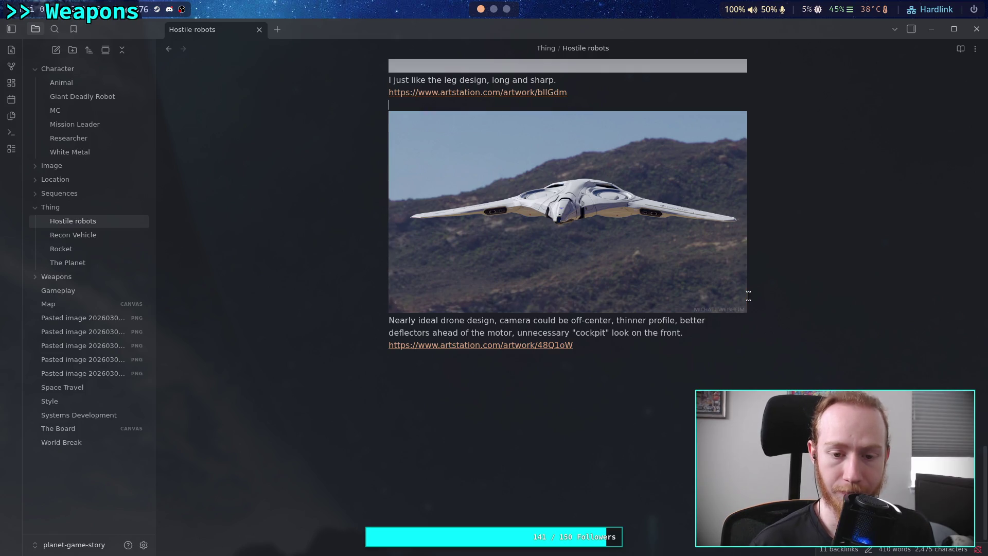
Set the drone image embed's width to 500px with |500.
{"action": "key", "text": "Down"}
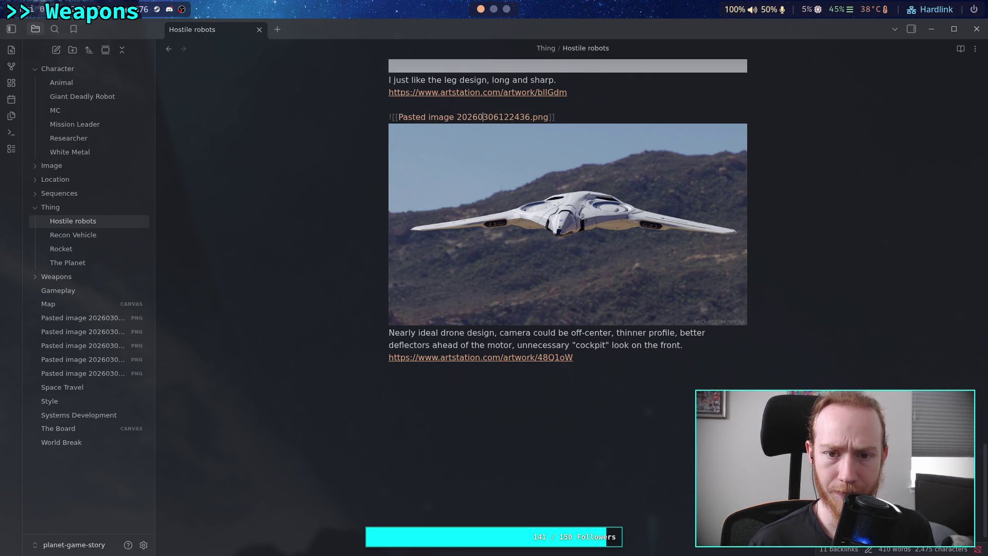
{"action": "type", "text": "|3"}
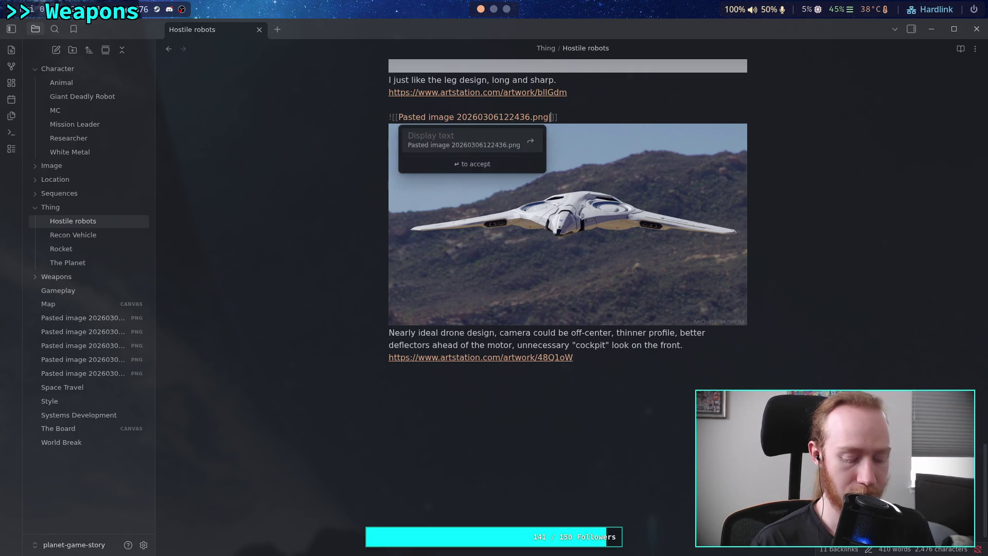
{"action": "key", "text": "BackSpace"}
{"action": "type", "text": "500"}
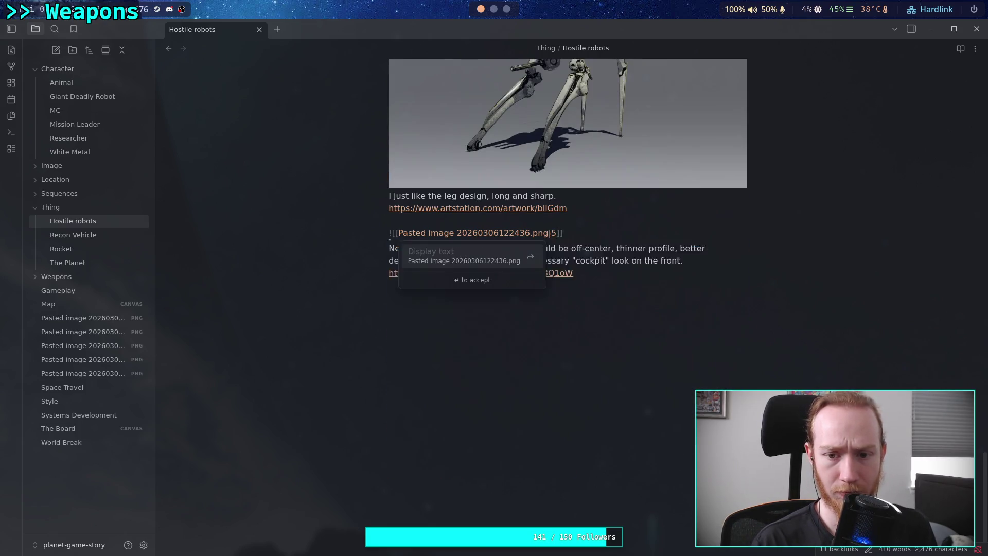
{"action": "key", "text": "Return"}
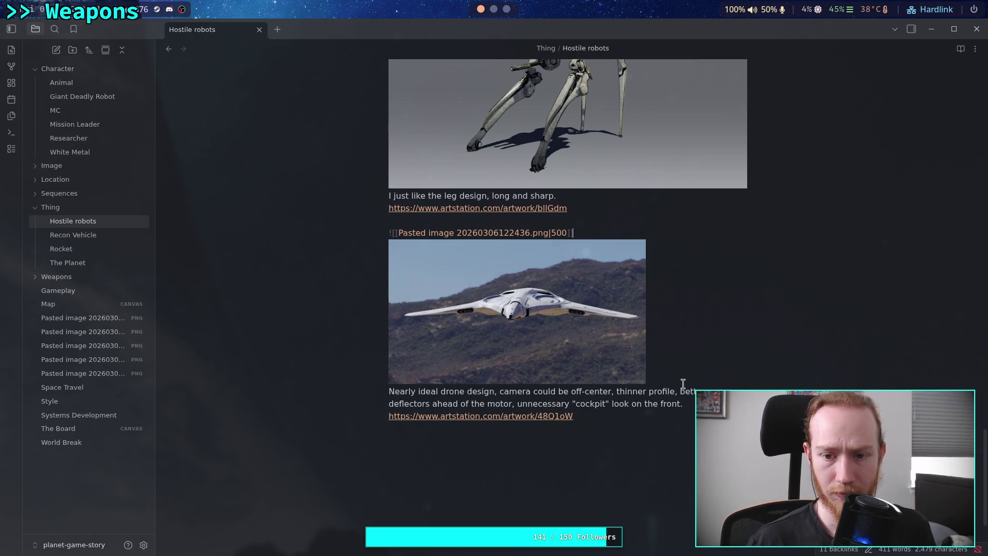
Paste the second drone image below it, also at 500px width.
{"action": "key", "text": "Return"}
{"action": "key", "text": "ctrl+v"}
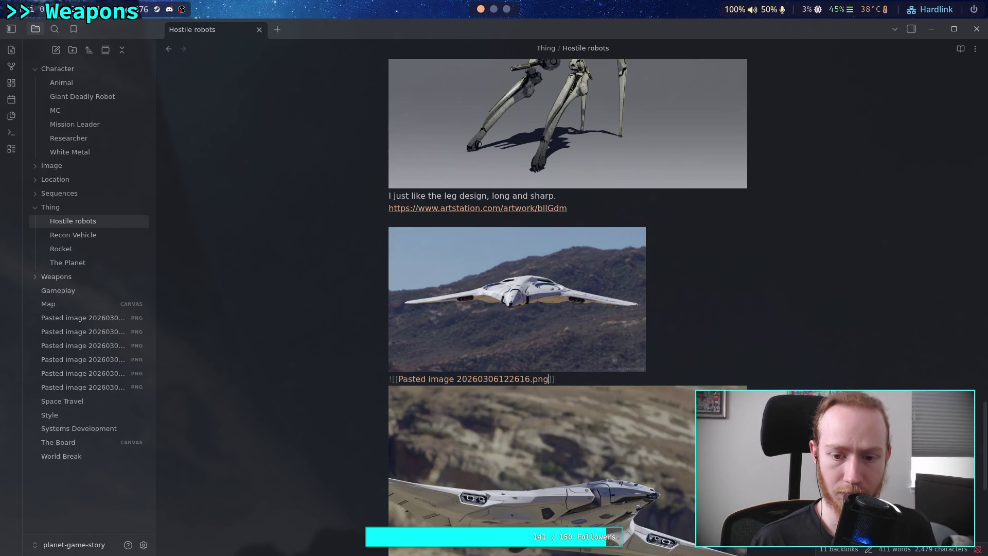
{"action": "type", "text": "|50"}
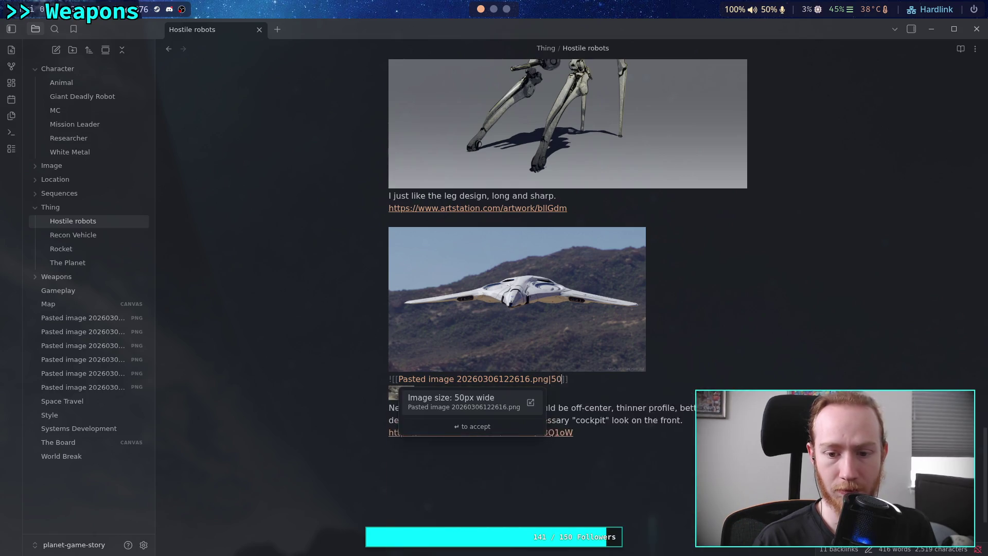
{"action": "type", "text": "0"}
{"action": "key", "text": "Return"}
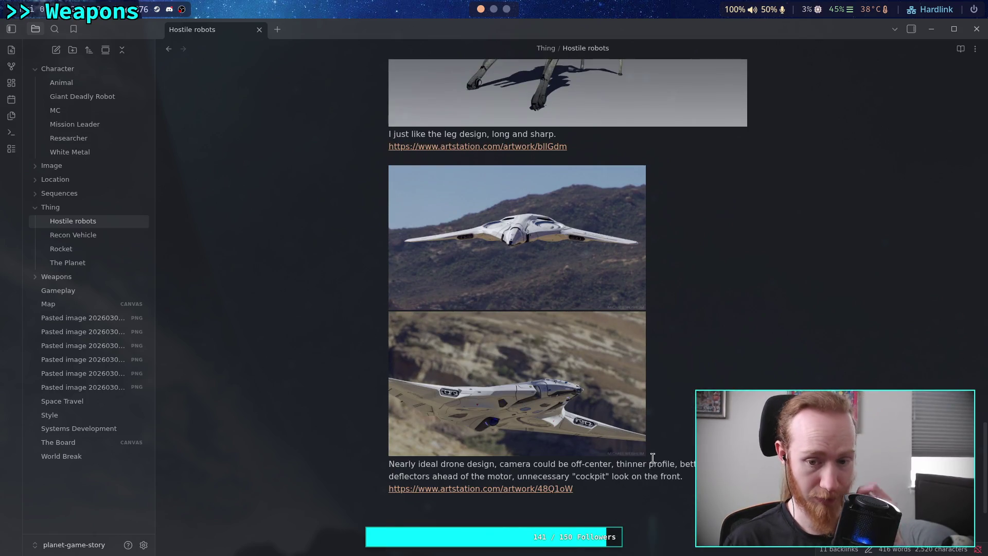
Rename the first pasted image tac_unit_armor and move it into the Image folder.
{"action": "left_click", "coordinate": [86, 317]}
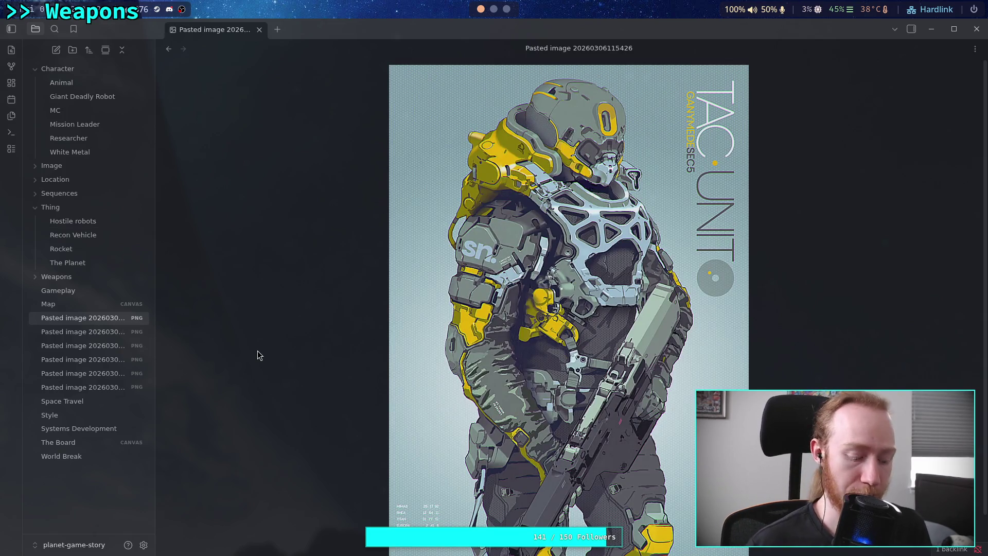
{"action": "key", "text": "F2"}
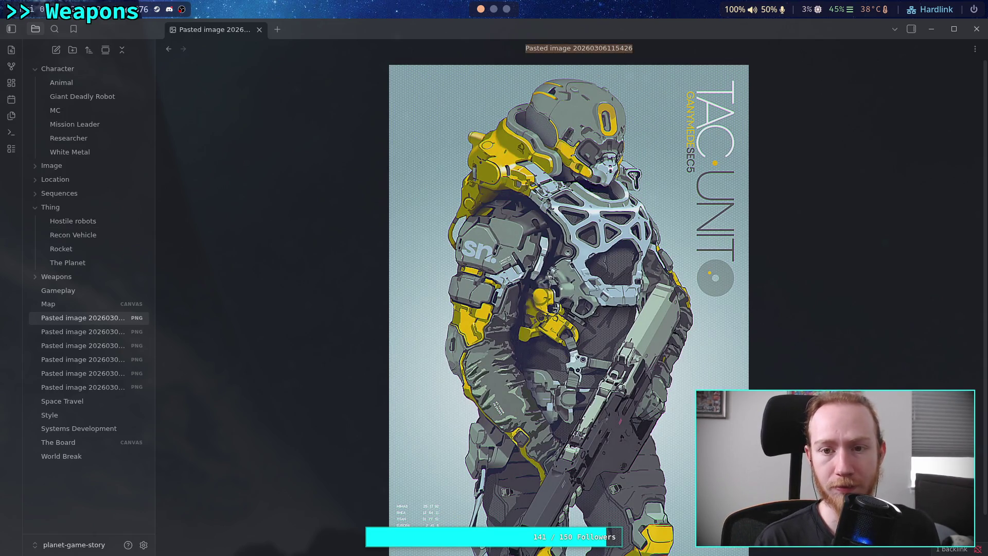
{"action": "type", "text": "tac_un"}
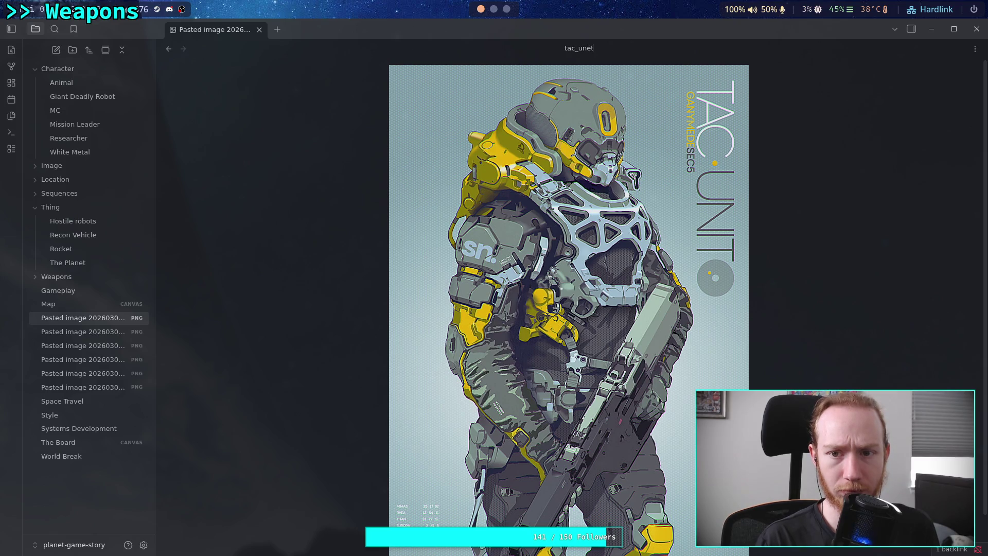
{"action": "type", "text": "it_armor"}
{"action": "key", "text": "Return"}
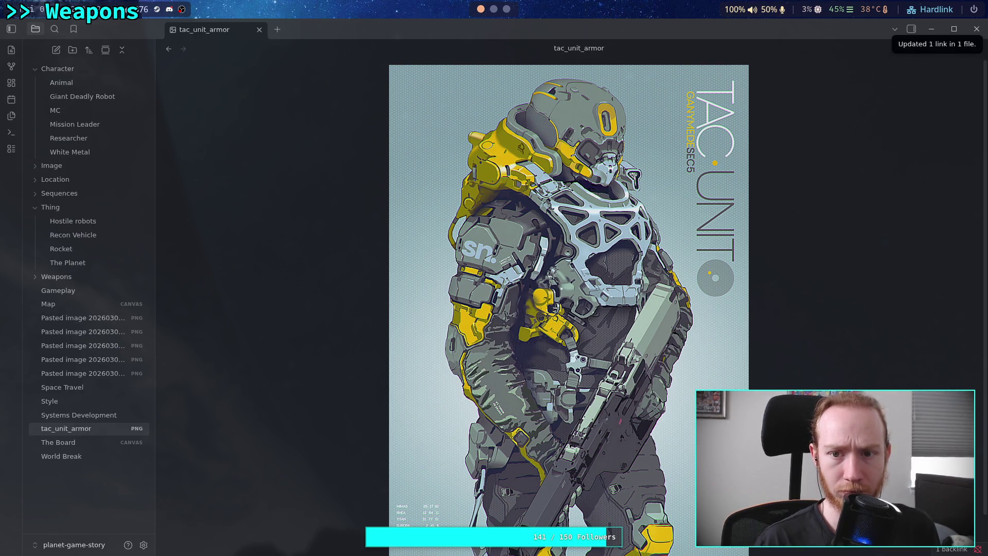
{"action": "left_click_drag", "start_coordinate": [69, 427], "coordinate": [51, 166]}
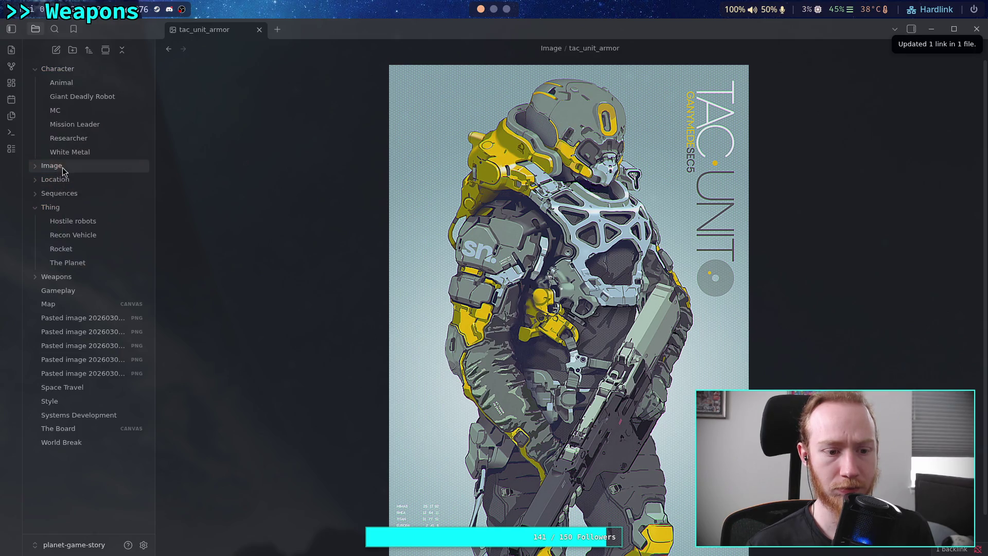
Rename the side-view mask image mask_design_side and move it into the Image folder.
{"action": "left_click", "coordinate": [96, 323]}
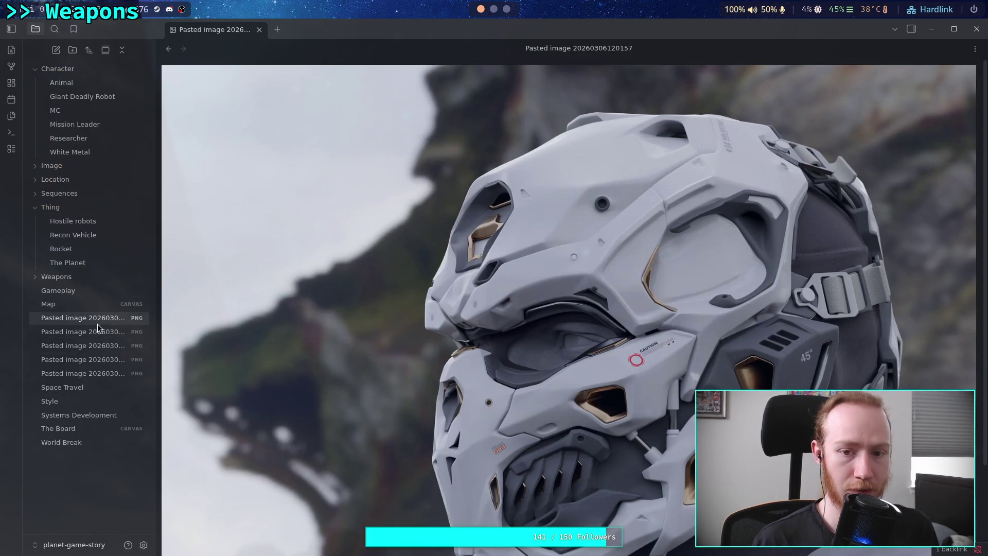
{"action": "key", "text": "F2"}
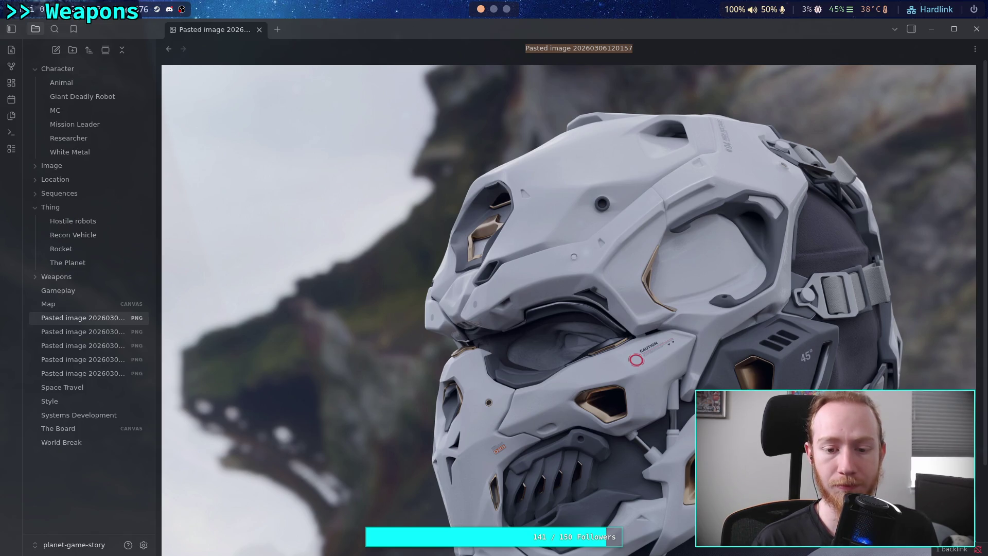
{"action": "type", "text": "mask_dis"}
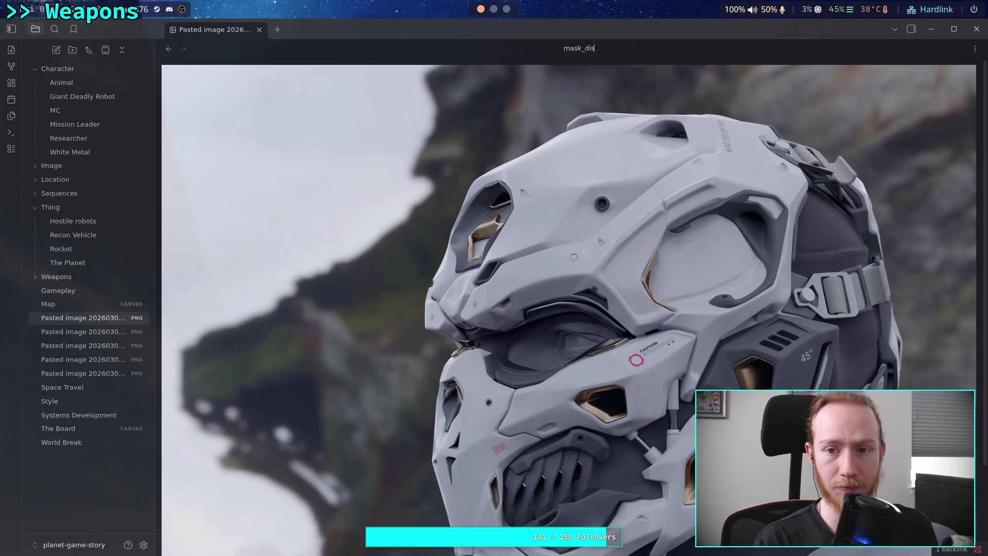
{"action": "key", "text": "BackSpace"}
{"action": "key", "text": "BackSpace"}
{"action": "type", "text": "esig"}
{"action": "key", "text": "BackSpace"}
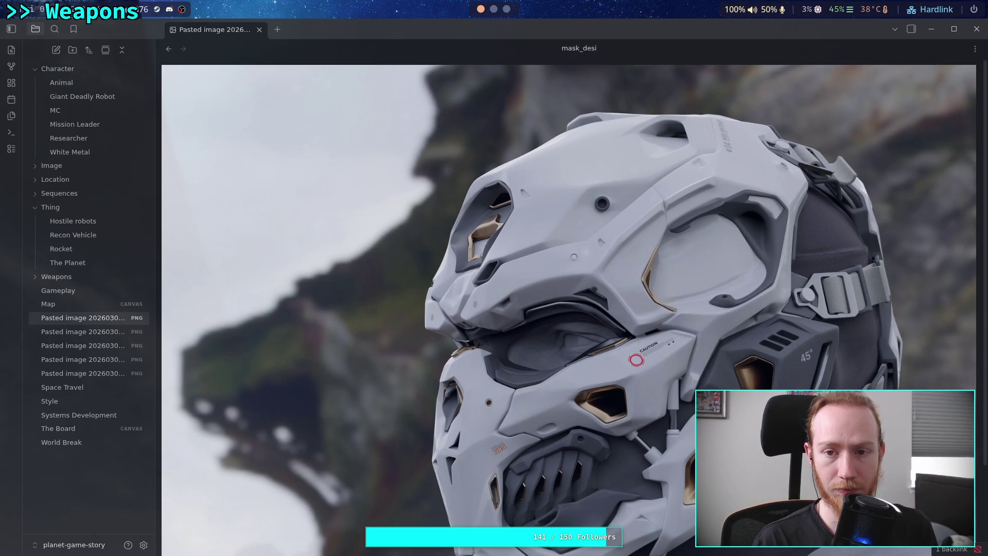
{"action": "type", "text": "ign_side"}
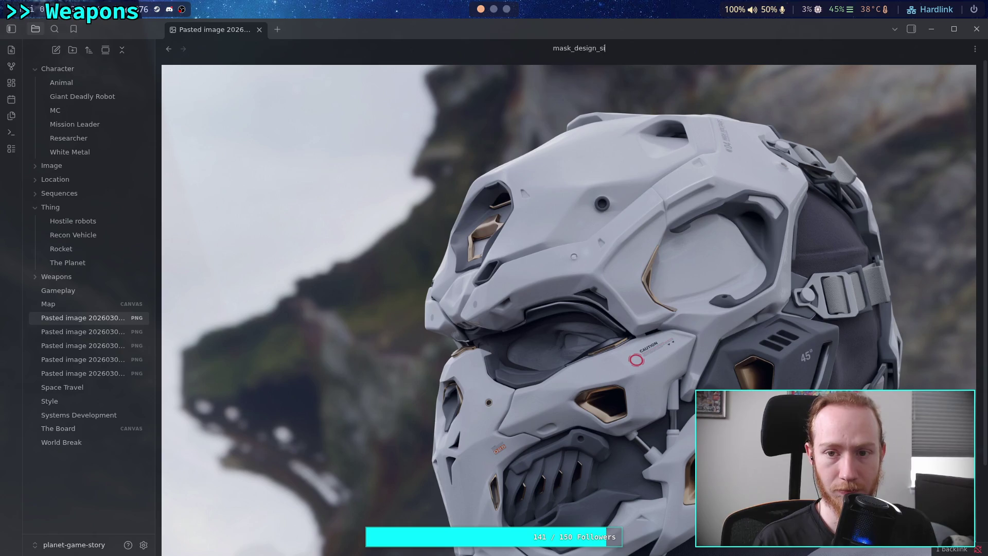
{"action": "key", "text": "Return"}
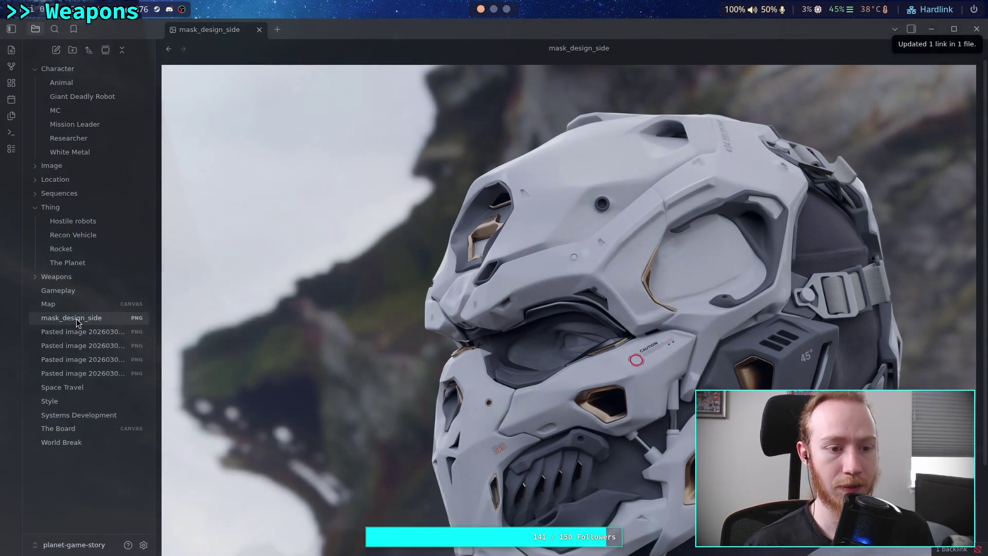
{"action": "left_click_drag", "start_coordinate": [72, 318], "coordinate": [73, 171]}
Rename the front-view mask image mask_design_front and move it into the Image folder.
{"action": "left_click", "coordinate": [88, 319]}
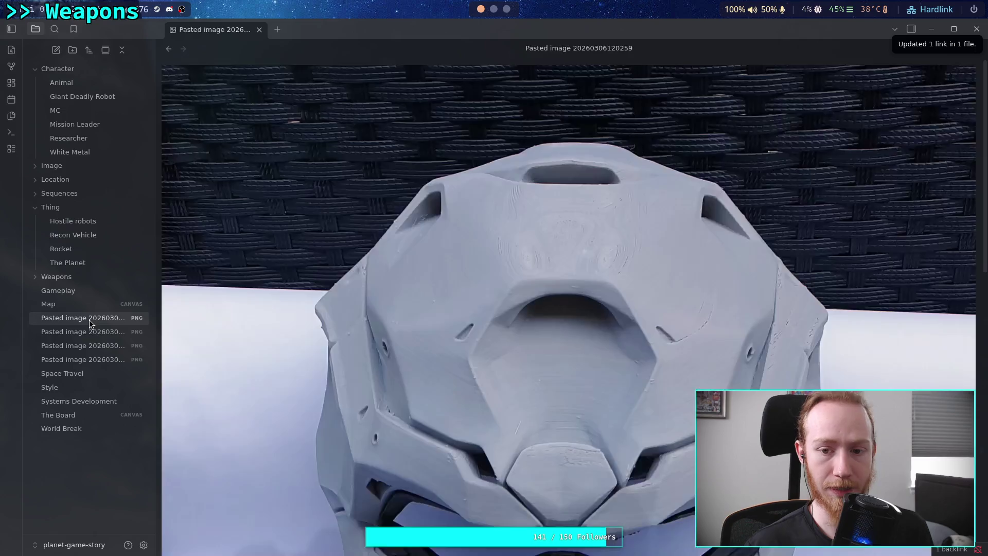
{"action": "key", "text": "F2"}
{"action": "type", "text": "mas"}
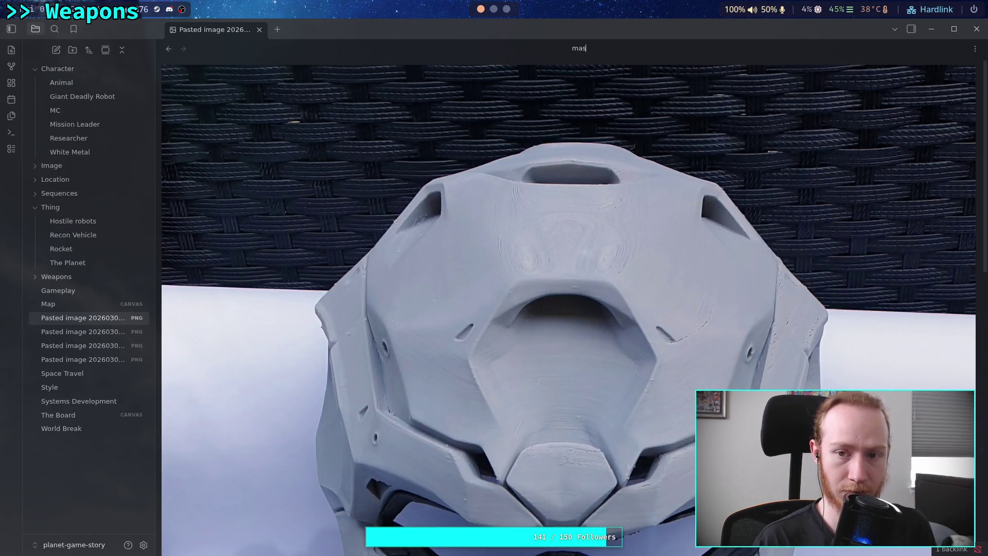
{"action": "type", "text": "k_desighn"}
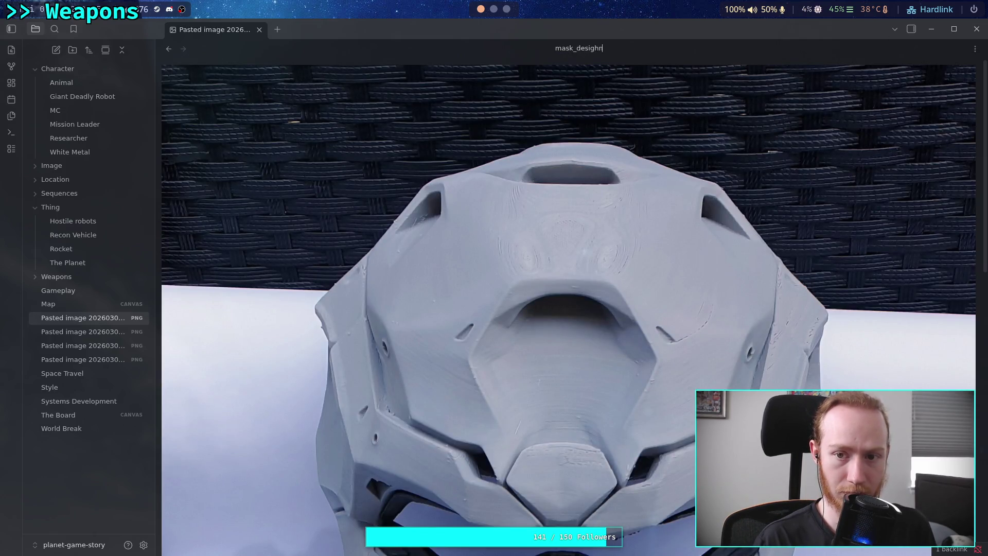
{"action": "key", "text": "BackSpace"}
{"action": "key", "text": "BackSpace"}
{"action": "type", "text": "n_"}
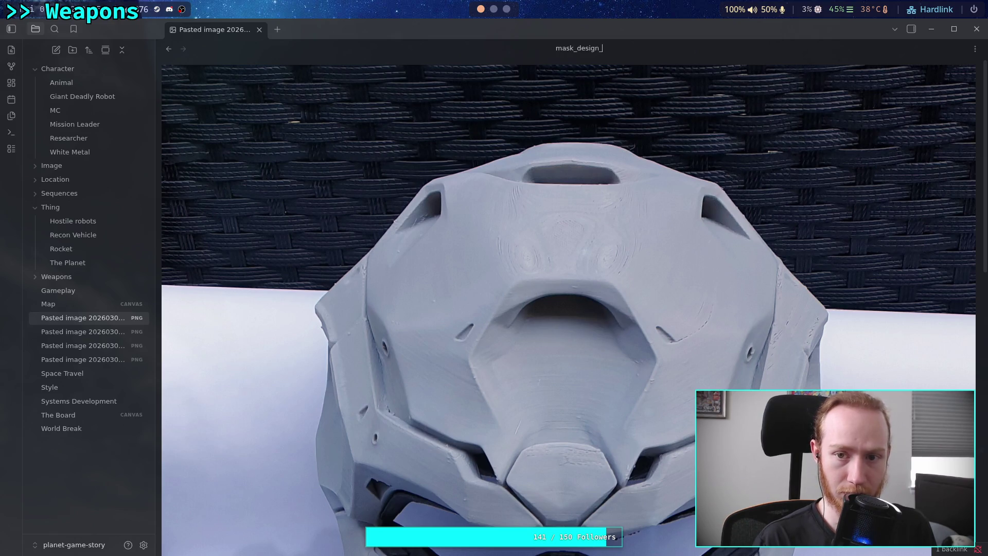
{"action": "type", "text": "front"}
{"action": "key", "text": "Return"}
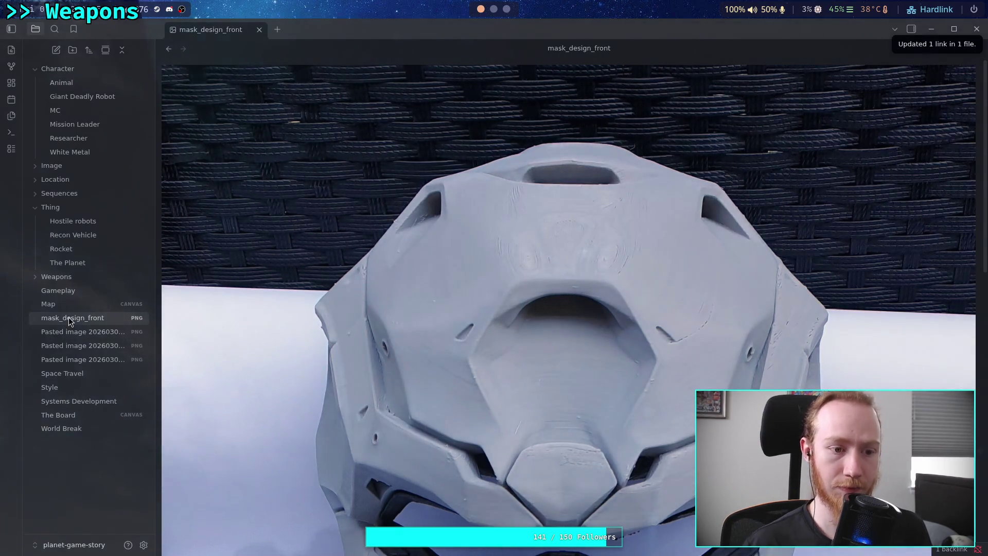
{"action": "left_click_drag", "start_coordinate": [69, 317], "coordinate": [71, 172]}
Rename the walking robot image walking_piloted_machine and move it into the Image folder.
{"action": "left_click", "coordinate": [98, 320]}
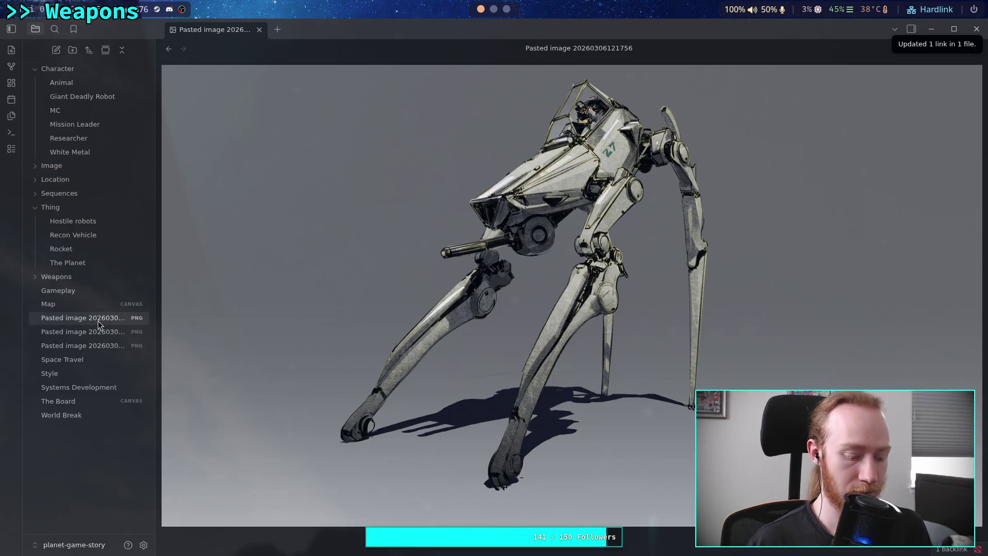
{"action": "left_click", "coordinate": [578, 48]}
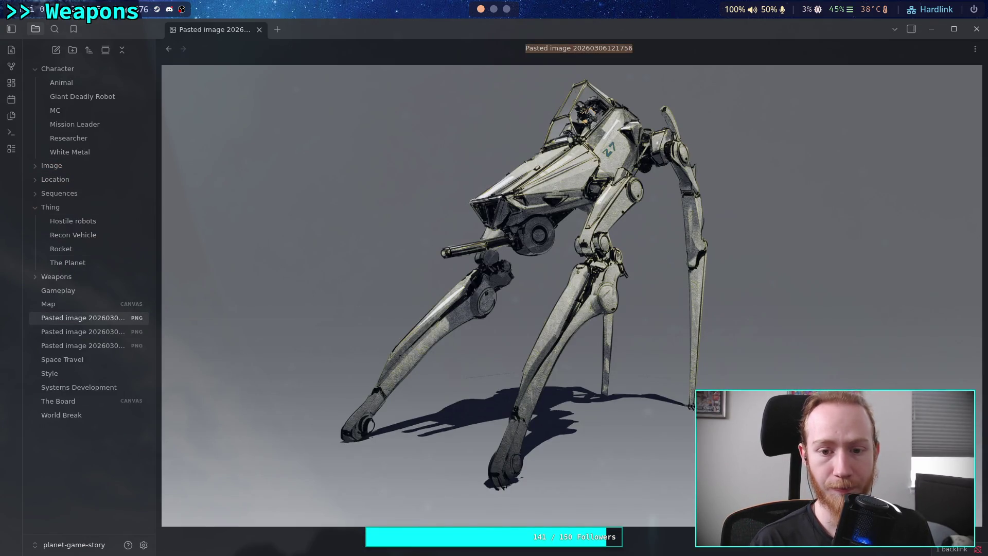
{"action": "type", "text": "walk"}
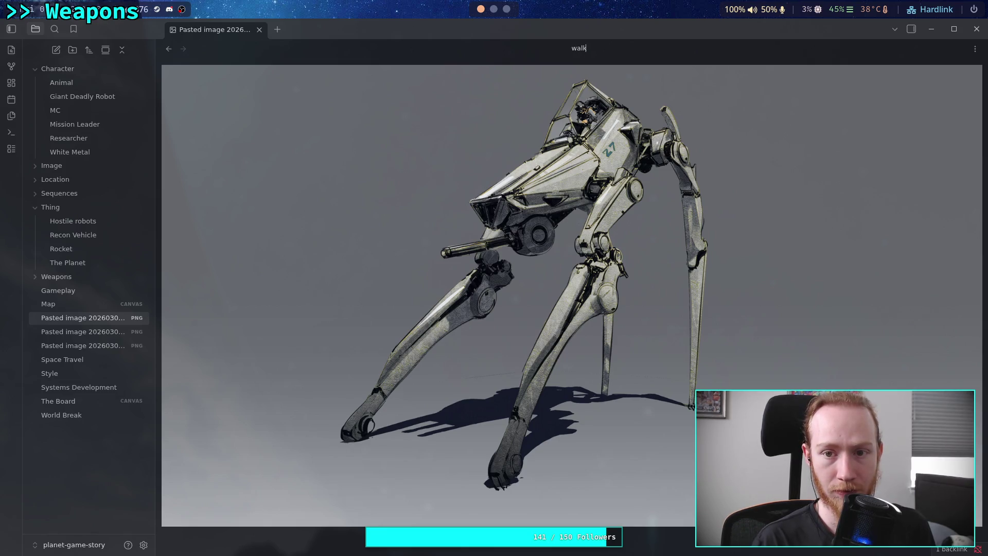
{"action": "type", "text": "ing "}
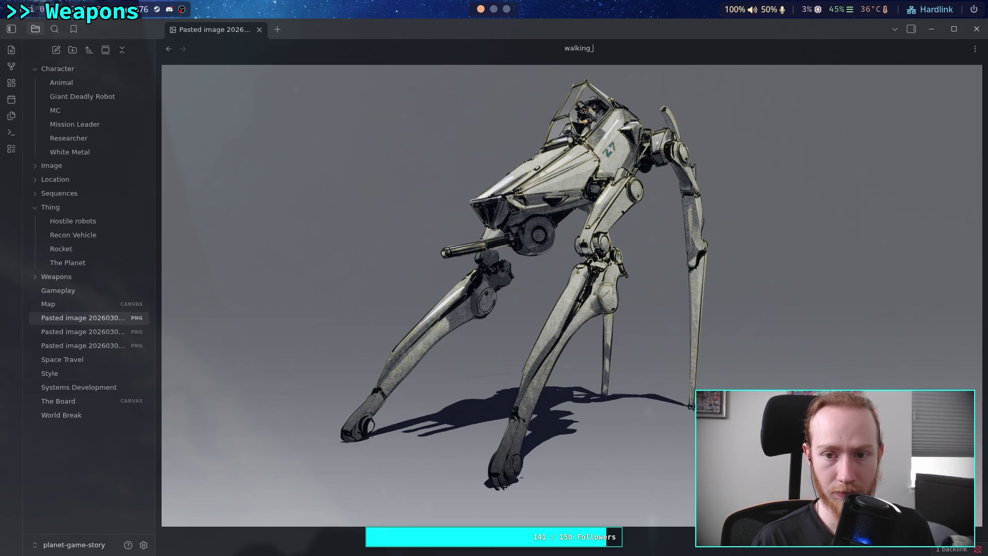
{"action": "type", "text": "pilo"}
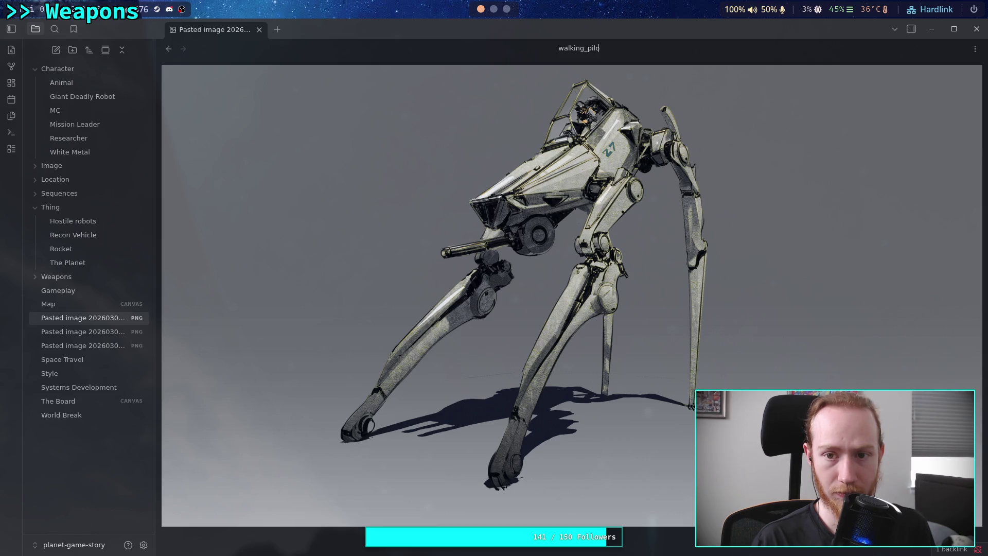
{"action": "type", "text": "ted_machine"}
{"action": "key", "text": "Return"}
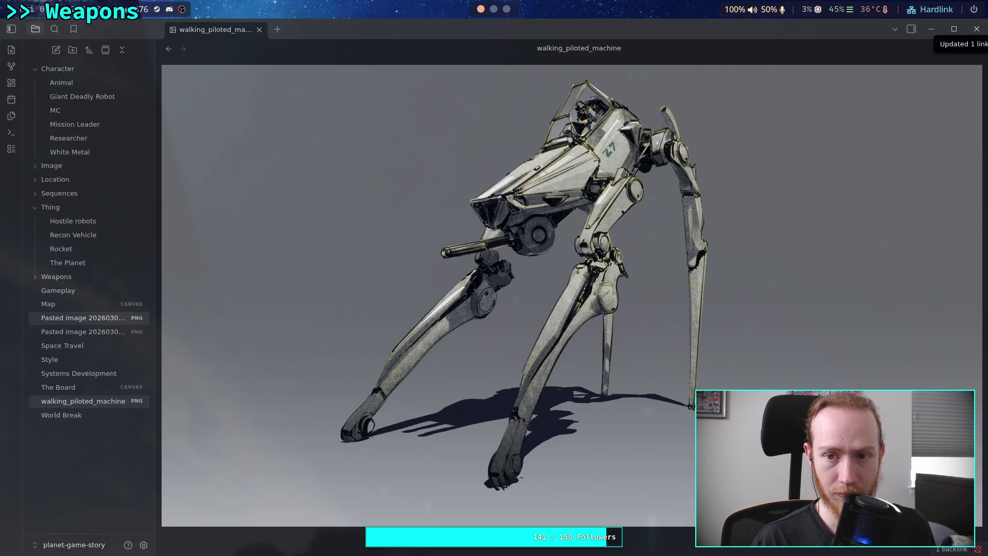
{"action": "left_click_drag", "start_coordinate": [69, 401], "coordinate": [76, 170]}
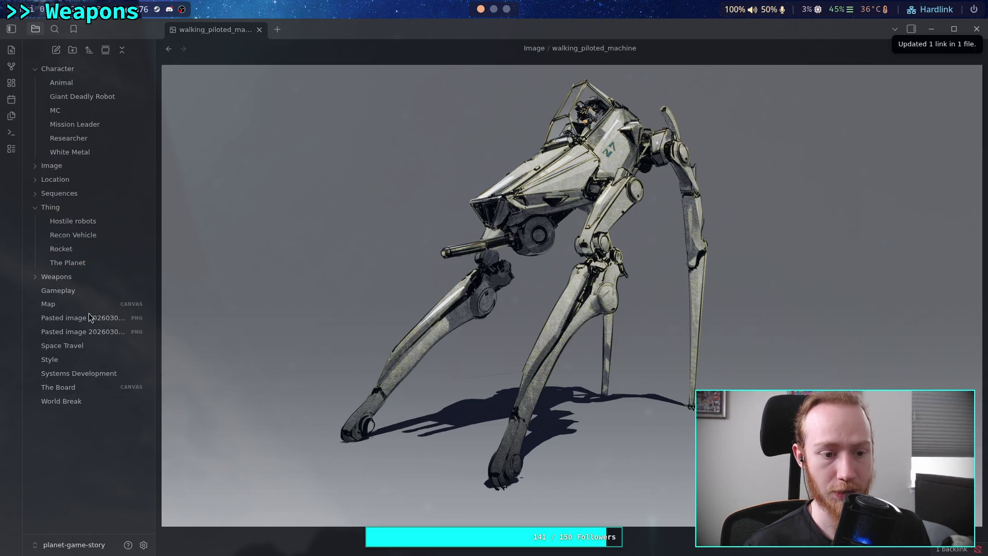
Rename the first drone image drone_shape_front and move it into the Image folder.
{"action": "left_click", "coordinate": [103, 323]}
{"action": "key", "text": "F2"}
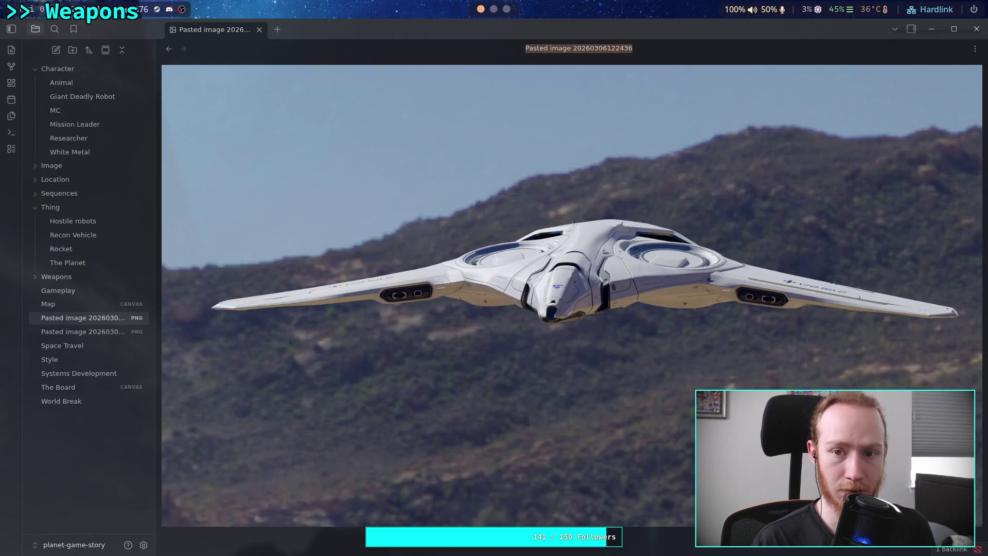
{"action": "type", "text": "drone_"}
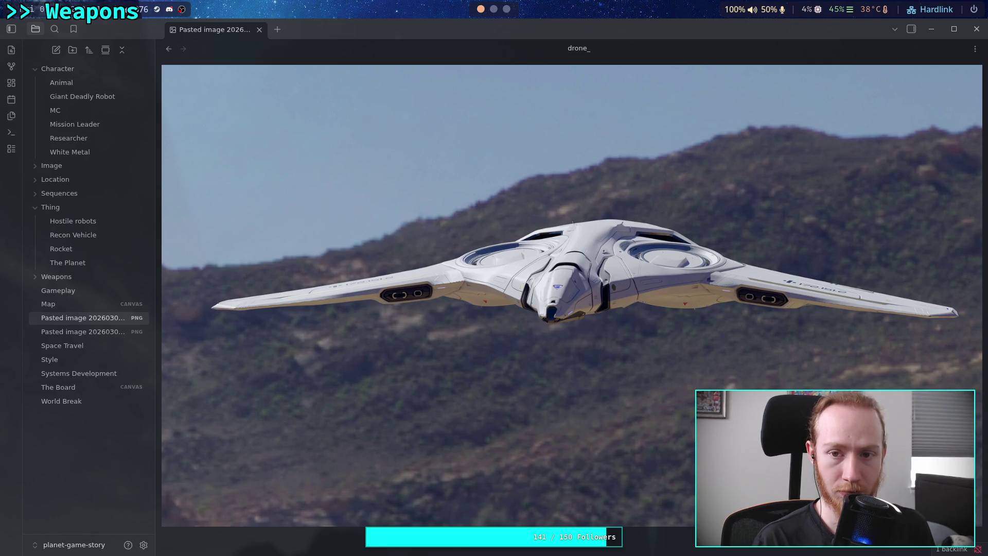
{"action": "type", "text": "shape_fg"}
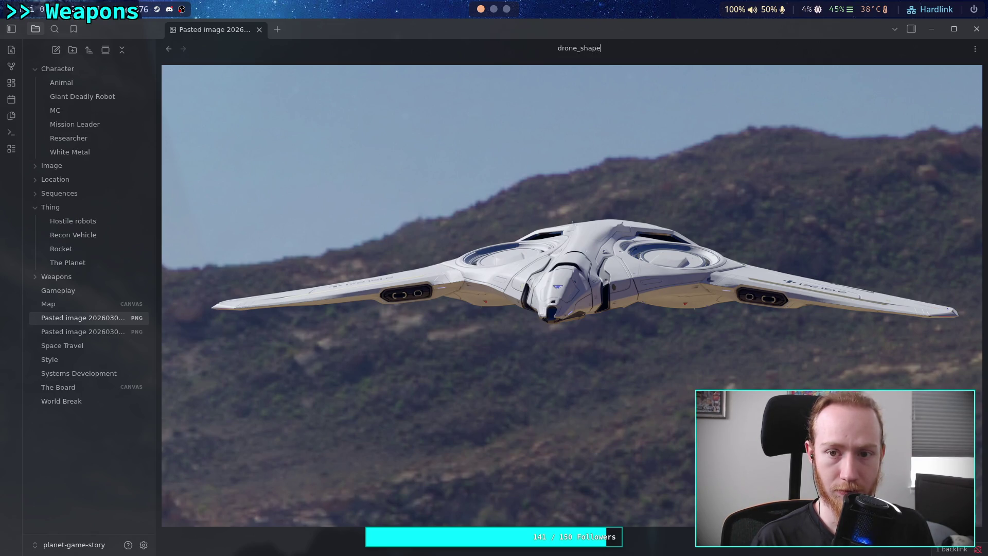
{"action": "key", "text": "BackSpace"}
{"action": "type", "text": "ront"}
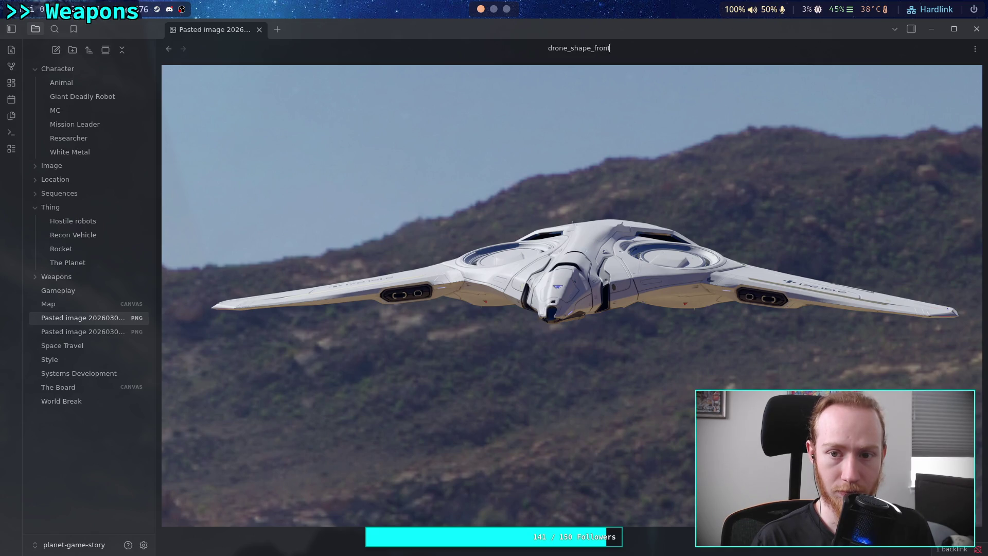
{"action": "key", "text": "Return"}
{"action": "left_click_drag", "start_coordinate": [72, 291], "coordinate": [57, 166]}
Rename the other drone image drone_shape_below, file it in Image, and return to ArtStation.
{"action": "left_click", "coordinate": [90, 320]}
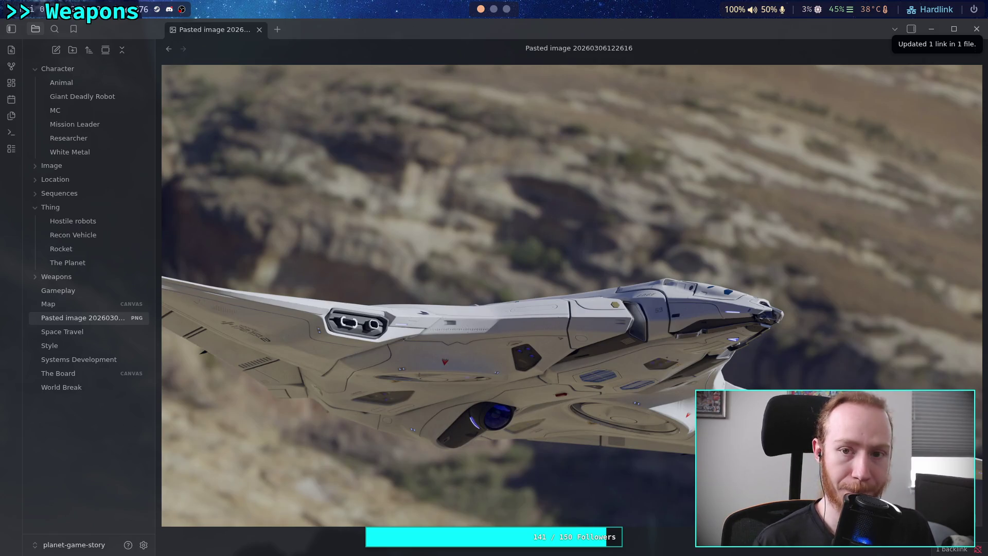
{"action": "left_click", "coordinate": [579, 48]}
{"action": "type", "text": "dror"}
{"action": "key", "text": "BackSpace"}
{"action": "type", "text": "ne_sha"}
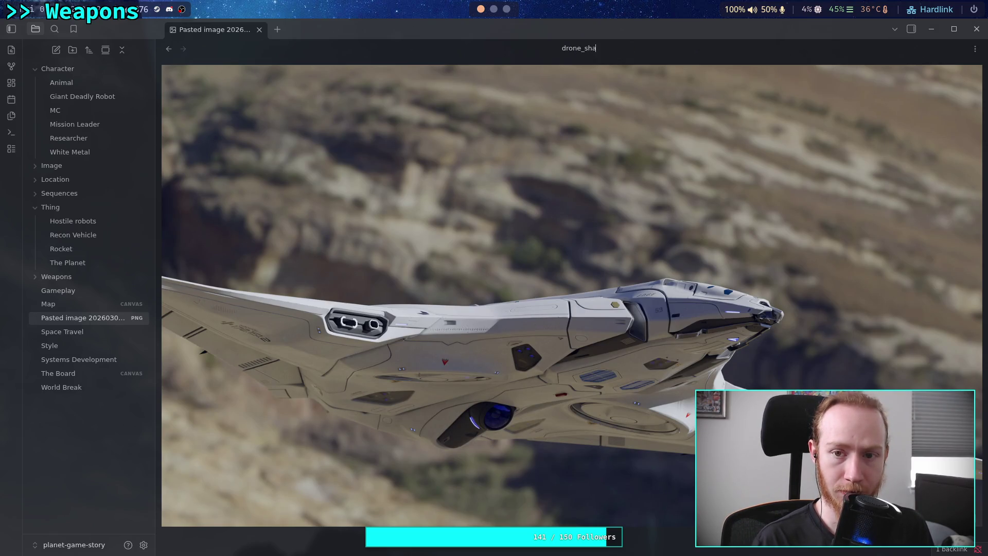
{"action": "type", "text": "pe_below"}
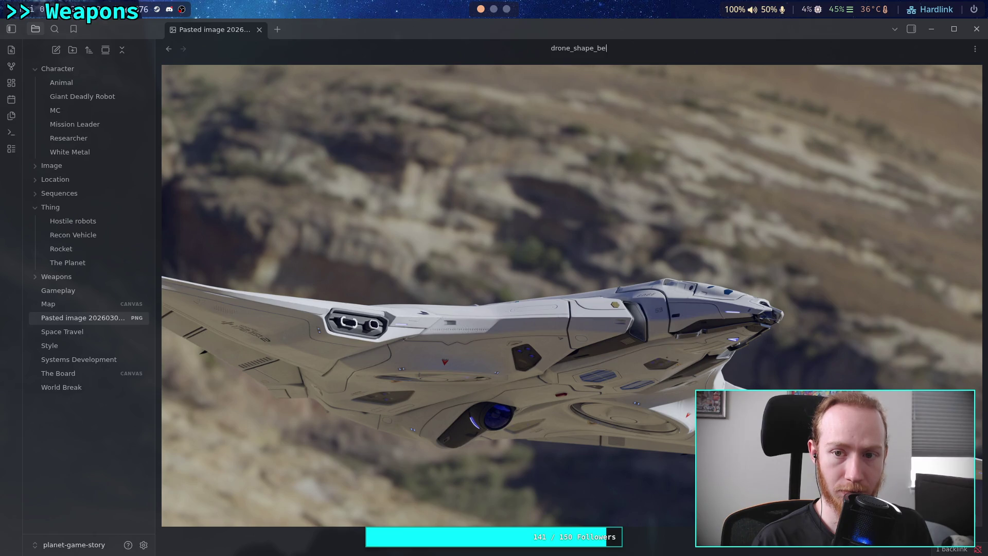
{"action": "key", "text": "Return"}
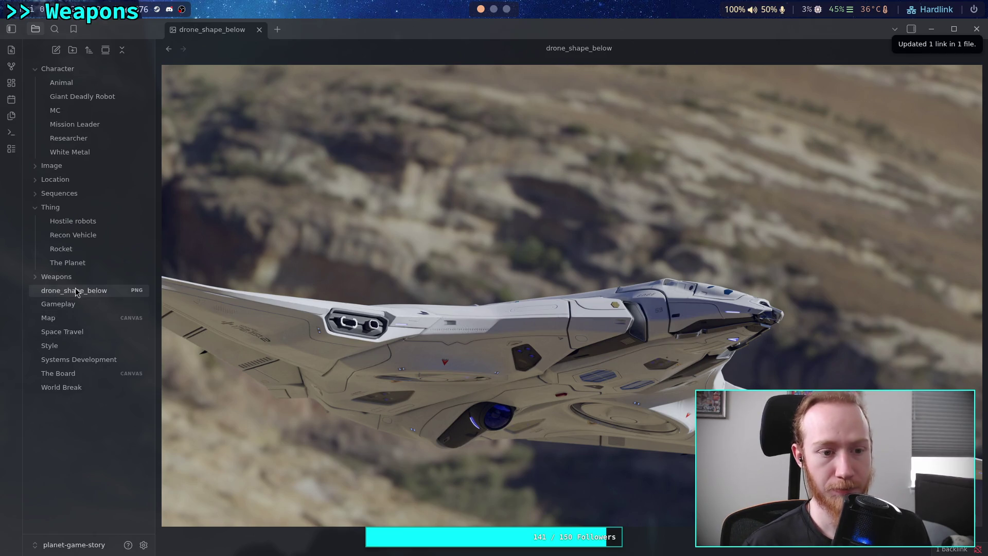
{"action": "left_click_drag", "start_coordinate": [77, 291], "coordinate": [82, 169]}
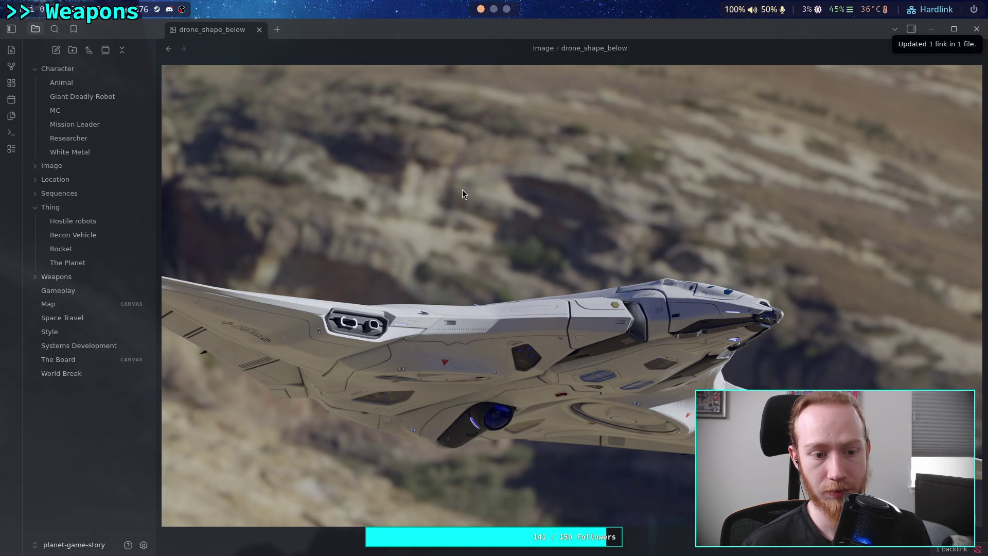
{"action": "left_click", "coordinate": [506, 5]}
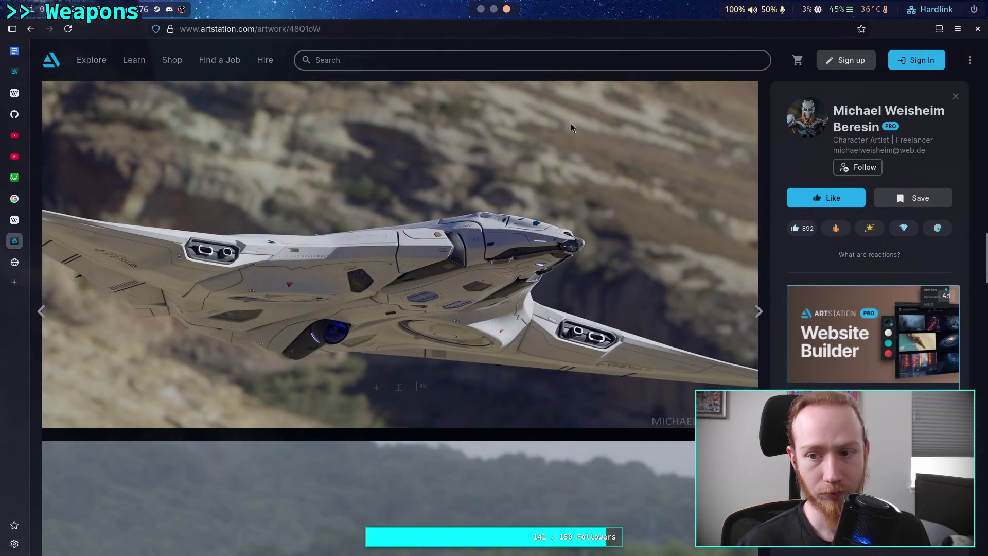
Open the spaceship artist's profile in a new tab and switch to it.
{"action": "right_click", "coordinate": [897, 117]}
{"action": "left_click", "coordinate": [751, 123]}
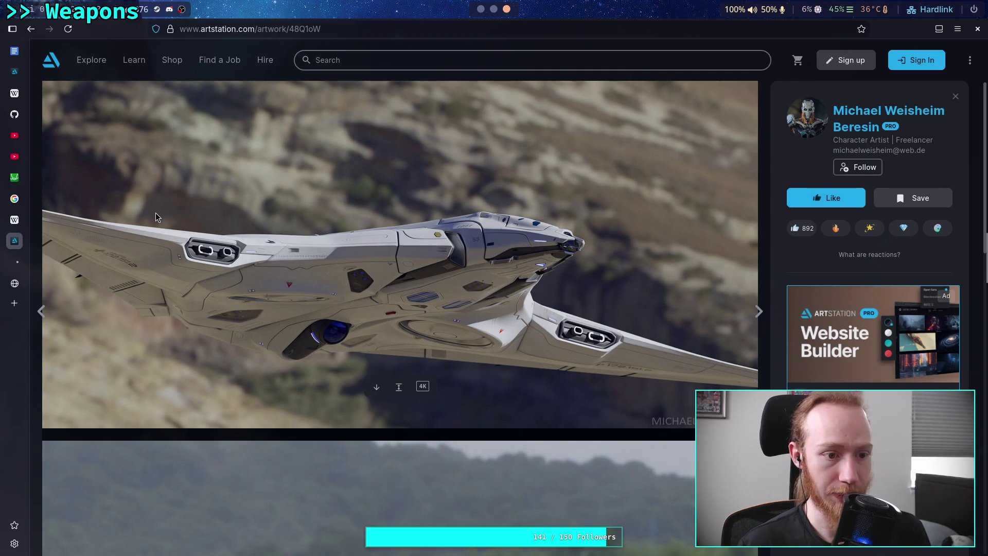
{"action": "left_click", "coordinate": [15, 262]}
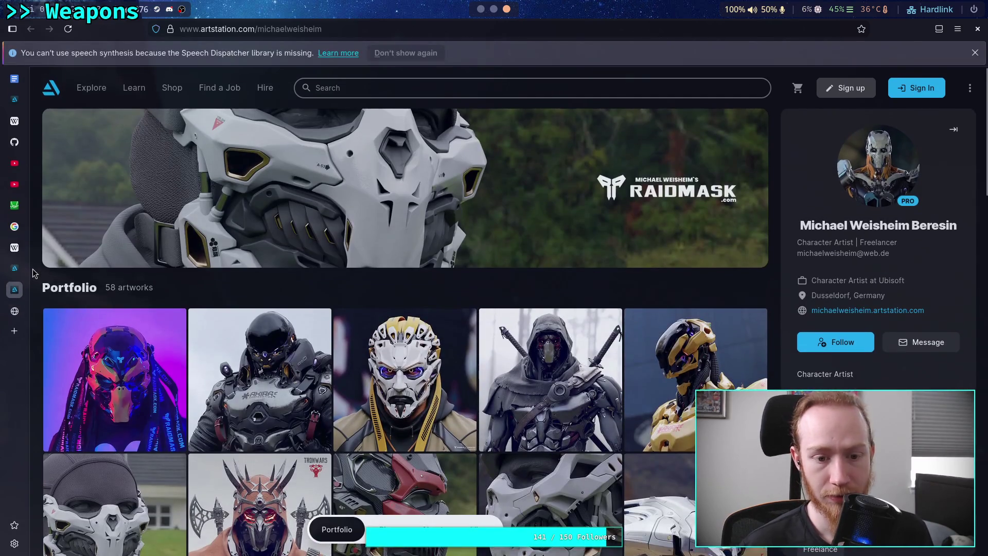
Browse the artist's character and mech portfolio, then go back to the spaceship artwork.
{"action": "scroll", "coordinate": [33, 269], "scroll_direction": "down", "scroll_amount": 3}
{"action": "scroll", "coordinate": [33, 269], "scroll_direction": "up", "scroll_amount": 1}
{"action": "scroll", "coordinate": [32, 269], "scroll_direction": "down", "scroll_amount": 1}
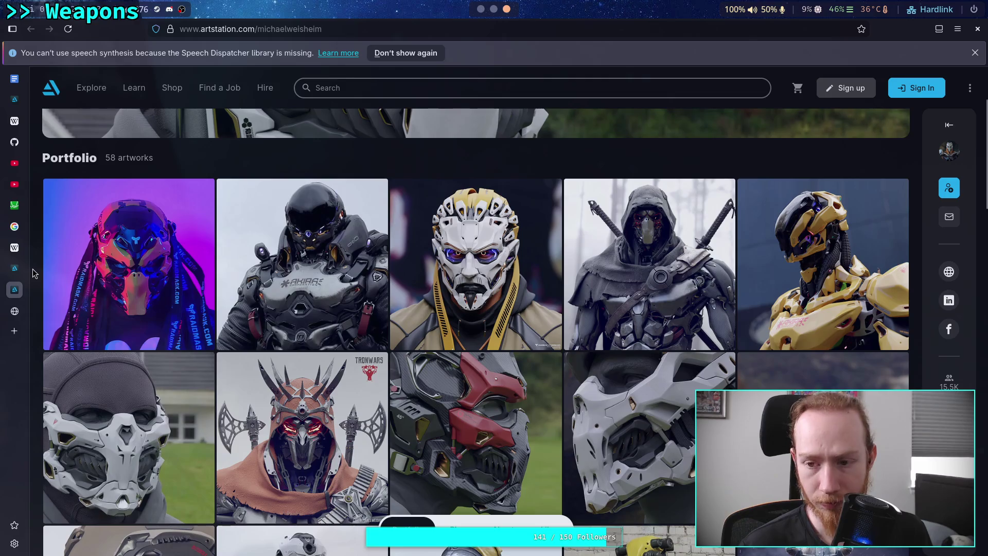
{"action": "scroll", "coordinate": [33, 268], "scroll_direction": "down", "scroll_amount": 3}
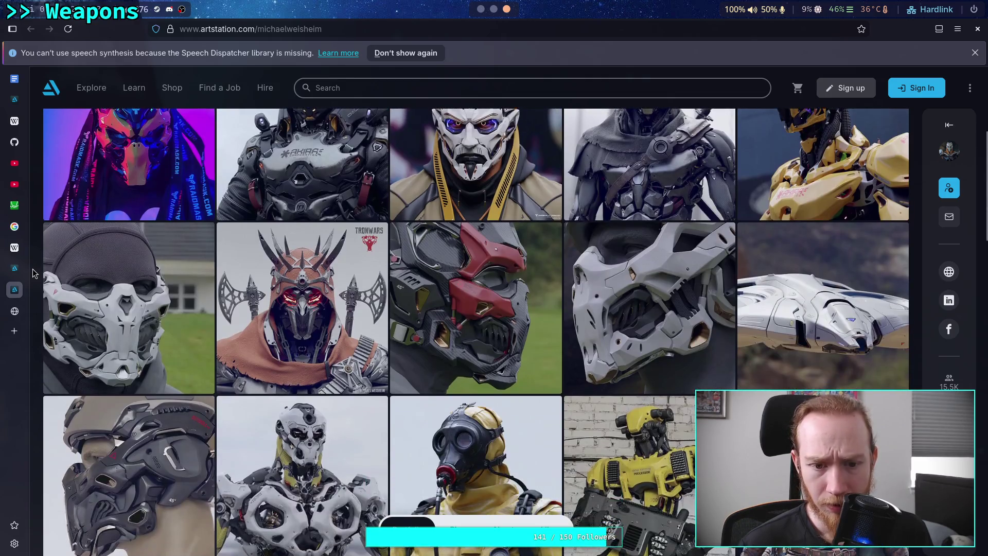
{"action": "scroll", "coordinate": [34, 273], "scroll_direction": "down", "scroll_amount": 3}
{"action": "scroll", "coordinate": [33, 272], "scroll_direction": "down", "scroll_amount": 2}
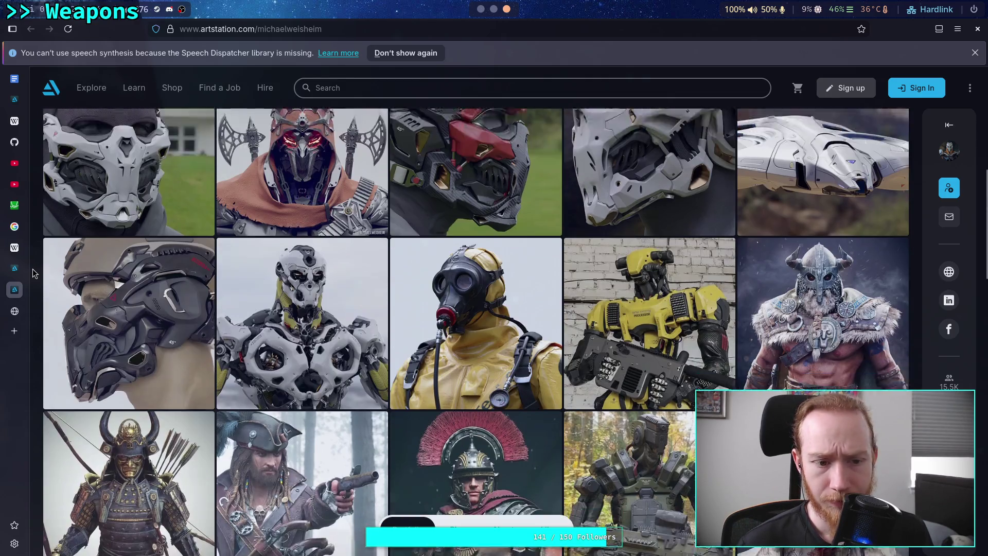
{"action": "scroll", "coordinate": [34, 273], "scroll_direction": "down", "scroll_amount": 2}
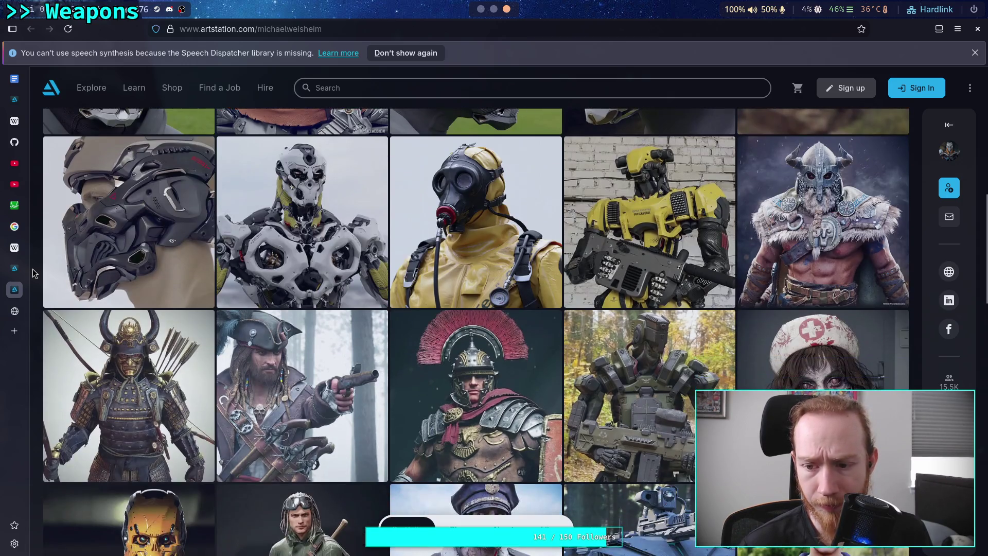
{"action": "scroll", "coordinate": [34, 273], "scroll_direction": "down", "scroll_amount": 2}
{"action": "scroll", "coordinate": [34, 273], "scroll_direction": "down", "scroll_amount": 2}
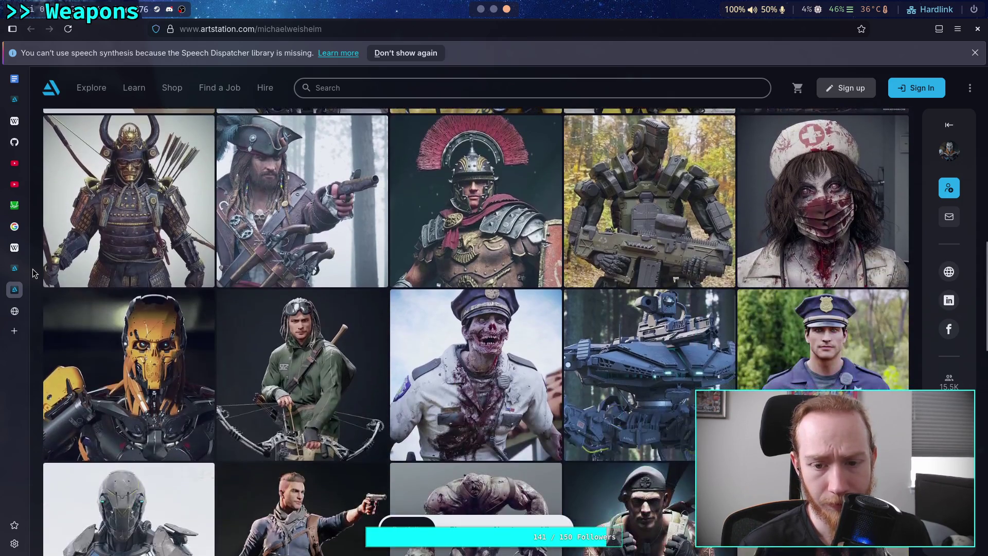
{"action": "scroll", "coordinate": [33, 273], "scroll_direction": "down", "scroll_amount": 2}
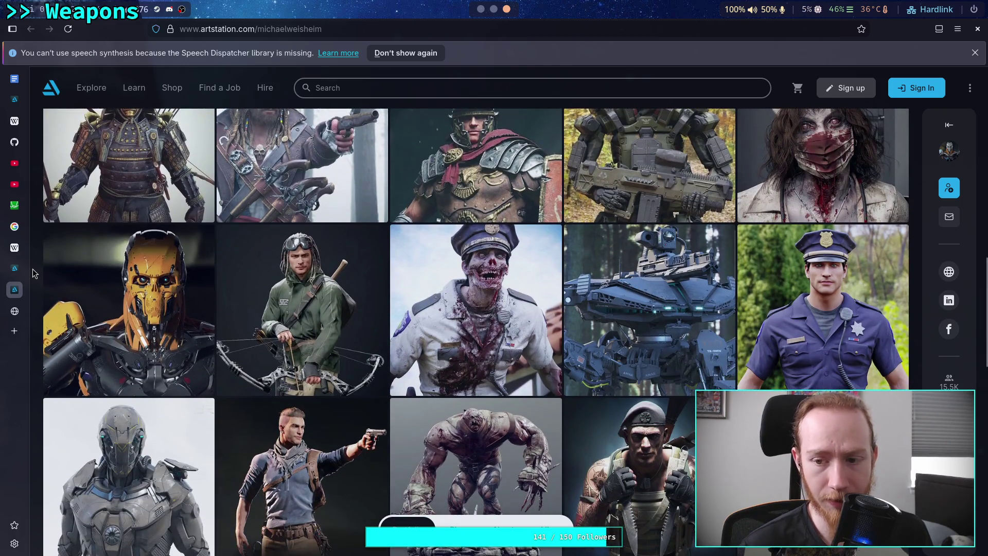
{"action": "scroll", "coordinate": [32, 273], "scroll_direction": "down", "scroll_amount": 3}
{"action": "scroll", "coordinate": [32, 268], "scroll_direction": "down", "scroll_amount": 4}
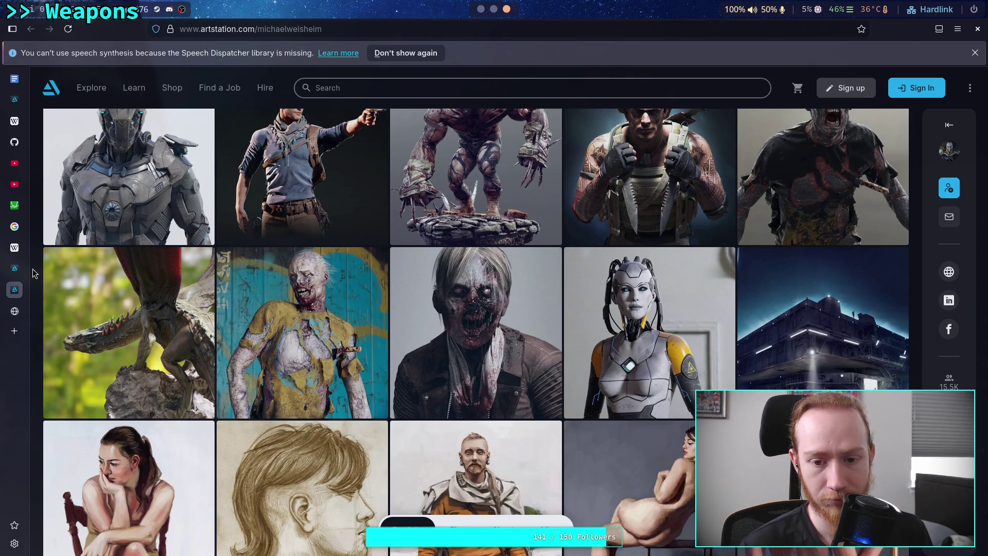
{"action": "scroll", "coordinate": [33, 269], "scroll_direction": "down", "scroll_amount": 4}
{"action": "scroll", "coordinate": [32, 269], "scroll_direction": "up", "scroll_amount": 10}
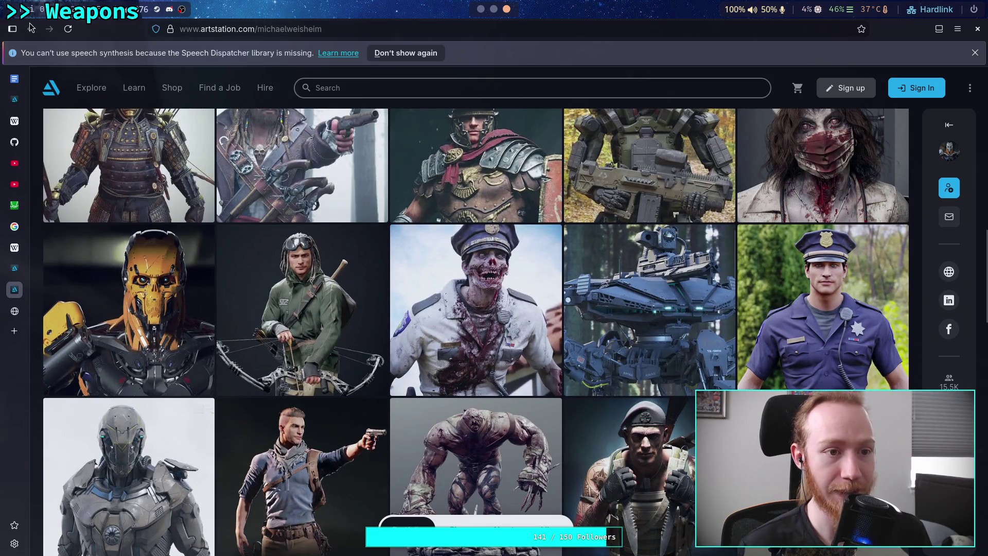
{"action": "left_click", "coordinate": [7, 275]}
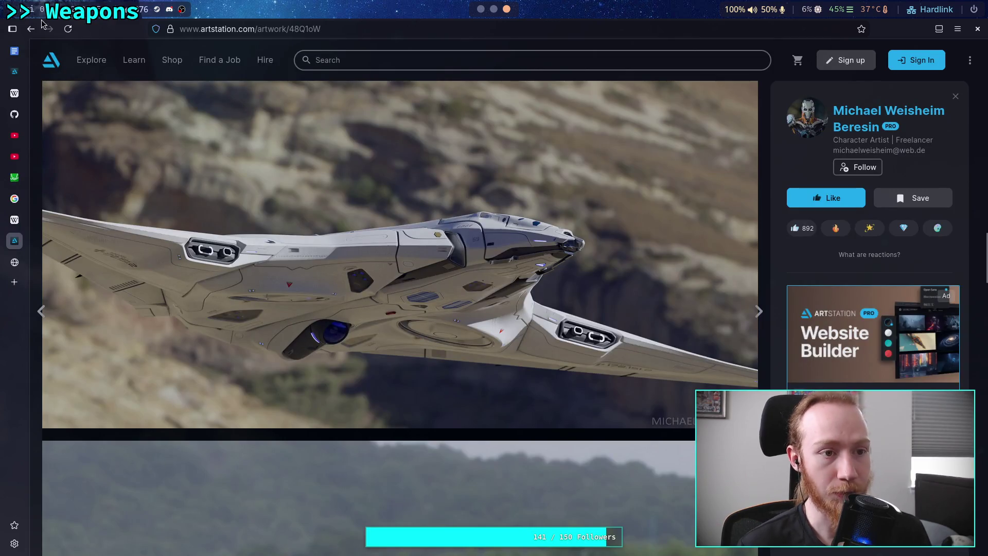
Close the artwork viewer and scroll the mecha results to the ion pistol, warship and Kitbash Vol 3.
{"action": "key", "text": "Escape"}
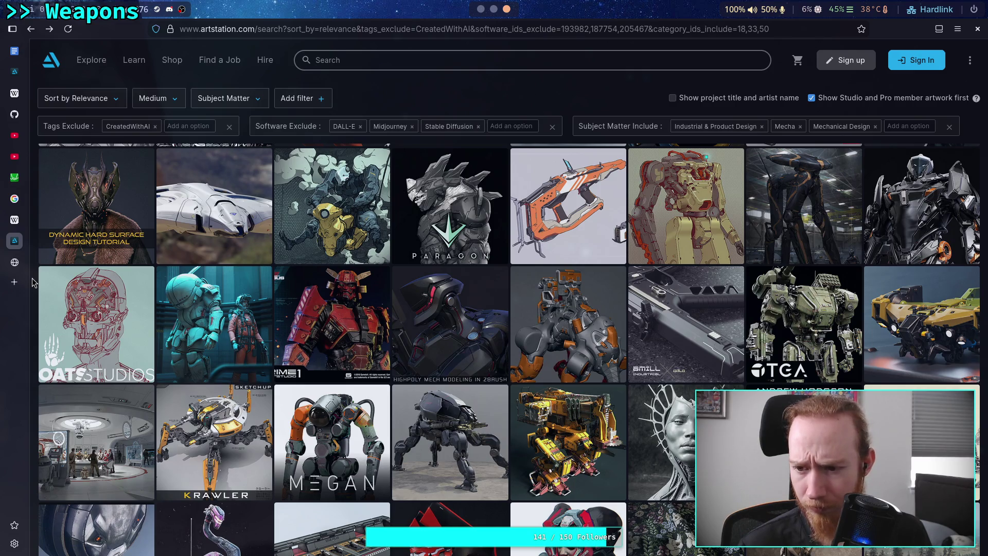
{"action": "scroll", "coordinate": [31, 282], "scroll_direction": "down", "scroll_amount": 2}
{"action": "scroll", "coordinate": [32, 282], "scroll_direction": "down", "scroll_amount": 4}
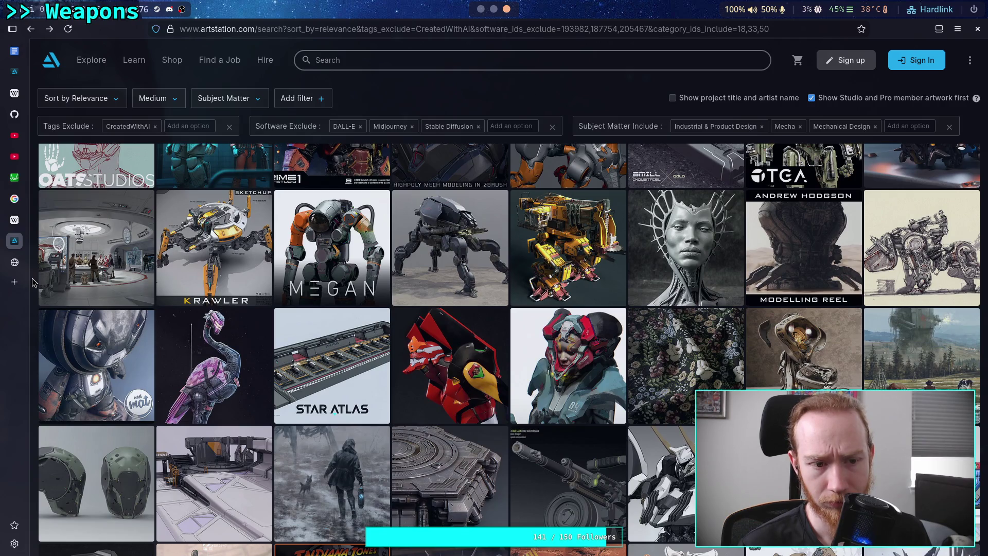
{"action": "scroll", "coordinate": [32, 282], "scroll_direction": "down", "scroll_amount": 2}
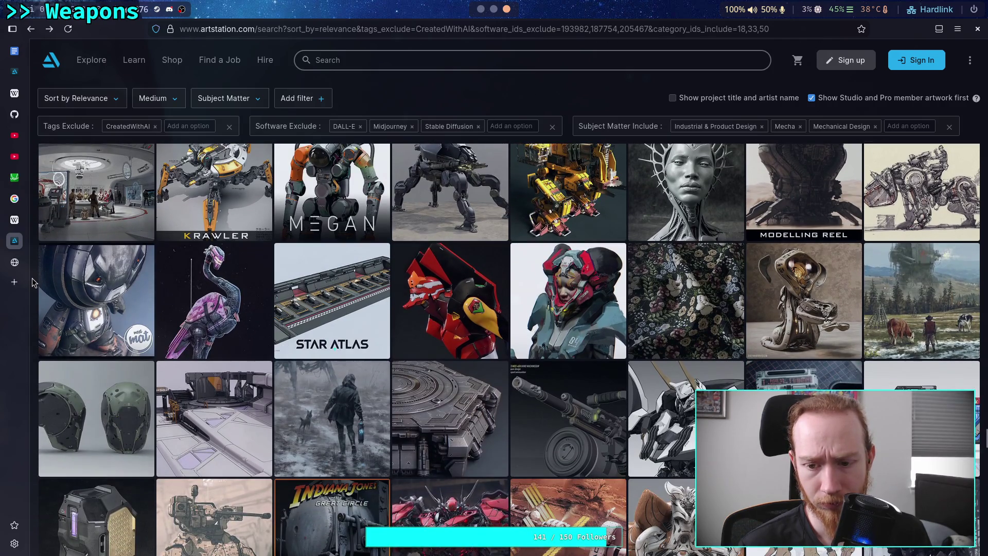
{"action": "scroll", "coordinate": [32, 282], "scroll_direction": "down", "scroll_amount": 2}
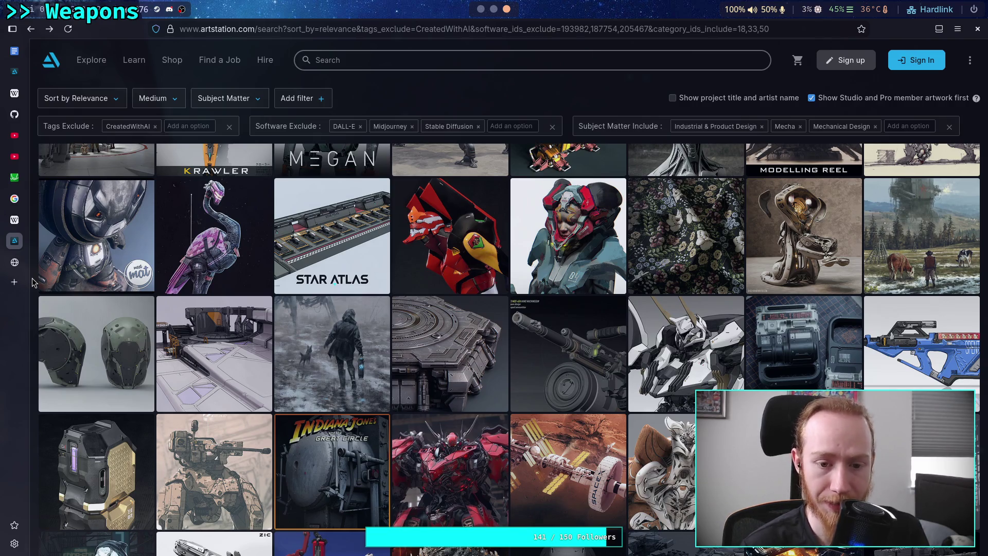
{"action": "scroll", "coordinate": [32, 282], "scroll_direction": "down", "scroll_amount": 1}
{"action": "scroll", "coordinate": [32, 282], "scroll_direction": "down", "scroll_amount": 3}
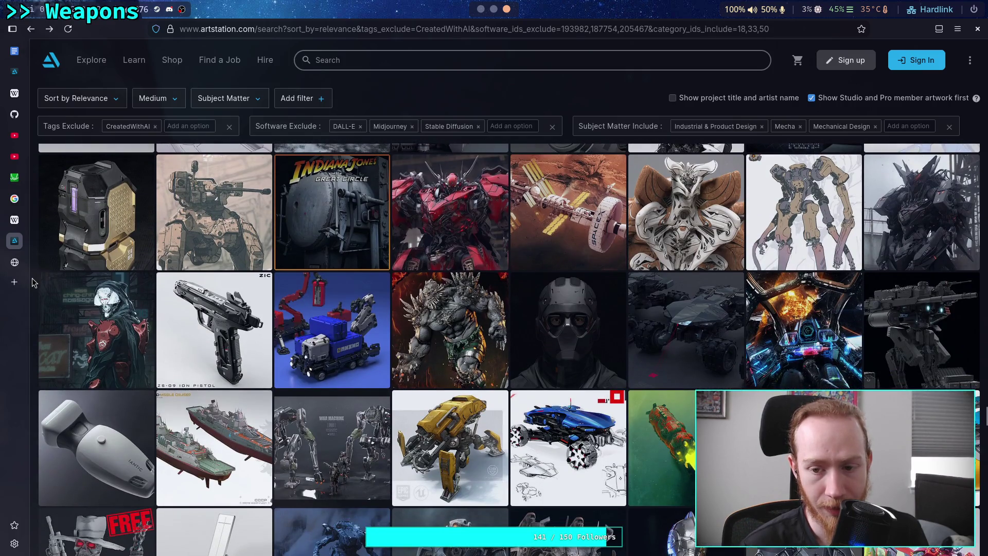
{"action": "scroll", "coordinate": [31, 282], "scroll_direction": "down", "scroll_amount": 1}
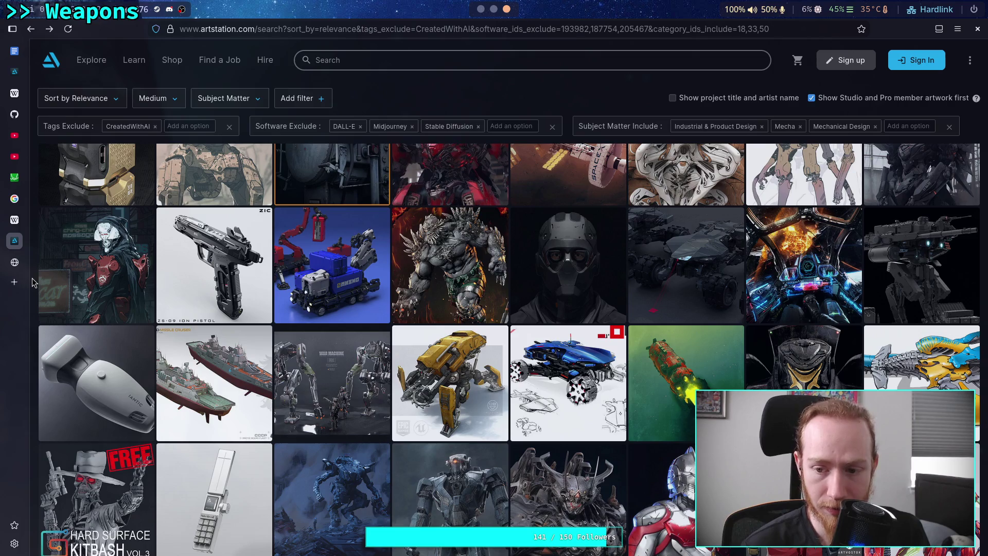
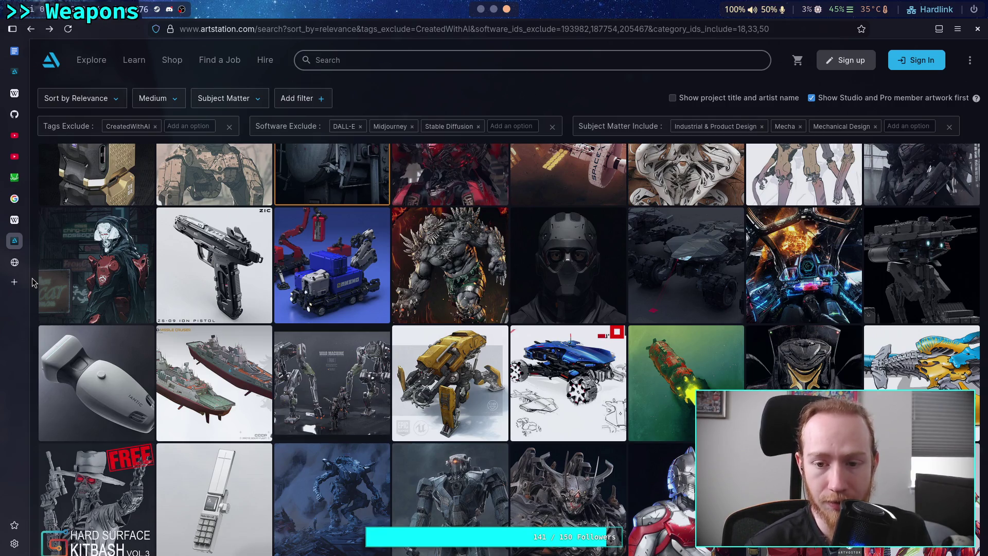
Scroll the filtered mecha results and open the Visor Substructure helmet artwork.
{"action": "scroll", "coordinate": [32, 282], "scroll_direction": "down", "scroll_amount": 4}
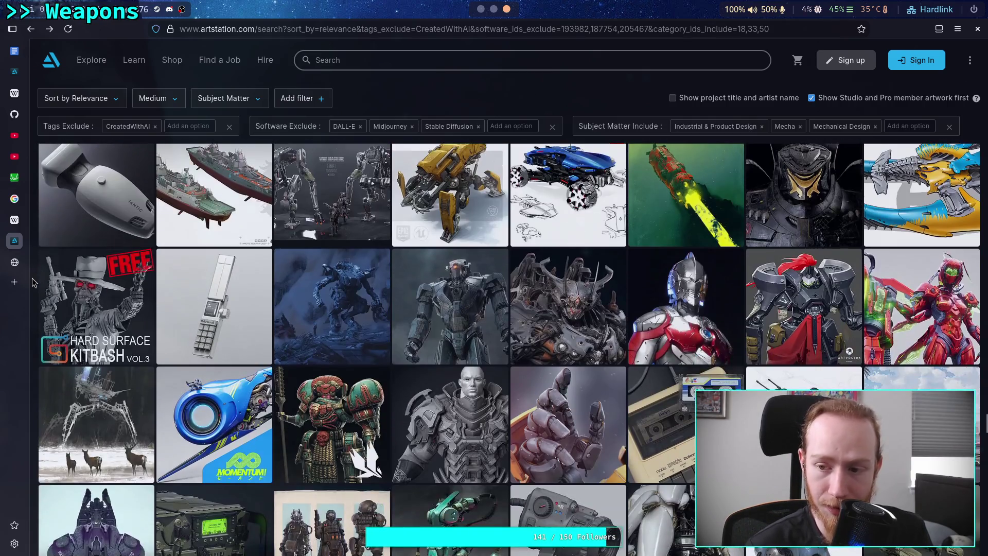
{"action": "scroll", "coordinate": [32, 283], "scroll_direction": "down", "scroll_amount": 1}
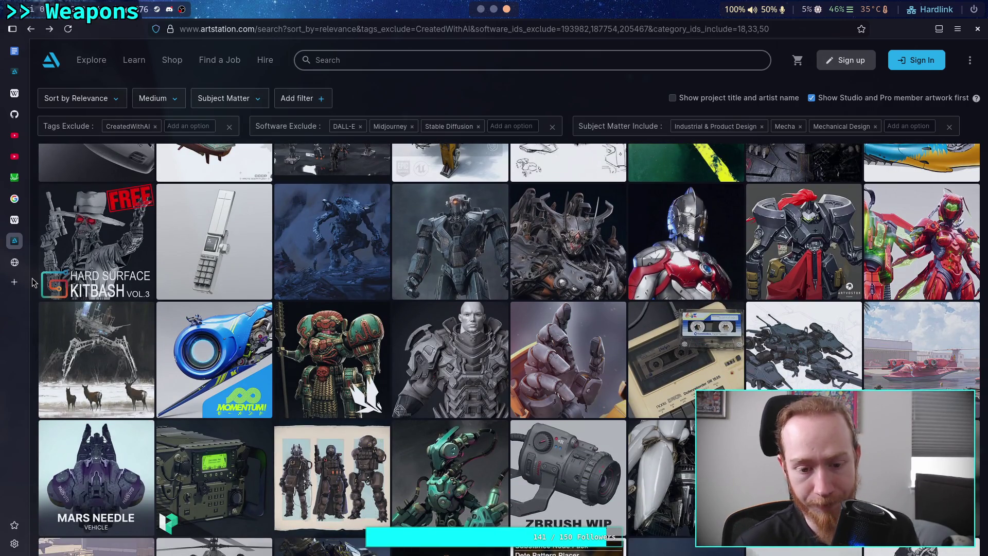
{"action": "scroll", "coordinate": [32, 282], "scroll_direction": "down", "scroll_amount": 1}
{"action": "scroll", "coordinate": [32, 282], "scroll_direction": "down", "scroll_amount": 1}
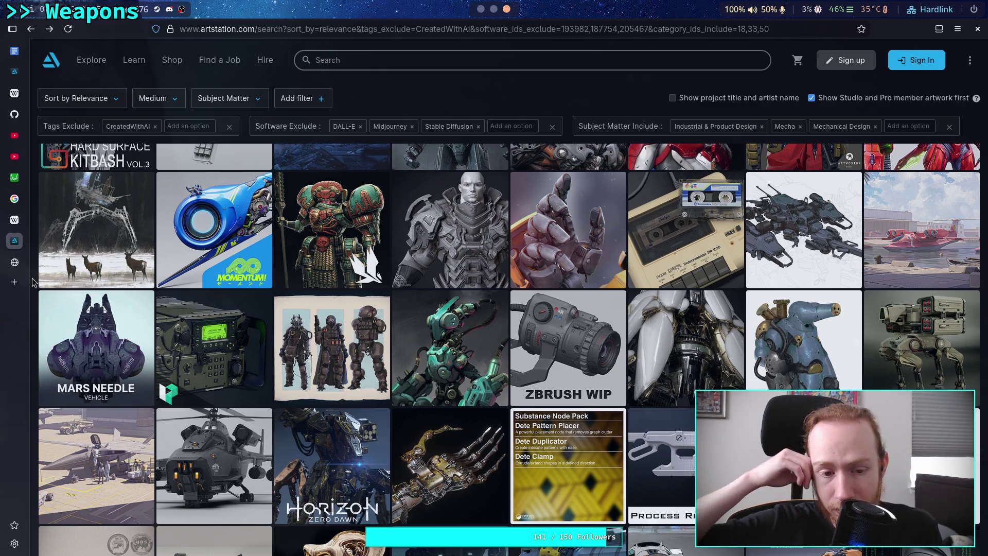
{"action": "scroll", "coordinate": [32, 282], "scroll_direction": "down", "scroll_amount": 3}
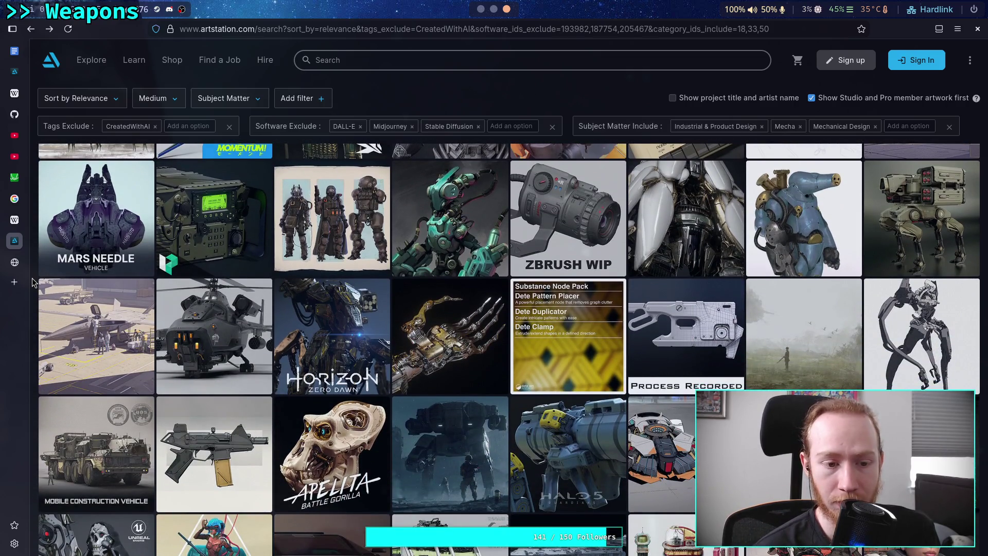
{"action": "scroll", "coordinate": [32, 282], "scroll_direction": "down", "scroll_amount": 2}
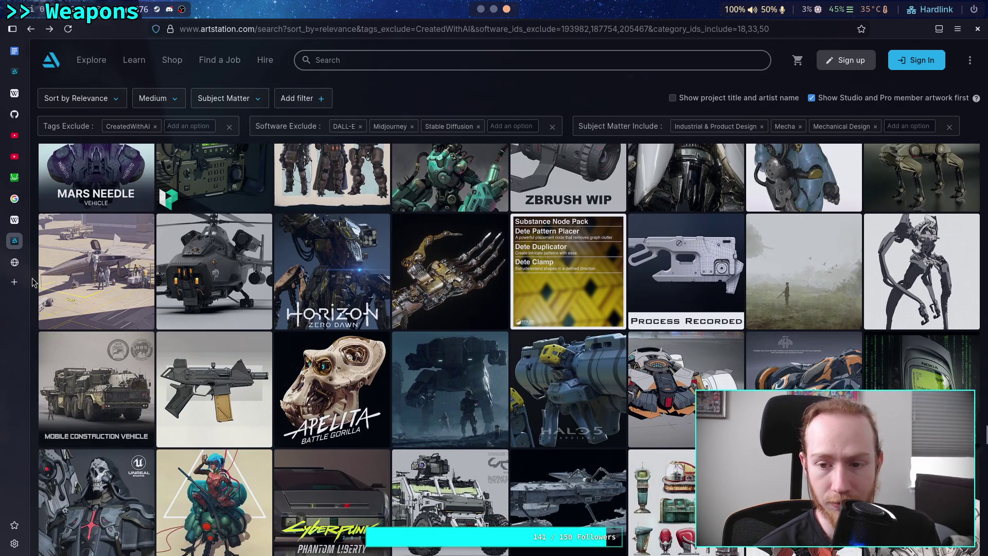
{"action": "scroll", "coordinate": [32, 282], "scroll_direction": "down", "scroll_amount": 2}
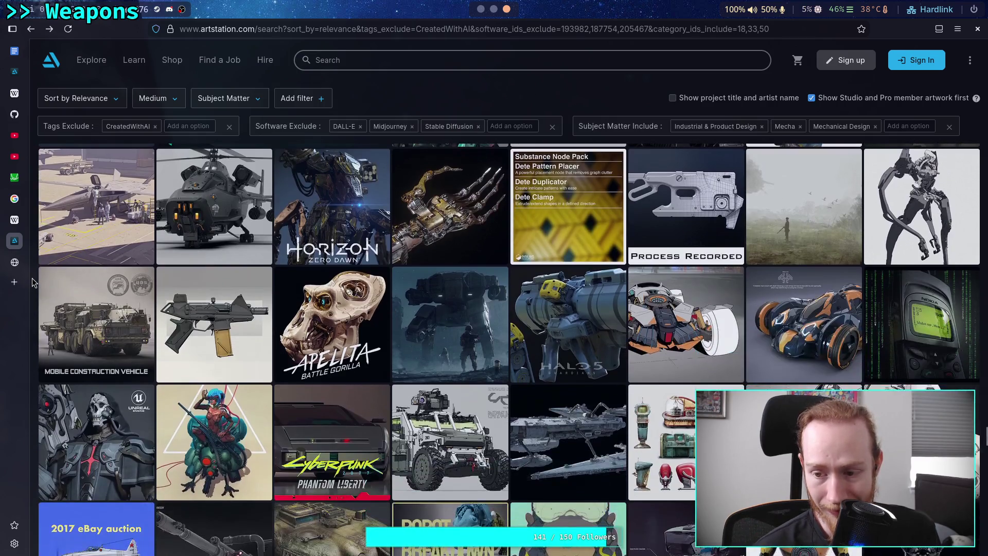
{"action": "scroll", "coordinate": [32, 282], "scroll_direction": "down", "scroll_amount": 4}
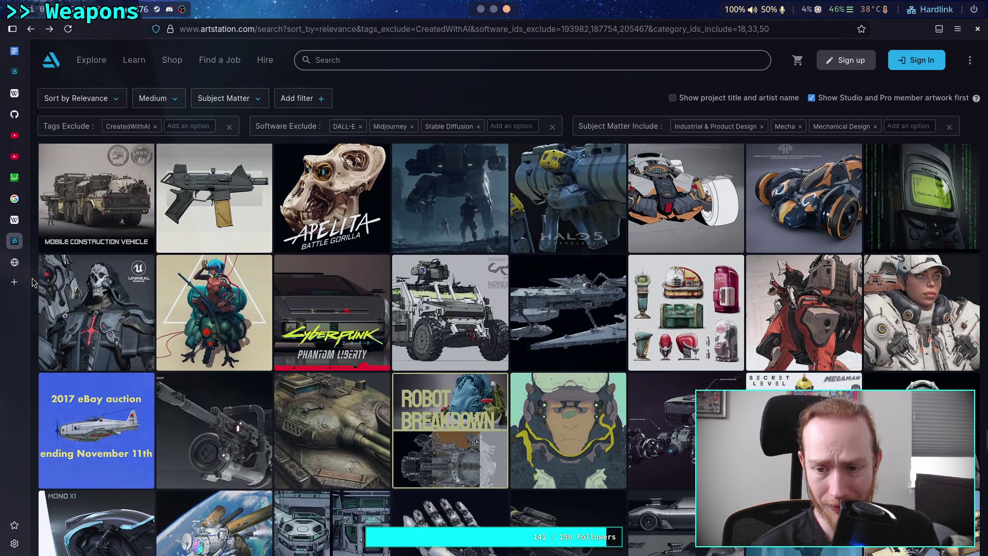
{"action": "scroll", "coordinate": [32, 282], "scroll_direction": "down", "scroll_amount": 5}
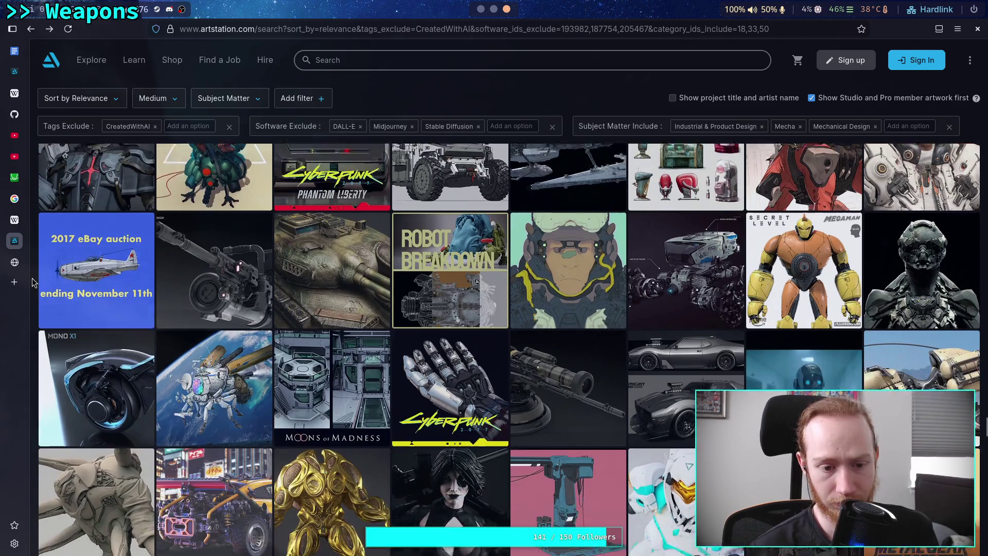
{"action": "scroll", "coordinate": [32, 283], "scroll_direction": "down", "scroll_amount": 1}
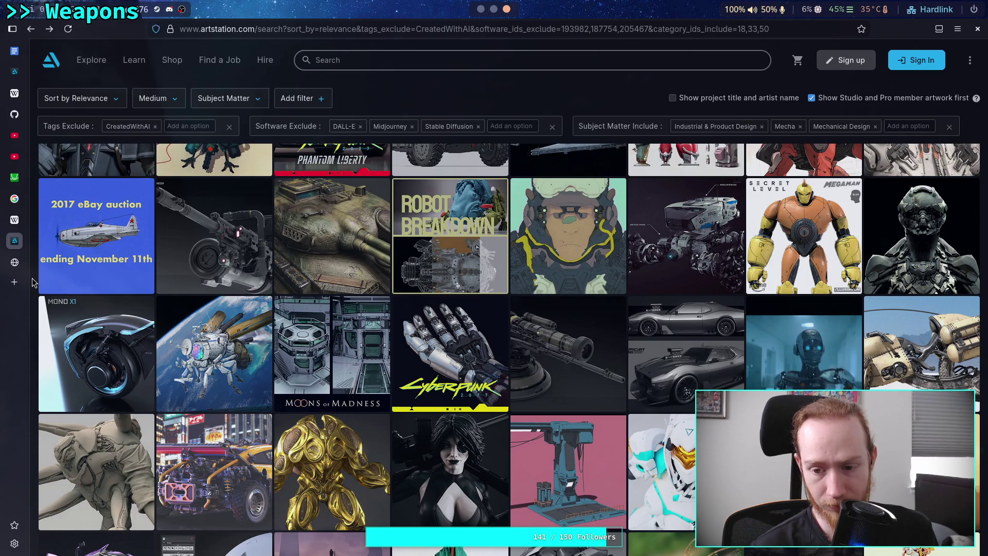
{"action": "scroll", "coordinate": [32, 282], "scroll_direction": "down", "scroll_amount": 4}
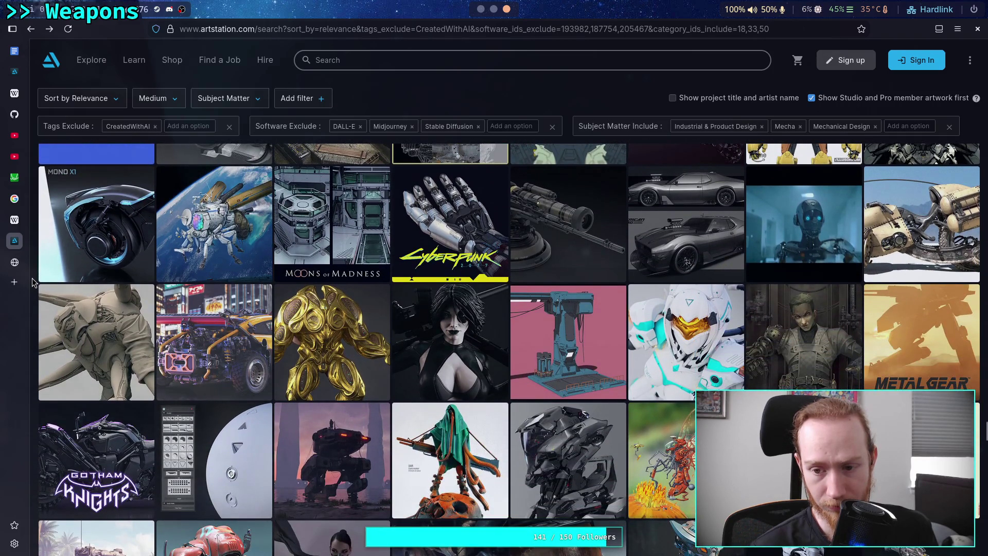
{"action": "scroll", "coordinate": [32, 282], "scroll_direction": "down", "scroll_amount": 4}
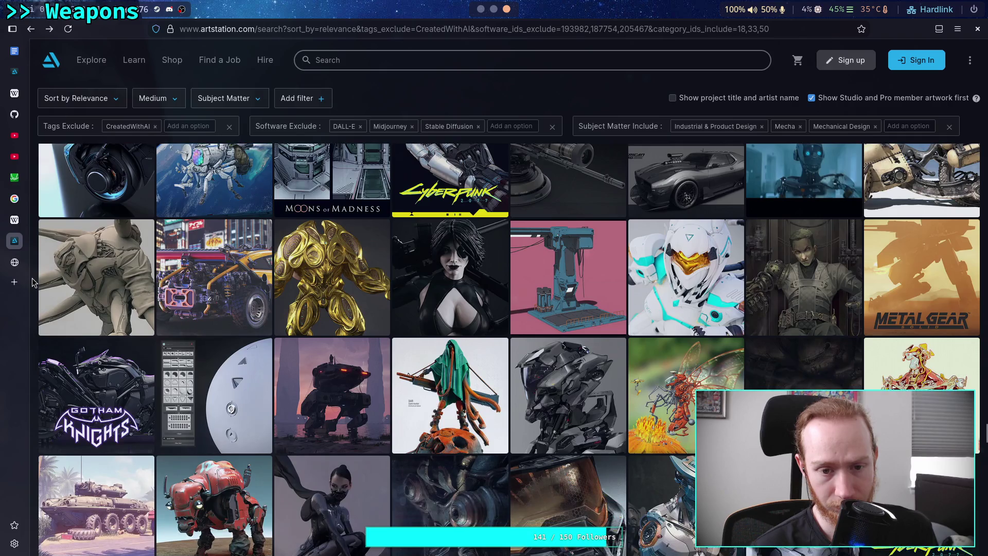
{"action": "scroll", "coordinate": [32, 283], "scroll_direction": "down", "scroll_amount": 2}
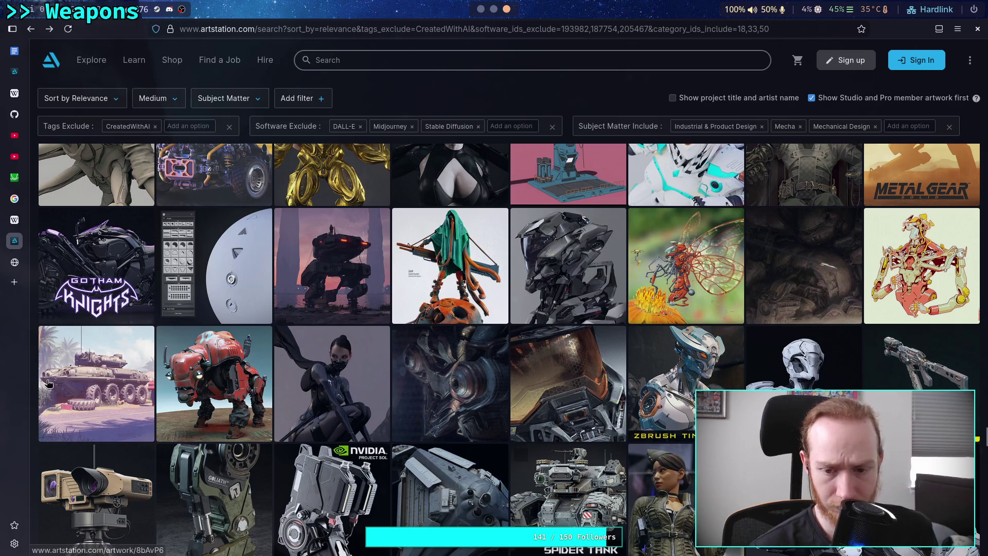
{"action": "left_click", "coordinate": [563, 391]}
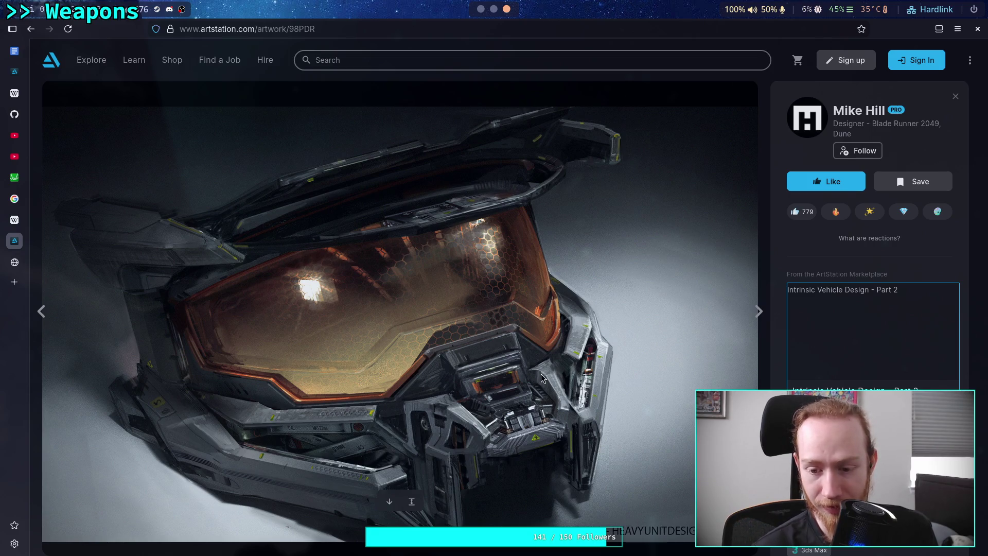
Look over the helmet artwork's info, then return to the search results grid.
{"action": "scroll", "coordinate": [541, 376], "scroll_direction": "down", "scroll_amount": 3}
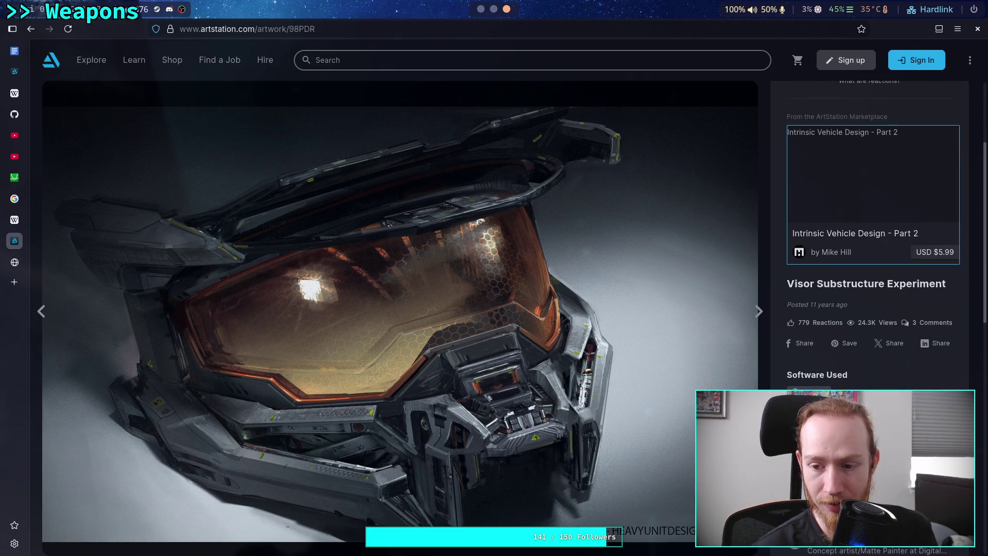
{"action": "scroll", "coordinate": [487, 378], "scroll_direction": "down", "scroll_amount": 2}
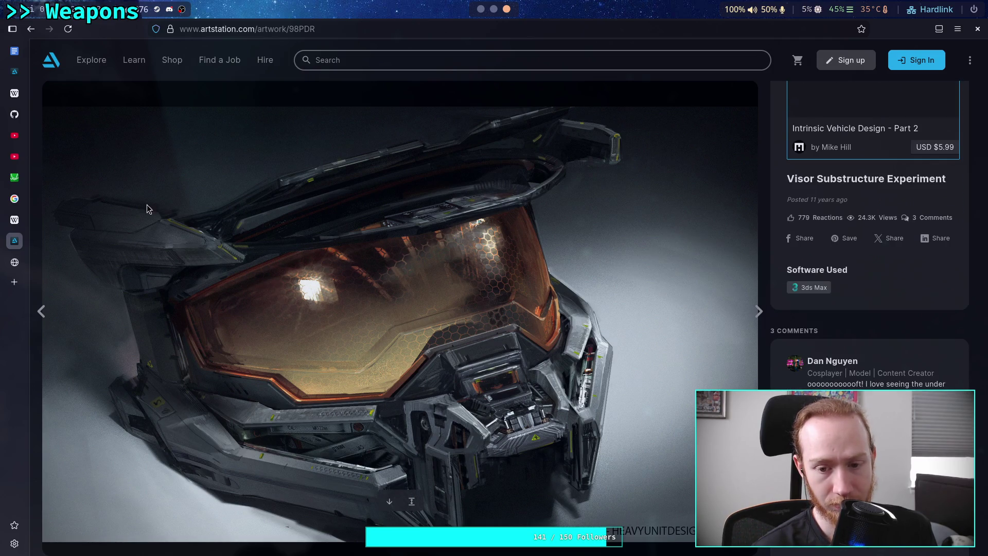
{"action": "left_click", "coordinate": [31, 29]}
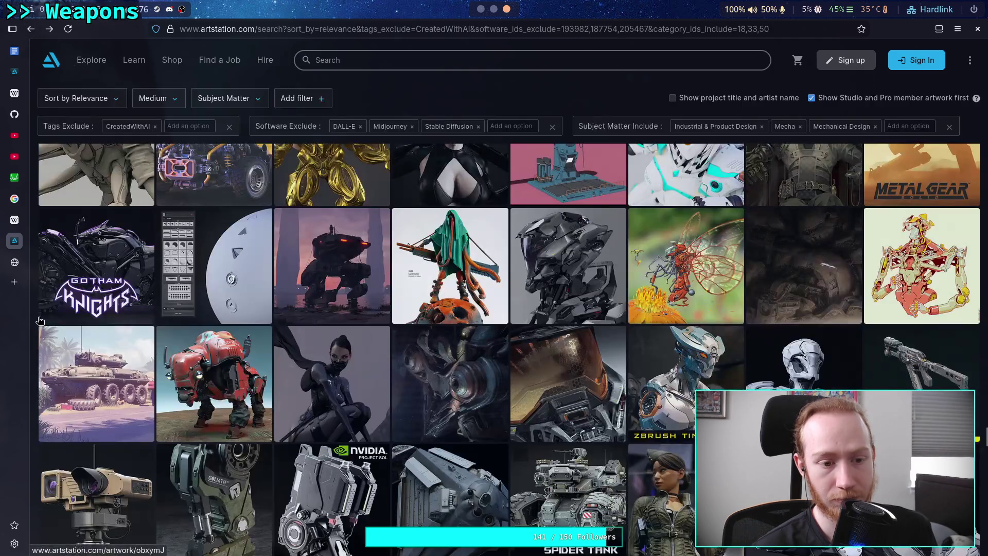
{"action": "scroll", "coordinate": [34, 322], "scroll_direction": "down", "scroll_amount": 3}
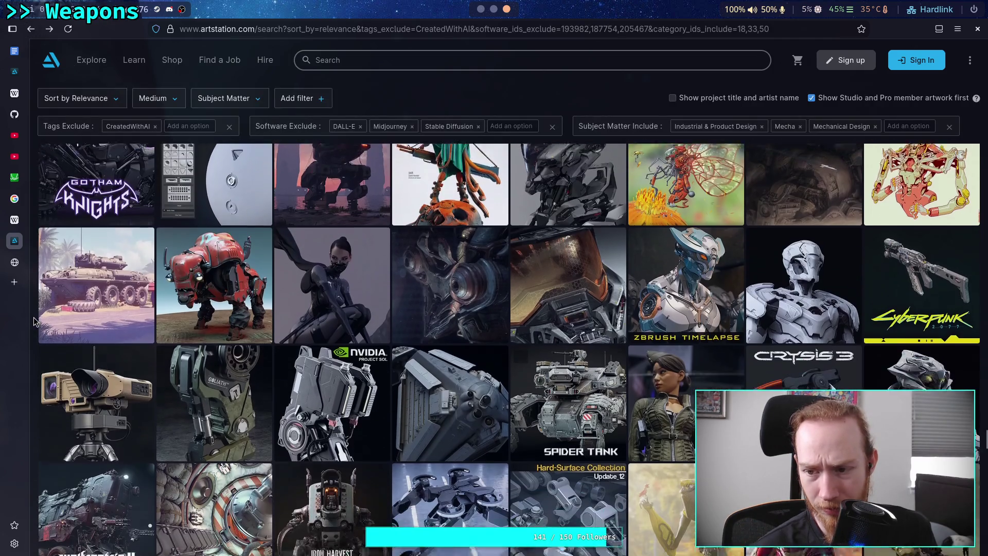
{"action": "scroll", "coordinate": [34, 322], "scroll_direction": "down", "scroll_amount": 1}
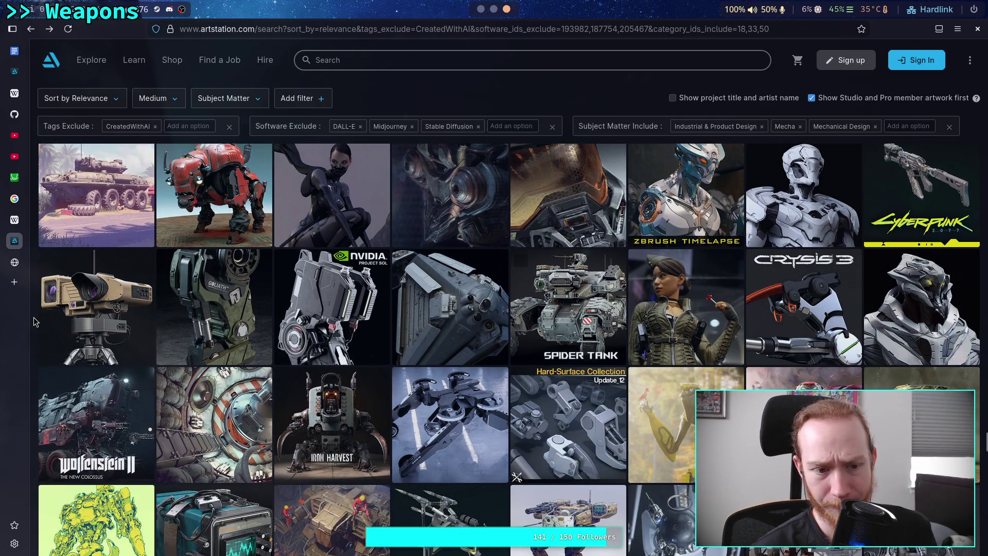
{"action": "scroll", "coordinate": [34, 321], "scroll_direction": "down", "scroll_amount": 1}
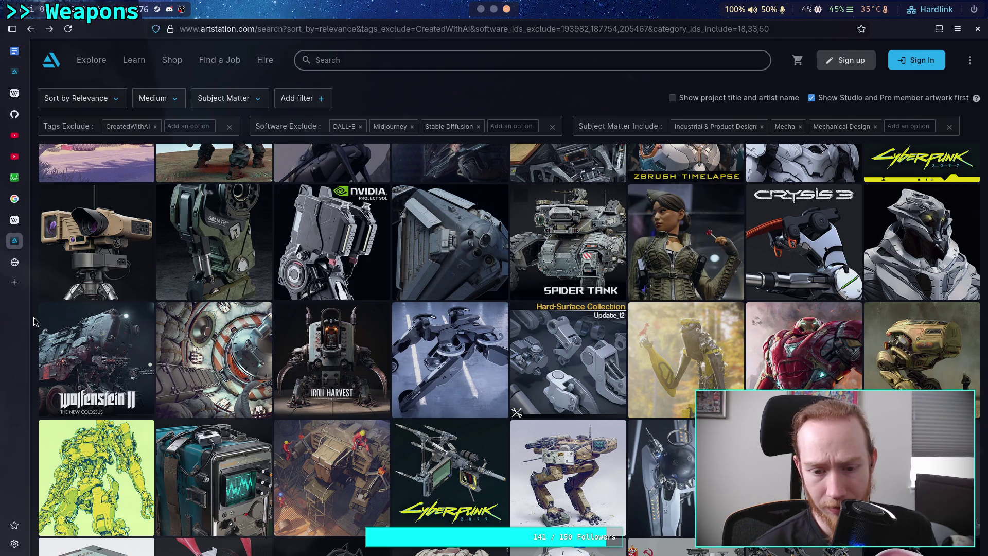
{"action": "scroll", "coordinate": [33, 317], "scroll_direction": "up", "scroll_amount": 3}
Reopen the helmet artwork and copy its image.
{"action": "left_click", "coordinate": [574, 277]}
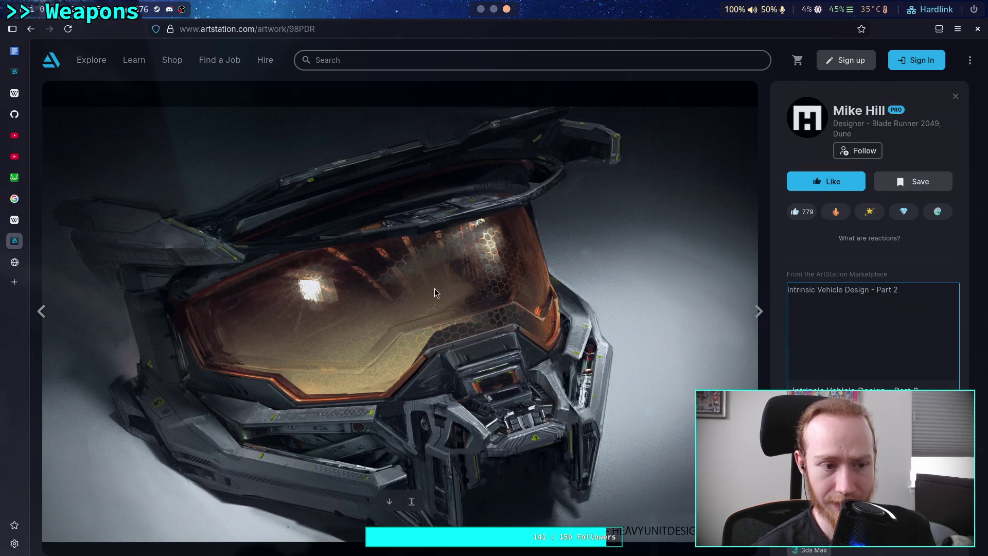
{"action": "right_click", "coordinate": [434, 274]}
{"action": "left_click", "coordinate": [465, 307]}
Open the MC note in Obsidian at its end for the 'Master chief visor' helmet image.
{"action": "key", "text": "super+1"}
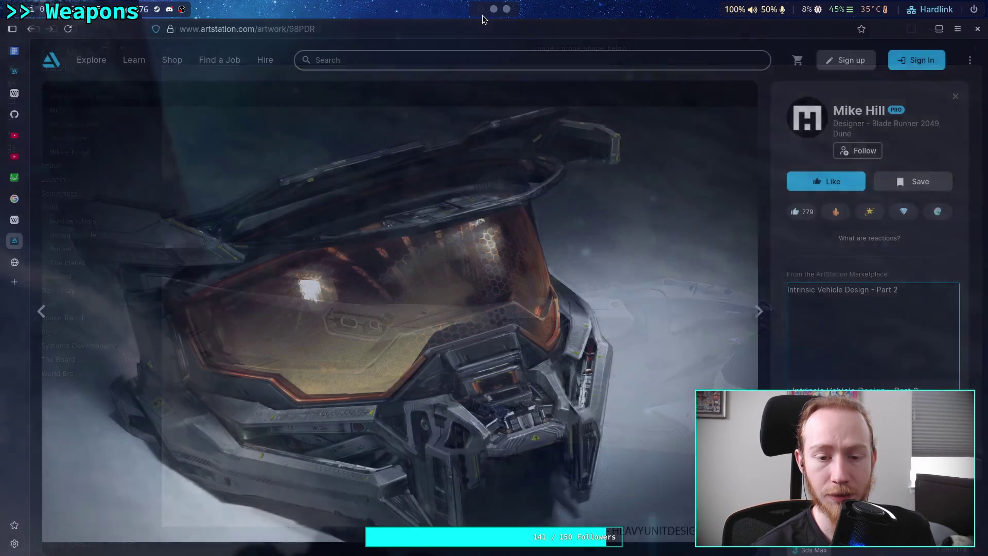
{"action": "left_click", "coordinate": [118, 110]}
{"action": "scroll", "coordinate": [522, 264], "scroll_direction": "down", "scroll_amount": 20}
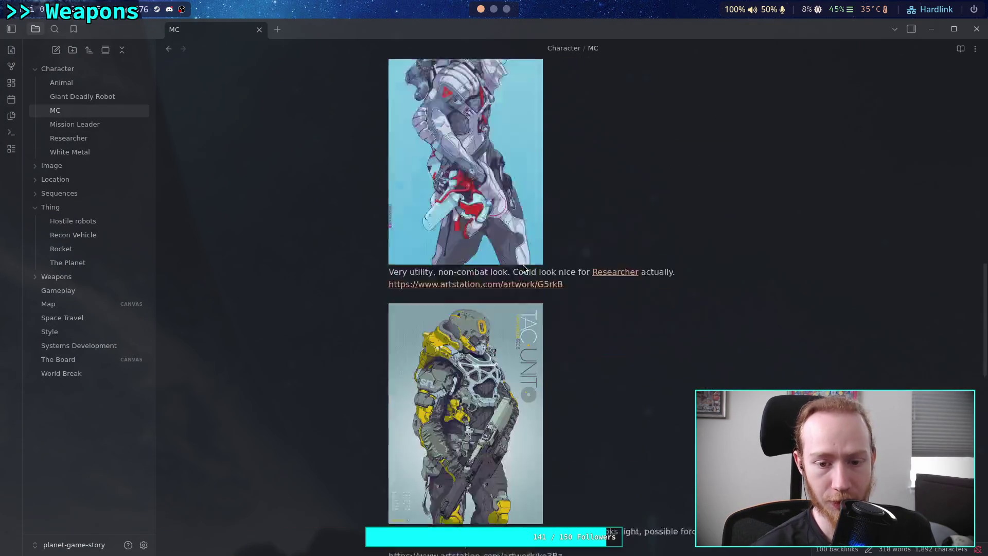
{"action": "left_click", "coordinate": [682, 365]}
{"action": "type", "text": "Master chief visor"}
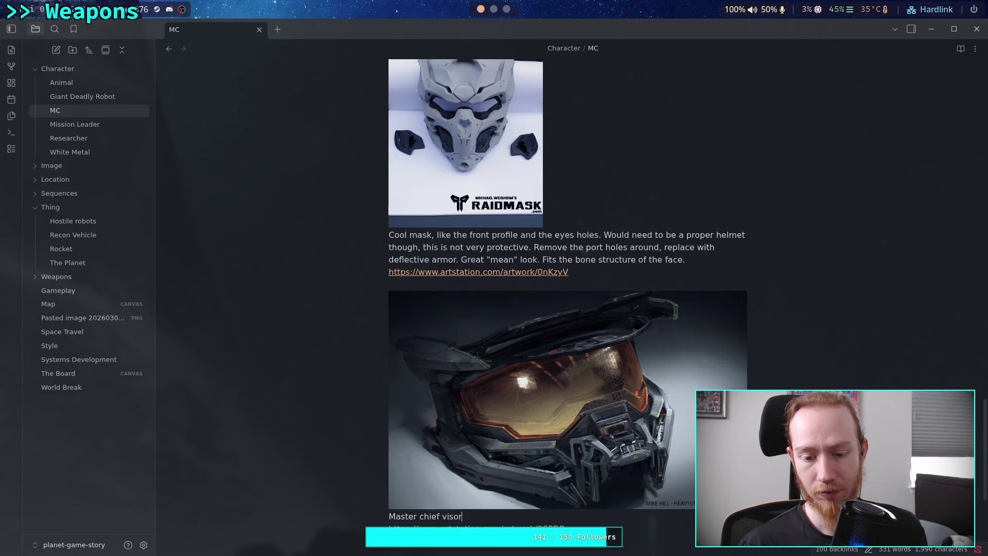
Test the 98PDR ArtStation link, then go back to the search results.
{"action": "scroll", "coordinate": [560, 457], "scroll_direction": "down", "scroll_amount": 2}
{"action": "left_click", "coordinate": [515, 467]}
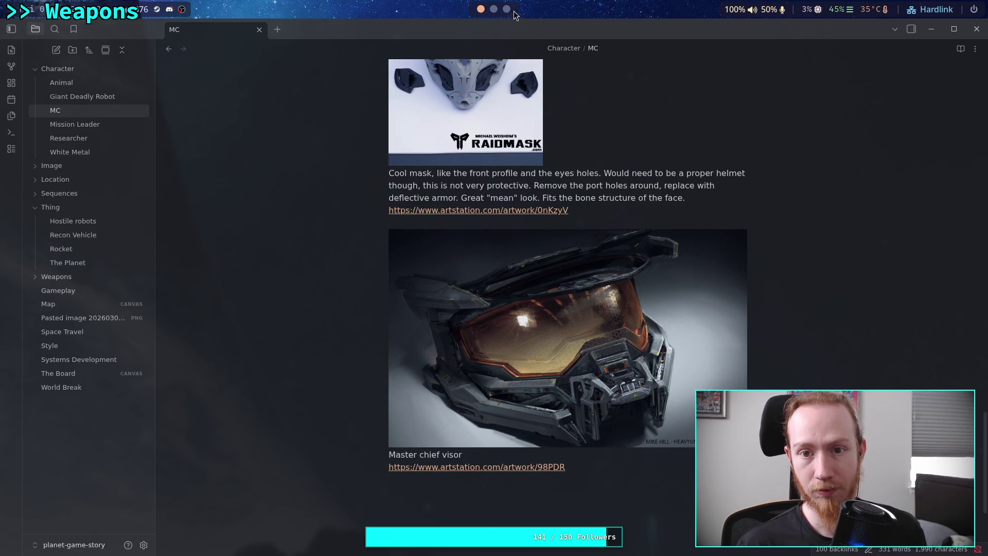
{"action": "left_click", "coordinate": [25, 26]}
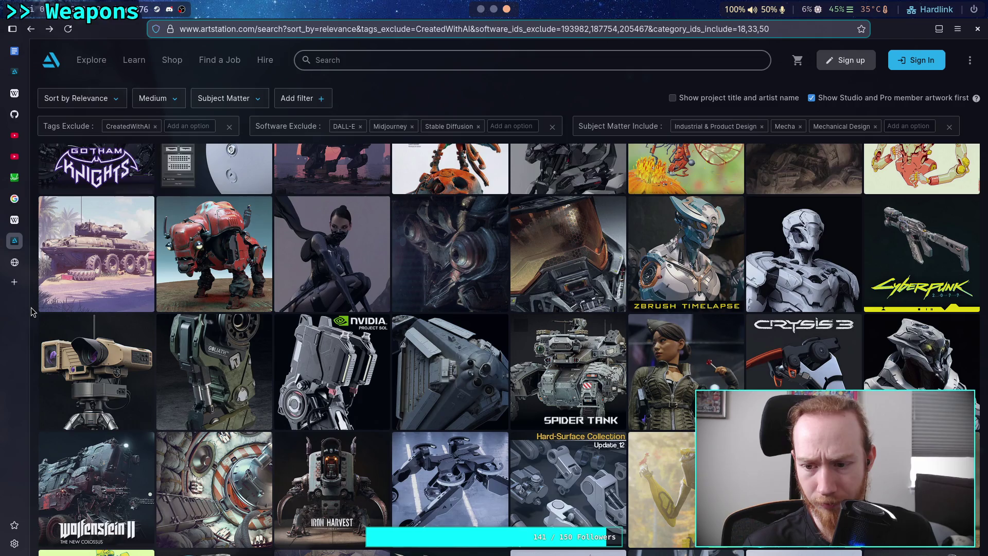
Browse the Imperial probe ship artwork's renders, then return to the mecha results grid.
{"action": "scroll", "coordinate": [32, 312], "scroll_direction": "down", "scroll_amount": 2}
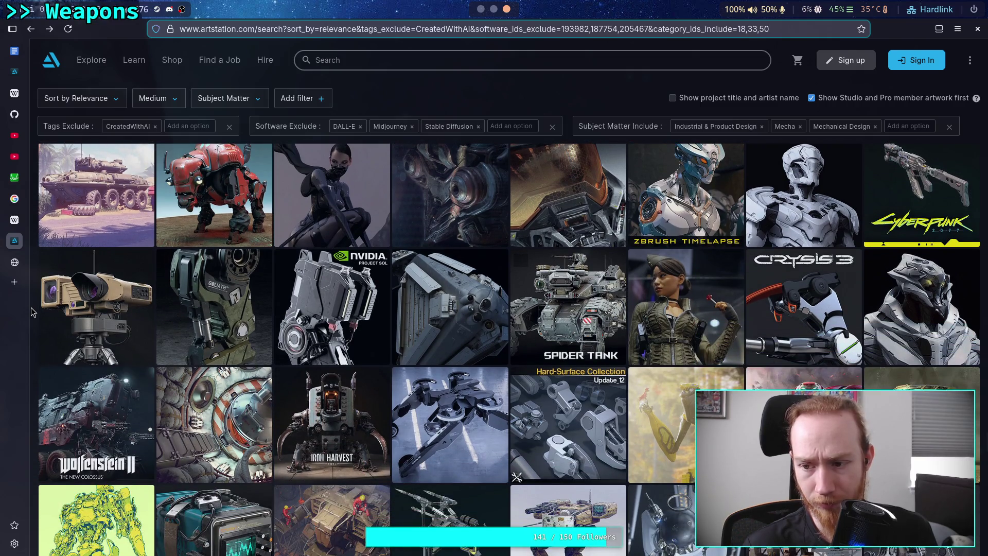
{"action": "scroll", "coordinate": [32, 312], "scroll_direction": "down", "scroll_amount": 2}
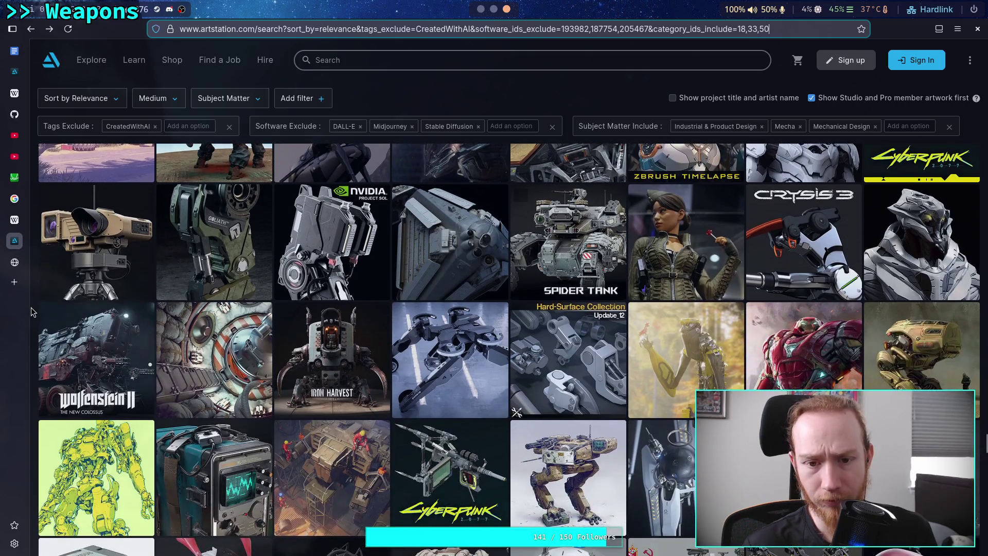
{"action": "left_click", "coordinate": [466, 232]}
{"action": "left_click", "coordinate": [467, 232]}
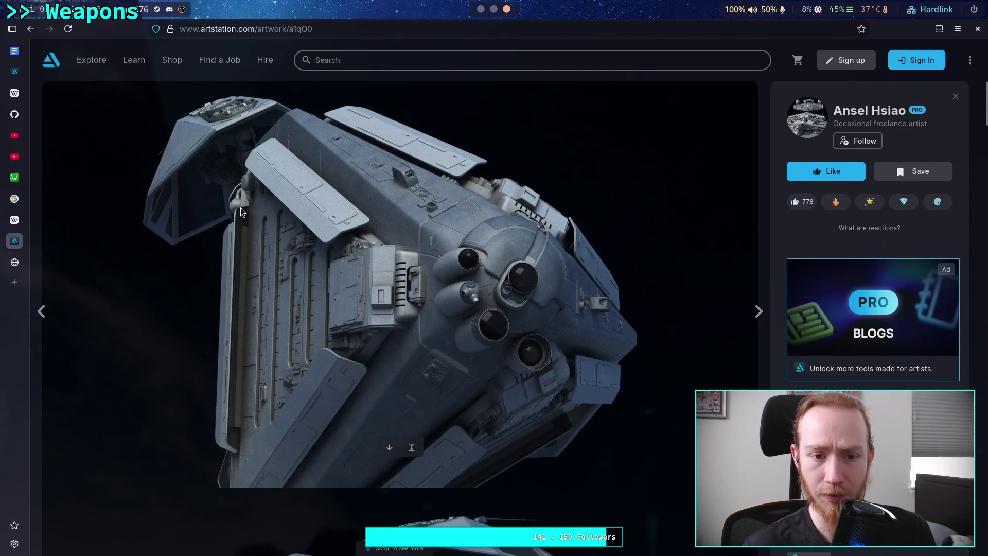
{"action": "scroll", "coordinate": [239, 205], "scroll_direction": "down", "scroll_amount": 5}
{"action": "scroll", "coordinate": [240, 205], "scroll_direction": "down", "scroll_amount": 10}
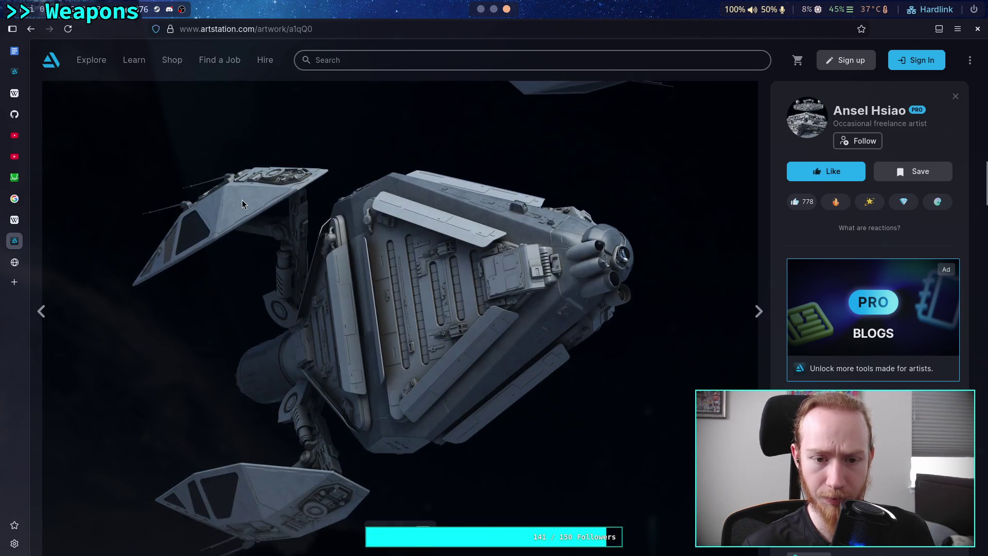
{"action": "scroll", "coordinate": [241, 200], "scroll_direction": "down", "scroll_amount": 10}
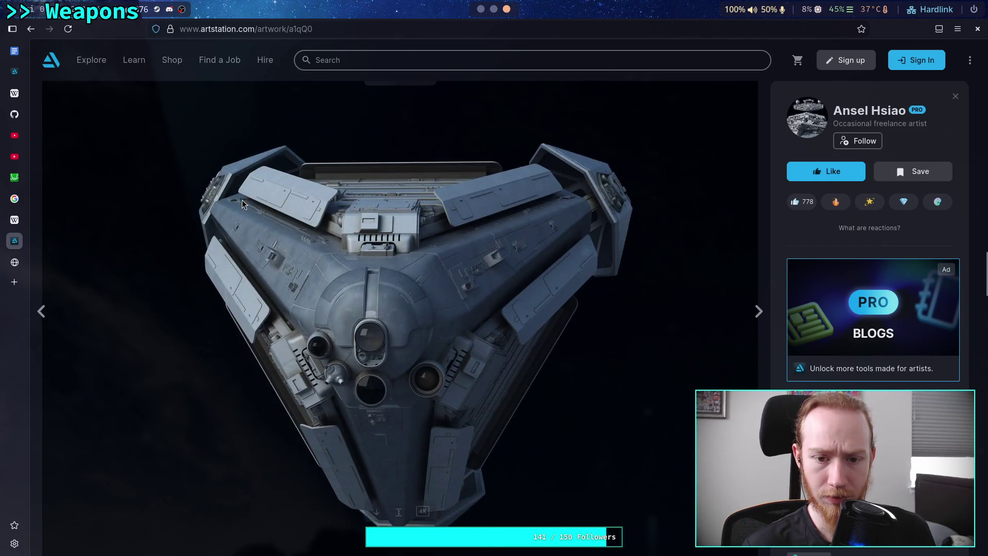
{"action": "scroll", "coordinate": [242, 199], "scroll_direction": "up", "scroll_amount": 5}
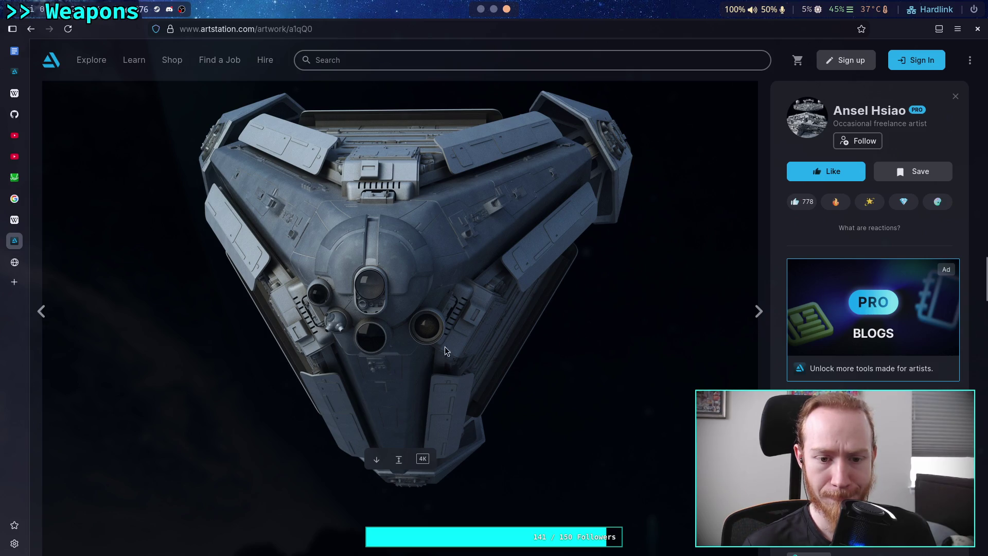
{"action": "scroll", "coordinate": [384, 298], "scroll_direction": "down", "scroll_amount": 10}
{"action": "scroll", "coordinate": [391, 298], "scroll_direction": "down", "scroll_amount": 5}
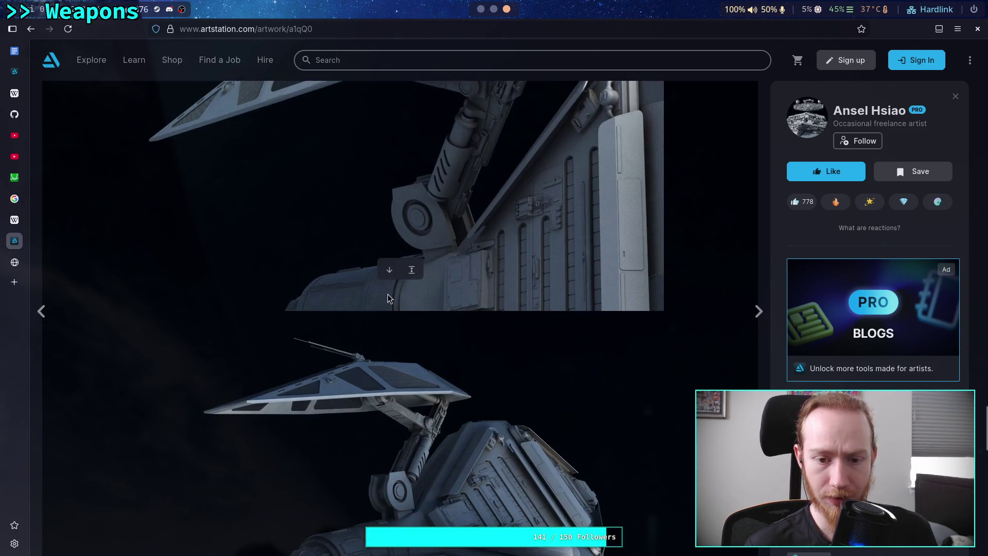
{"action": "left_click", "coordinate": [31, 29]}
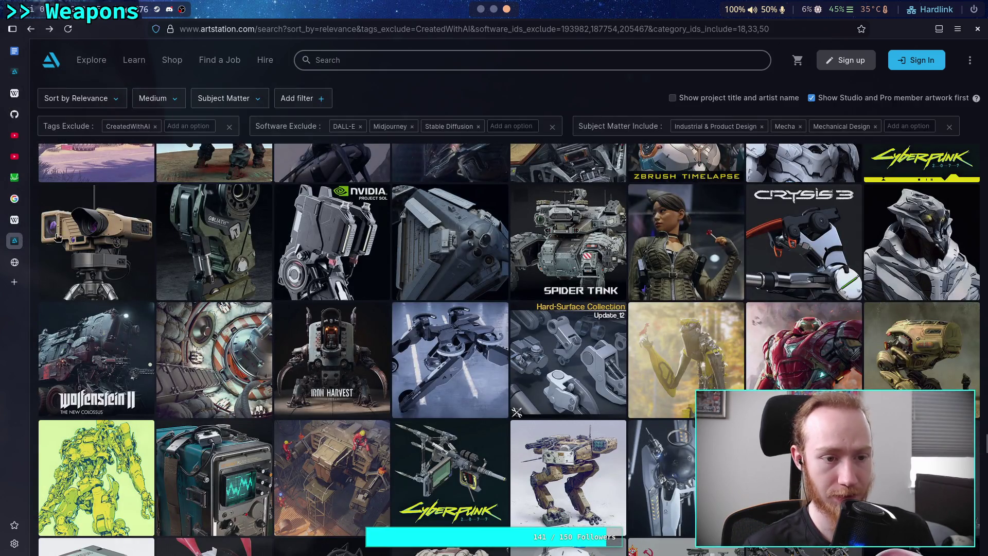
Browse the Portable Land Based Surveillance artwork, then go back to the results.
{"action": "left_click", "coordinate": [115, 241]}
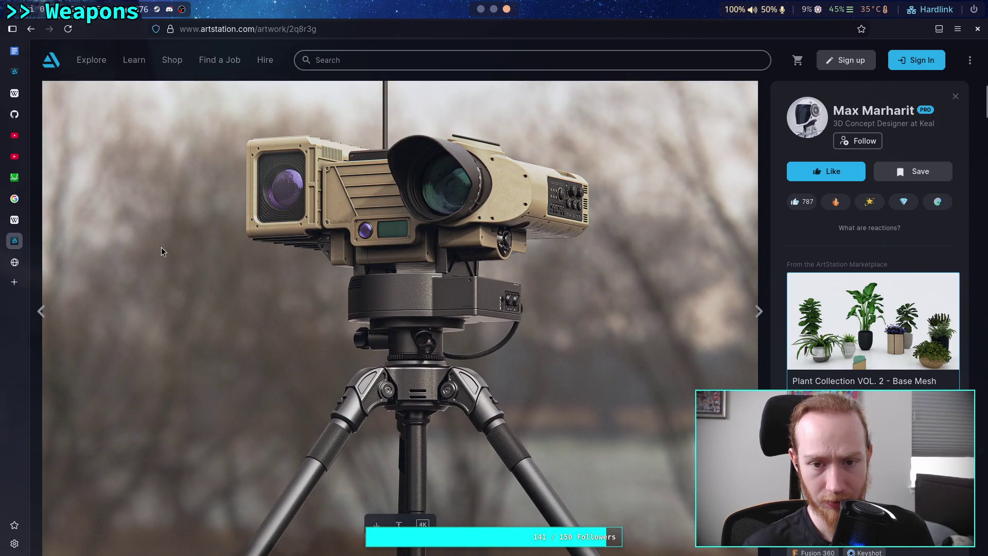
{"action": "scroll", "coordinate": [163, 247], "scroll_direction": "down", "scroll_amount": 10}
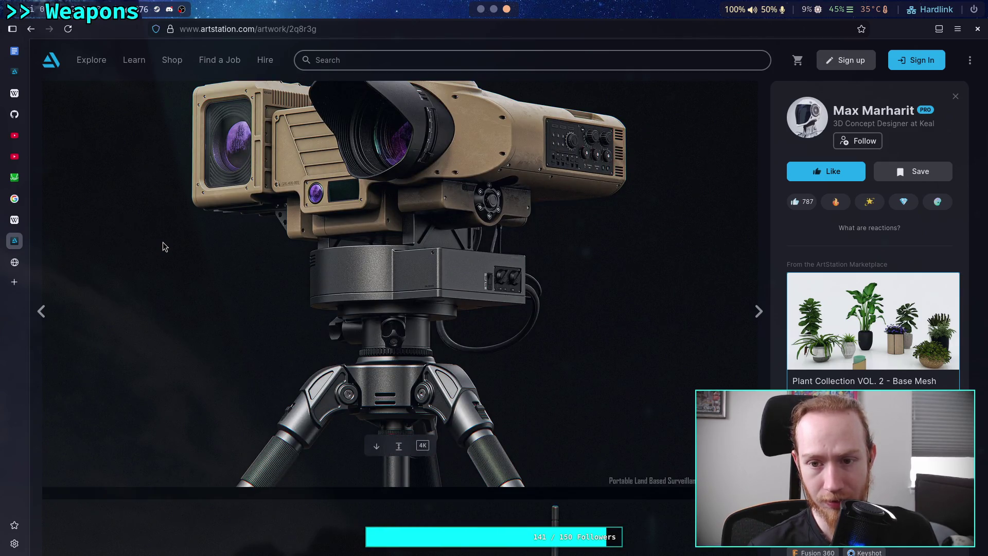
{"action": "scroll", "coordinate": [163, 247], "scroll_direction": "down", "scroll_amount": 8}
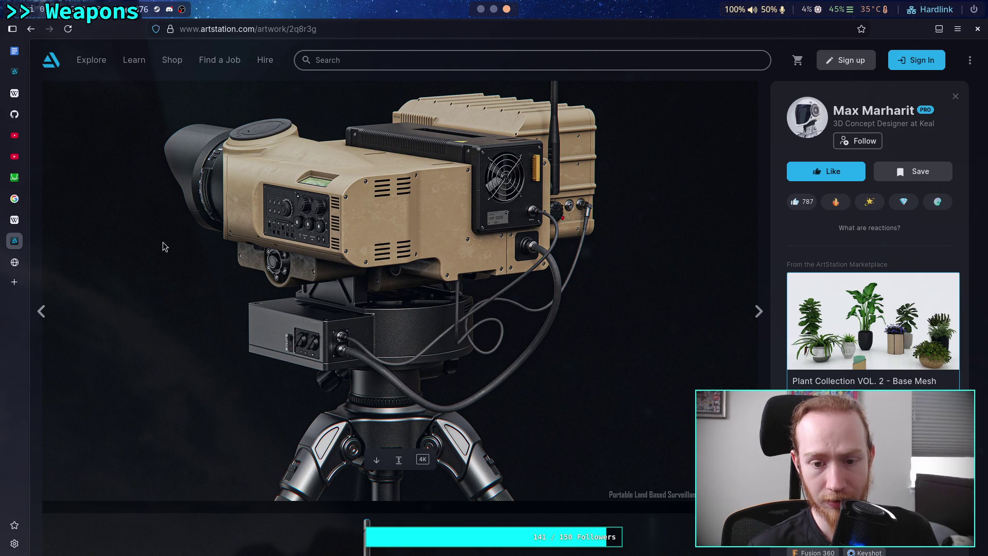
{"action": "scroll", "coordinate": [163, 247], "scroll_direction": "down", "scroll_amount": 15}
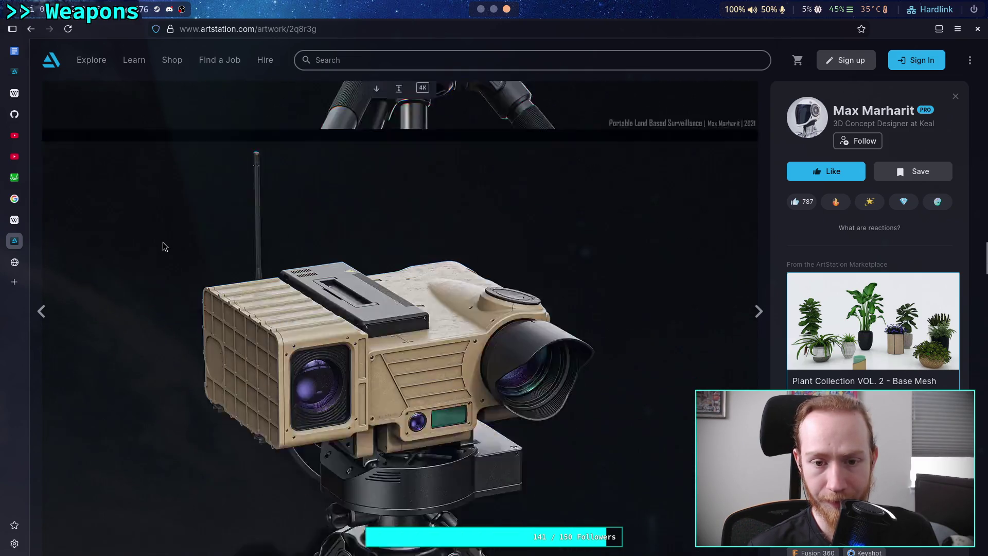
{"action": "scroll", "coordinate": [163, 247], "scroll_direction": "down", "scroll_amount": 12}
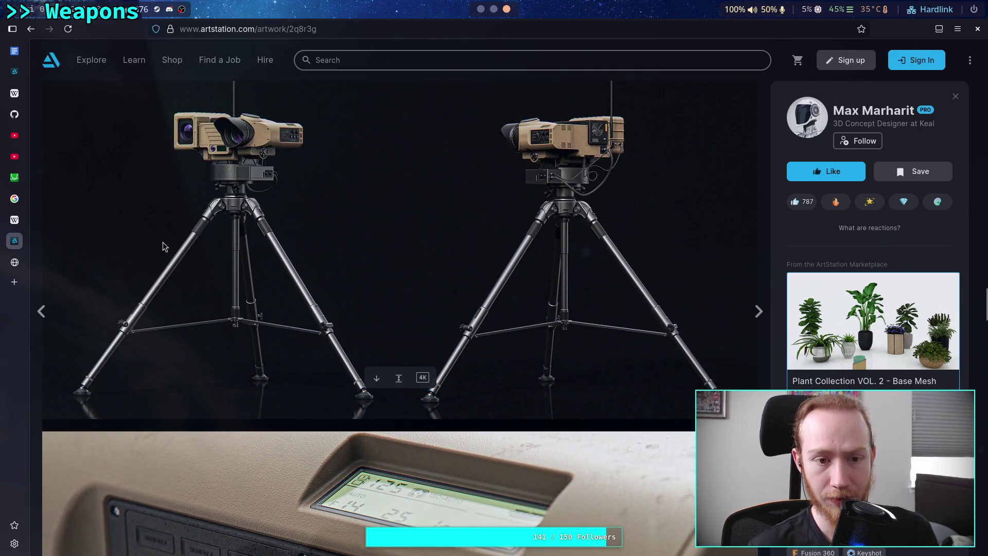
{"action": "scroll", "coordinate": [162, 247], "scroll_direction": "down", "scroll_amount": 6}
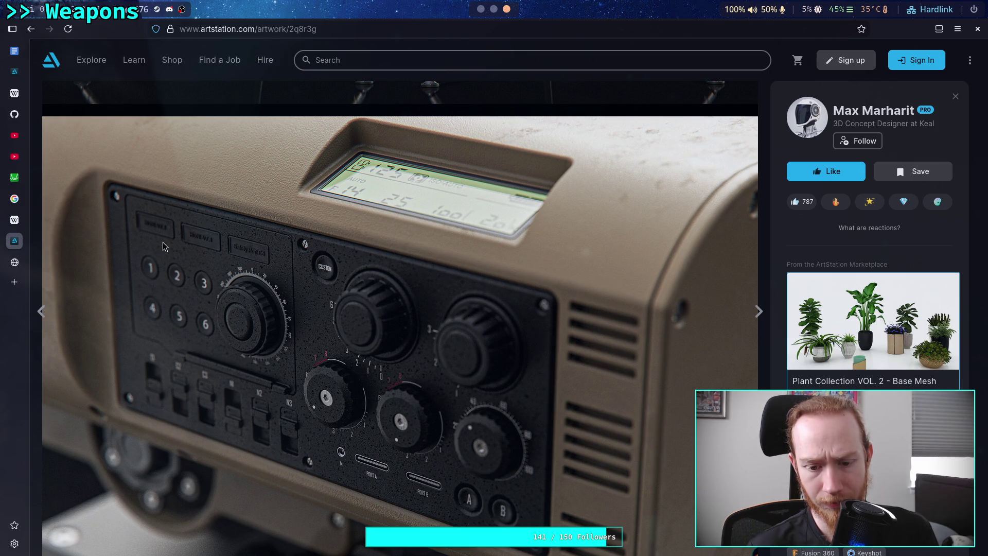
{"action": "scroll", "coordinate": [163, 243], "scroll_direction": "down", "scroll_amount": 10}
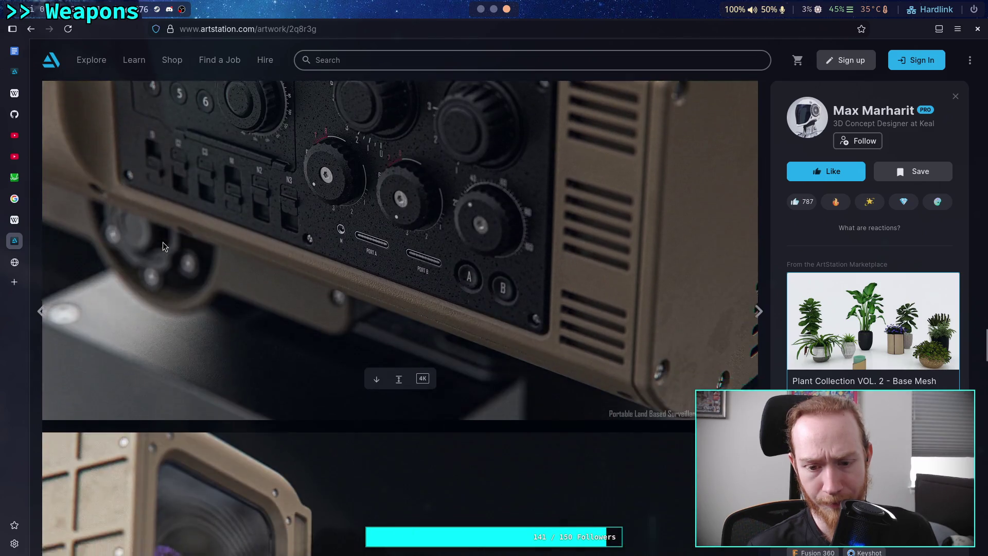
{"action": "scroll", "coordinate": [163, 246], "scroll_direction": "down", "scroll_amount": 7}
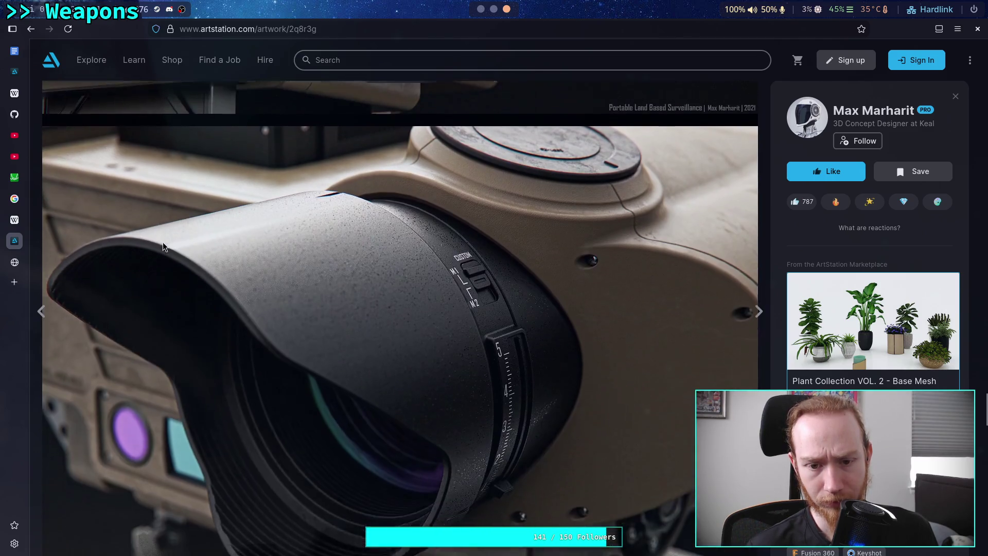
{"action": "scroll", "coordinate": [163, 247], "scroll_direction": "down", "scroll_amount": 10}
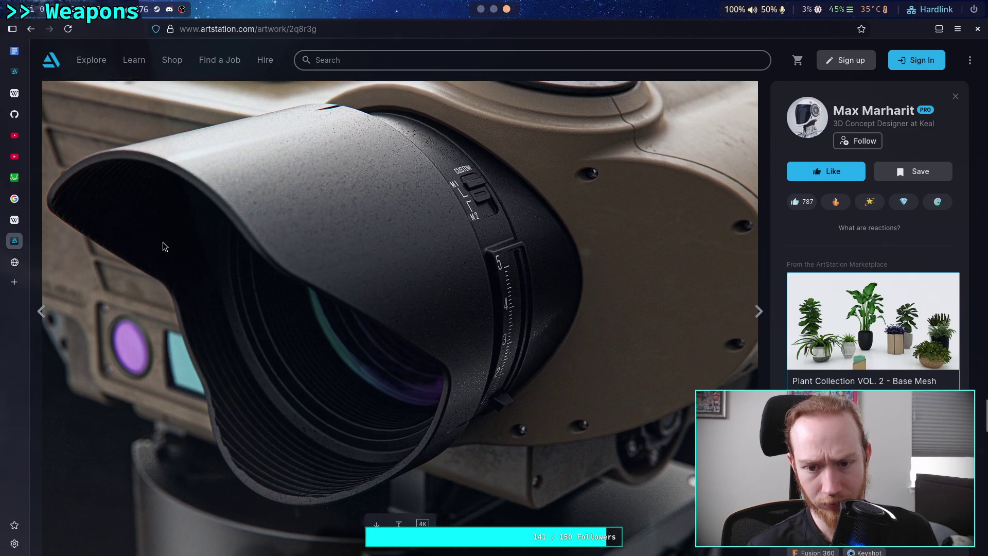
{"action": "scroll", "coordinate": [163, 247], "scroll_direction": "down", "scroll_amount": 10}
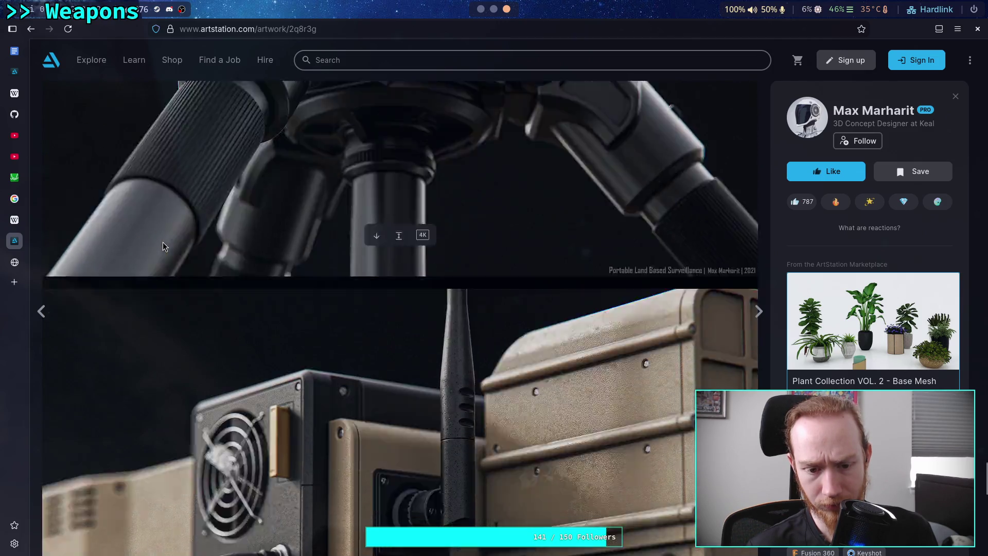
{"action": "scroll", "coordinate": [162, 247], "scroll_direction": "up", "scroll_amount": 12}
{"action": "scroll", "coordinate": [162, 247], "scroll_direction": "down", "scroll_amount": 15}
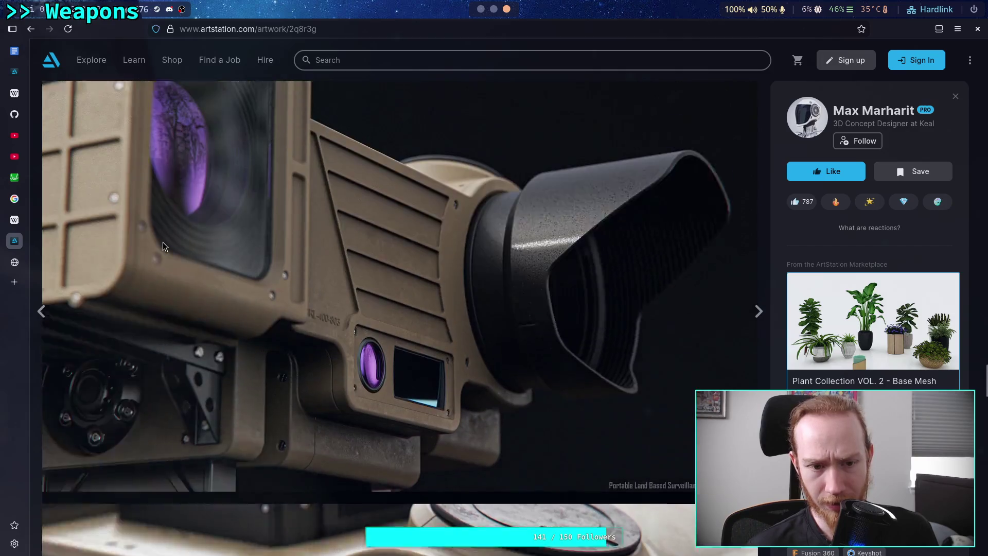
{"action": "scroll", "coordinate": [163, 247], "scroll_direction": "up", "scroll_amount": 15}
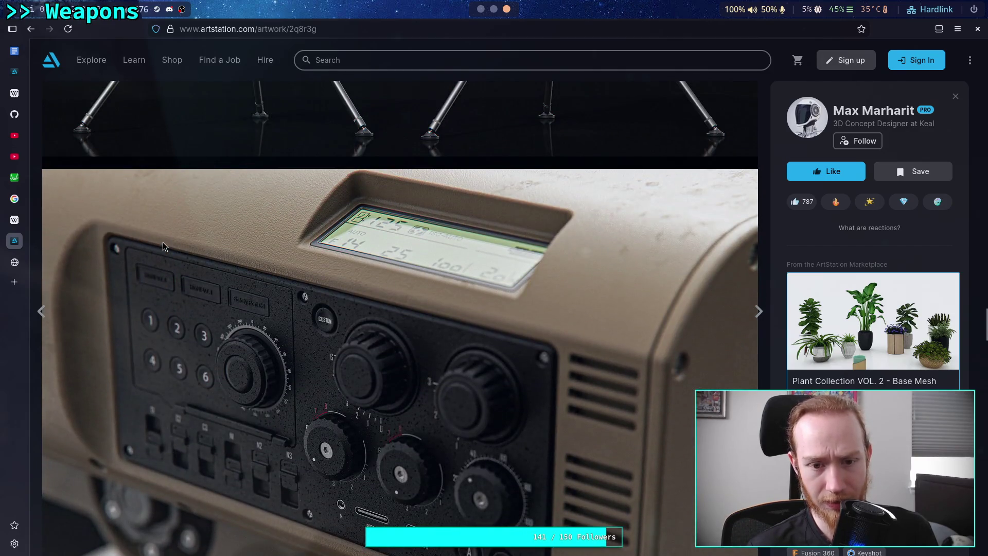
{"action": "scroll", "coordinate": [163, 247], "scroll_direction": "down", "scroll_amount": 15}
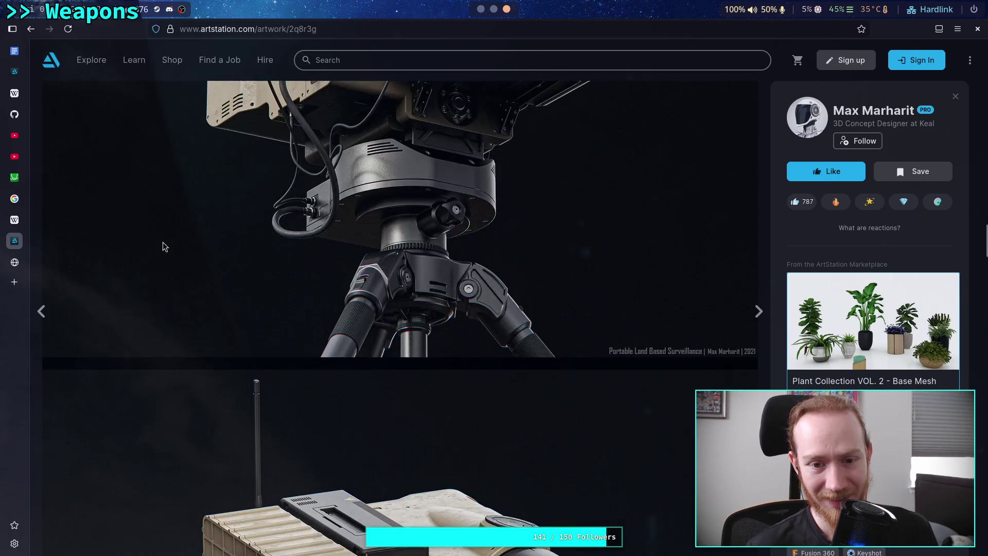
{"action": "scroll", "coordinate": [162, 247], "scroll_direction": "up", "scroll_amount": 8}
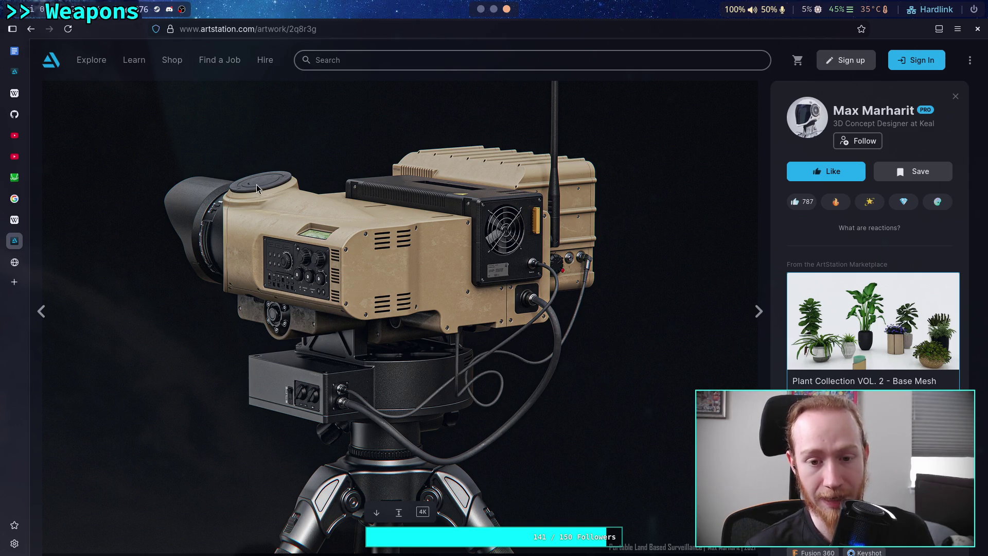
{"action": "scroll", "coordinate": [256, 186], "scroll_direction": "down", "scroll_amount": 10}
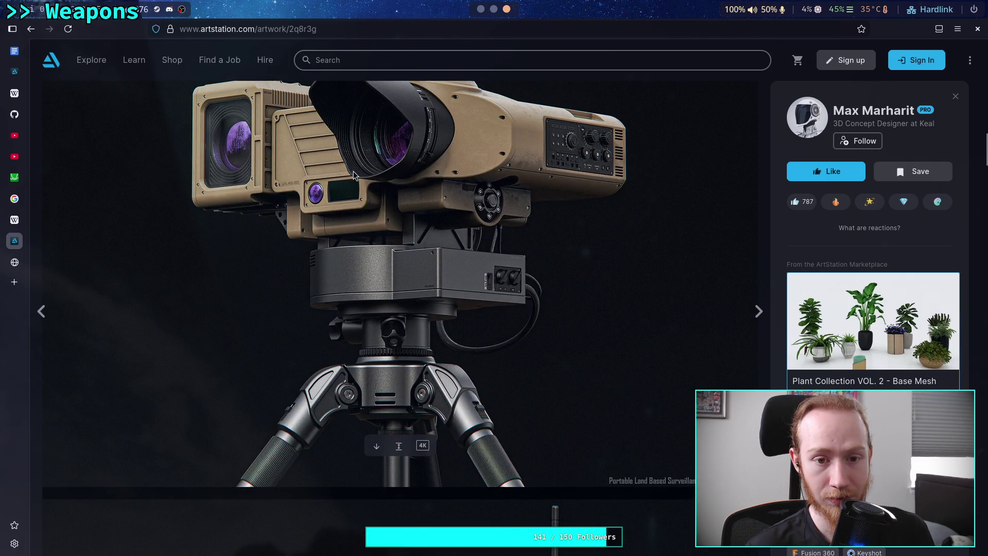
{"action": "scroll", "coordinate": [353, 175], "scroll_direction": "down", "scroll_amount": 10}
{"action": "left_click", "coordinate": [31, 29]}
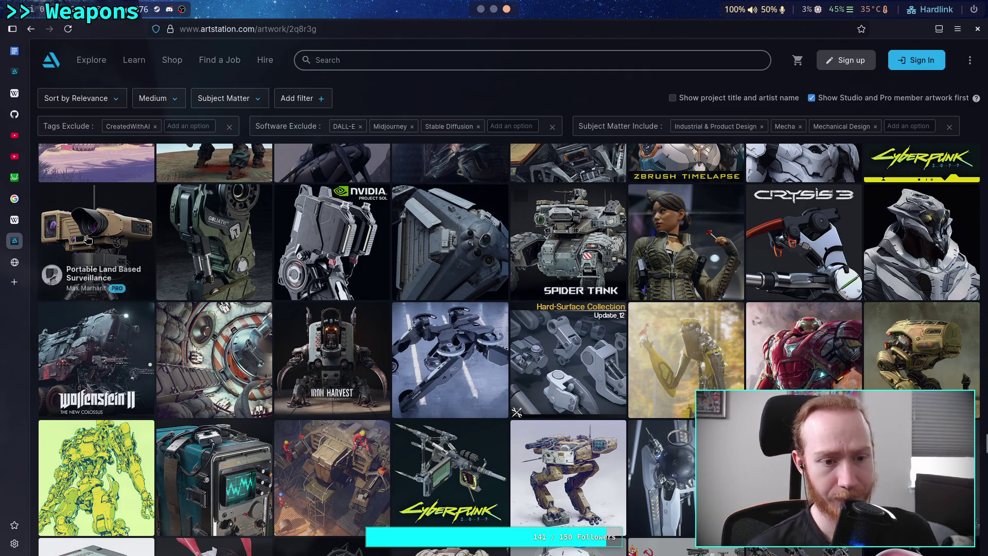
Reopen the surveillance artwork and scroll to the outdoor tripod camera image.
{"action": "left_click", "coordinate": [124, 237]}
{"action": "scroll", "coordinate": [246, 287], "scroll_direction": "down", "scroll_amount": 15}
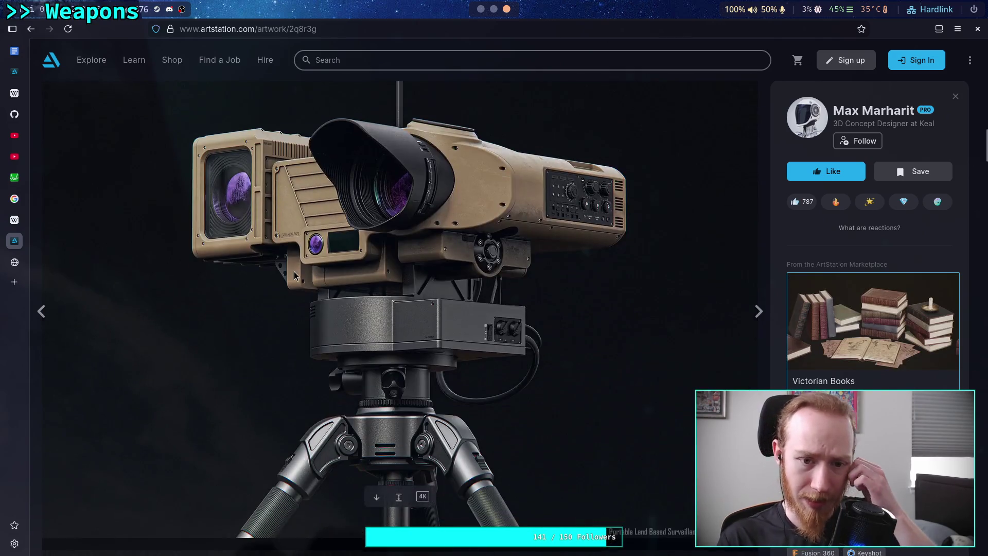
{"action": "scroll", "coordinate": [291, 274], "scroll_direction": "down", "scroll_amount": 10}
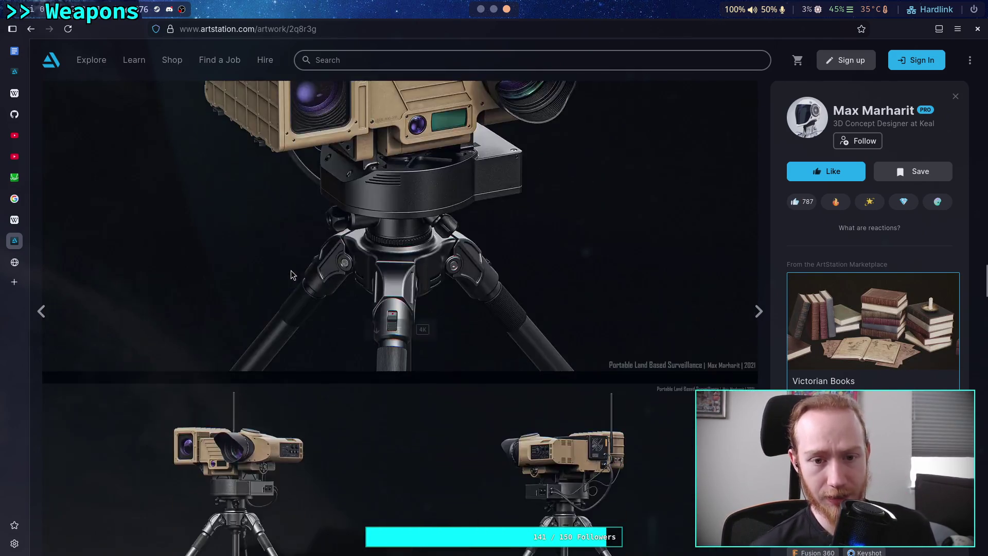
{"action": "scroll", "coordinate": [317, 213], "scroll_direction": "down", "scroll_amount": 10}
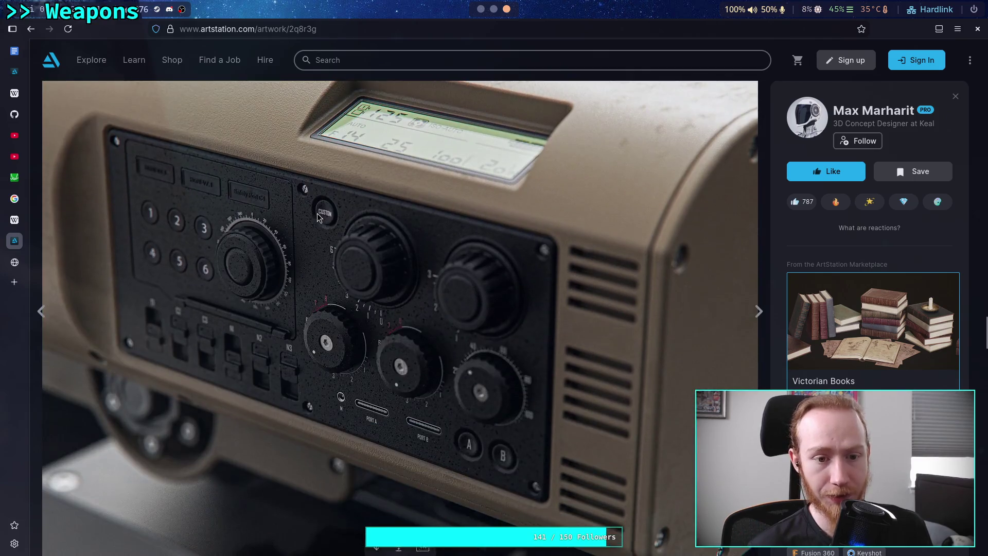
{"action": "scroll", "coordinate": [325, 214], "scroll_direction": "down", "scroll_amount": 10}
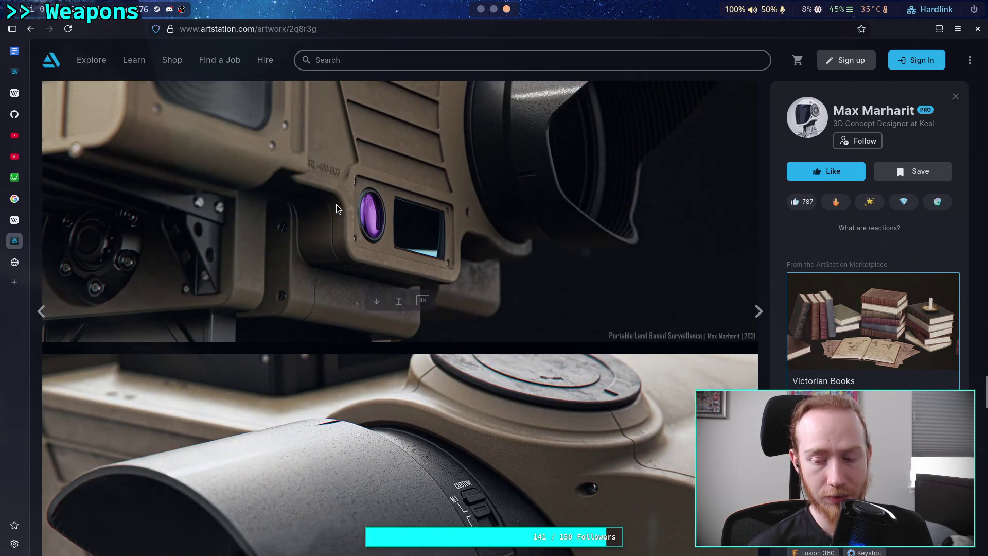
{"action": "scroll", "coordinate": [339, 211], "scroll_direction": "down", "scroll_amount": 10}
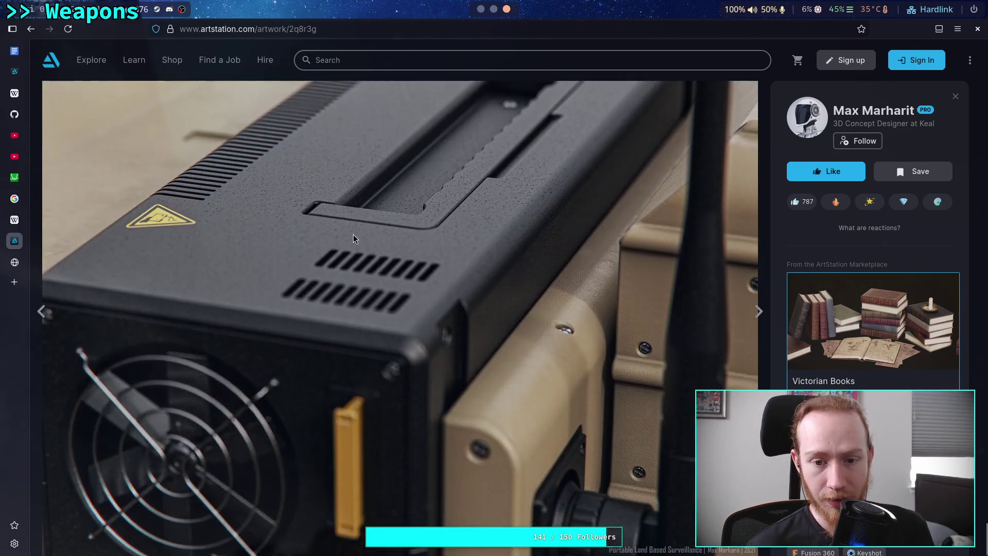
{"action": "scroll", "coordinate": [353, 238], "scroll_direction": "down", "scroll_amount": 10}
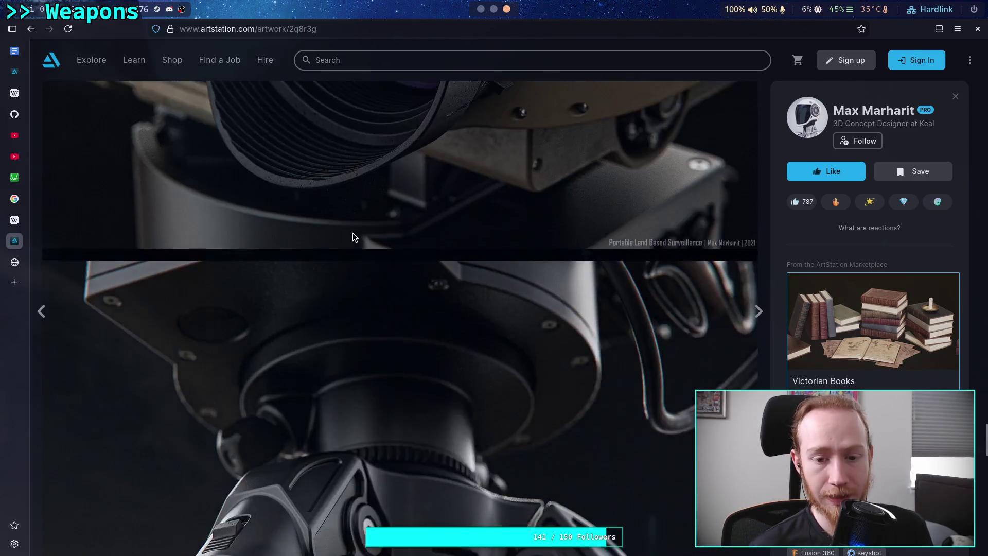
{"action": "scroll", "coordinate": [353, 236], "scroll_direction": "up", "scroll_amount": 15}
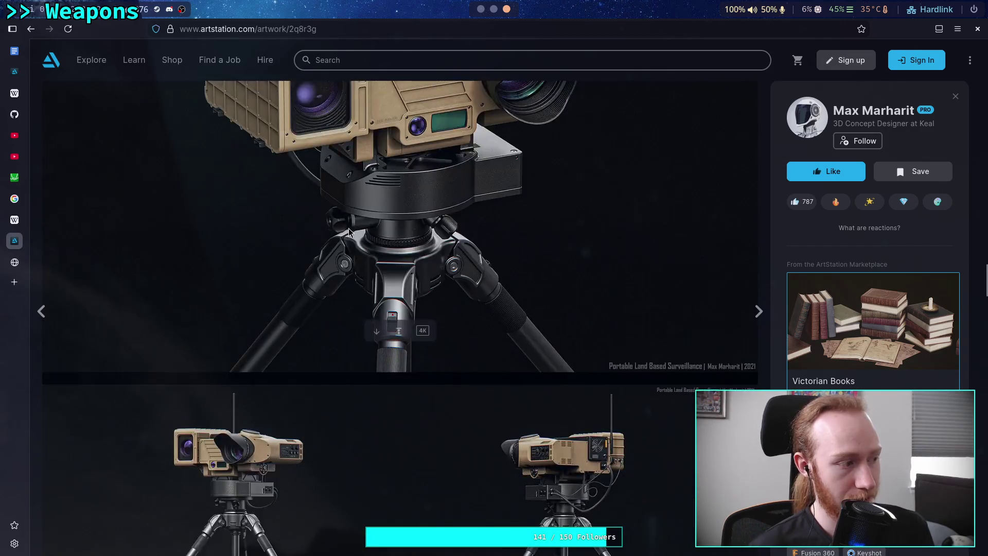
{"action": "scroll", "coordinate": [347, 225], "scroll_direction": "up", "scroll_amount": 10}
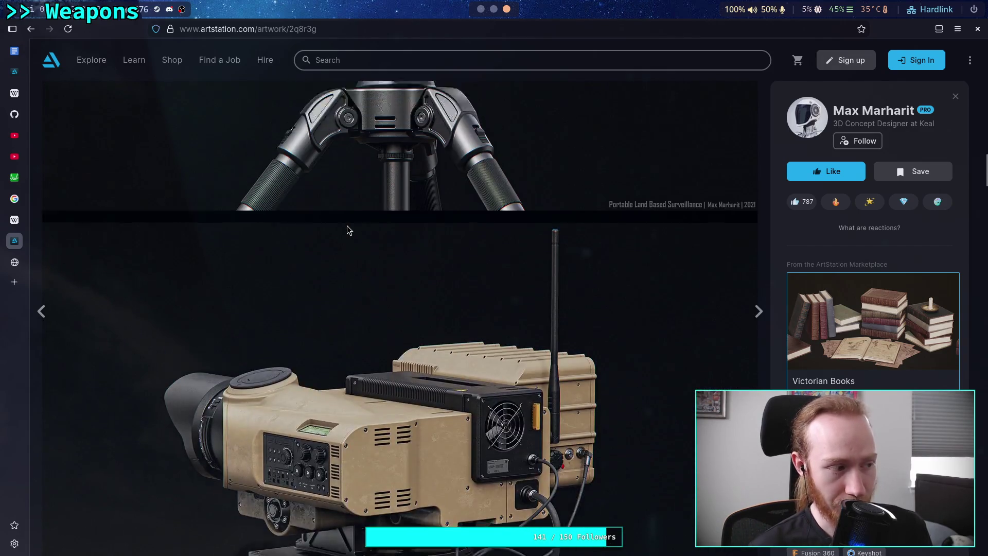
{"action": "scroll", "coordinate": [347, 227], "scroll_direction": "up", "scroll_amount": 5}
{"action": "scroll", "coordinate": [347, 227], "scroll_direction": "down", "scroll_amount": 5}
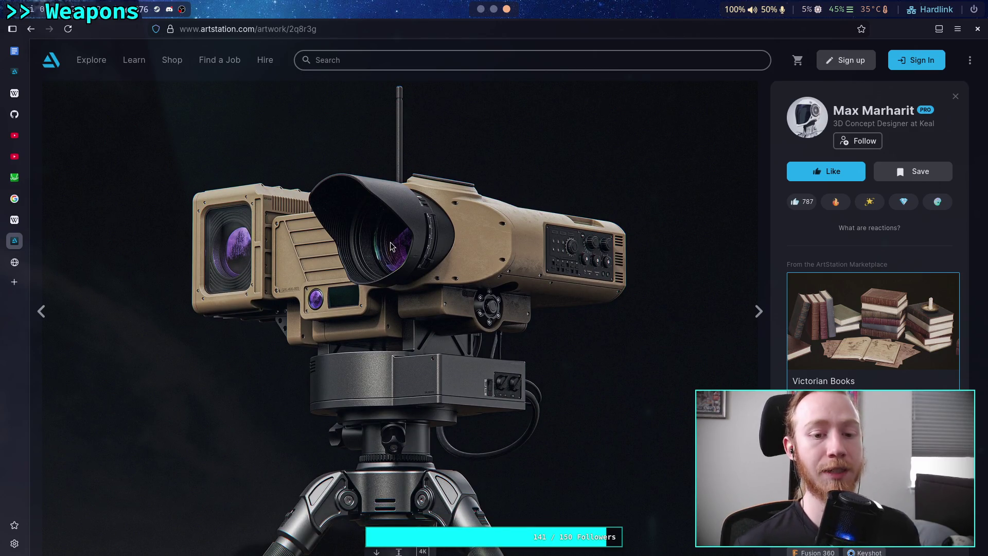
{"action": "scroll", "coordinate": [406, 260], "scroll_direction": "down", "scroll_amount": 5}
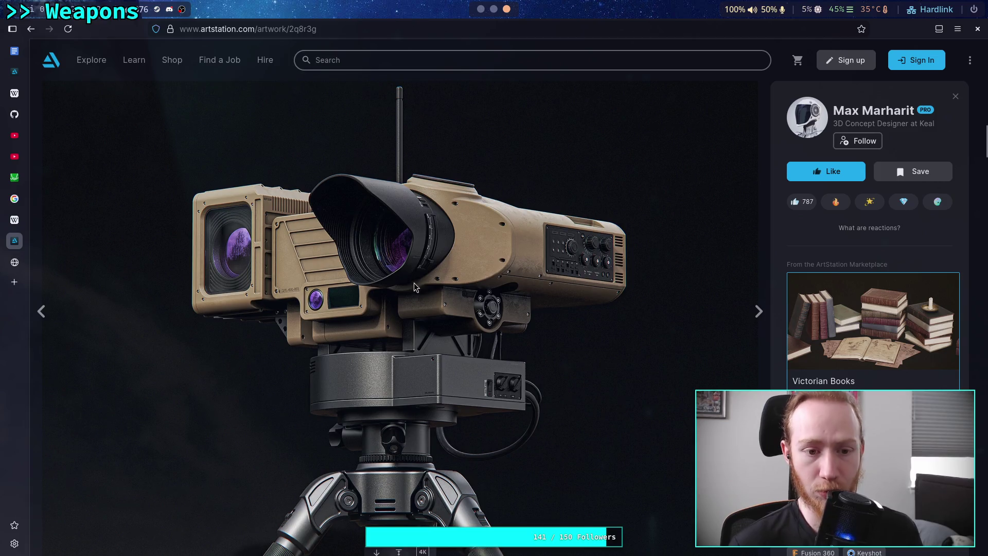
{"action": "scroll", "coordinate": [435, 282], "scroll_direction": "up", "scroll_amount": 6}
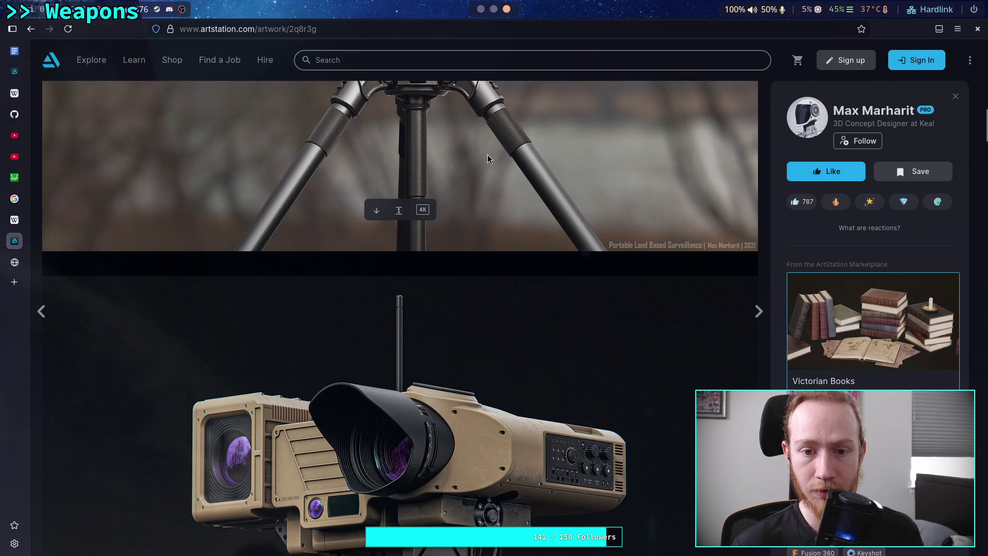
{"action": "scroll", "coordinate": [429, 258], "scroll_direction": "down", "scroll_amount": 5}
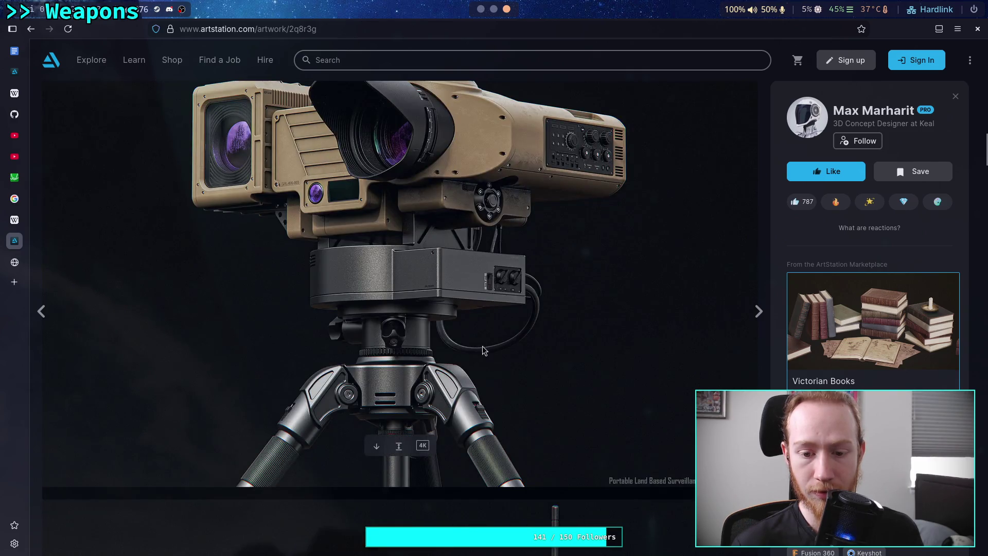
{"action": "scroll", "coordinate": [429, 259], "scroll_direction": "up", "scroll_amount": 1}
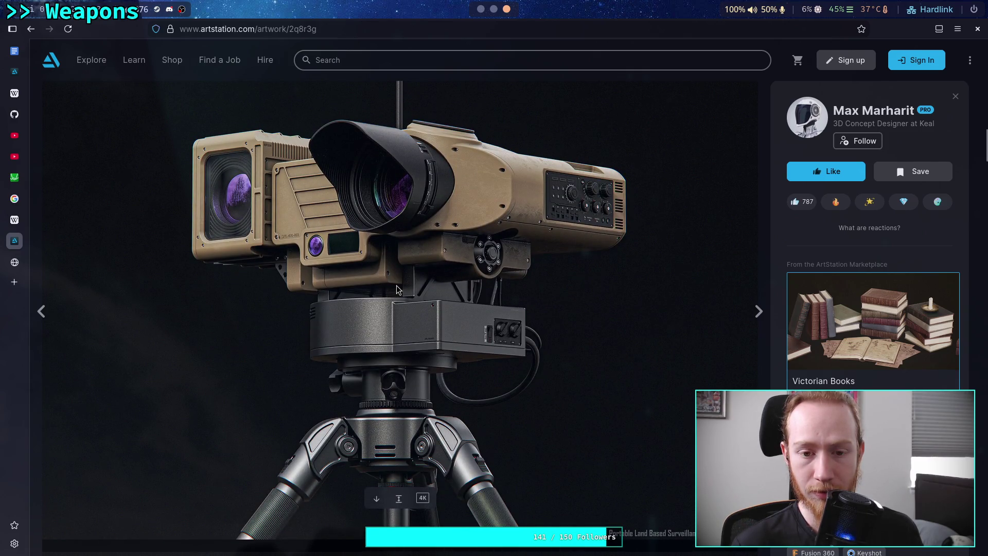
{"action": "scroll", "coordinate": [397, 288], "scroll_direction": "up", "scroll_amount": 5}
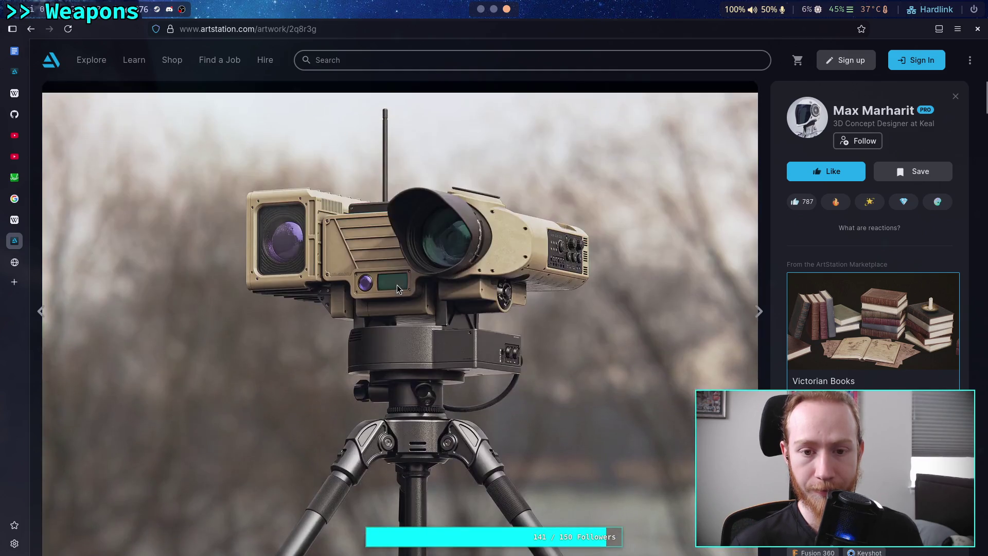
Copy the tripod camera image and paste it at the end of Hostile robots.
{"action": "right_click", "coordinate": [404, 286]}
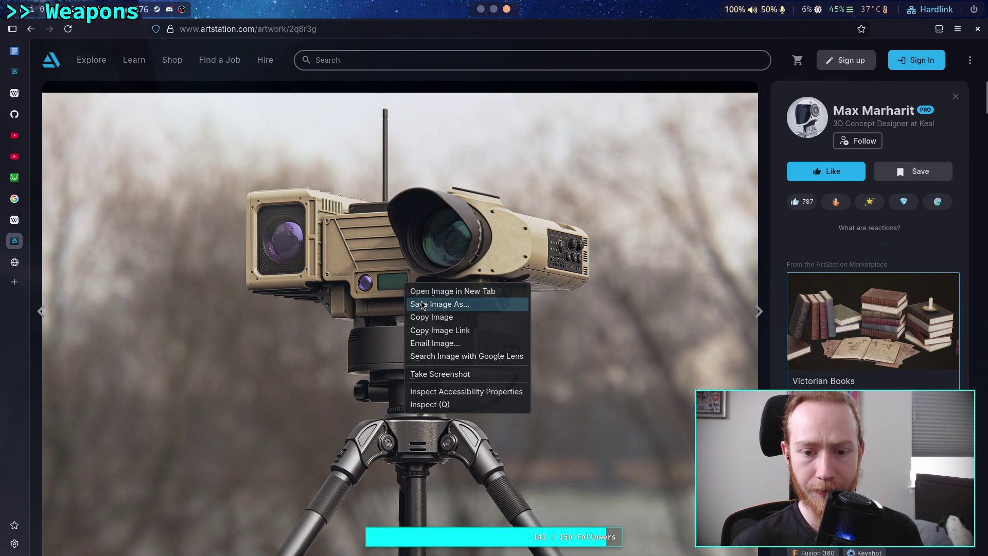
{"action": "left_click", "coordinate": [414, 318]}
{"action": "left_click", "coordinate": [481, 12]}
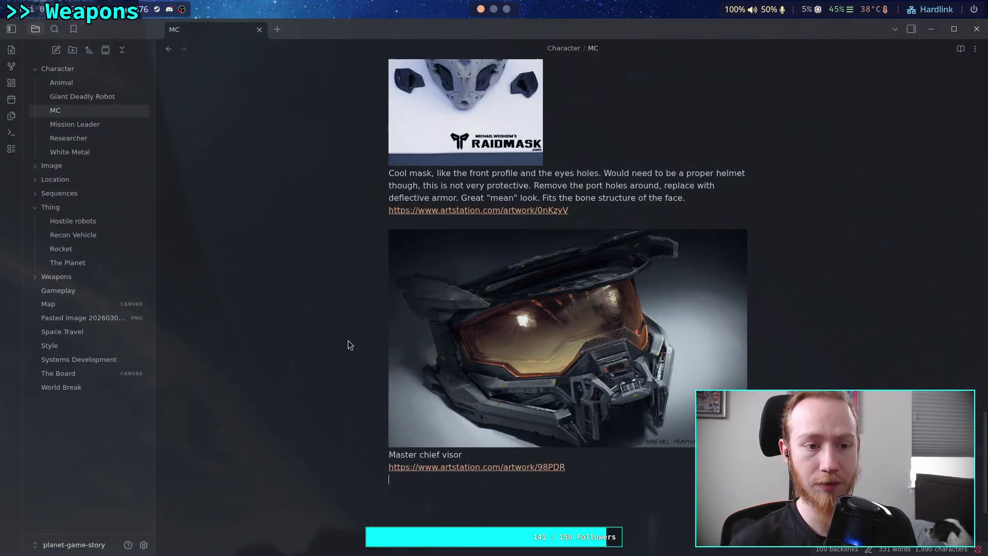
{"action": "left_click", "coordinate": [144, 222]}
{"action": "scroll", "coordinate": [420, 279], "scroll_direction": "down", "scroll_amount": 20}
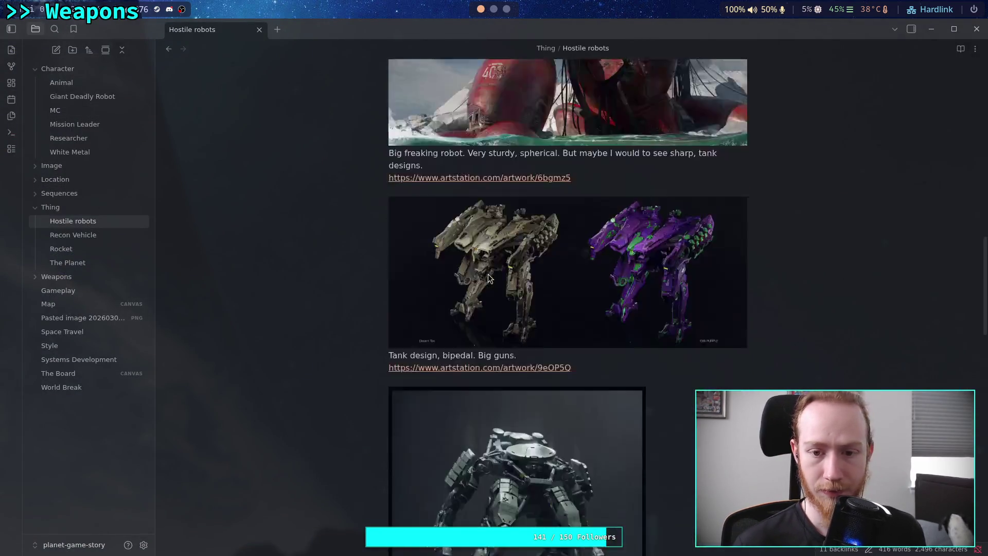
{"action": "left_click", "coordinate": [666, 320]}
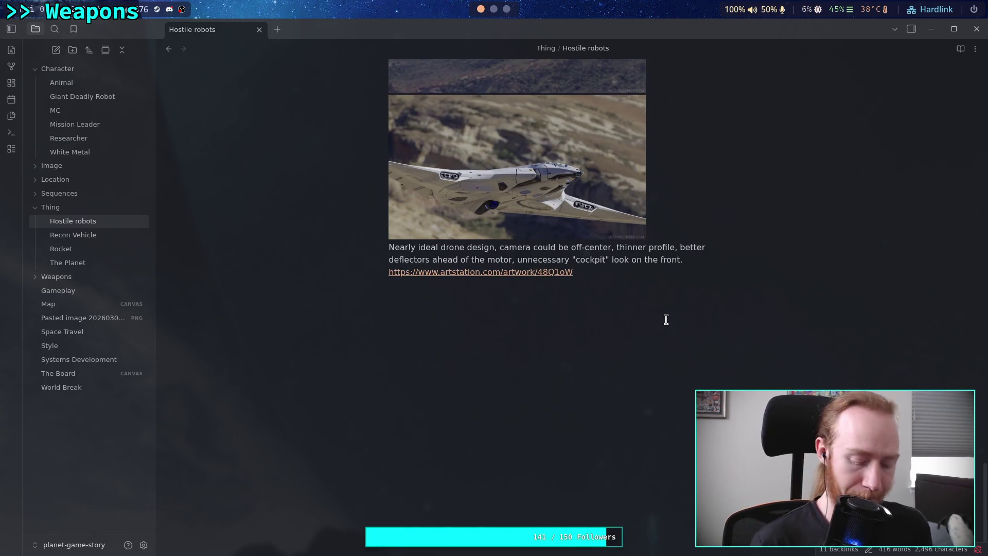
{"action": "key", "text": "Return"}
{"action": "key", "text": "ctrl+v"}
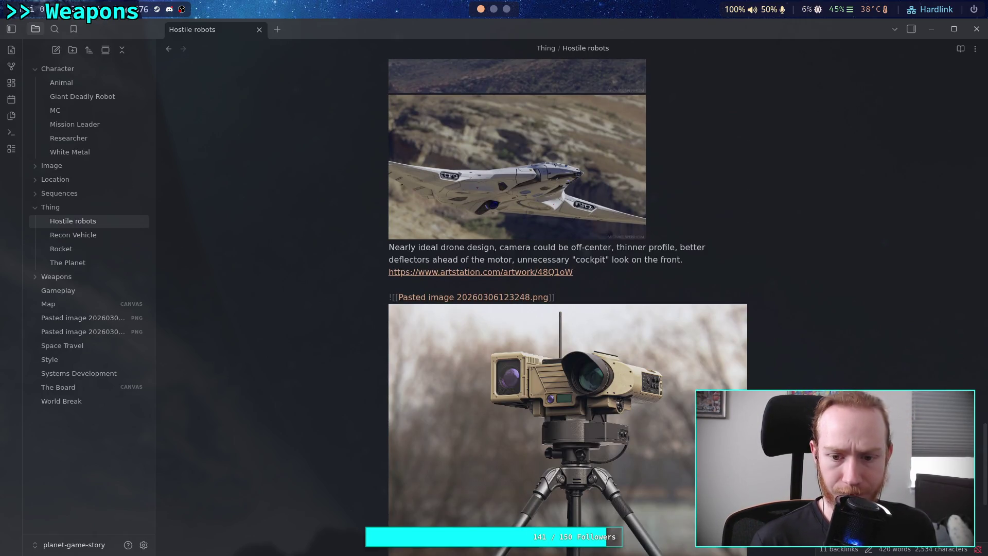
{"action": "key", "text": "Return"}
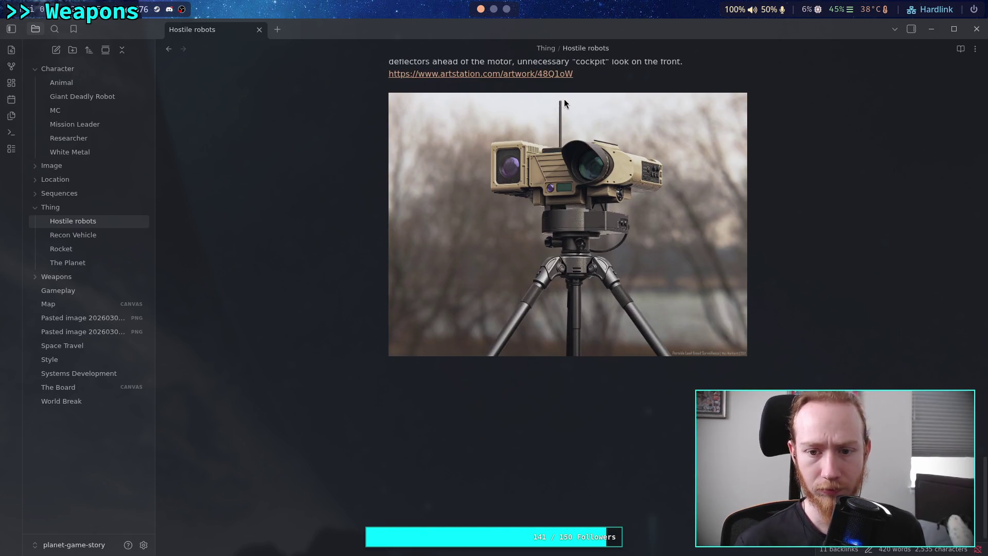
Set the image width to 500 and caption it 'Camera idea.'.
{"action": "key", "text": "Up"}
{"action": "type", "text": "|500"}
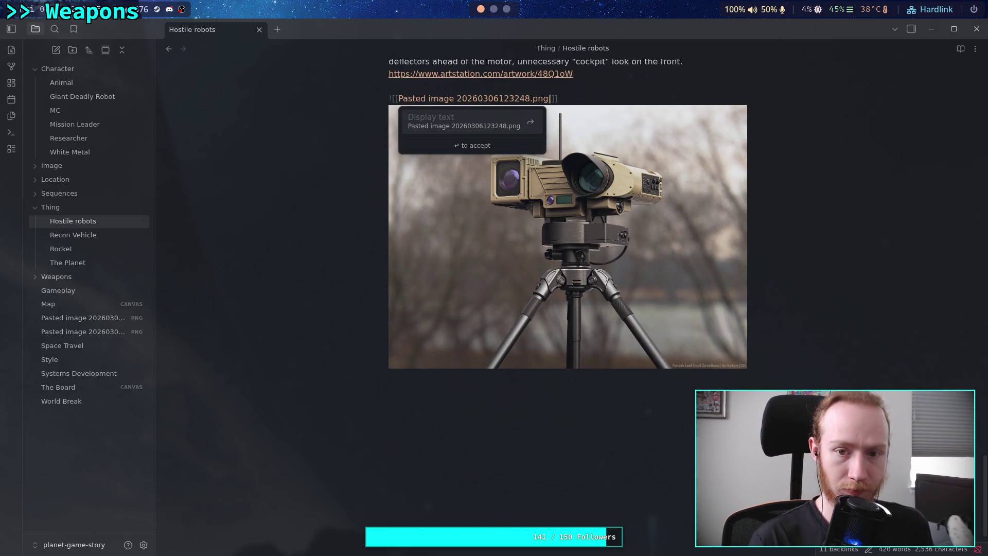
{"action": "key", "text": "Escape"}
{"action": "key", "text": "Down"}
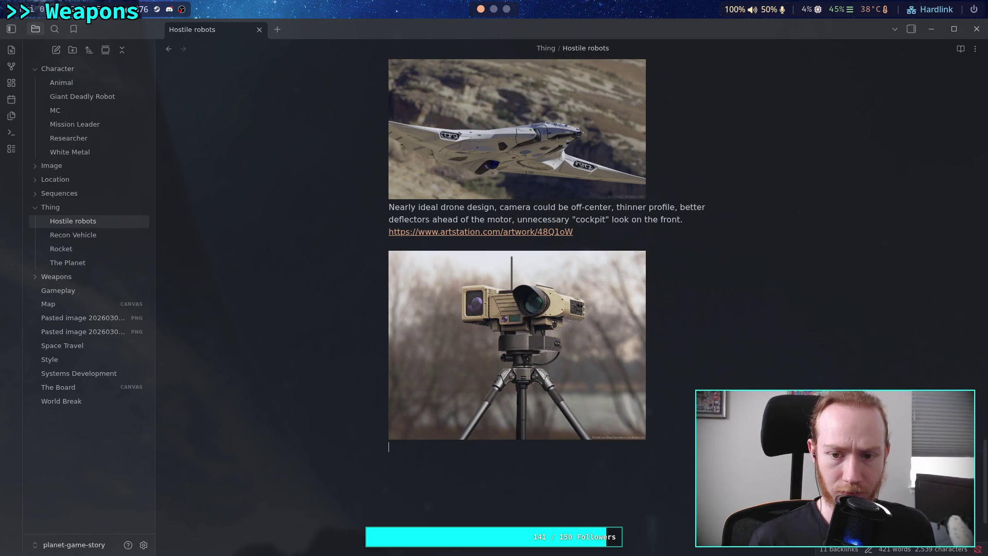
{"action": "type", "text": "Camera "}
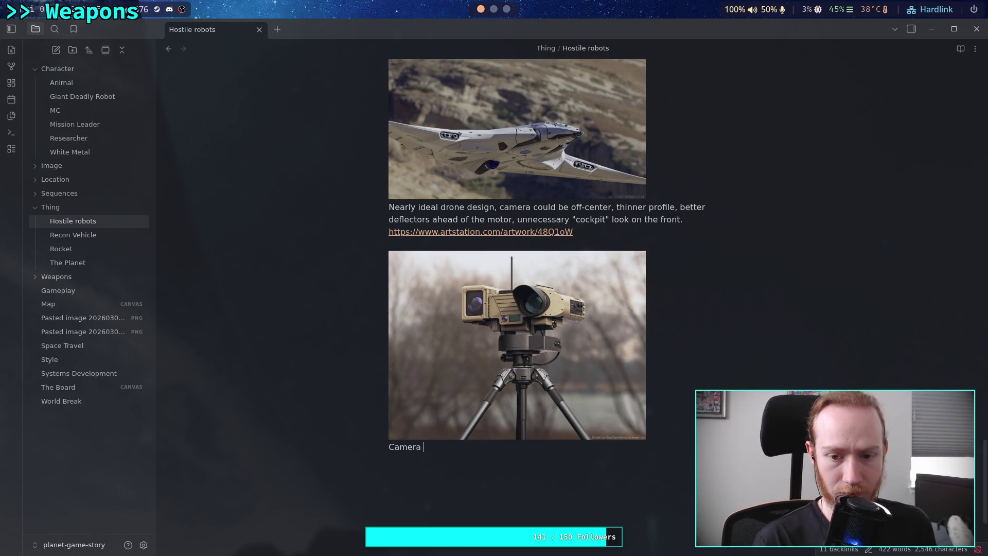
{"action": "type", "text": "concept,"}
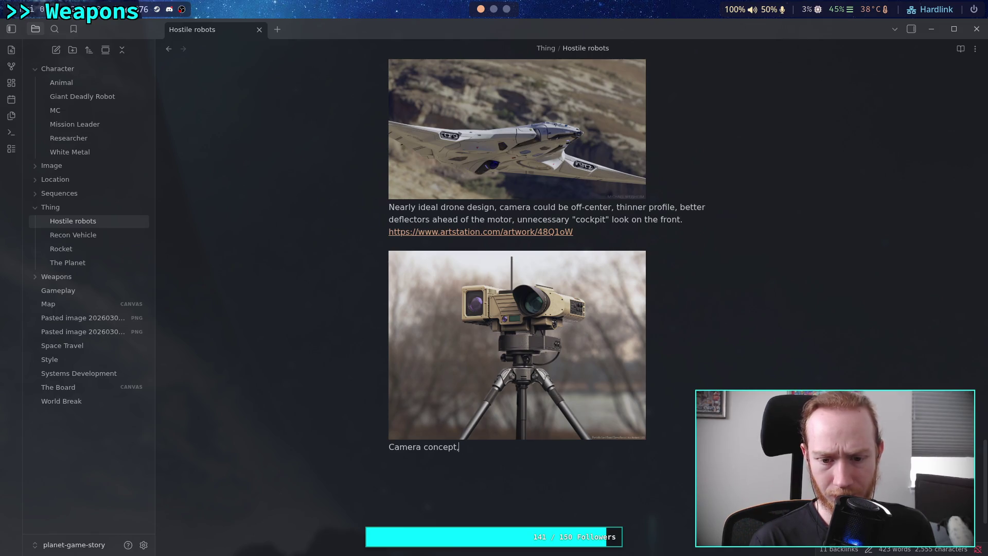
{"action": "key", "text": "ctrl+BackSpace"}
{"action": "type", "text": "idea"}
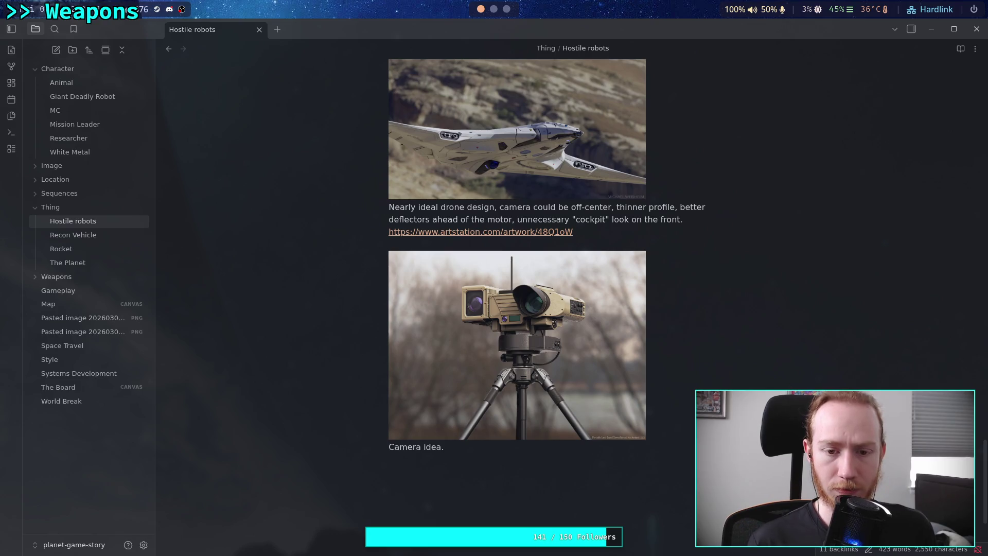
Paste the artwork's 2q8r3g ArtStation link under the caption.
{"action": "left_click", "coordinate": [506, 9]}
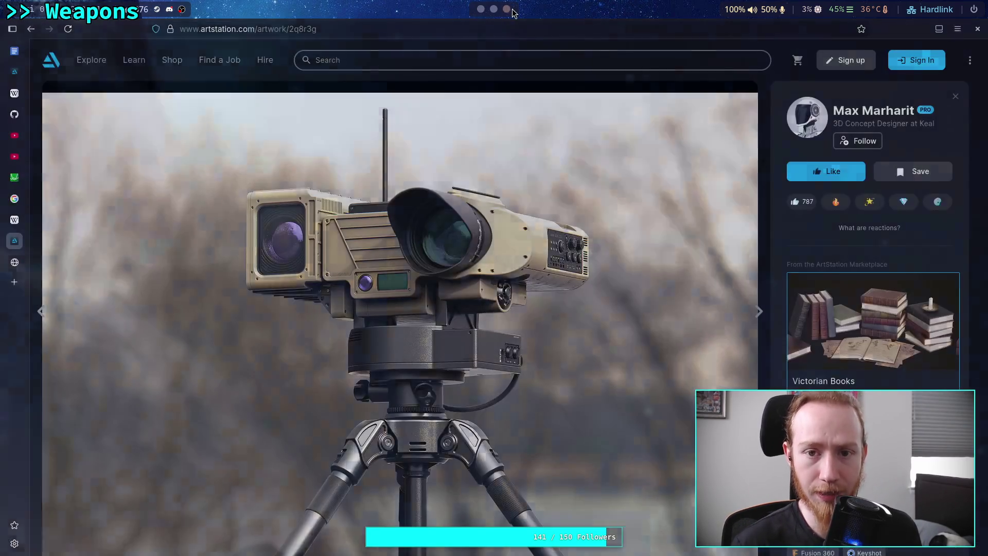
{"action": "left_click", "coordinate": [396, 29]}
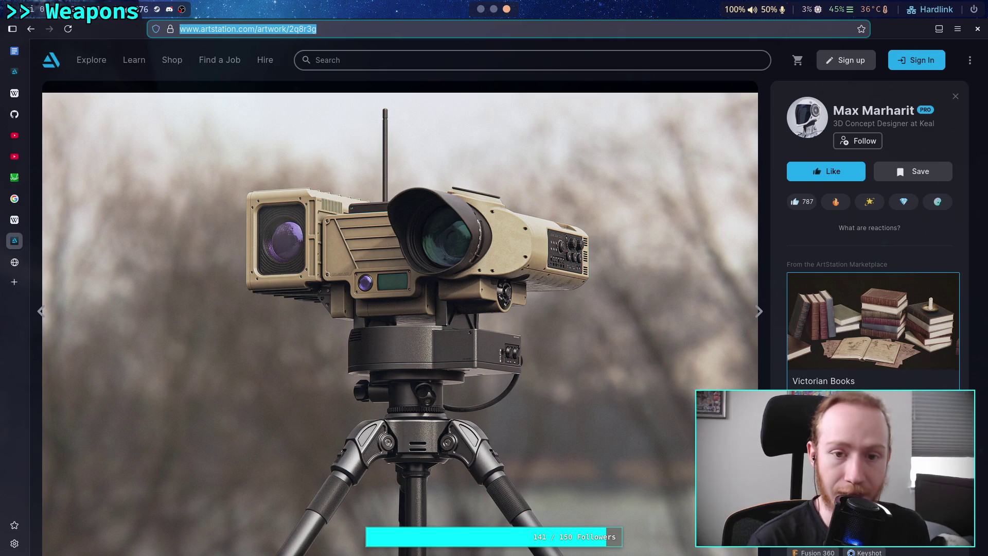
{"action": "left_click", "coordinate": [481, 9]}
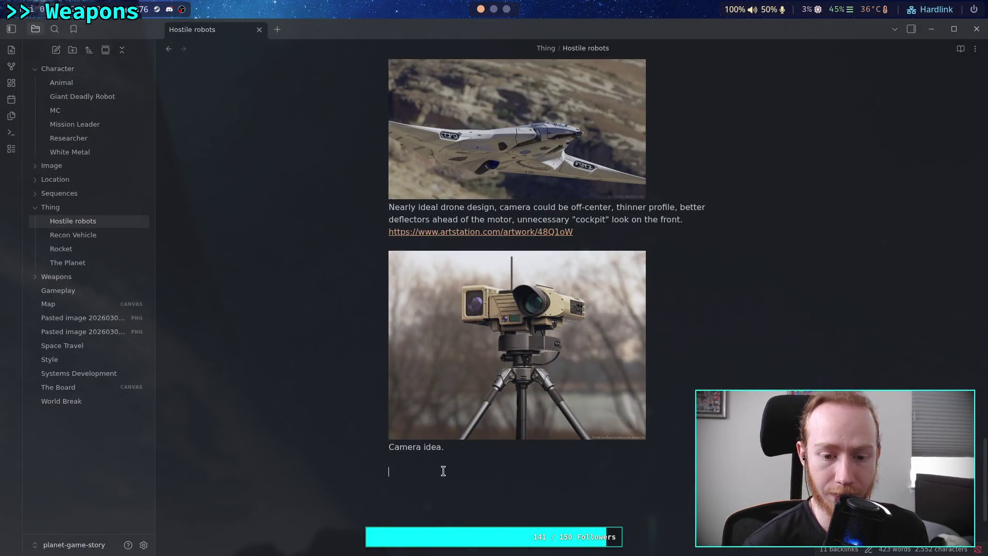
{"action": "left_click", "coordinate": [442, 459]}
{"action": "key", "text": "ctrl+v"}
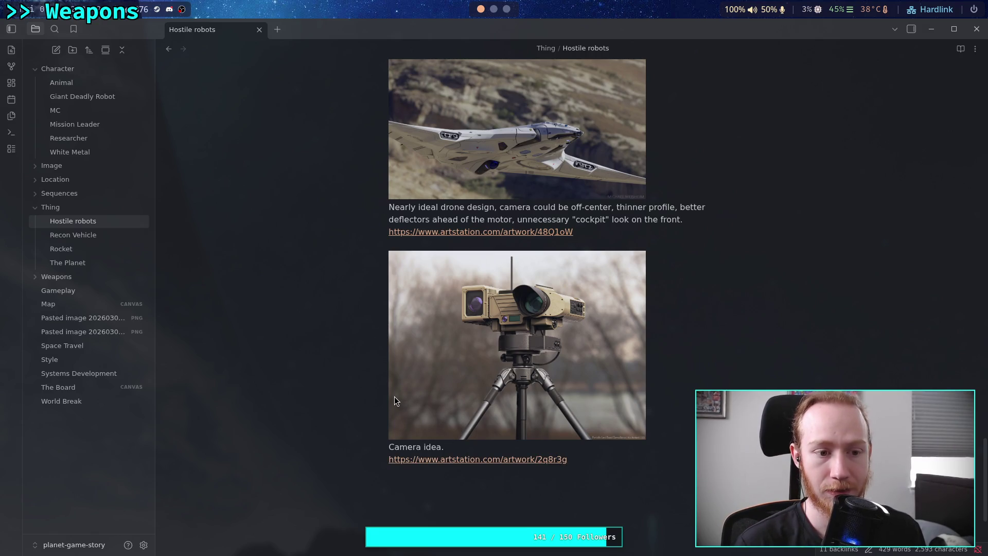
Rename the pasted helmet image mark_v_helmet and move it into the Image folder.
{"action": "left_click", "coordinate": [87, 322]}
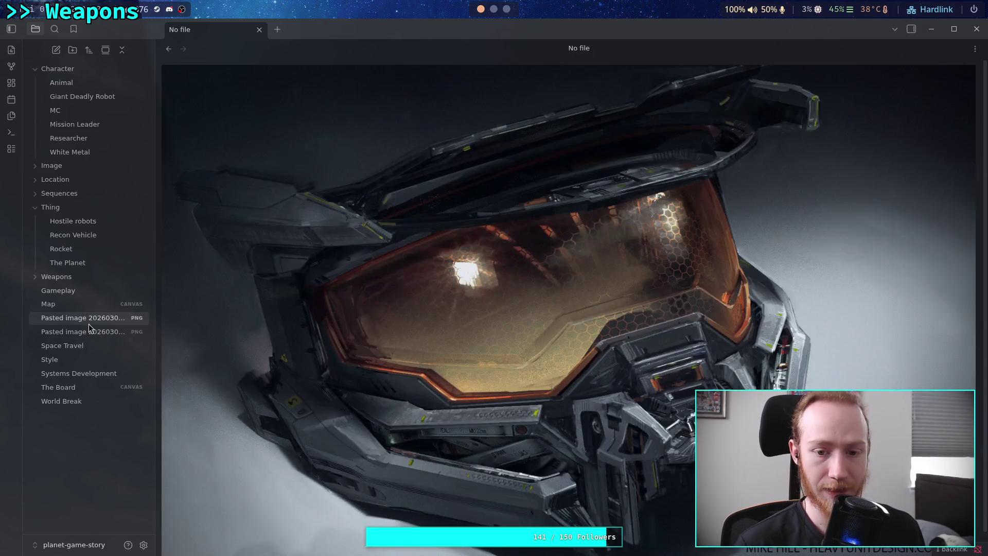
{"action": "key", "text": "F2"}
{"action": "type", "text": "m"}
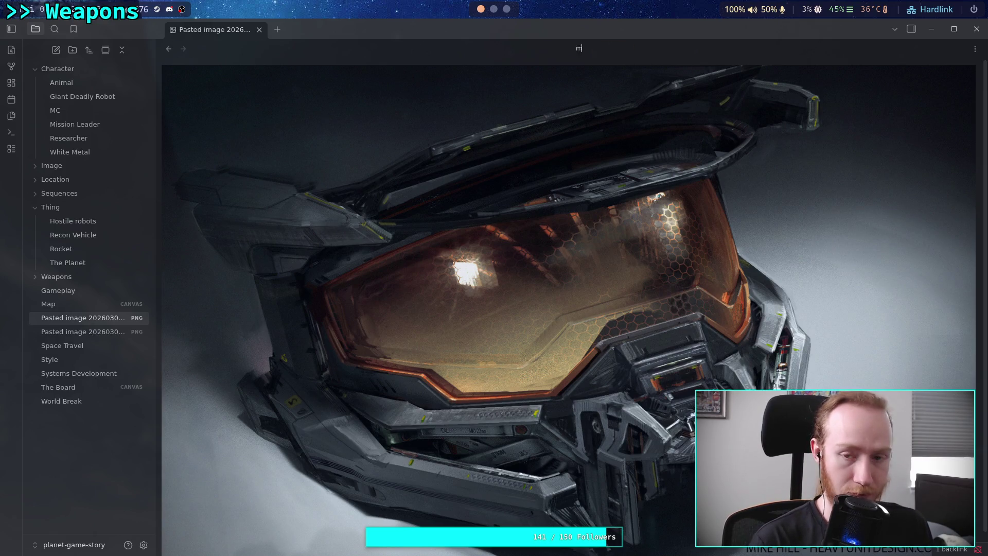
{"action": "type", "text": "ark_v_hel"}
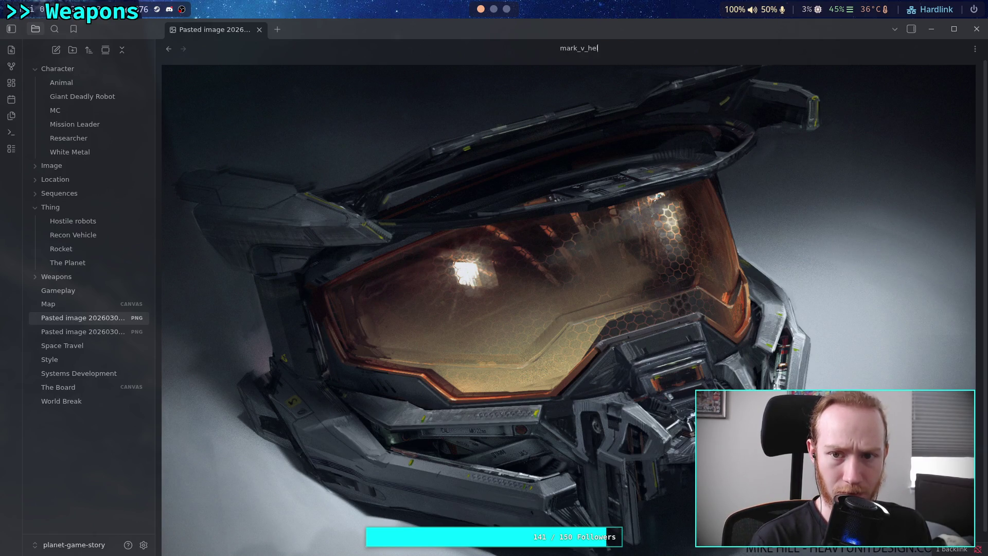
{"action": "type", "text": "met"}
{"action": "key", "text": "Return"}
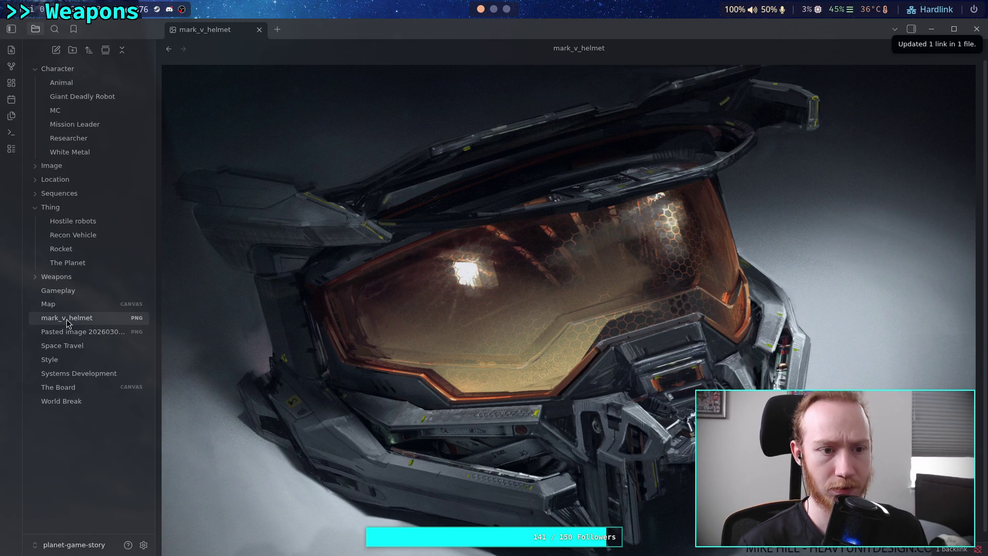
{"action": "left_click_drag", "start_coordinate": [66, 319], "coordinate": [81, 171]}
Rename the pasted camera image camera_idea and move it into the Image folder.
{"action": "left_click", "coordinate": [89, 318]}
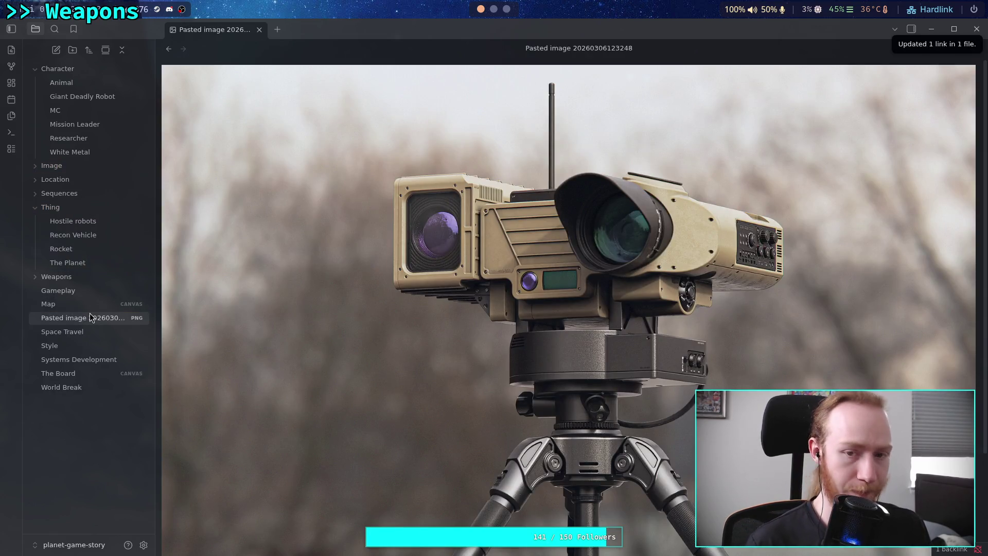
{"action": "left_click", "coordinate": [579, 48]}
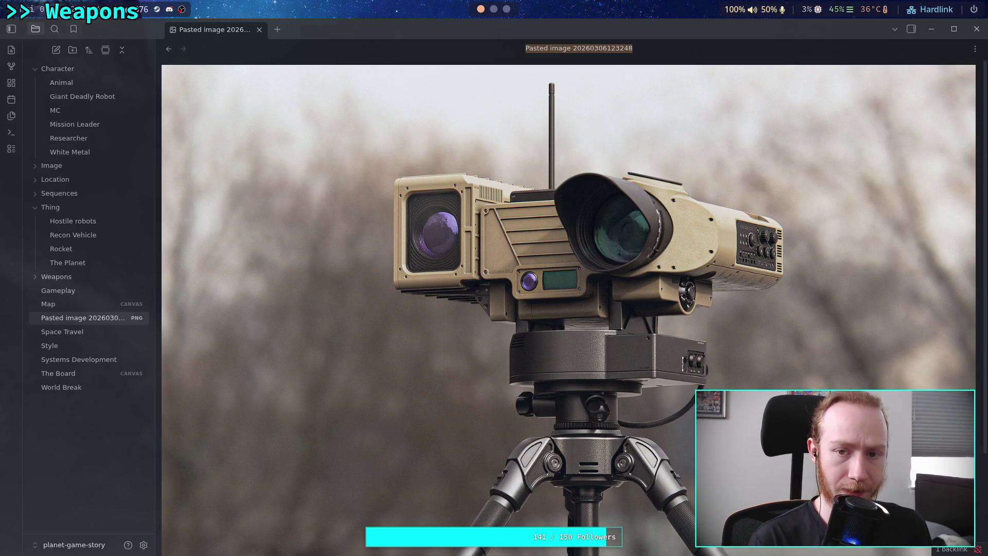
{"action": "type", "text": "car"}
{"action": "type", "text": "era_"}
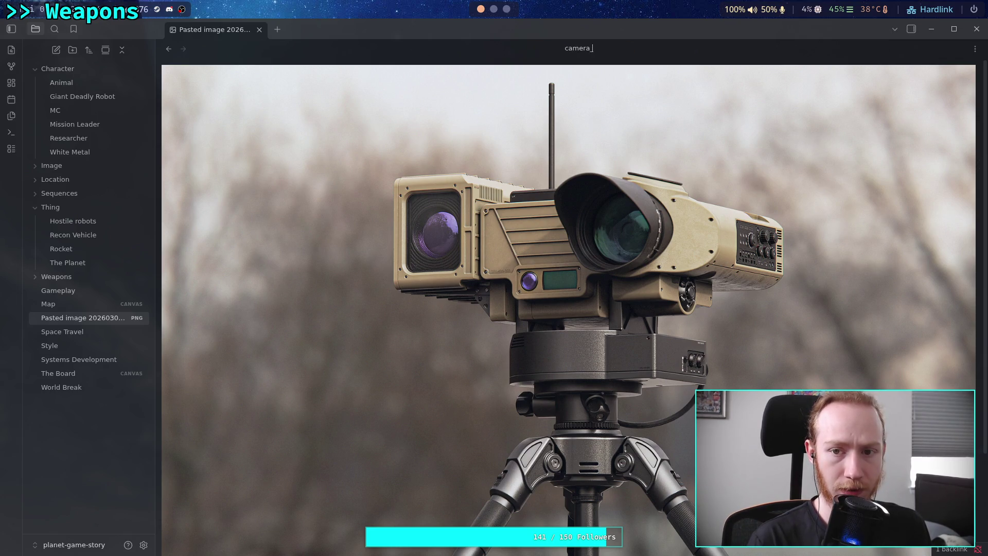
{"action": "type", "text": "idea"}
{"action": "key", "text": "Return"}
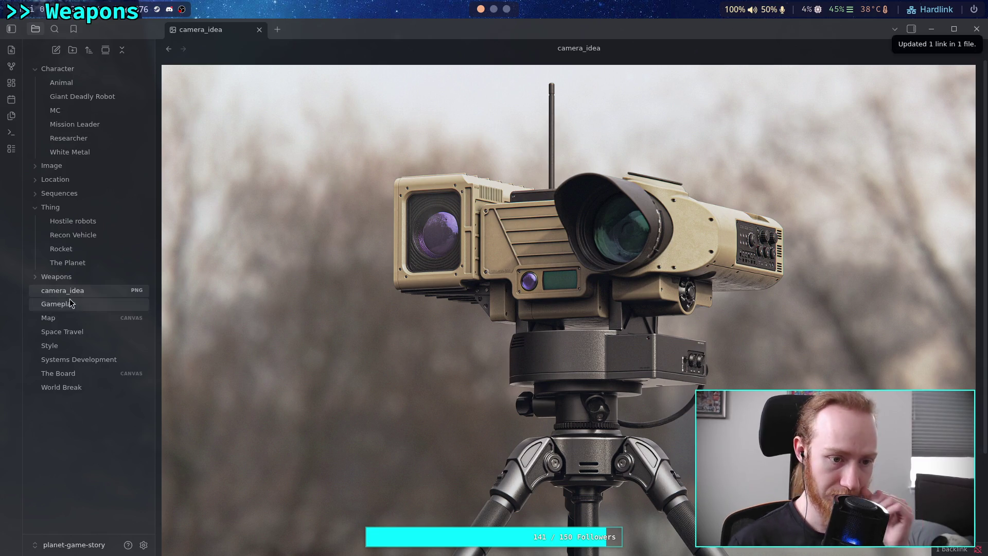
{"action": "left_click_drag", "start_coordinate": [72, 297], "coordinate": [67, 167]}
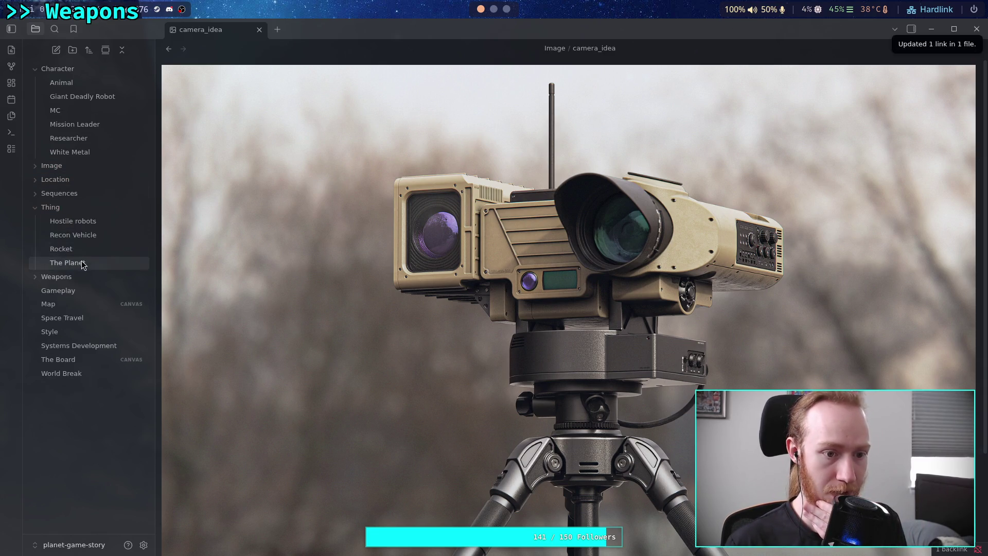
In Recon Vehicle, embed camera_idea.png at 500 width.
{"action": "left_click", "coordinate": [94, 236]}
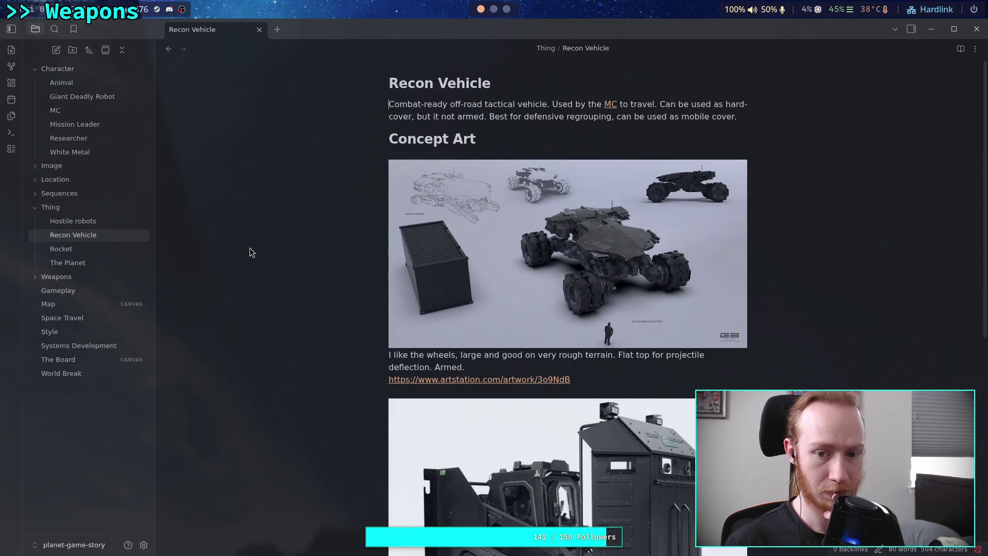
{"action": "scroll", "coordinate": [540, 297], "scroll_direction": "down", "scroll_amount": 5}
{"action": "scroll", "coordinate": [539, 297], "scroll_direction": "down", "scroll_amount": 1}
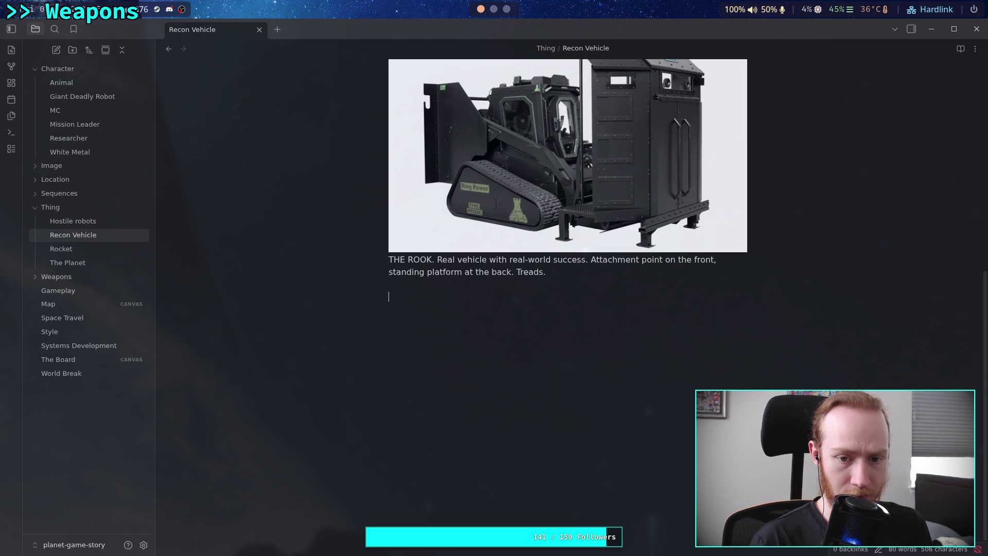
{"action": "type", "text": "[[cam"}
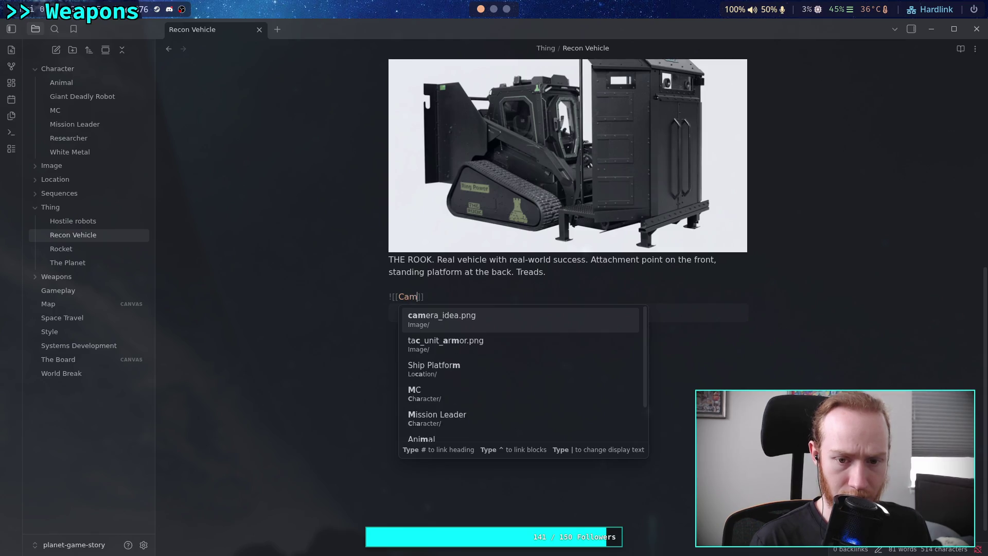
{"action": "key", "text": "Return"}
{"action": "left_click", "coordinate": [470, 297]}
{"action": "type", "text": "|500"}
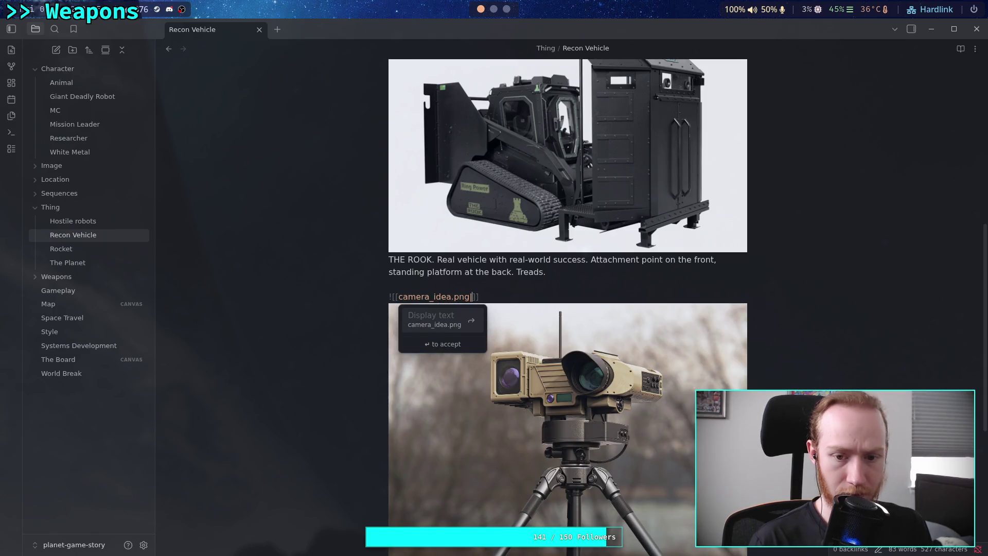
{"action": "key", "text": "Return"}
{"action": "key", "text": "Return"}
{"action": "type", "text": "Could be"}
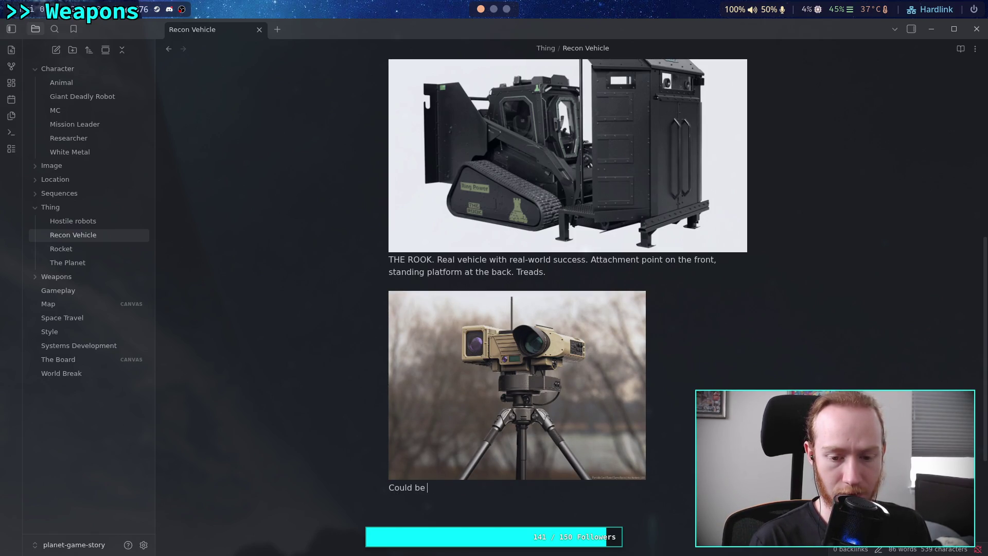
Caption it 'the camera [[MC]] uses to photograph the lake' and paste its ArtStation link below.
{"action": "type", "text": "the camera the ["}
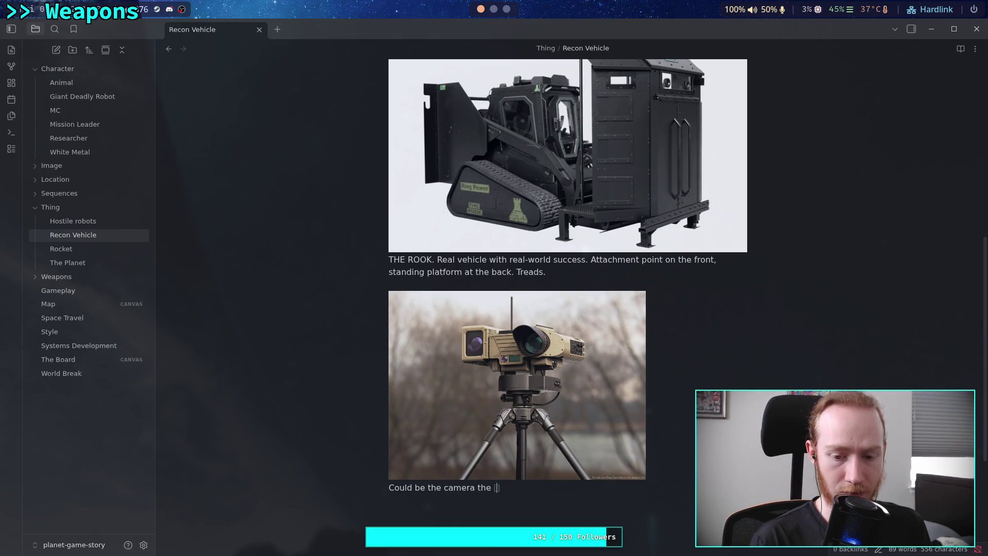
{"action": "type", "text": "[MC"}
{"action": "key", "text": "Return"}
{"action": "type", "text": "uses to phot"}
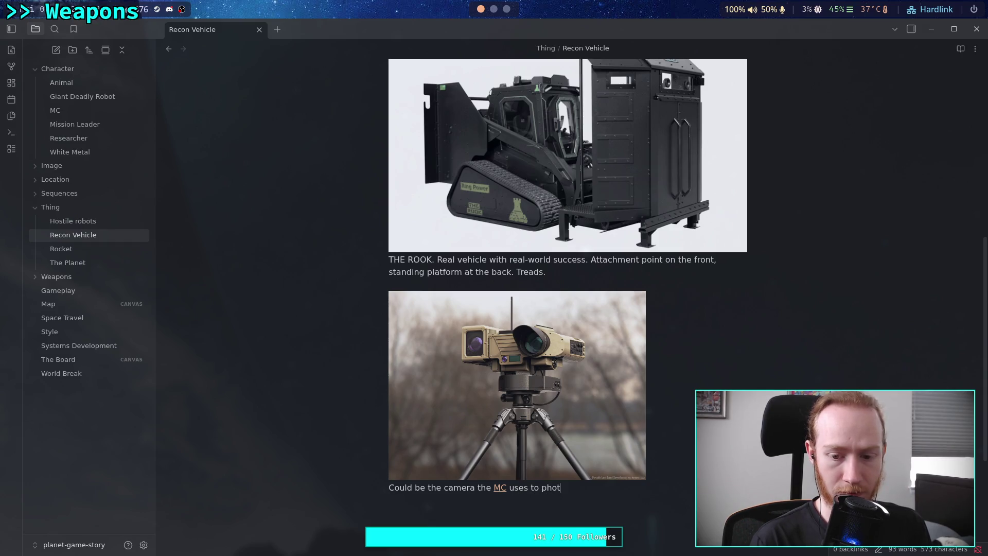
{"action": "type", "text": "ograph the lake."}
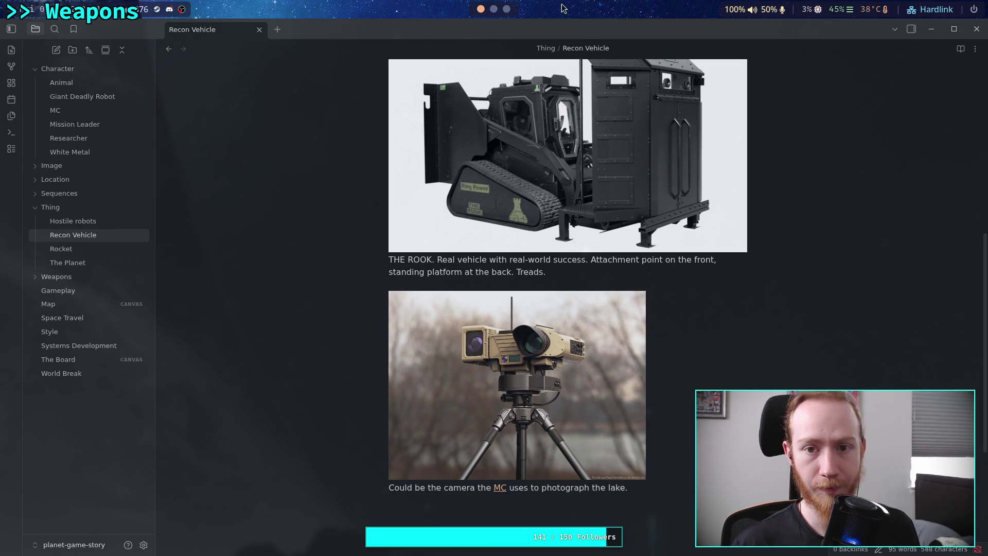
{"action": "key", "text": "super+3"}
{"action": "left_click", "coordinate": [487, 30]}
{"action": "key", "text": "ctrl+a"}
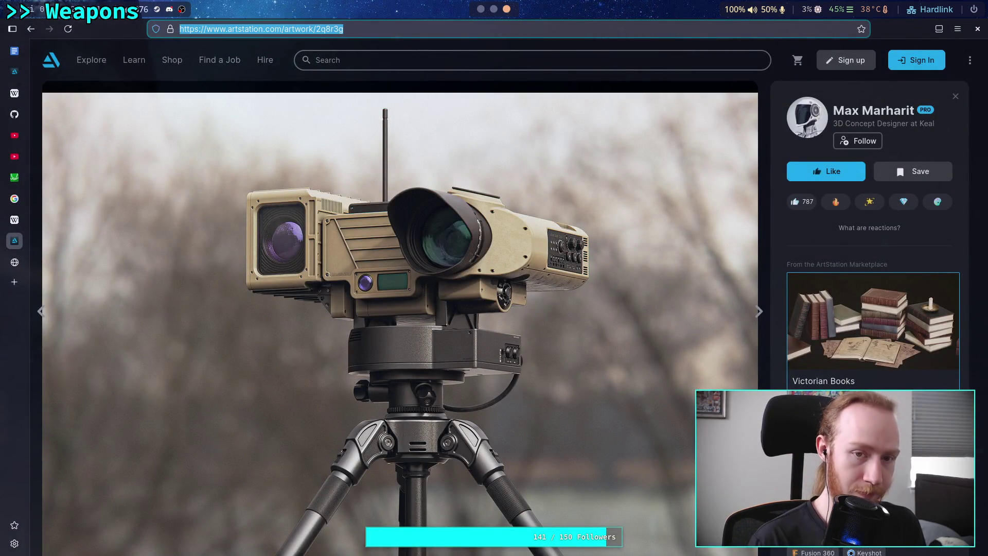
{"action": "key", "text": "ctrl+c"}
{"action": "key", "text": "super+2"}
{"action": "key", "text": "super+1"}
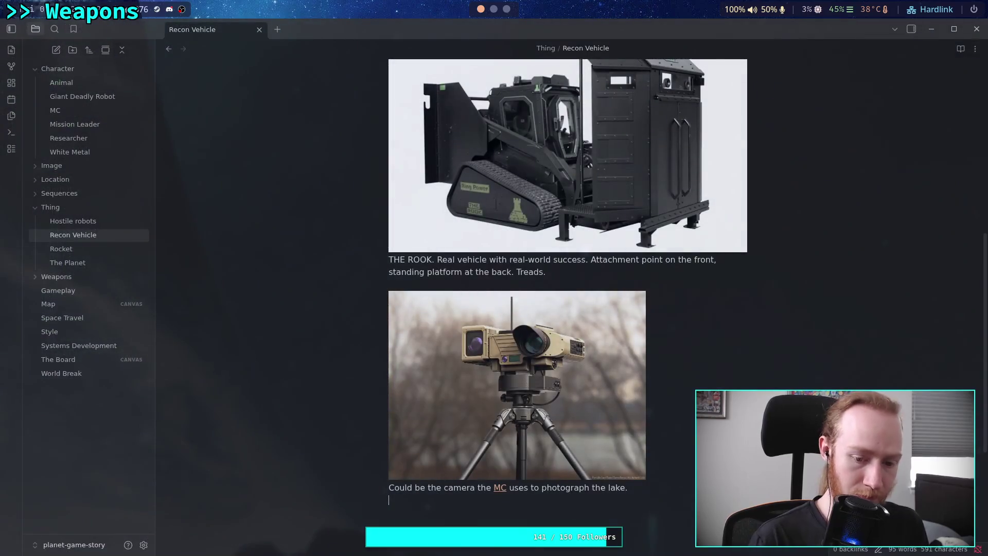
{"action": "key", "text": "ctrl+v"}
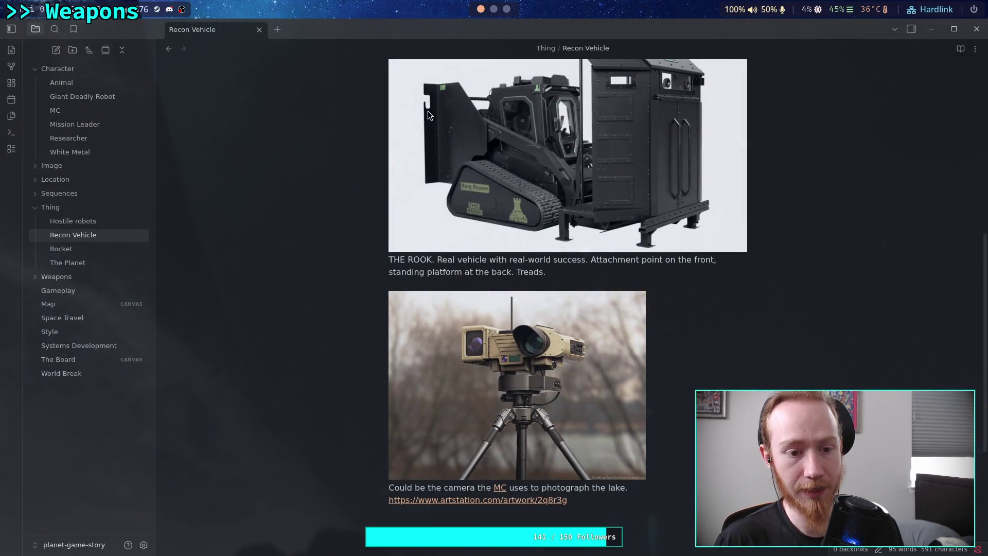
Check the Camera idea image in Hostile robots, then go back to the ArtStation mecha results.
{"action": "left_click", "coordinate": [98, 221]}
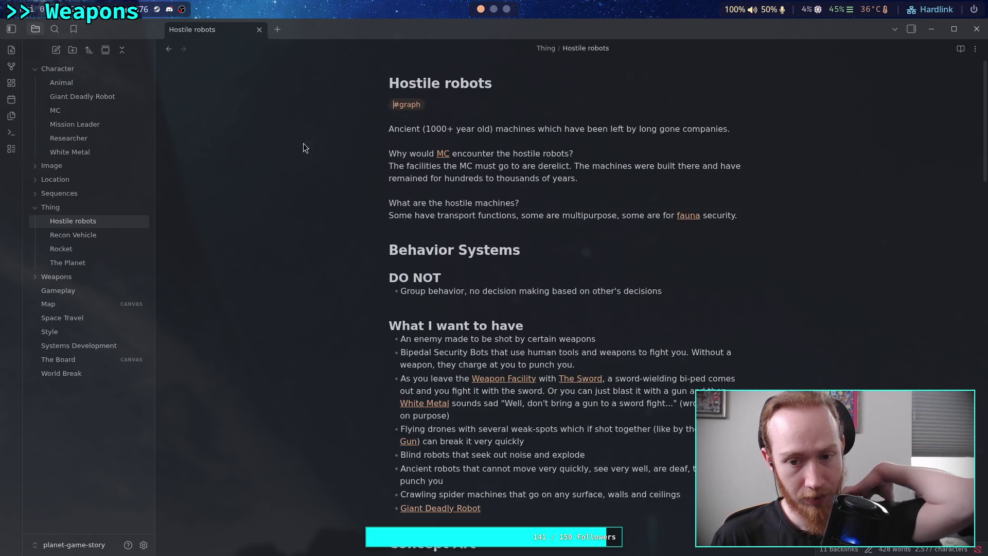
{"action": "scroll", "coordinate": [461, 146], "scroll_direction": "down", "scroll_amount": 15}
{"action": "scroll", "coordinate": [472, 117], "scroll_direction": "down", "scroll_amount": 5}
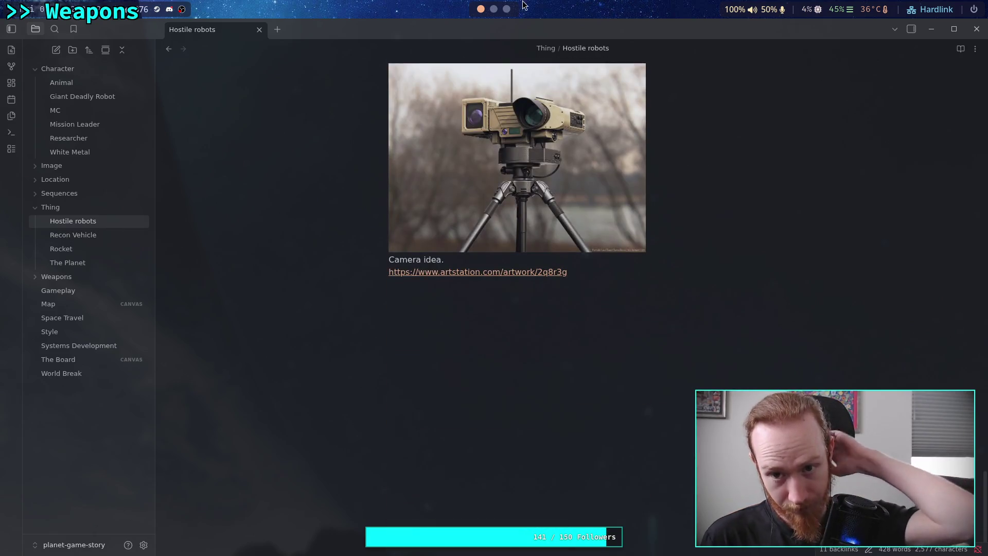
{"action": "key", "text": "super+3"}
{"action": "left_click", "coordinate": [31, 28]}
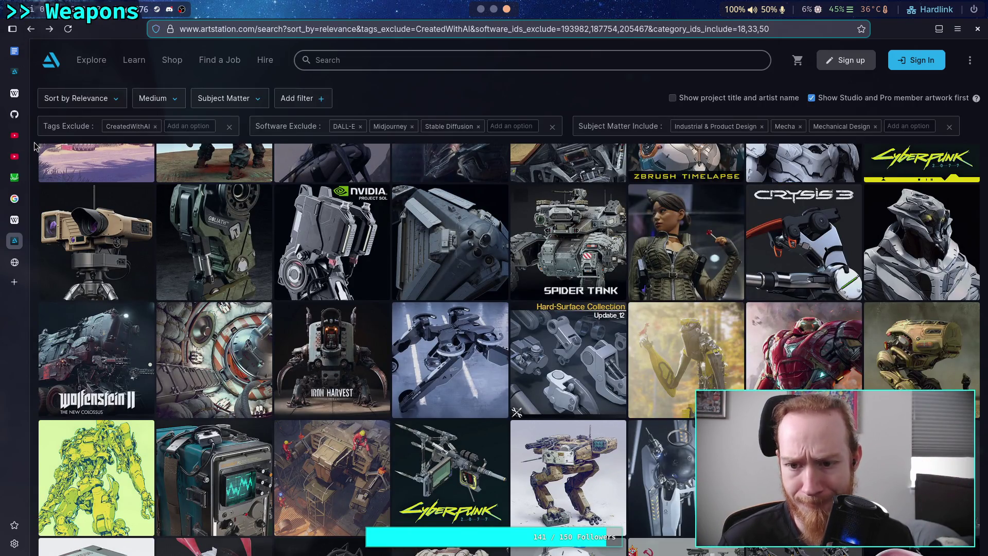
{"action": "scroll", "coordinate": [35, 146], "scroll_direction": "down", "scroll_amount": 3}
{"action": "scroll", "coordinate": [35, 146], "scroll_direction": "up", "scroll_amount": 3}
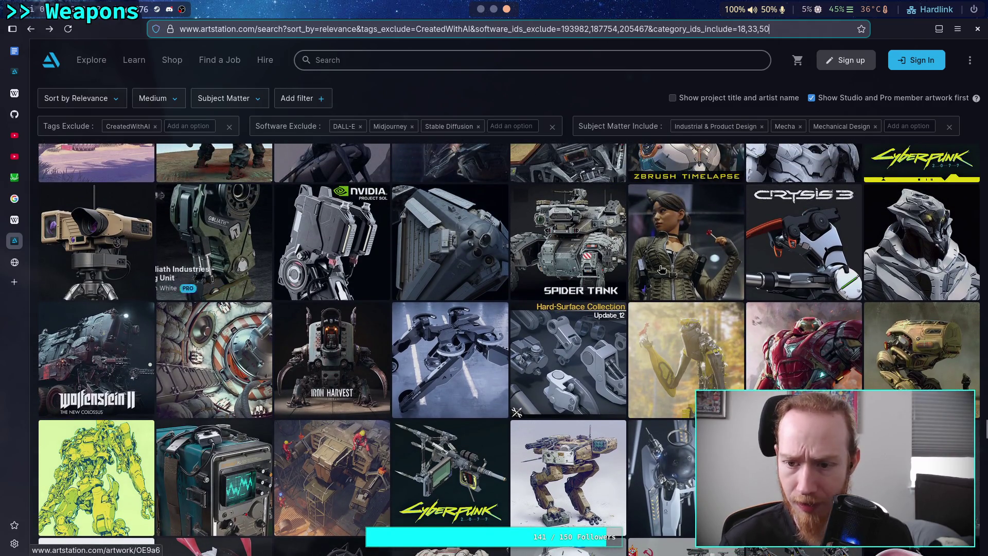
{"action": "left_click", "coordinate": [807, 243]}
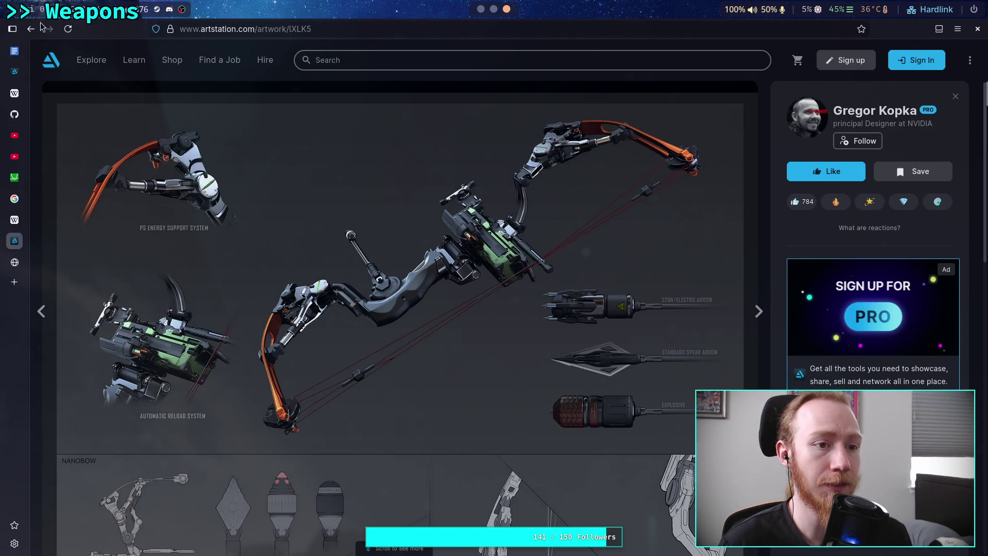
{"action": "left_click", "coordinate": [31, 29]}
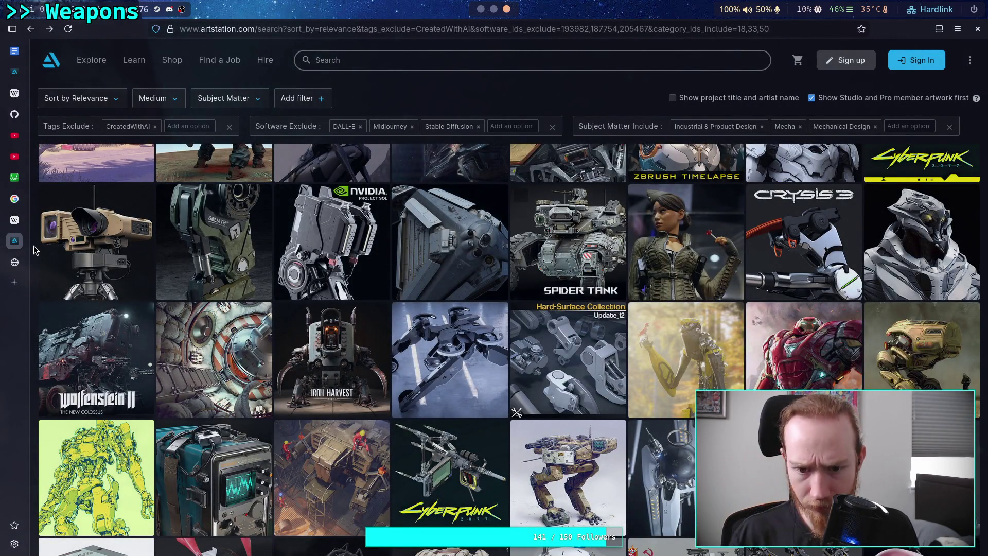
{"action": "scroll", "coordinate": [34, 250], "scroll_direction": "down", "scroll_amount": 3}
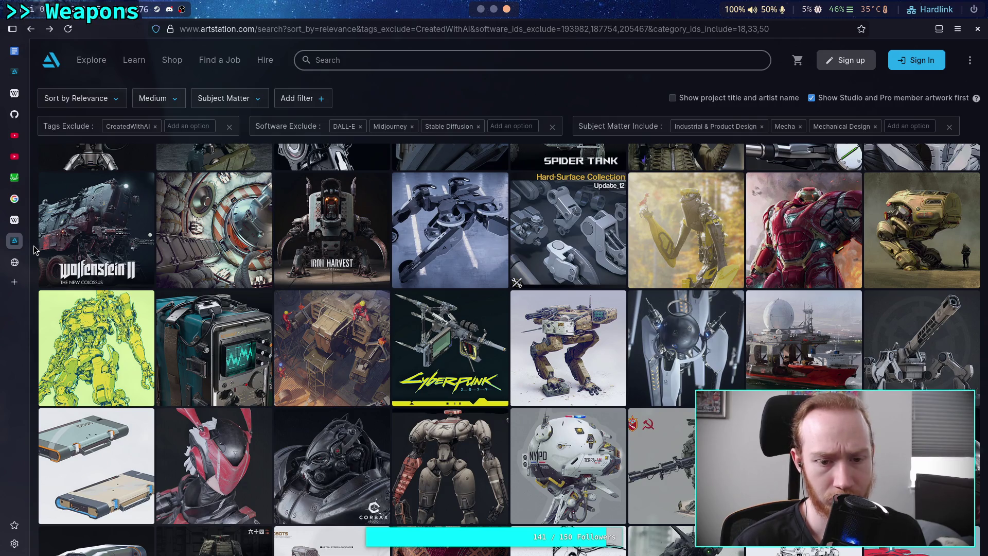
{"action": "scroll", "coordinate": [34, 249], "scroll_direction": "down", "scroll_amount": 2}
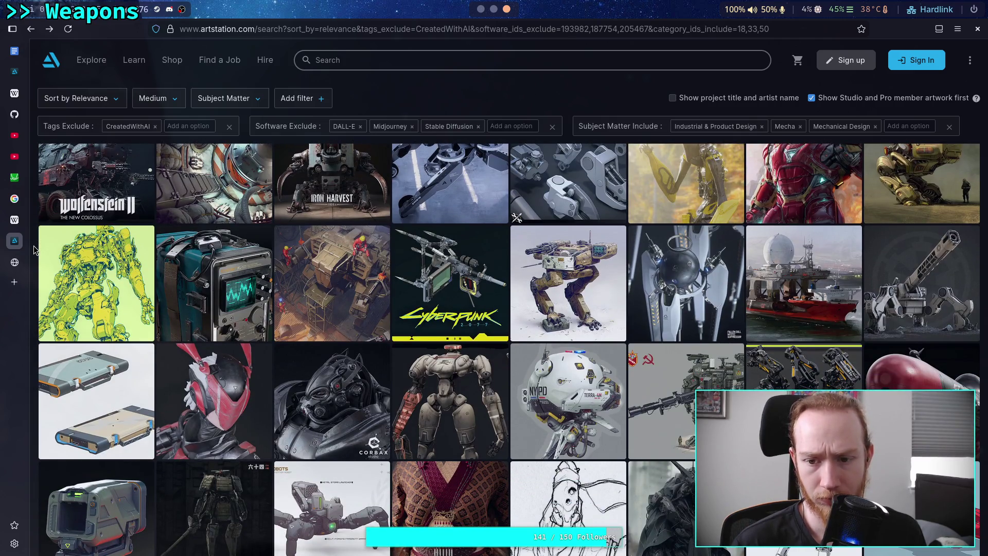
Open the Fallen Doll Mystic Suppressor artwork and browse down to its line-art sheet.
{"action": "left_click", "coordinate": [701, 281]}
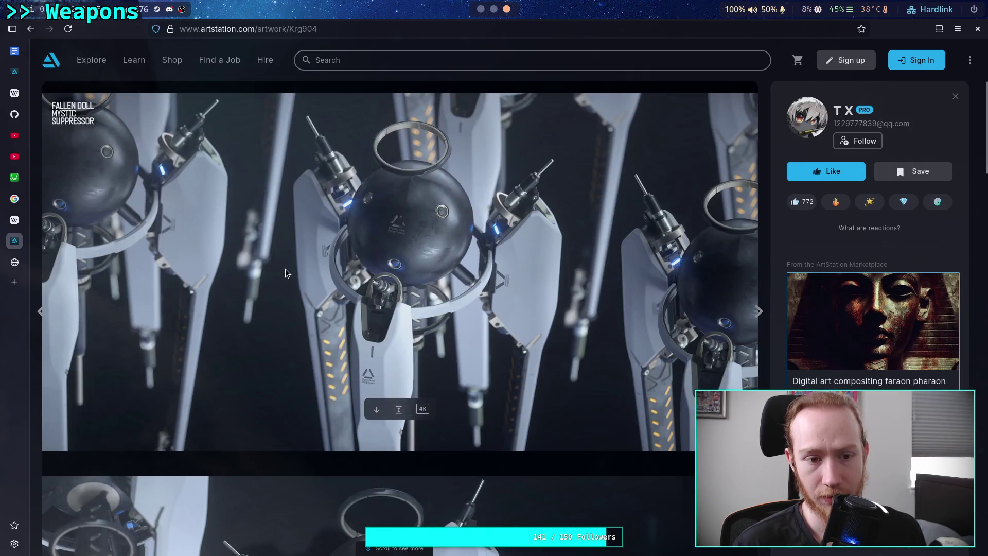
{"action": "scroll", "coordinate": [236, 261], "scroll_direction": "down", "scroll_amount": 14}
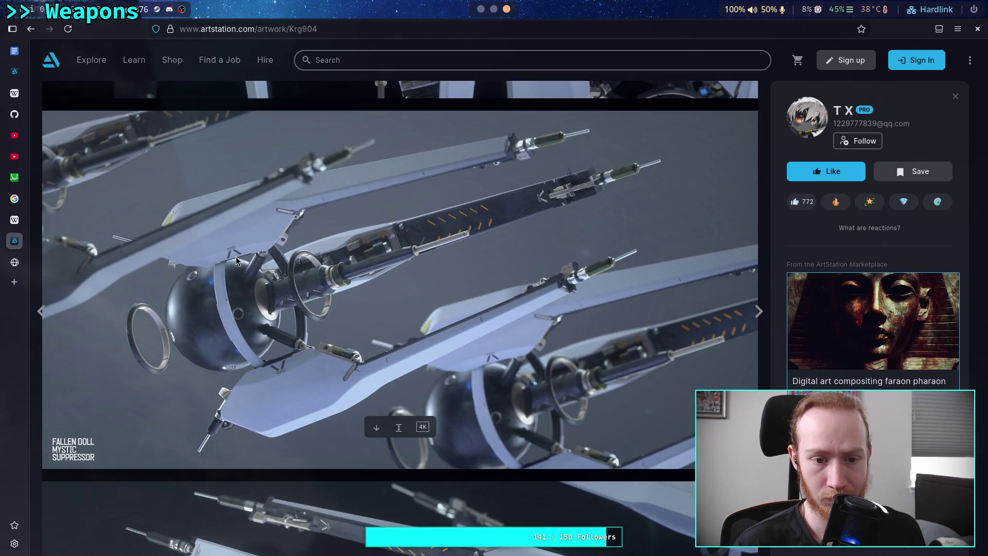
{"action": "scroll", "coordinate": [236, 257], "scroll_direction": "down", "scroll_amount": 6}
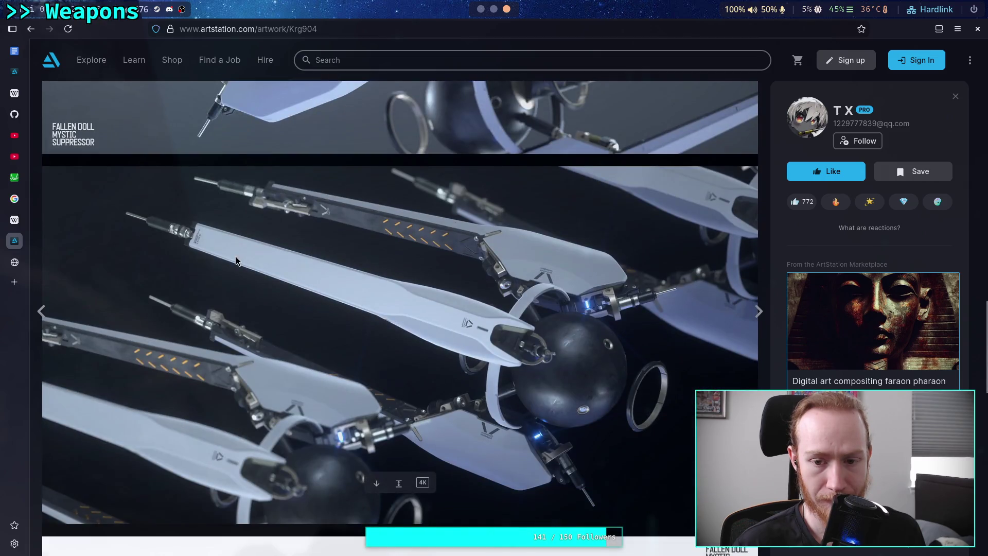
{"action": "scroll", "coordinate": [236, 257], "scroll_direction": "down", "scroll_amount": 6}
{"action": "scroll", "coordinate": [235, 260], "scroll_direction": "down", "scroll_amount": 8}
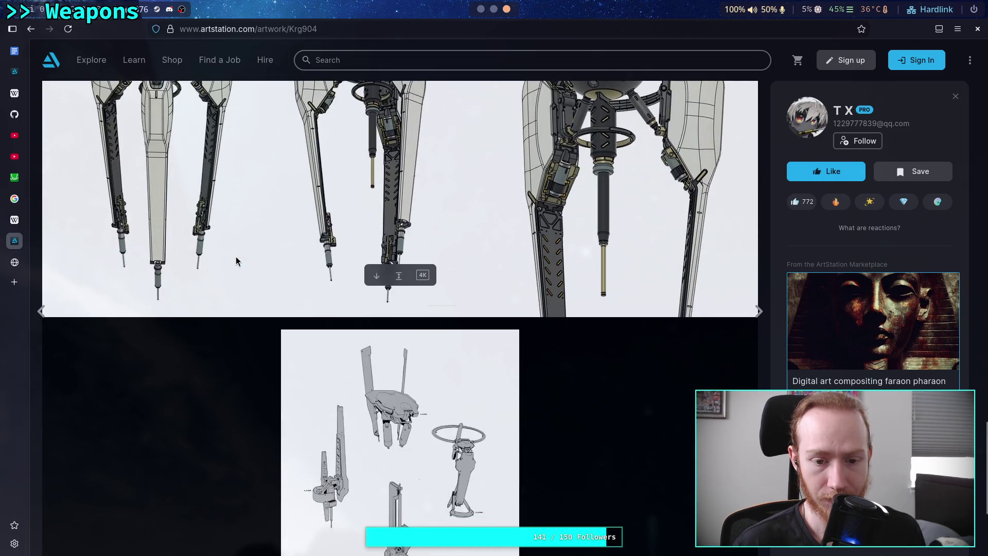
{"action": "scroll", "coordinate": [236, 261], "scroll_direction": "up", "scroll_amount": 7}
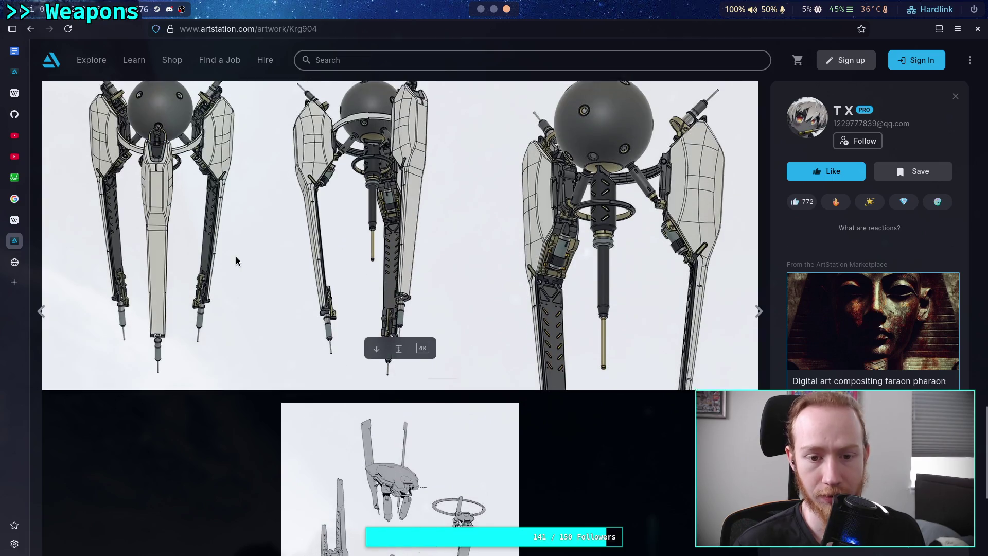
{"action": "scroll", "coordinate": [236, 261], "scroll_direction": "up", "scroll_amount": 20}
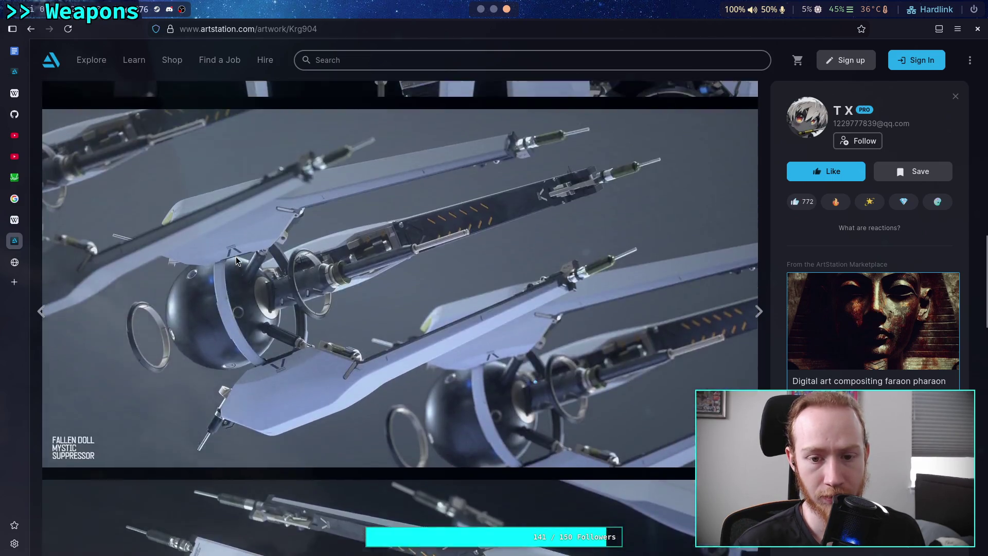
{"action": "scroll", "coordinate": [235, 257], "scroll_direction": "down", "scroll_amount": 20}
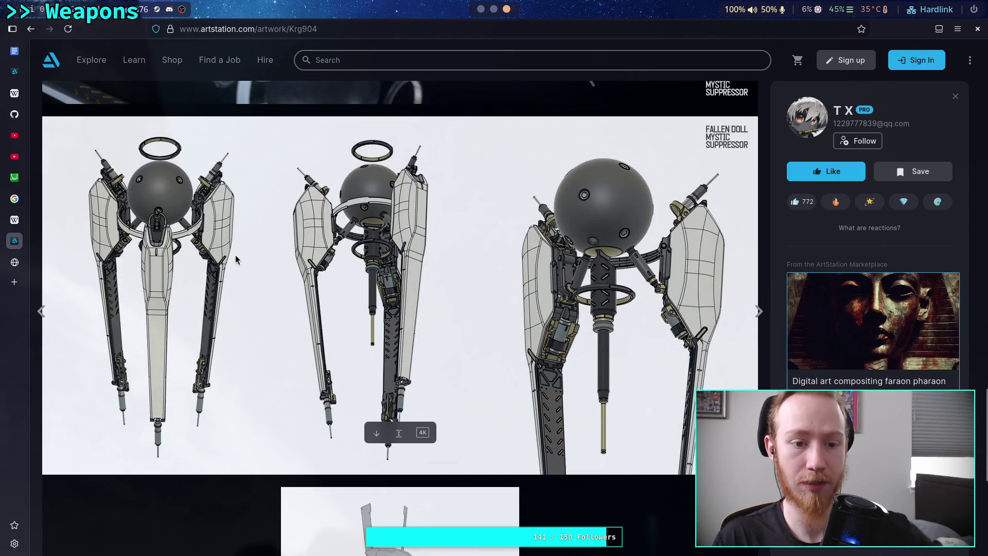
{"action": "scroll", "coordinate": [235, 255], "scroll_direction": "down", "scroll_amount": 5}
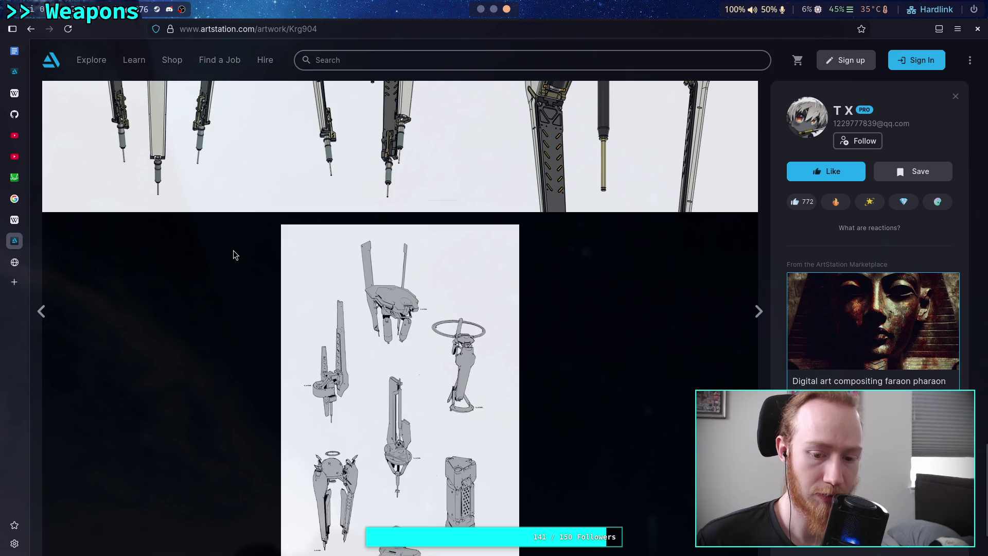
{"action": "scroll", "coordinate": [230, 247], "scroll_direction": "up", "scroll_amount": 1}
{"action": "scroll", "coordinate": [230, 245], "scroll_direction": "down", "scroll_amount": 3}
{"action": "scroll", "coordinate": [230, 245], "scroll_direction": "up", "scroll_amount": 4}
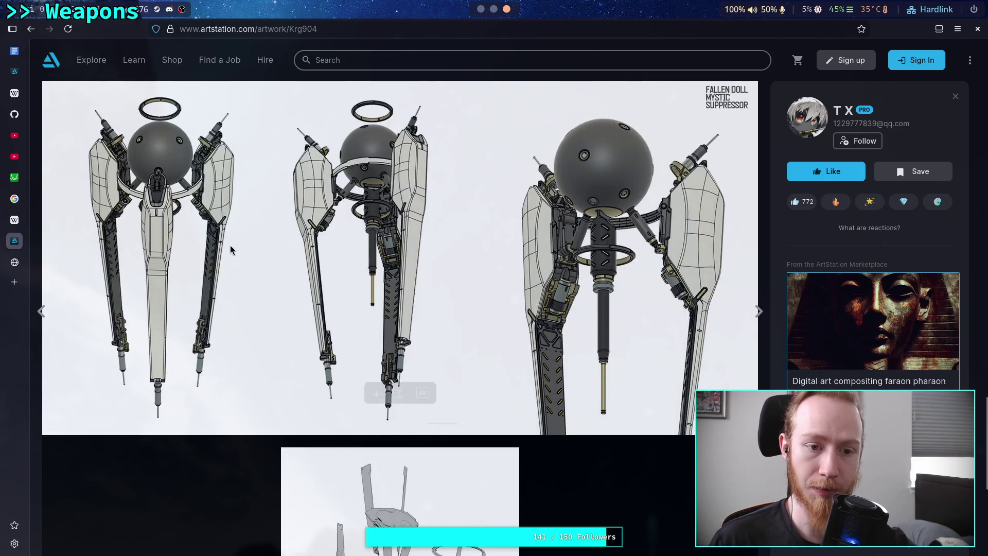
{"action": "scroll", "coordinate": [224, 188], "scroll_direction": "down", "scroll_amount": 5}
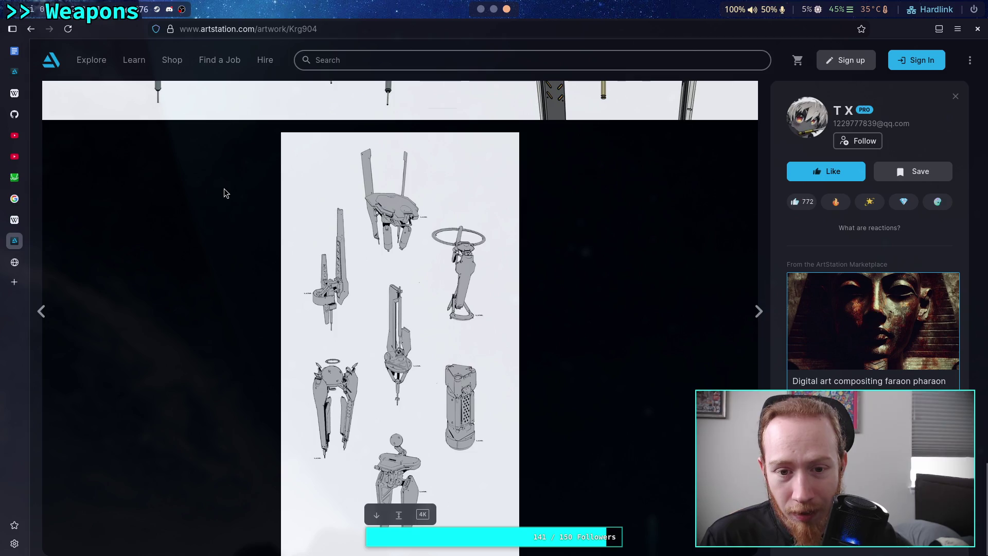
{"action": "scroll", "coordinate": [223, 188], "scroll_direction": "up", "scroll_amount": 8}
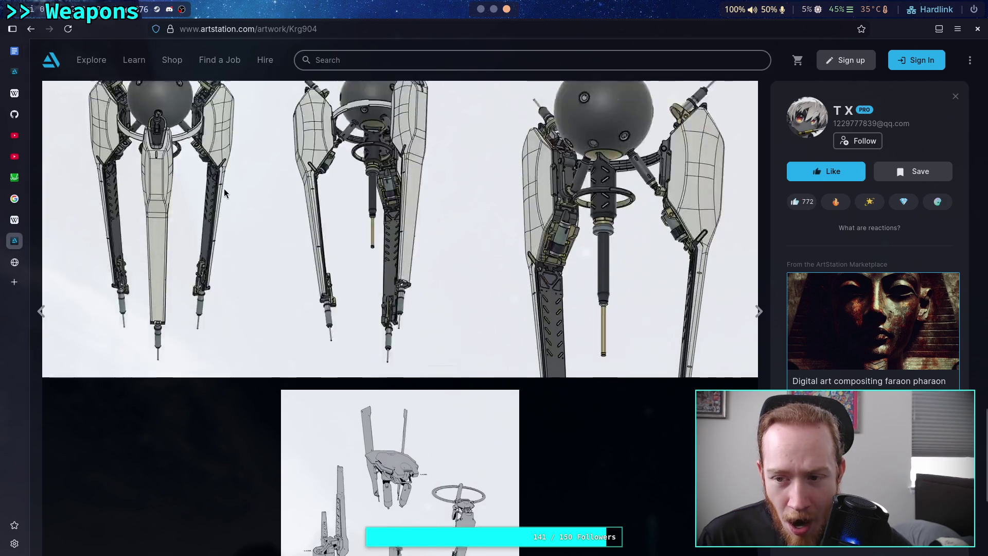
{"action": "scroll", "coordinate": [242, 222], "scroll_direction": "down", "scroll_amount": 1}
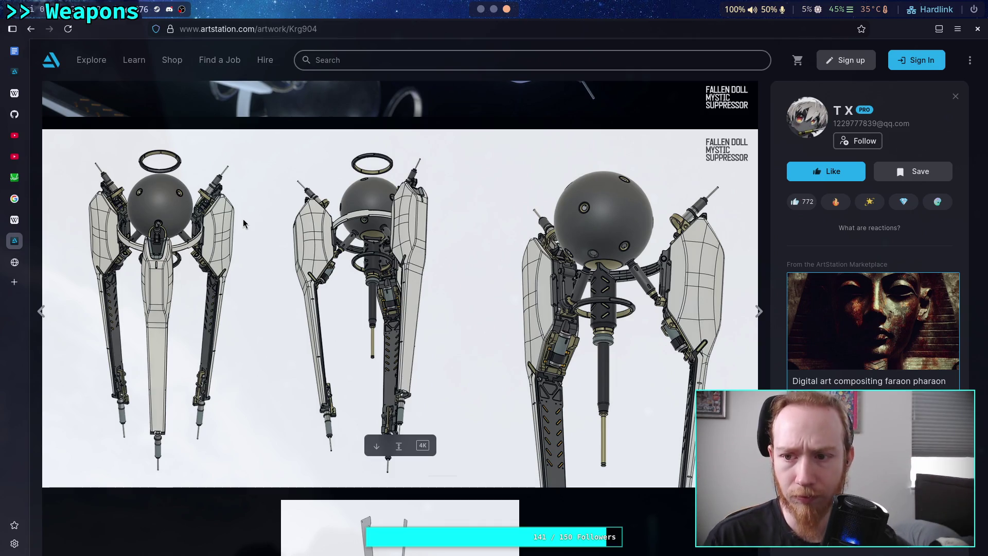
{"action": "scroll", "coordinate": [329, 263], "scroll_direction": "down", "scroll_amount": 7}
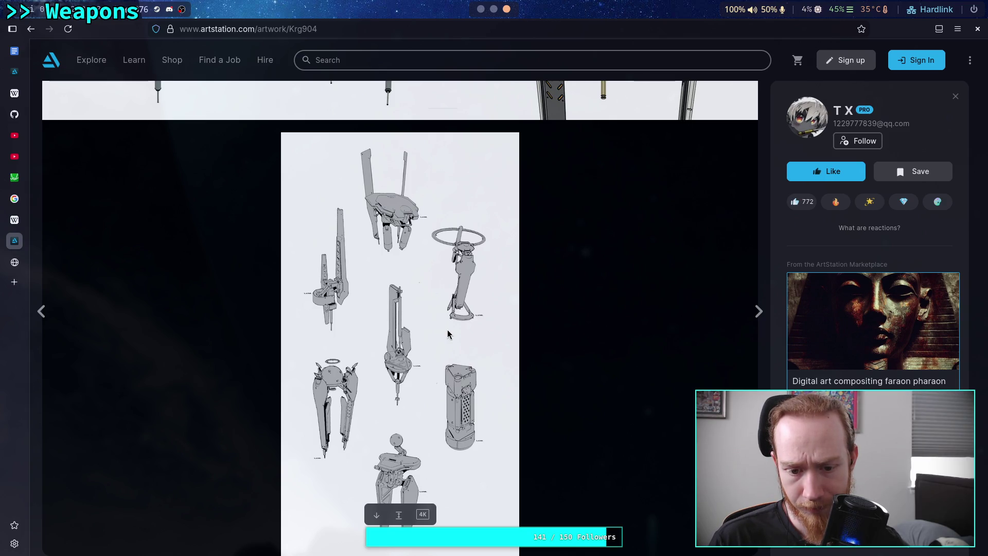
Copy the line-art sheet image and add an empty line below the camera link in the note.
{"action": "right_click", "coordinate": [448, 334]}
{"action": "left_click", "coordinate": [469, 377]}
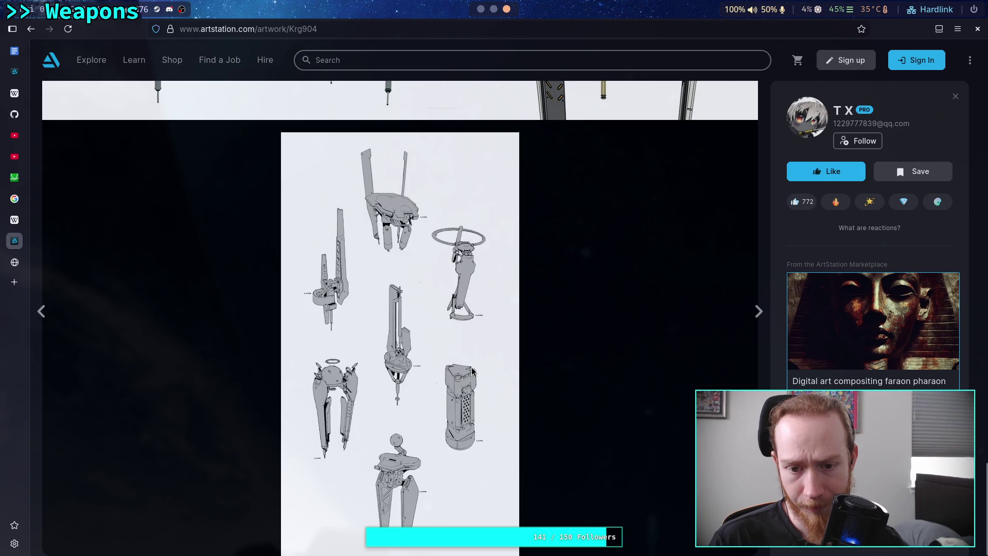
{"action": "key", "text": "super+1"}
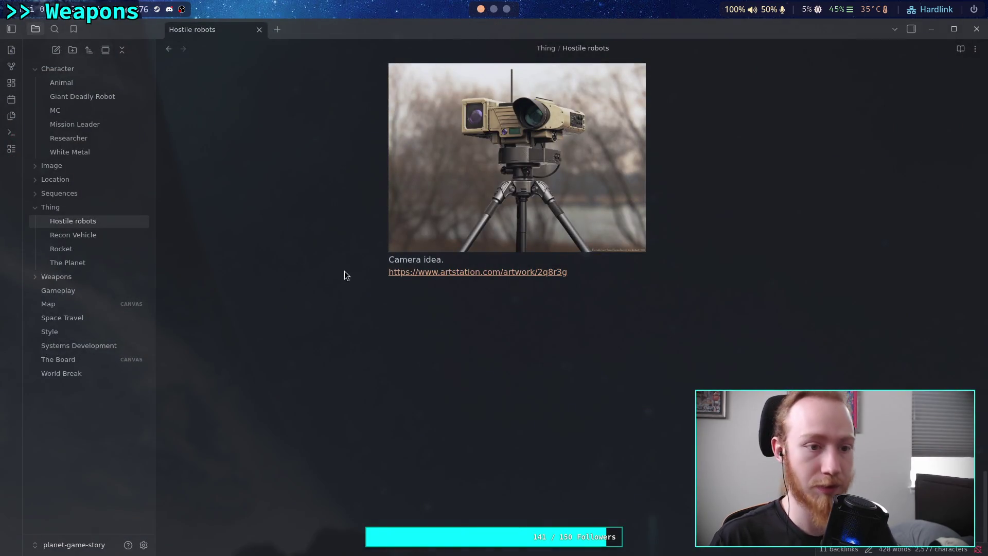
{"action": "left_click", "coordinate": [567, 314]}
{"action": "key", "text": "Return"}
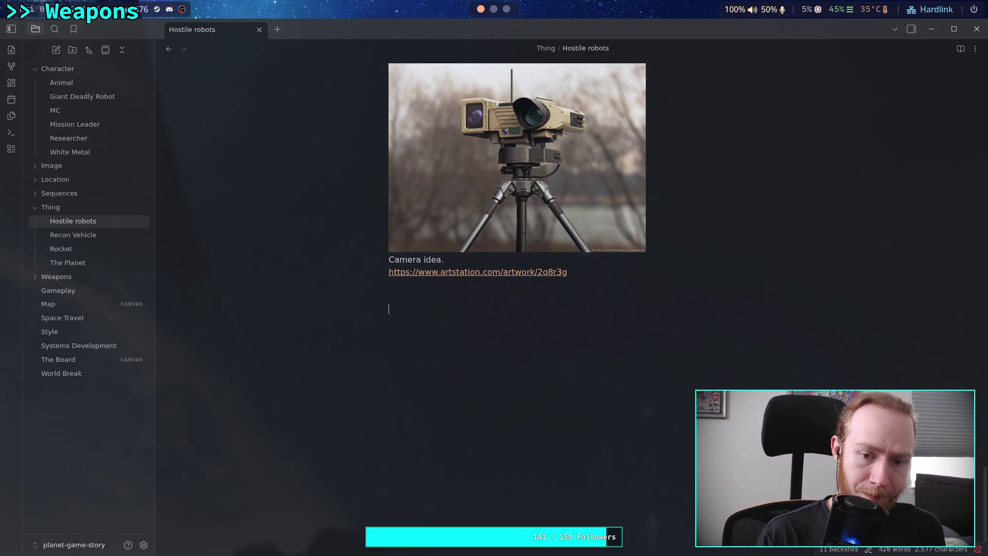
Paste the line-art sheet into the Hostile robots note below the camera link.
{"action": "key", "text": "ctrl+v"}
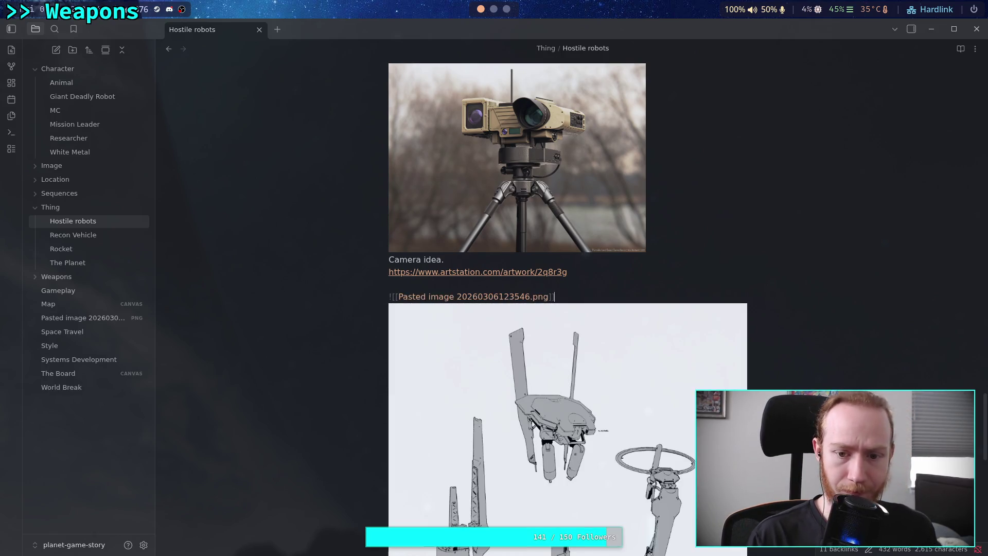
{"action": "key", "text": "Return"}
{"action": "key", "text": "Return"}
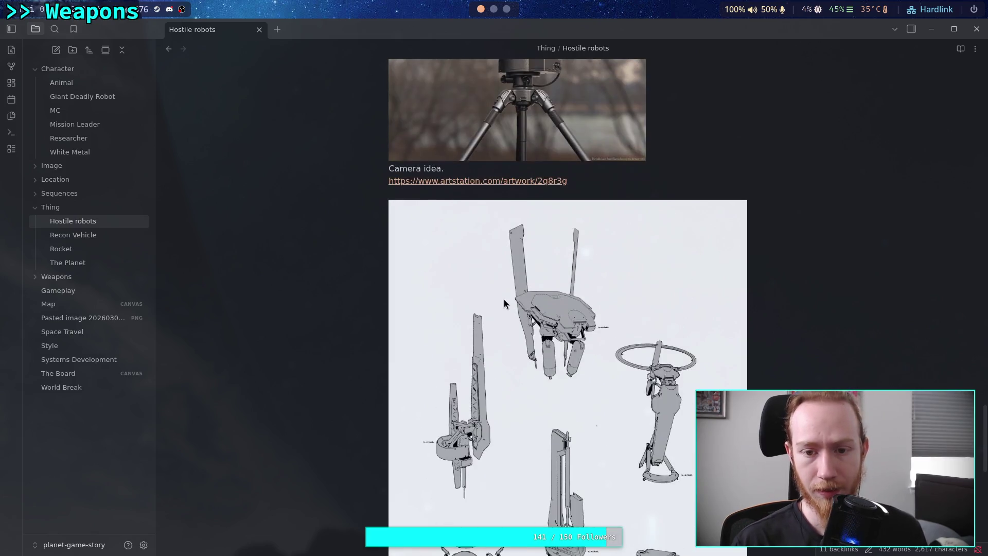
{"action": "key", "text": "Up"}
{"action": "key", "text": "Up"}
Give the image embed a width of 500 px, after trying 400 and 300.
{"action": "type", "text": "|500"}
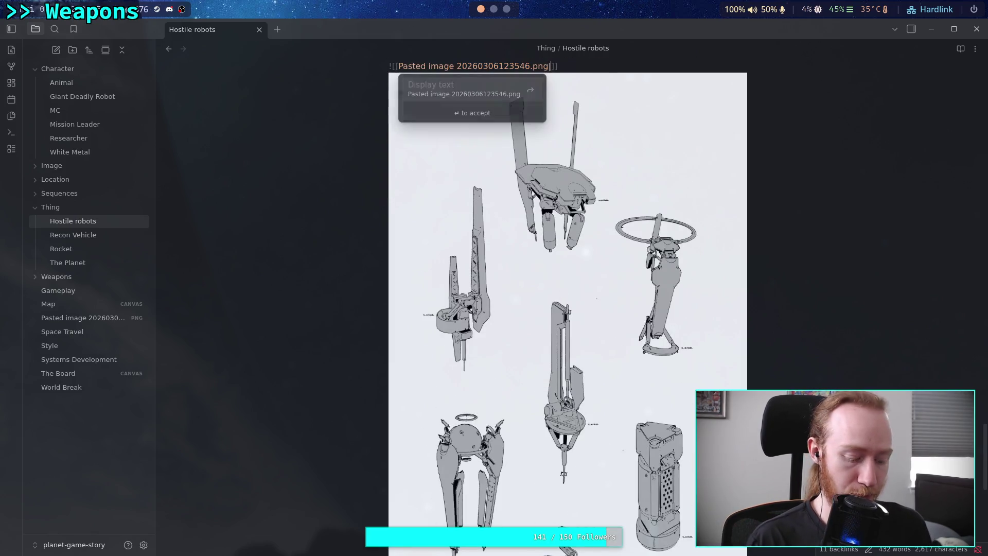
{"action": "key", "text": "Left"}
{"action": "key", "text": "Left"}
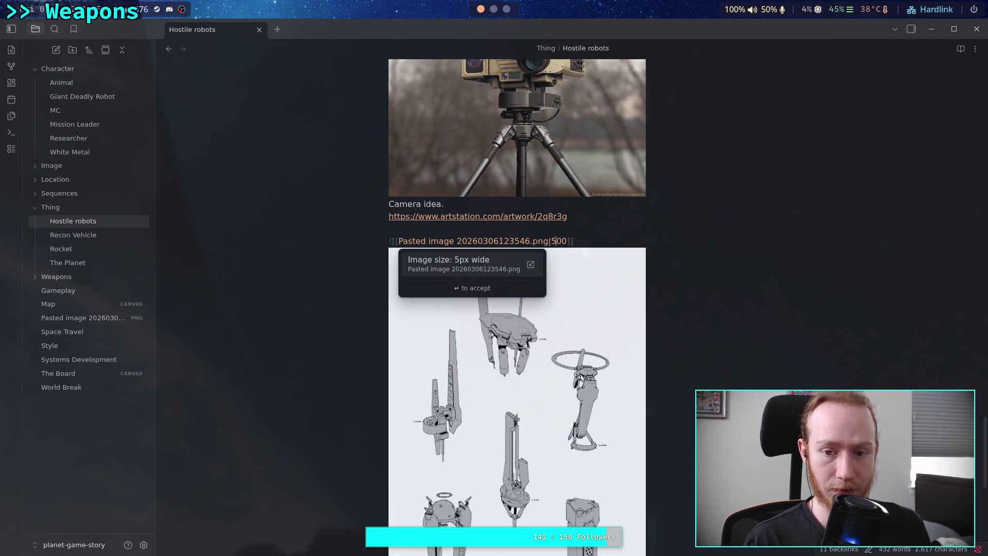
{"action": "key", "text": "BackSpace"}
{"action": "type", "text": "4"}
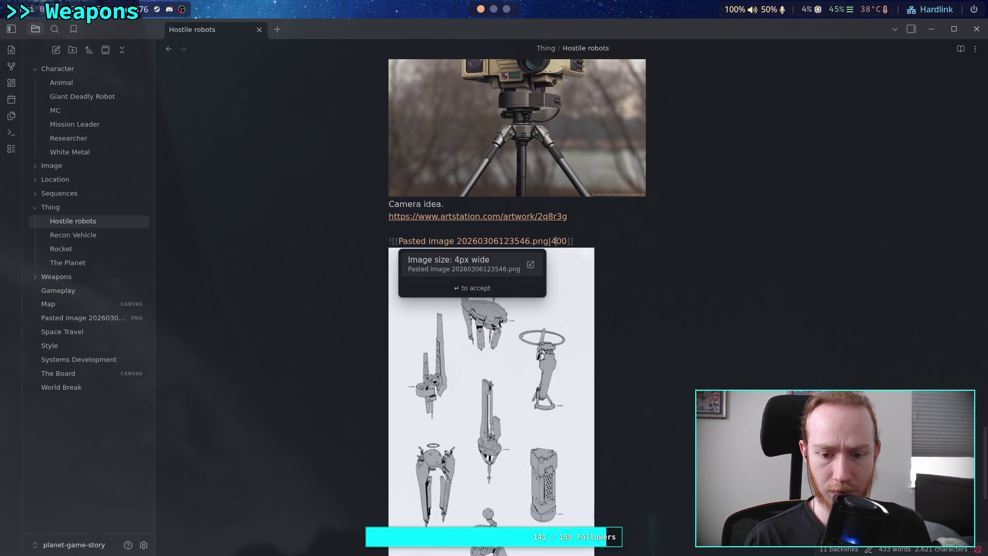
{"action": "key", "text": "BackSpace"}
{"action": "type", "text": "3"}
{"action": "key", "text": "BackSpace"}
{"action": "type", "text": "5"}
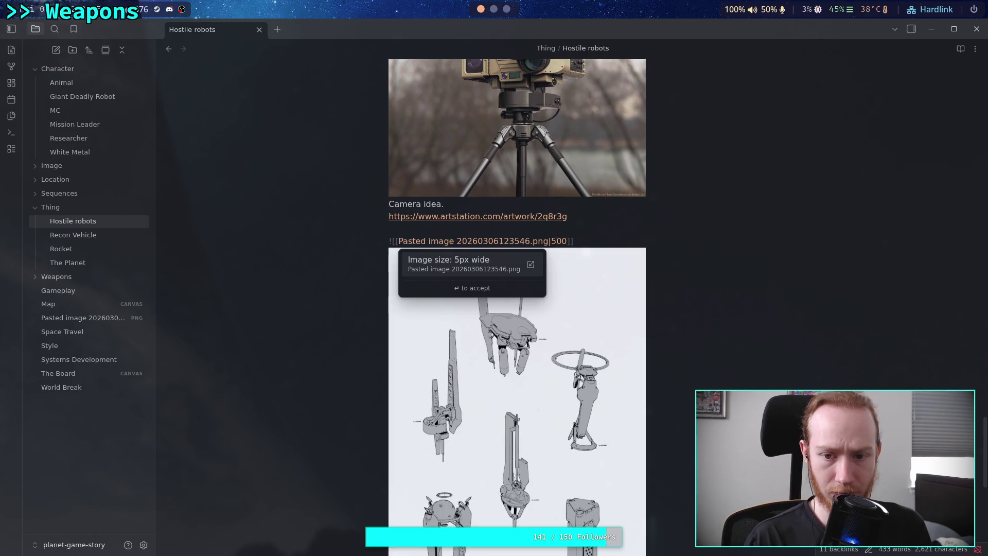
{"action": "key", "text": "Escape"}
{"action": "key", "text": "Down"}
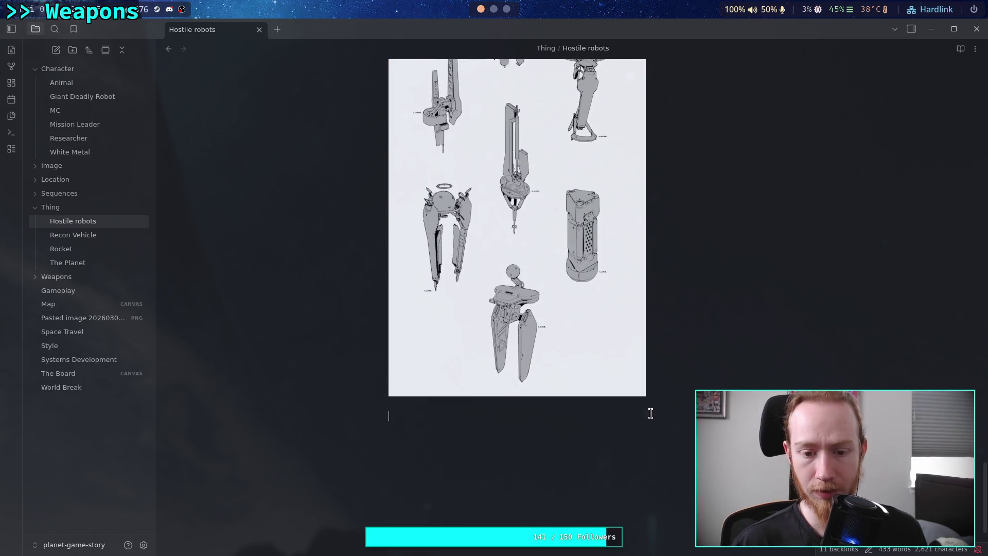
Paste the Fallen Doll artwork's ArtStation URL below the robot sheet image.
{"action": "key", "text": "super+3"}
{"action": "key", "text": "ctrl+l"}
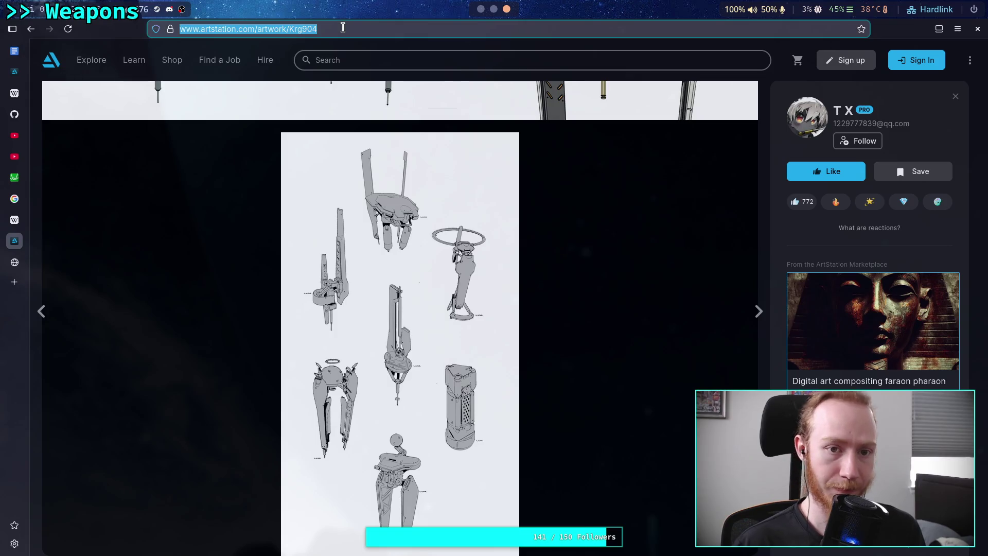
{"action": "key", "text": "super+1"}
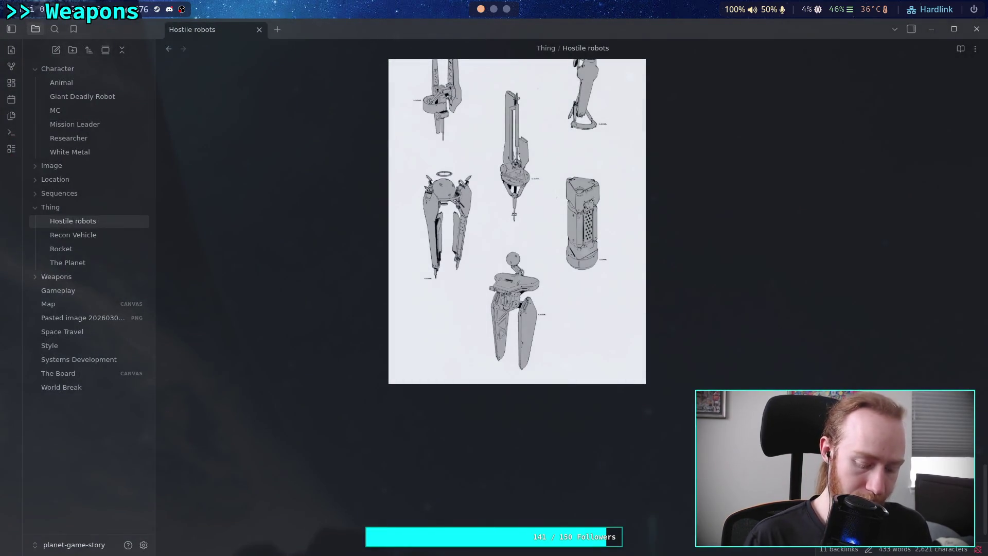
{"action": "type", "text": "https://www.artstation.com/artwork/Krg904"}
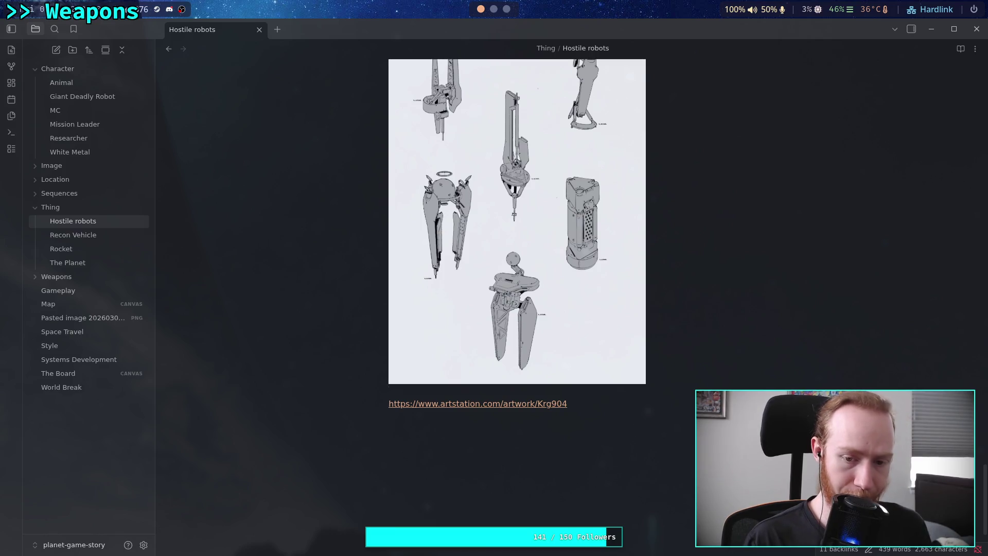
Write a comment about liking the orb thing on the bottom left and the designs for flying stuff.
{"action": "type", "text": "like the orb this"}
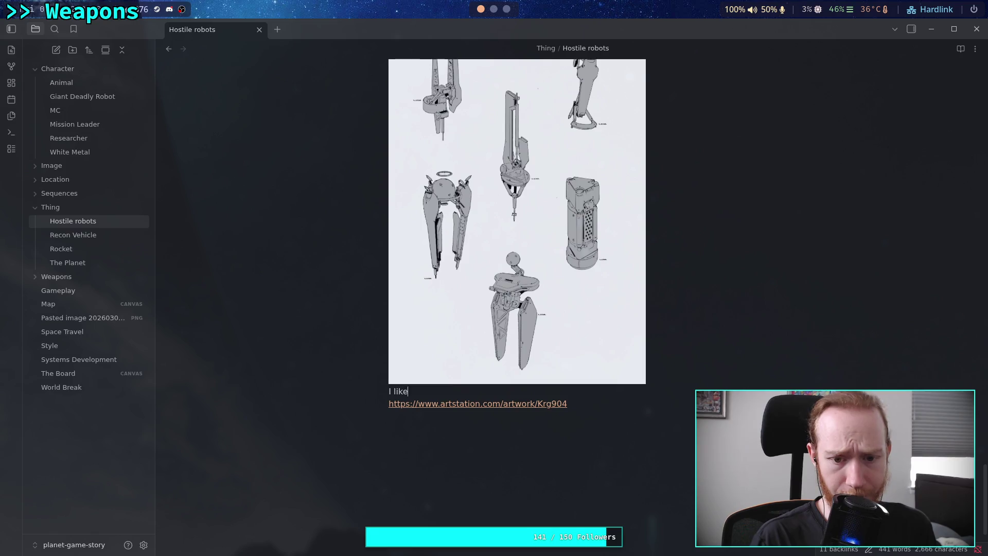
{"action": "key", "text": "BackSpace"}
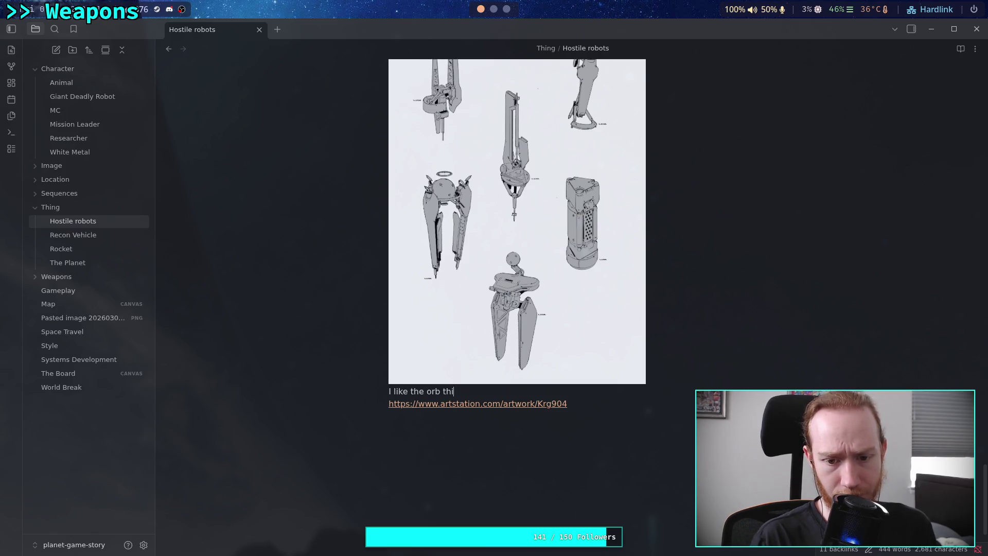
{"action": "type", "text": "ng on the bottom "}
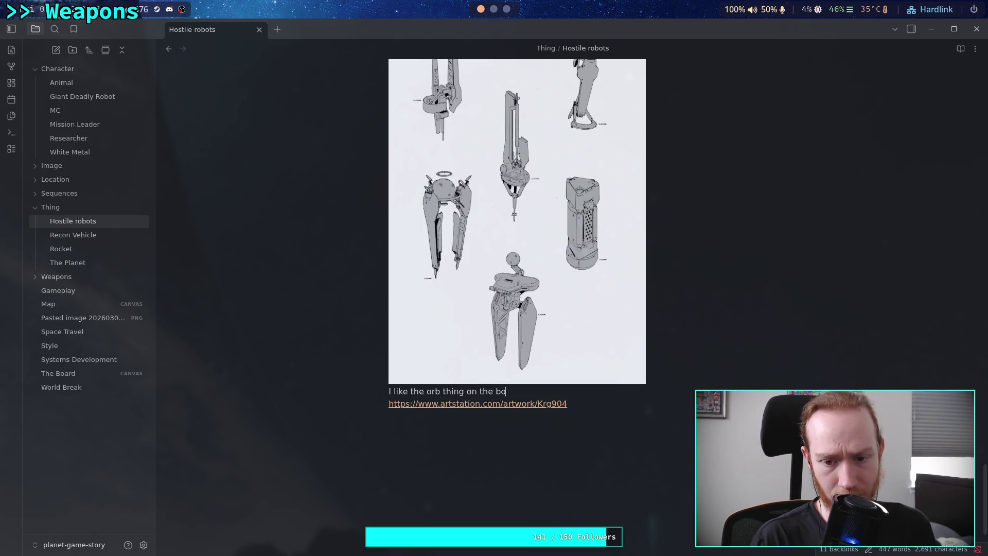
{"action": "type", "text": "leg"}
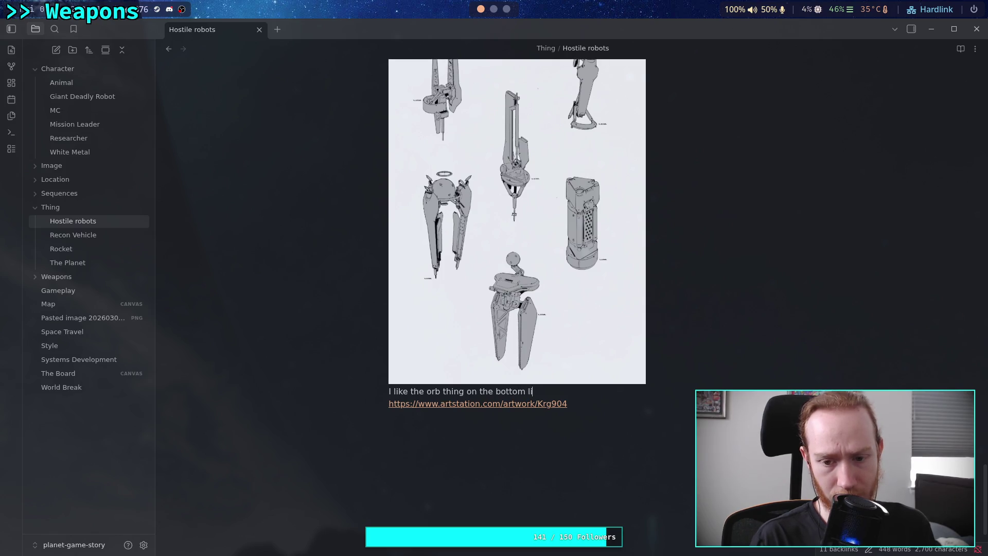
{"action": "key", "text": "BackSpace"}
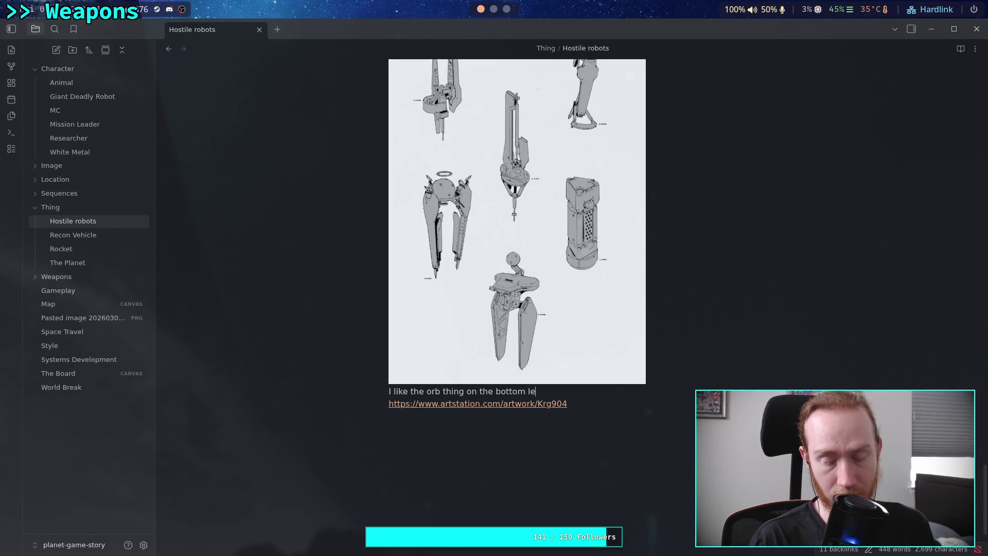
{"action": "type", "text": "ft"}
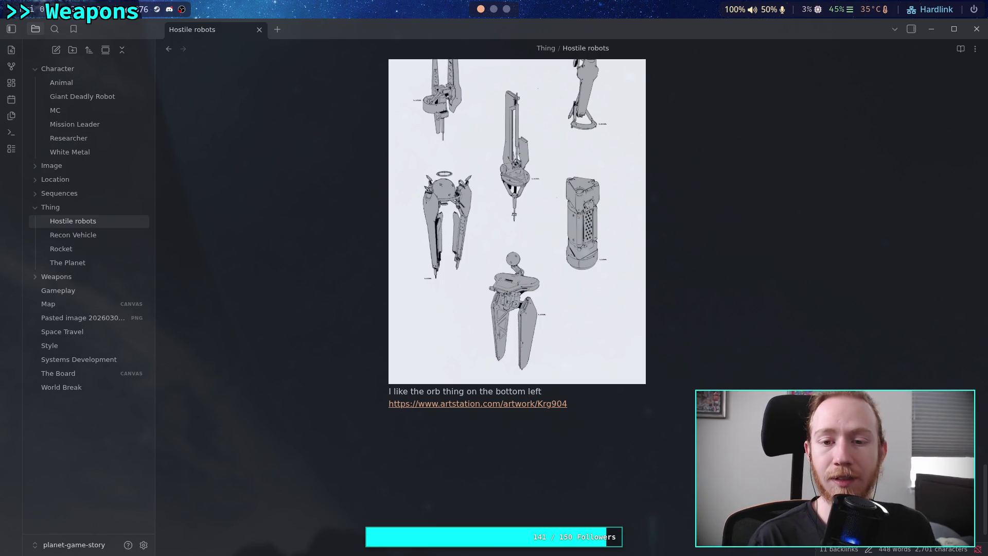
{"action": "type", "text": " . Other "}
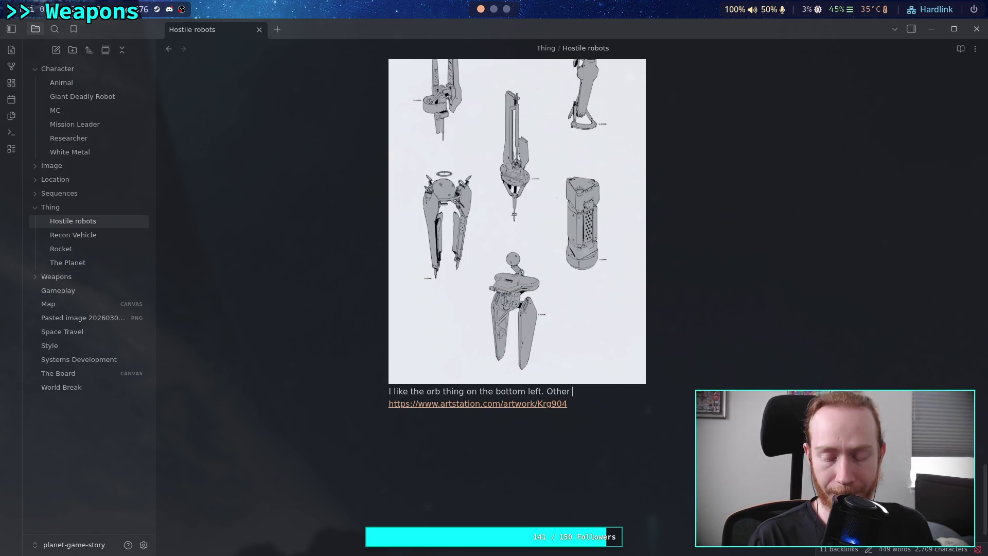
{"action": "type", "text": "parts"}
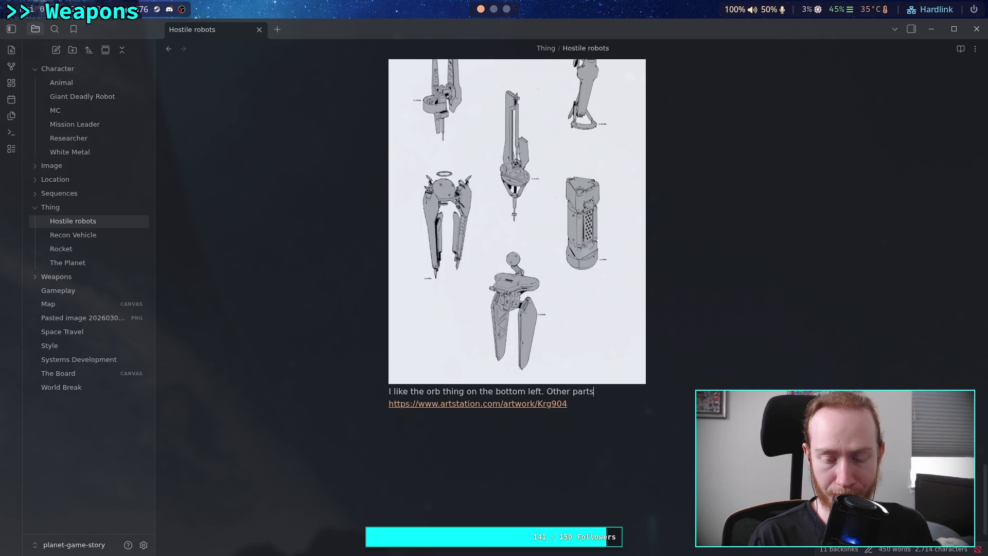
{"action": "type", "text": "/ design"}
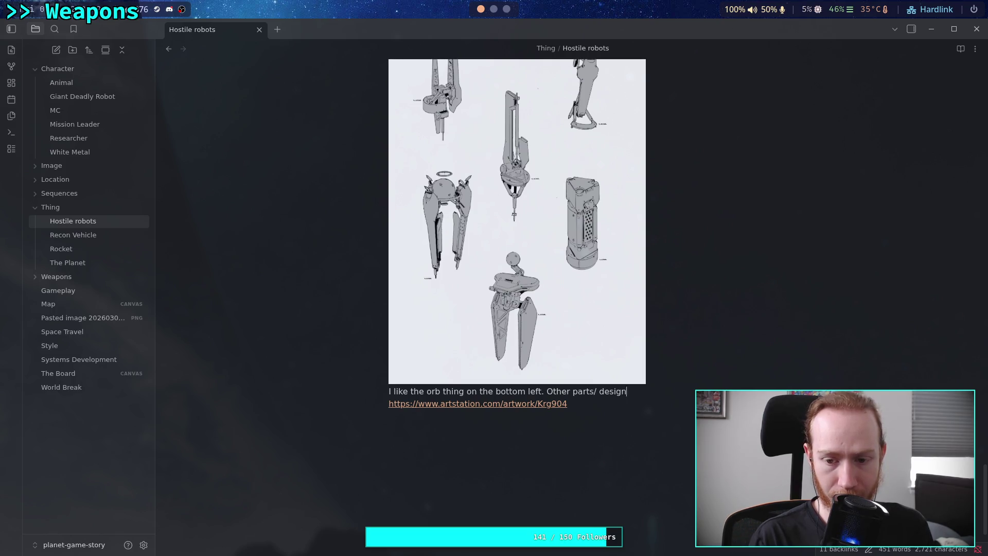
{"action": "type", "text": "s for fr"}
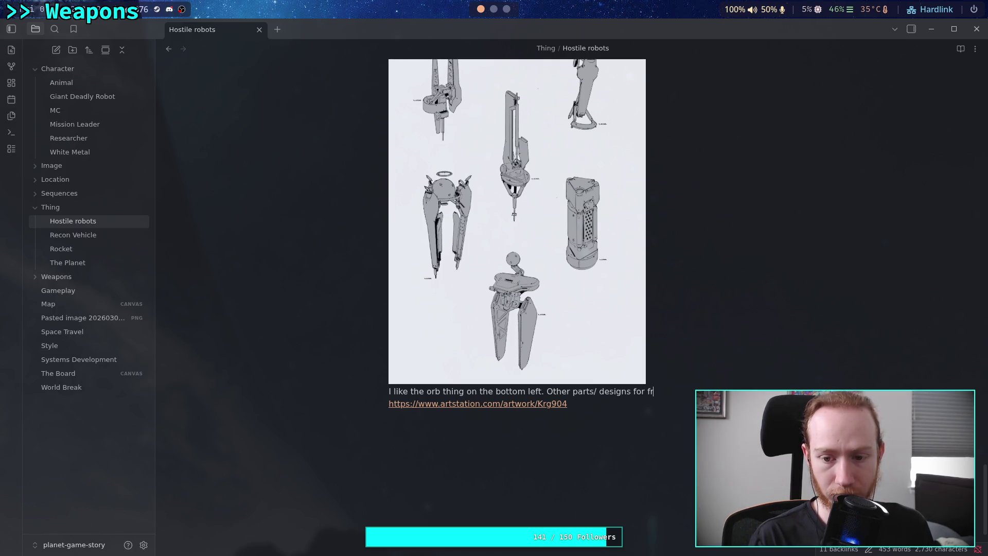
{"action": "type", "text": "lying stuff."}
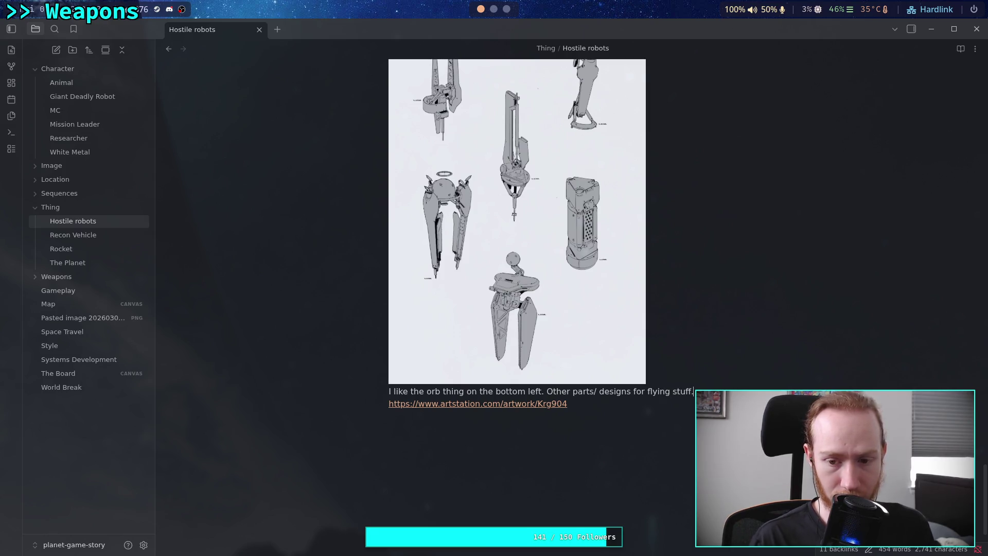
{"action": "left_click", "coordinate": [389, 416]}
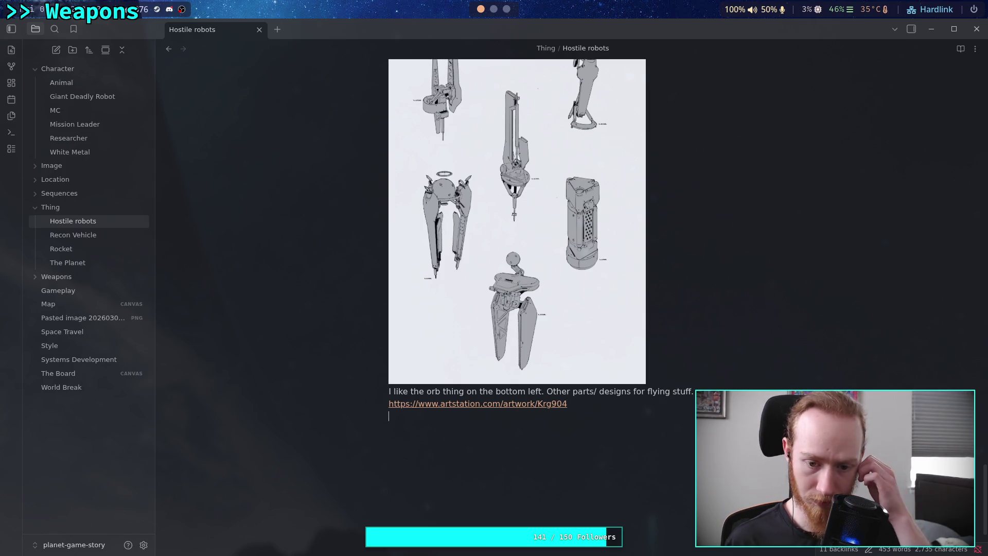
{"action": "left_click", "coordinate": [478, 404]}
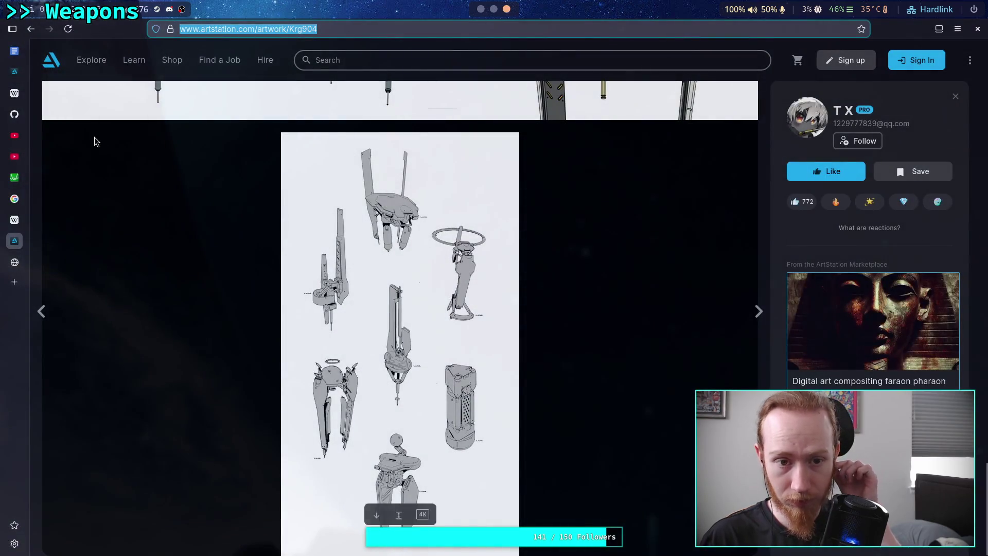
Rename the Pasted image file to flying_bot_concepts and drag it into the Image folder.
{"action": "left_click", "coordinate": [481, 9]}
{"action": "left_click", "coordinate": [99, 319]}
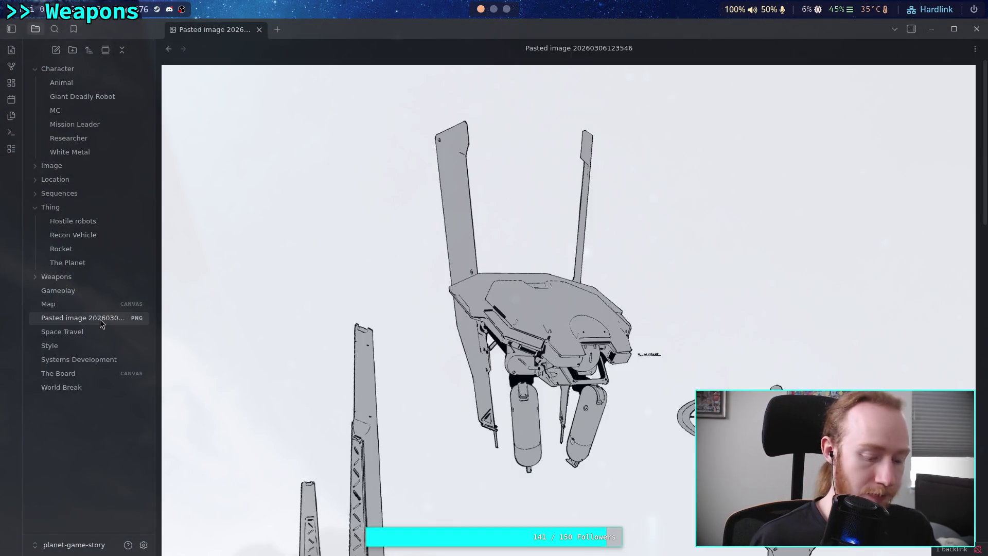
{"action": "key", "text": "F2"}
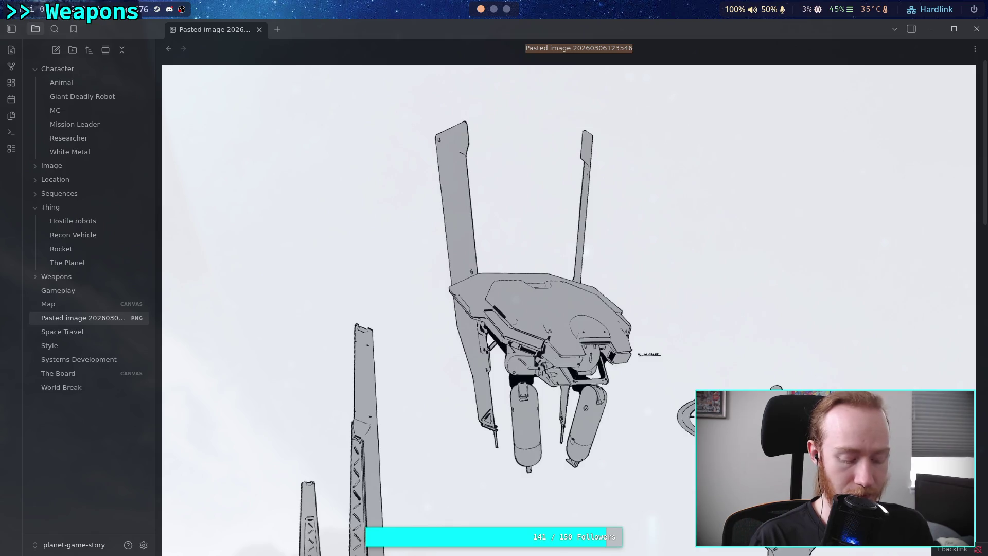
{"action": "type", "text": "y"}
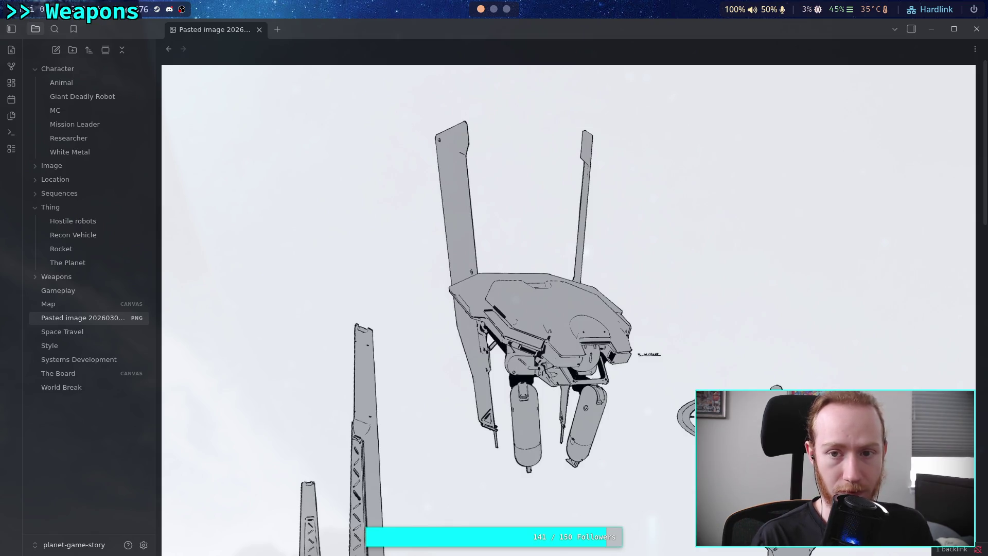
{"action": "type", "text": "lying_bo"}
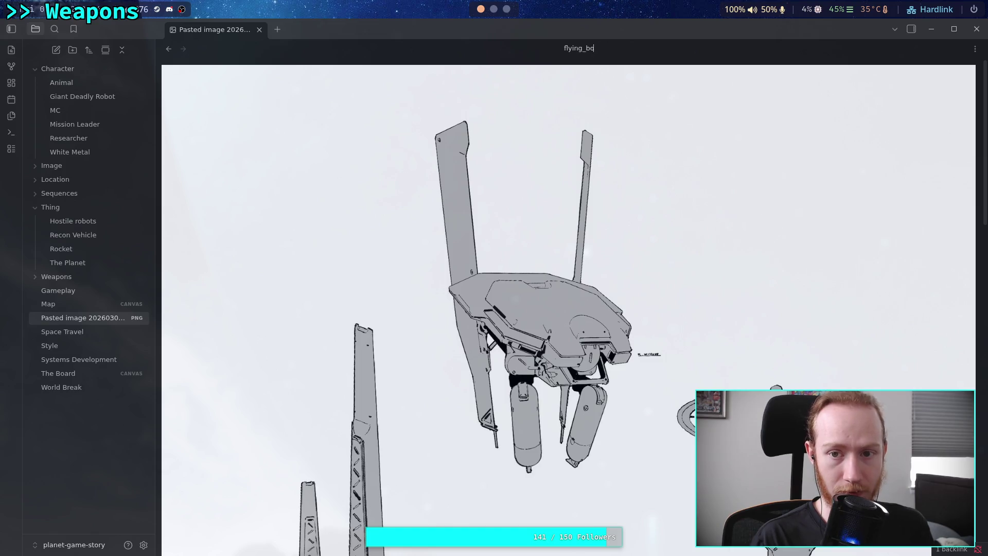
{"action": "type", "text": "t_concets"}
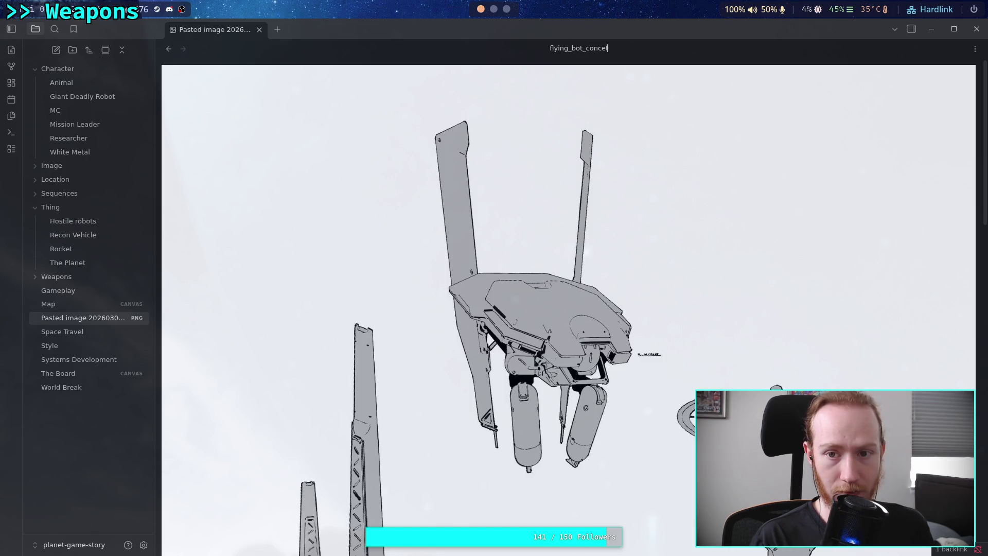
{"action": "key", "text": "Return"}
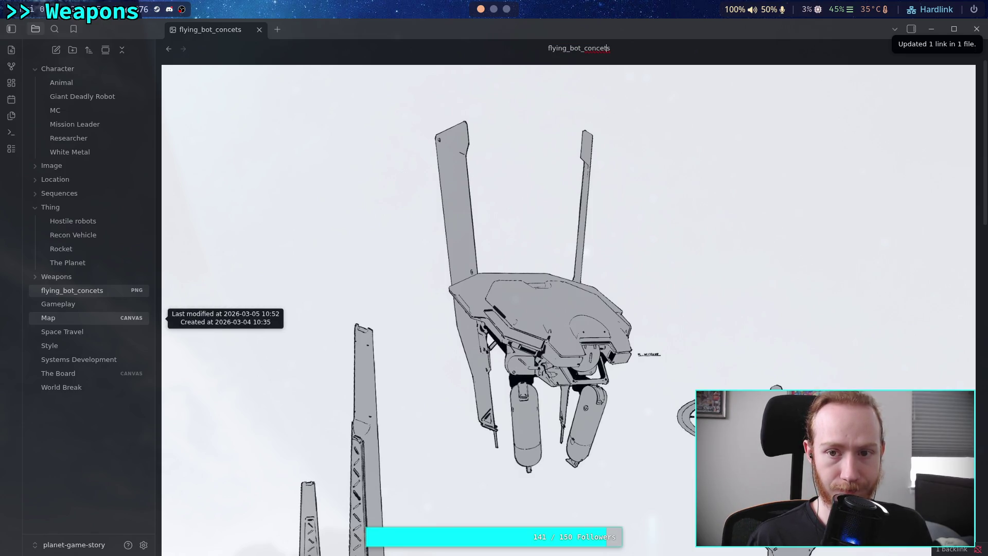
{"action": "type", "text": "p"}
{"action": "key", "text": "Return"}
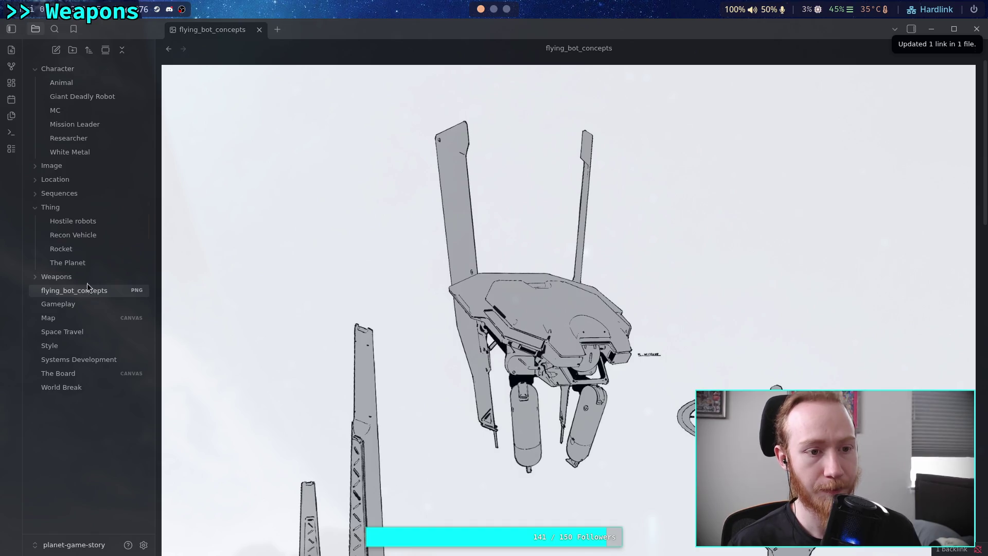
{"action": "left_click_drag", "start_coordinate": [88, 287], "coordinate": [62, 166]}
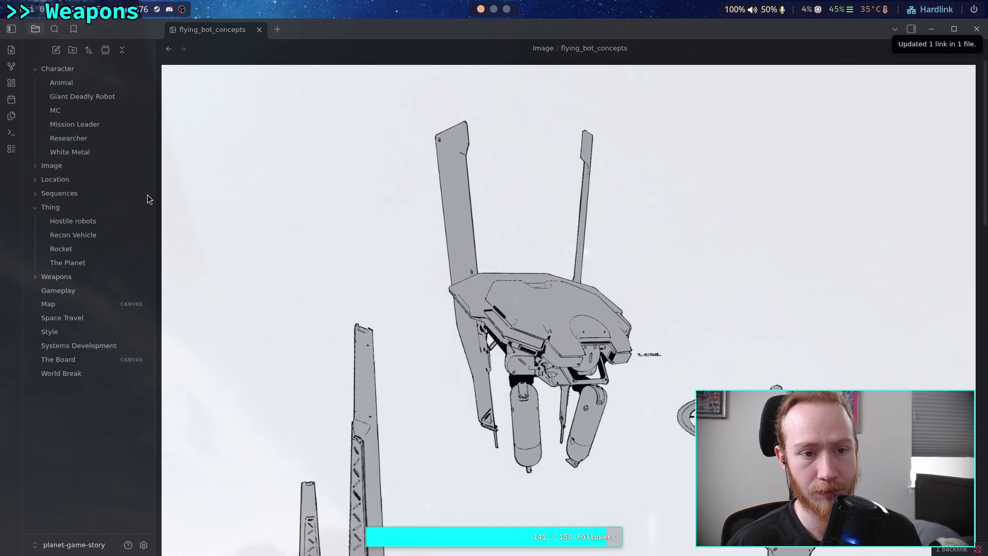
{"action": "left_click", "coordinate": [169, 49]}
Go back to the ArtStation search results and open the NYPD orb turret artwork.
{"action": "left_click", "coordinate": [507, 10]}
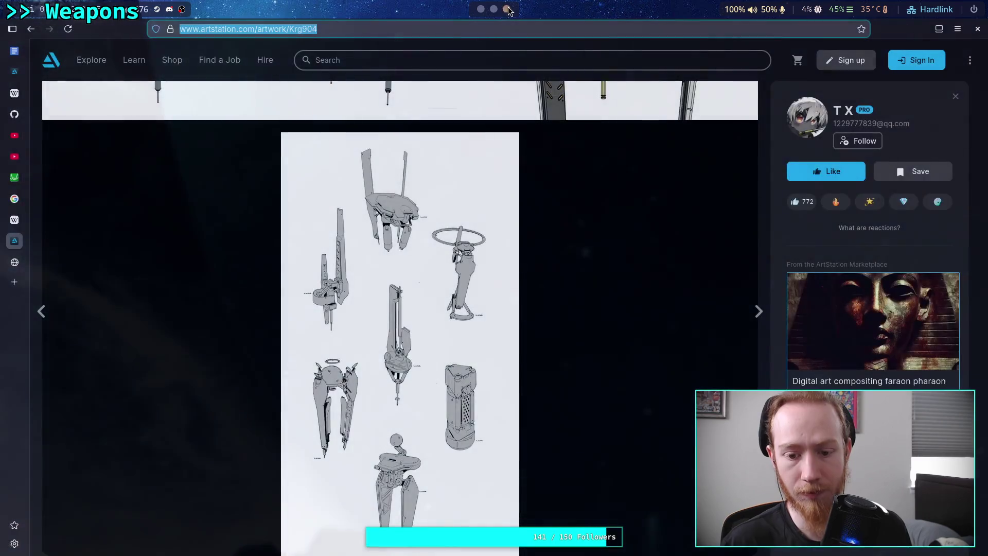
{"action": "left_click", "coordinate": [30, 29]}
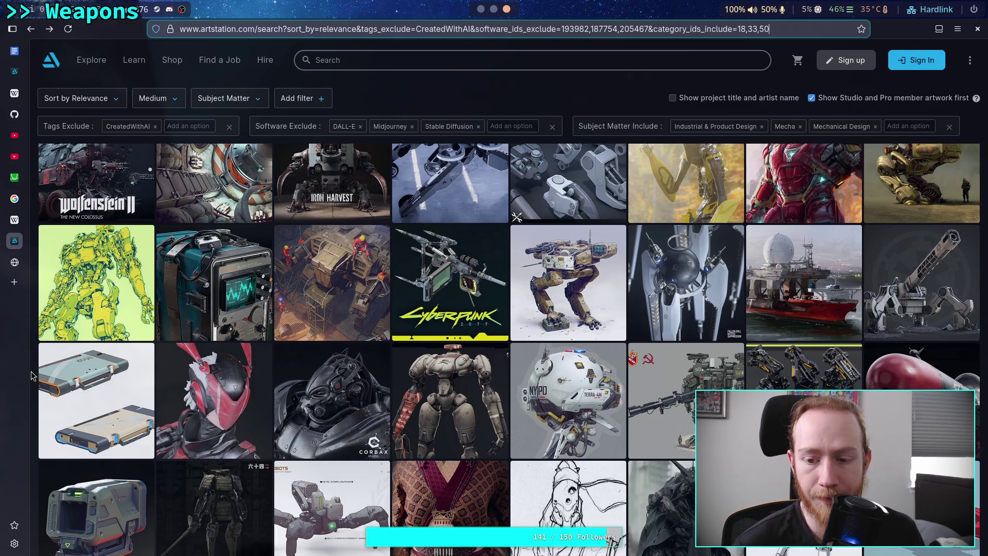
{"action": "scroll", "coordinate": [31, 375], "scroll_direction": "down", "scroll_amount": 2}
{"action": "scroll", "coordinate": [31, 375], "scroll_direction": "down", "scroll_amount": 2}
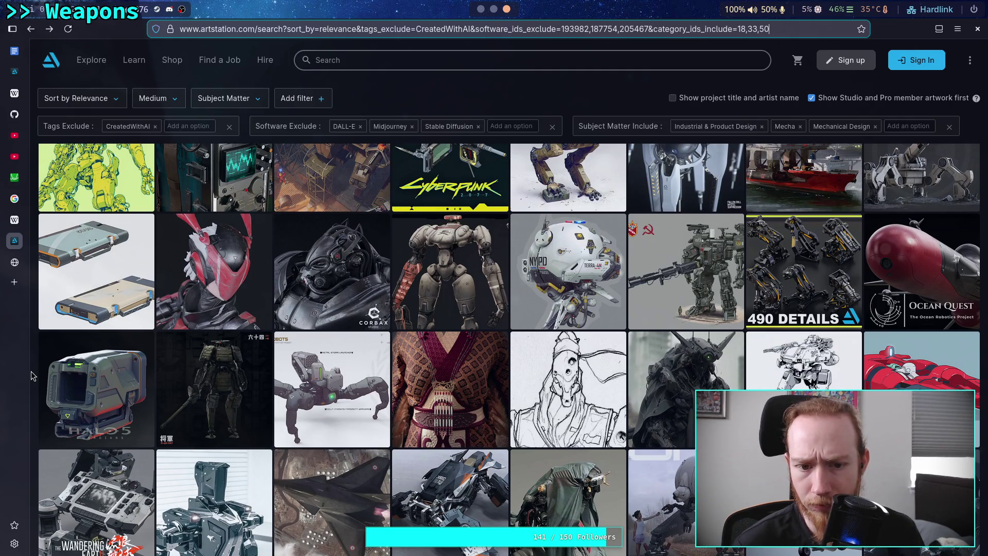
{"action": "left_click", "coordinate": [583, 269]}
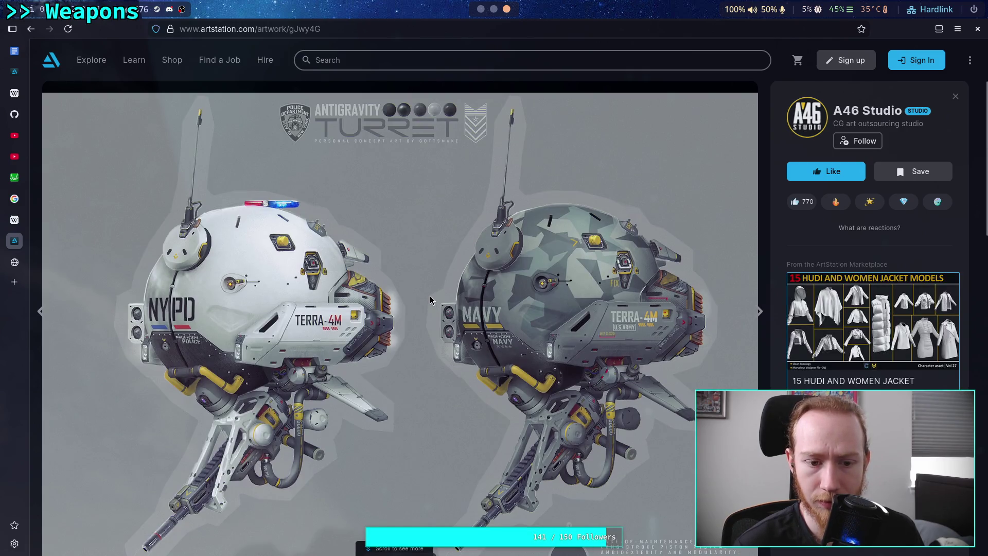
Copy the two-turret image and return to the end of the Hostile robots note.
{"action": "scroll", "coordinate": [430, 300], "scroll_direction": "down", "scroll_amount": 1}
{"action": "scroll", "coordinate": [430, 300], "scroll_direction": "down", "scroll_amount": 10}
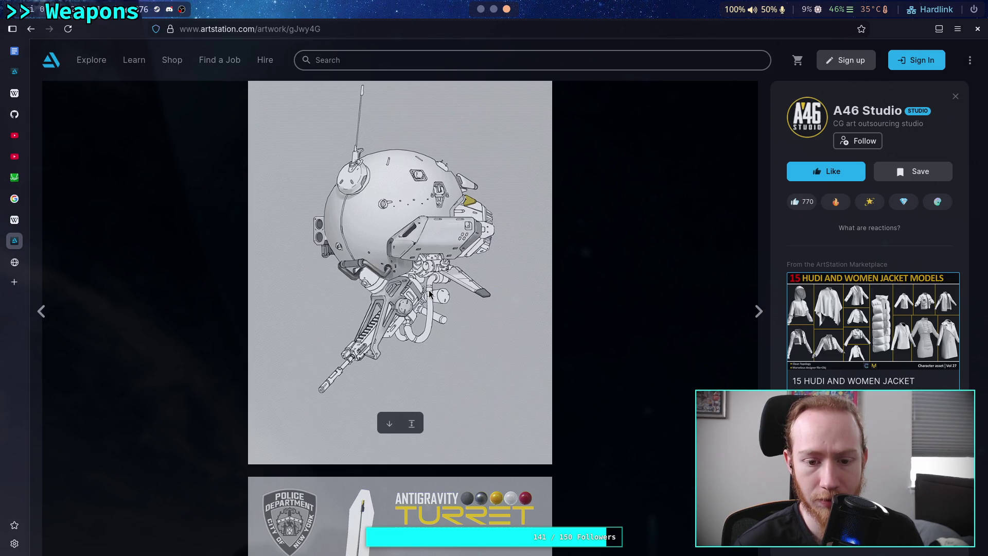
{"action": "scroll", "coordinate": [429, 294], "scroll_direction": "down", "scroll_amount": 7}
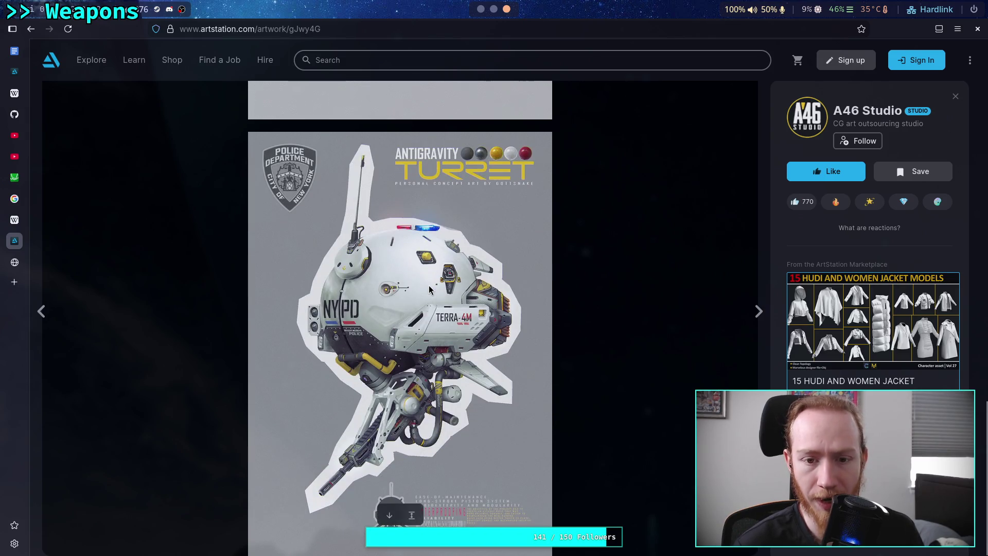
{"action": "scroll", "coordinate": [429, 289], "scroll_direction": "down", "scroll_amount": 20}
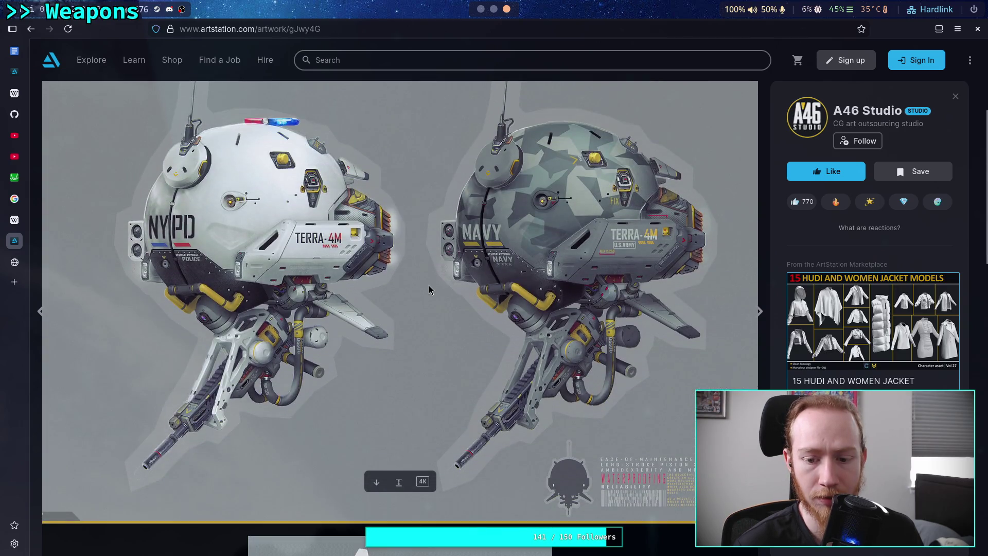
{"action": "scroll", "coordinate": [430, 290], "scroll_direction": "up", "scroll_amount": 1}
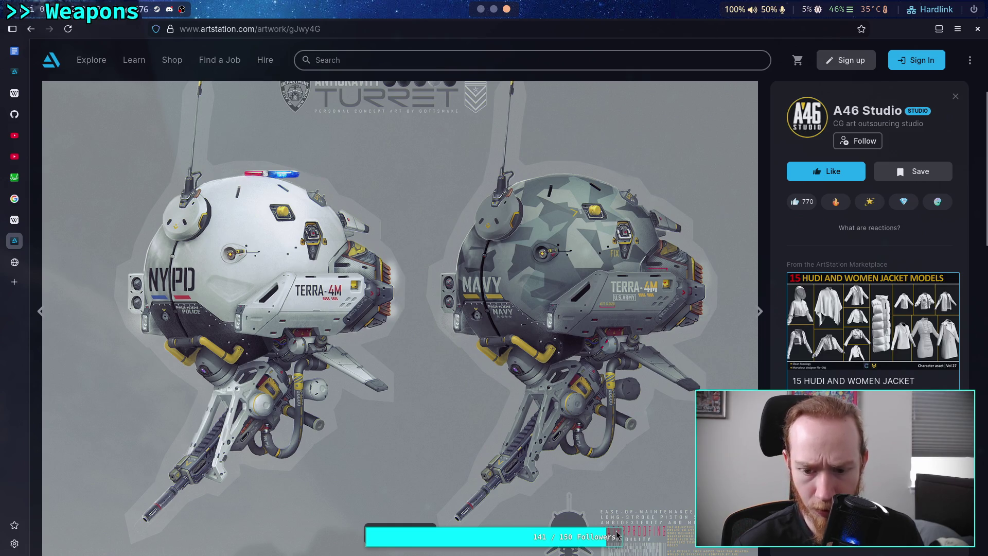
{"action": "right_click", "coordinate": [362, 243]}
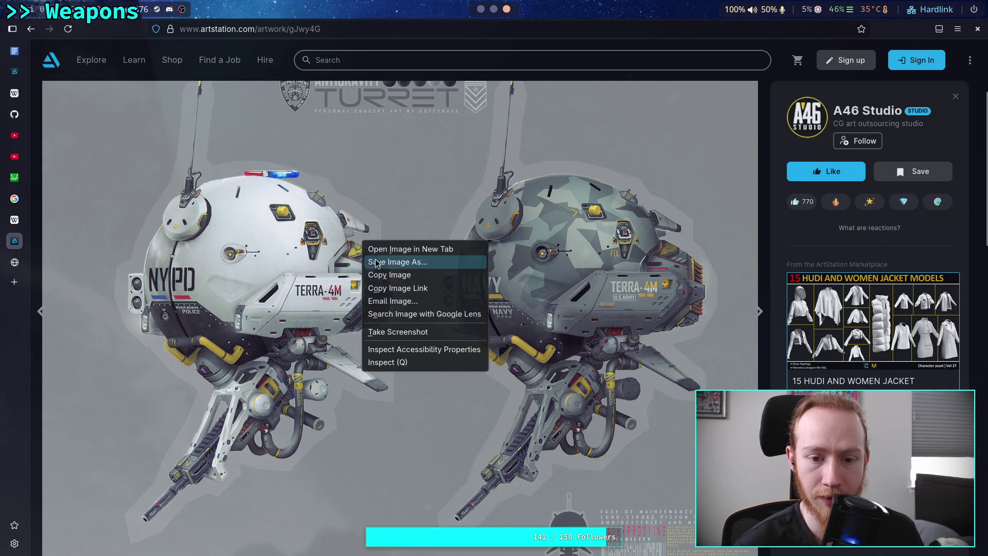
{"action": "left_click", "coordinate": [390, 275]}
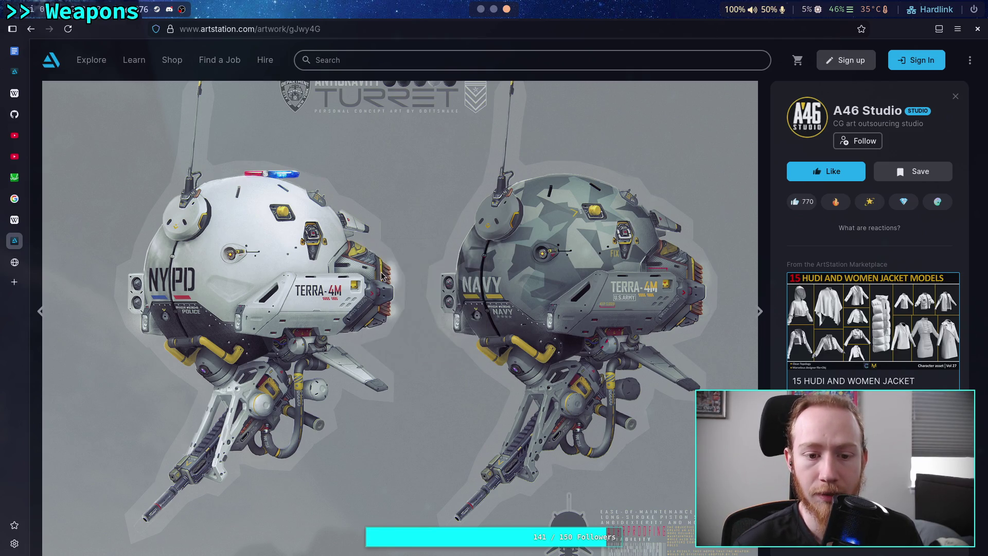
{"action": "left_click", "coordinate": [480, 9]}
{"action": "scroll", "coordinate": [521, 342], "scroll_direction": "down", "scroll_amount": 5}
{"action": "scroll", "coordinate": [521, 342], "scroll_direction": "down", "scroll_amount": 10}
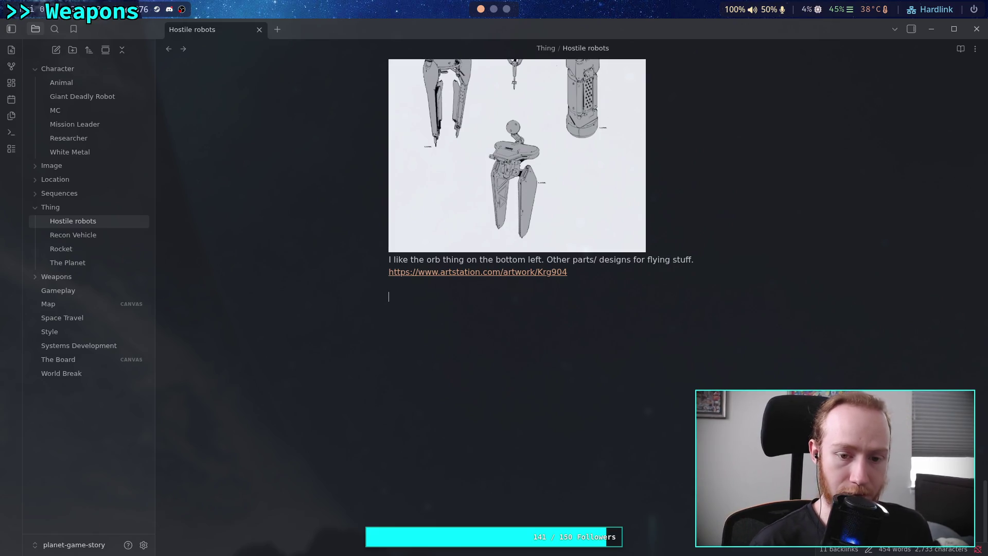
Paste the two-turret image at the end of the note and tidy the lines around its embed.
{"action": "key", "text": "ctrl+v"}
{"action": "scroll", "coordinate": [567, 239], "scroll_direction": "down", "scroll_amount": 4}
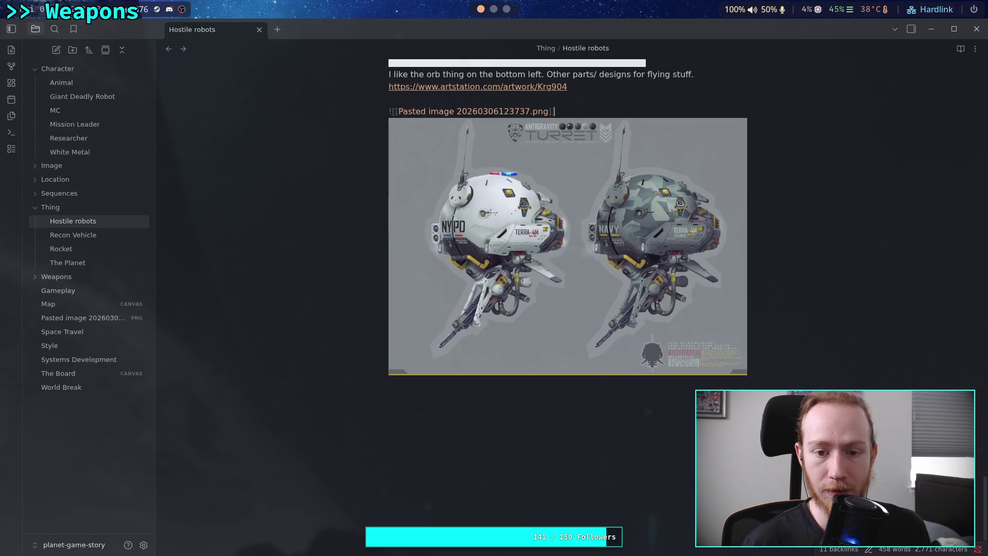
{"action": "type", "text": "|"}
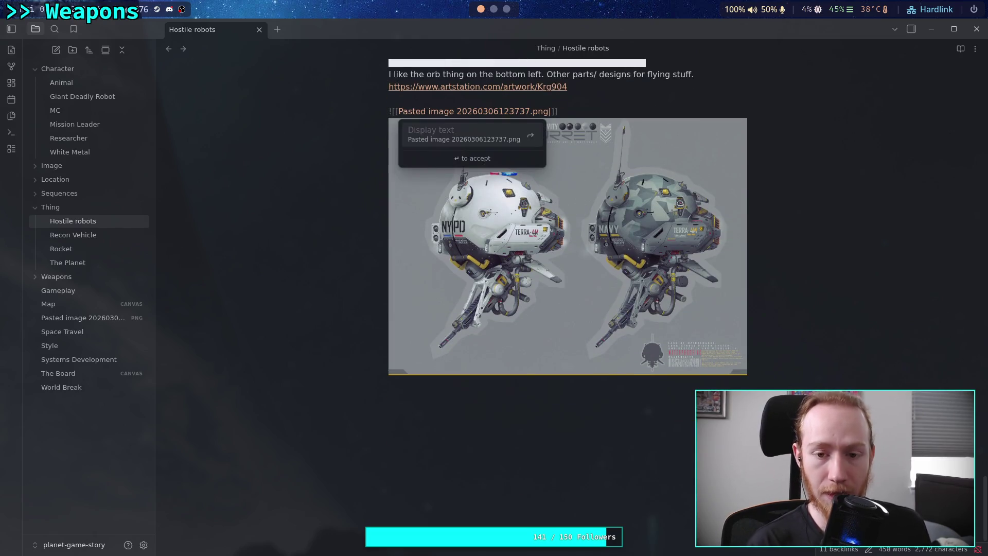
{"action": "key", "text": "BackSpace"}
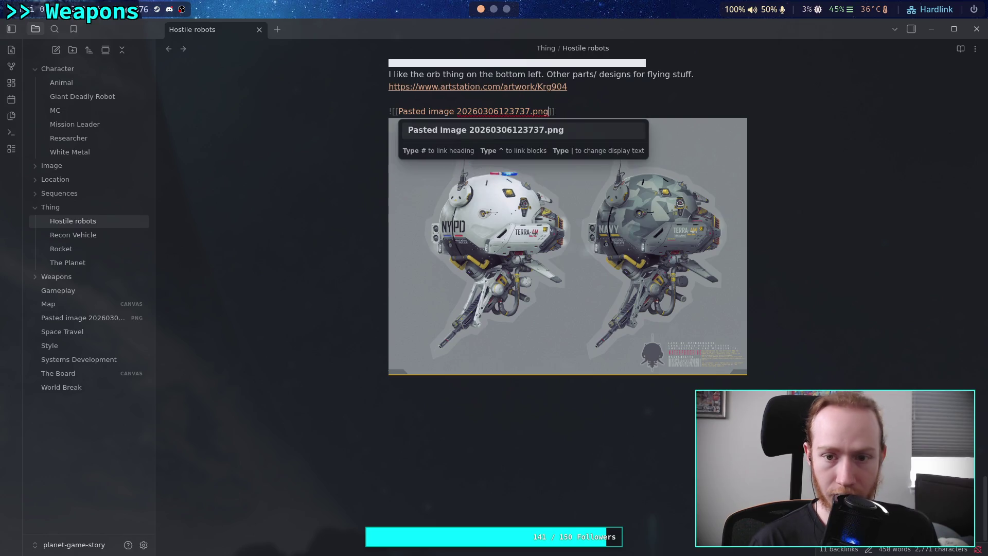
{"action": "key", "text": "Escape"}
{"action": "key", "text": "Down"}
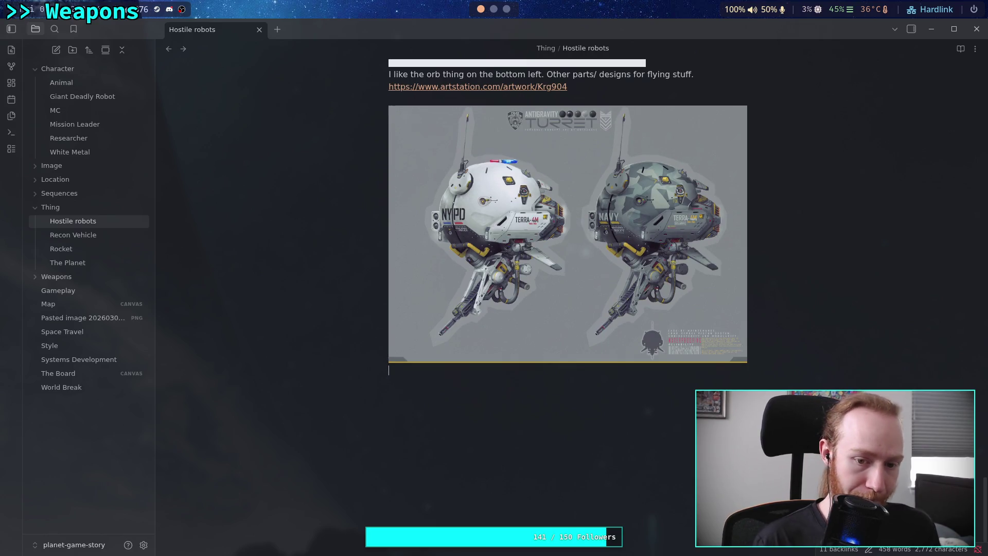
{"action": "key", "text": "BackSpace"}
Copy the turret artwork's ArtStation address from Firefox.
{"action": "key", "text": "super+3"}
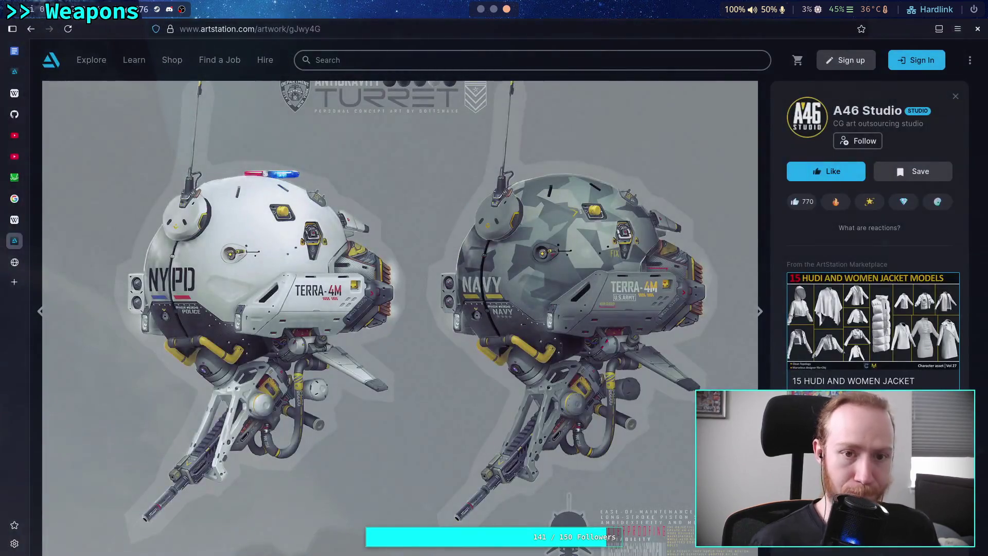
{"action": "left_click", "coordinate": [389, 27]}
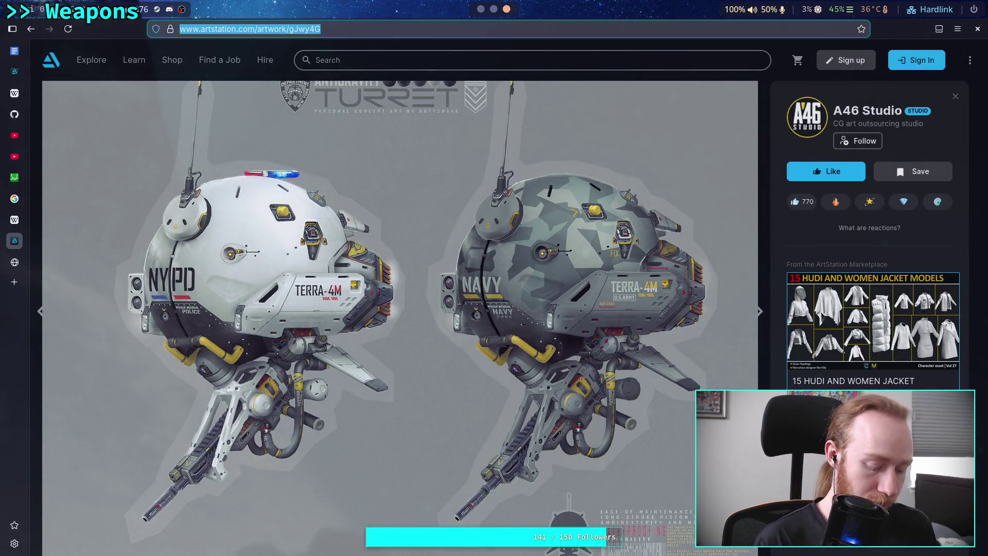
{"action": "key", "text": "super+1"}
Paste the gJwy4G link and add the comment 'I like the orb-shape silhouette, remove the gun and decals probably.'.
{"action": "type", "text": "https://www.artstation.com/artwork/gJwy4G"}
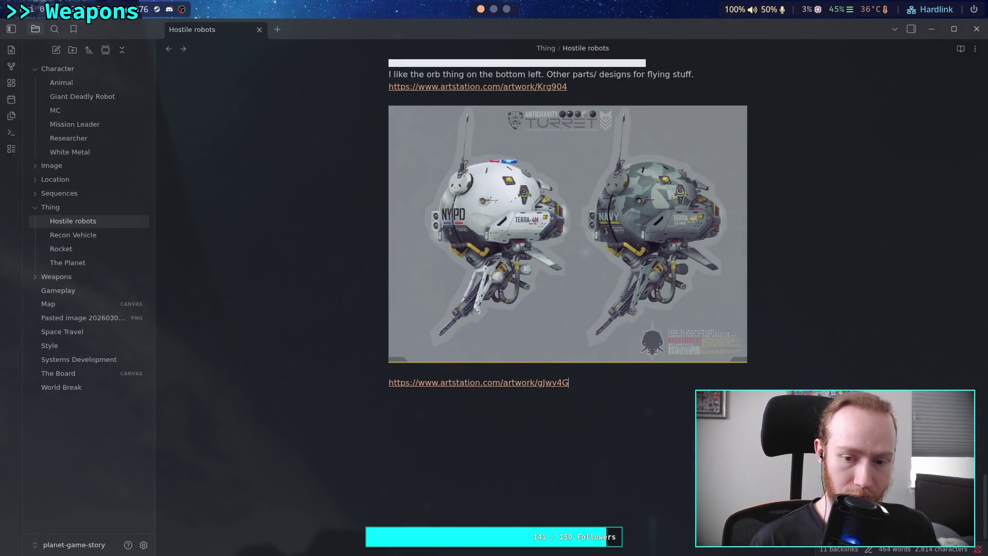
{"action": "type", "text": "ike t"}
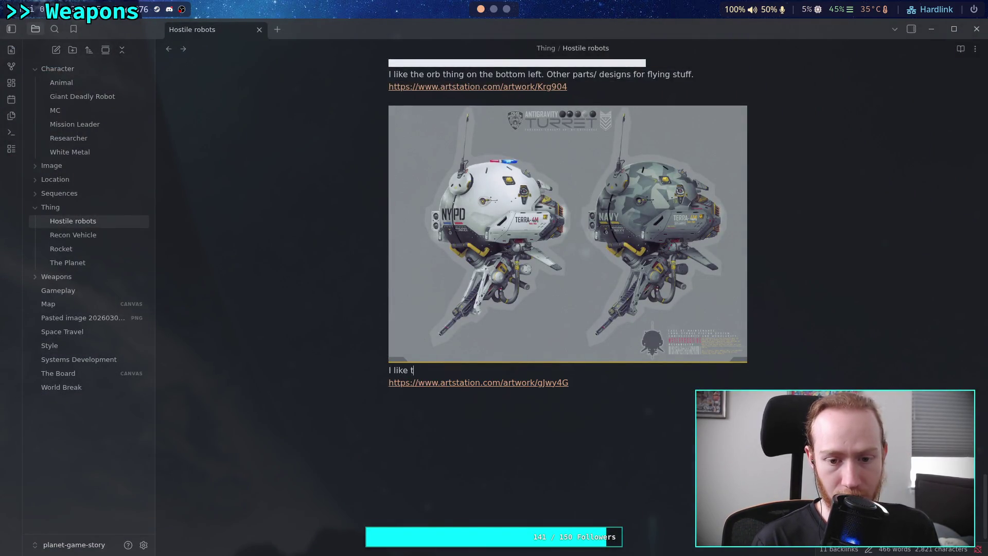
{"action": "type", "text": "he orb-shape sil"}
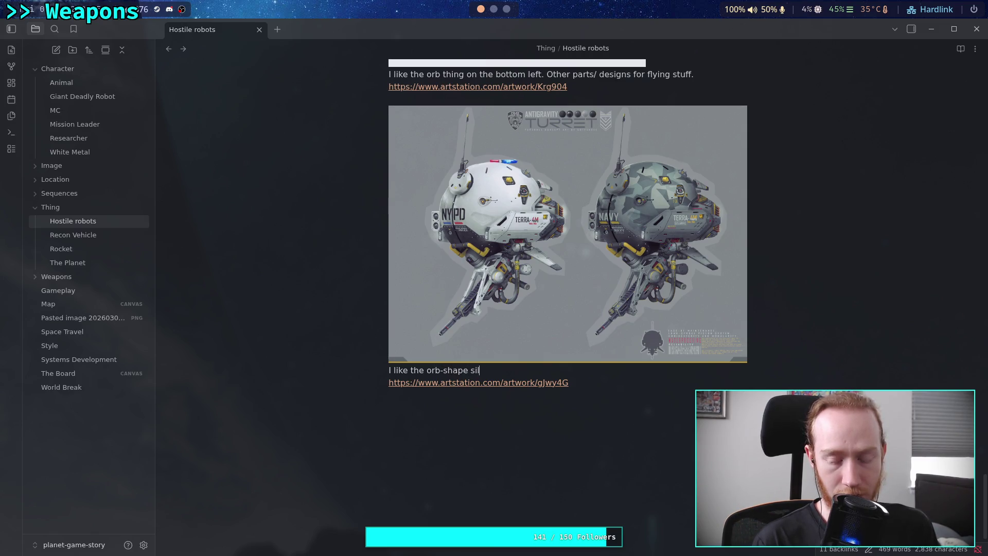
{"action": "type", "text": "hou"}
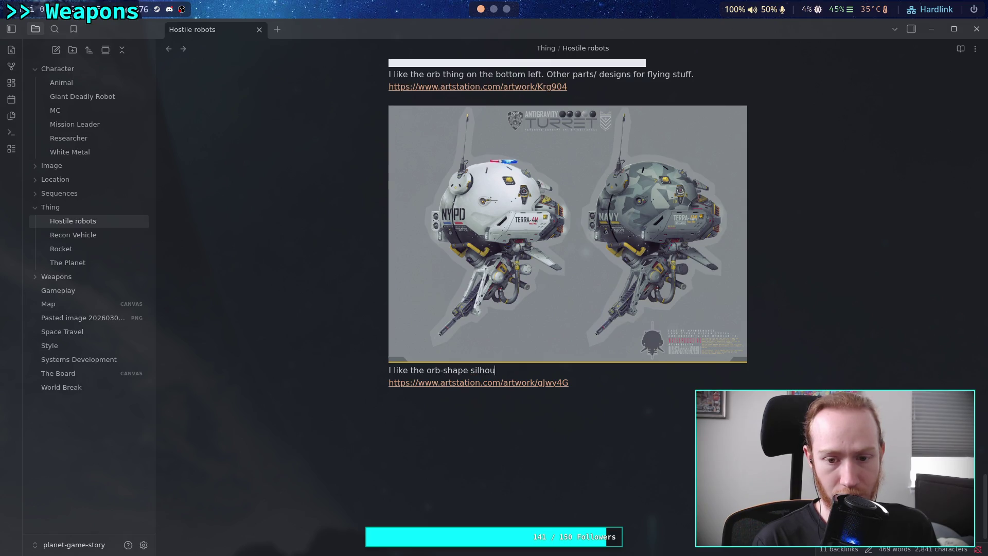
{"action": "type", "text": "ette,"}
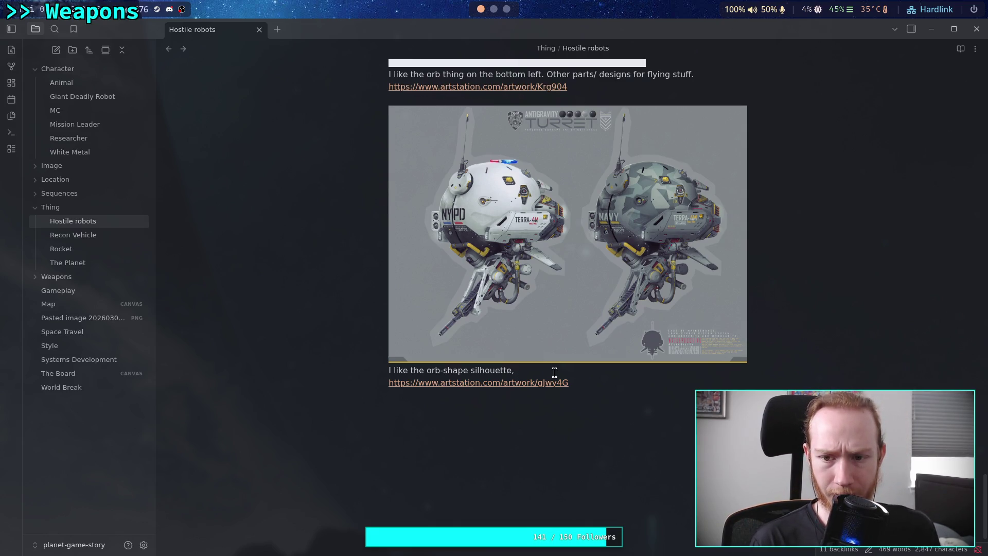
{"action": "type", "text": " remove the gu"}
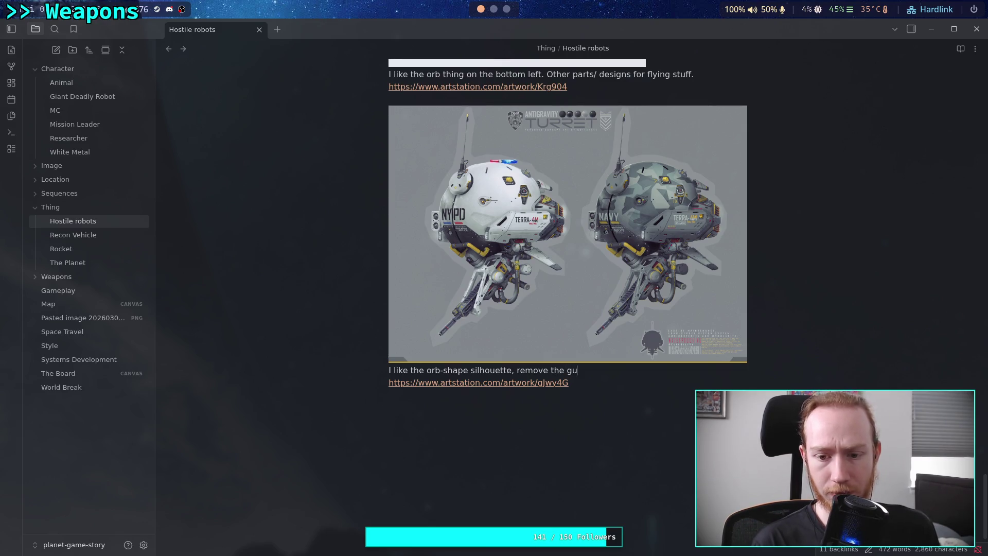
{"action": "type", "text": "n and "}
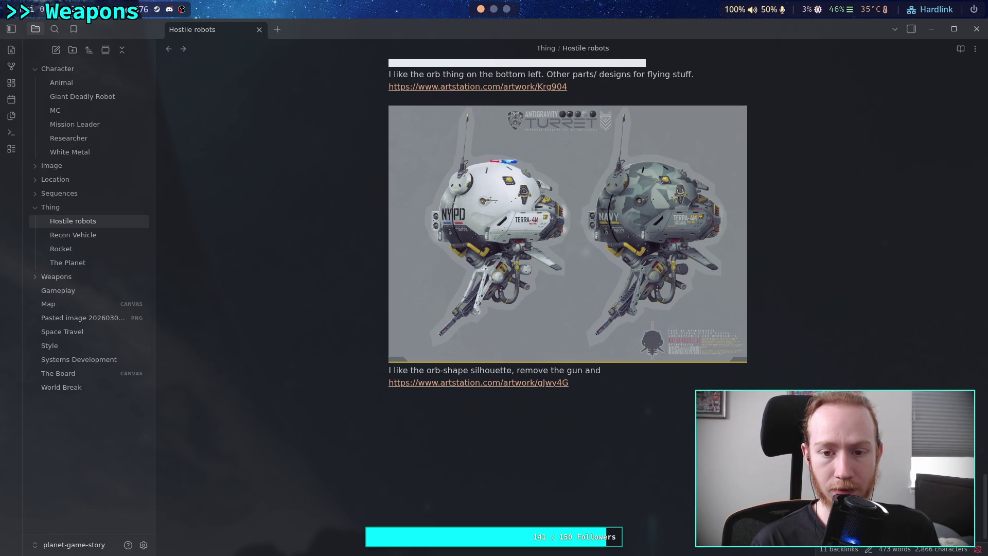
{"action": "type", "text": "decals p"}
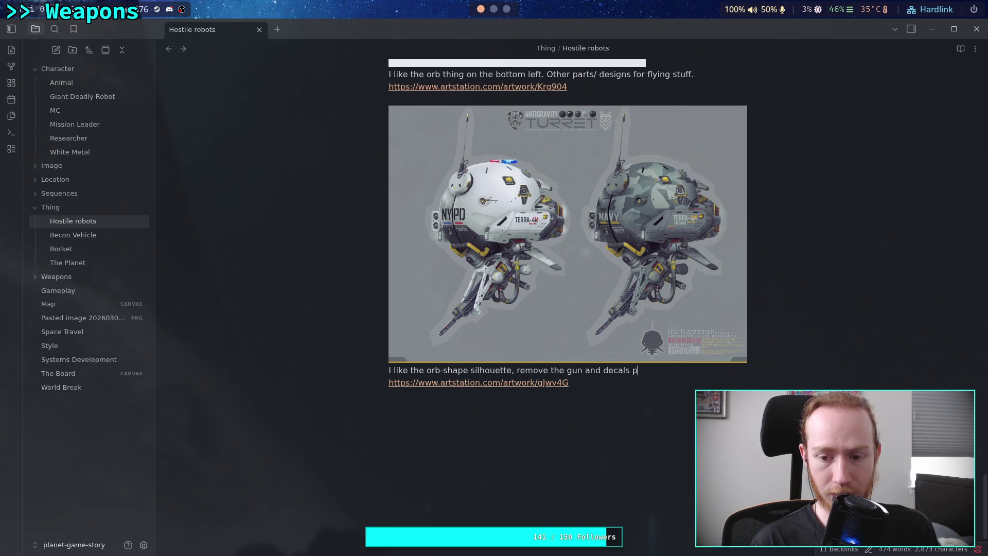
{"action": "type", "text": "robably."}
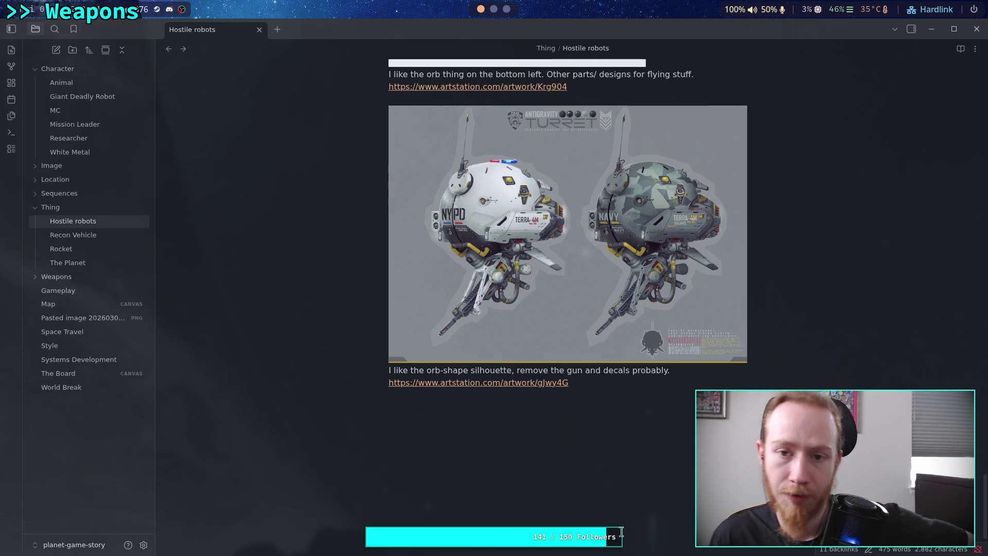
Return to the mechanical design search results, scroll through the grid, and open the armed SWAT vehicle artwork.
{"action": "left_click", "coordinate": [510, 9]}
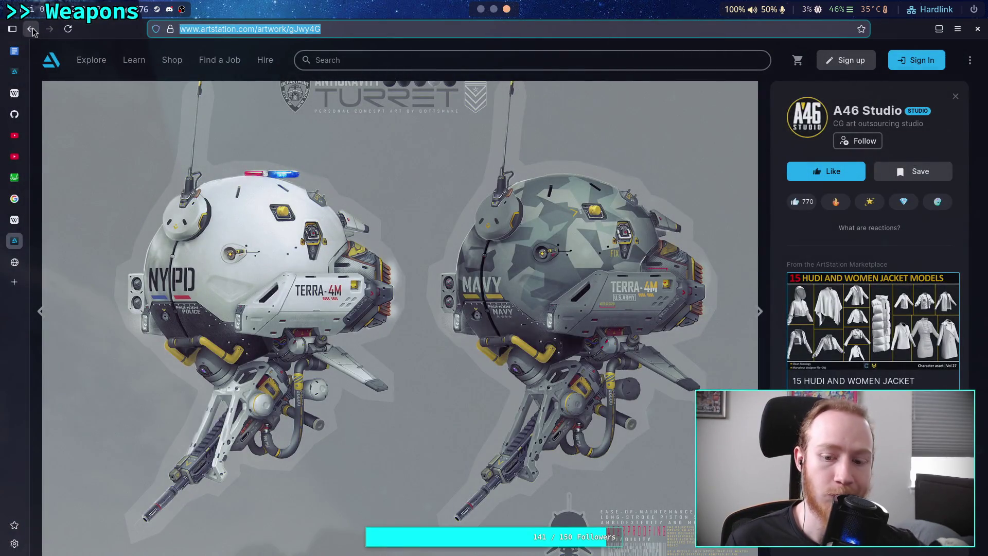
{"action": "left_click", "coordinate": [32, 30]}
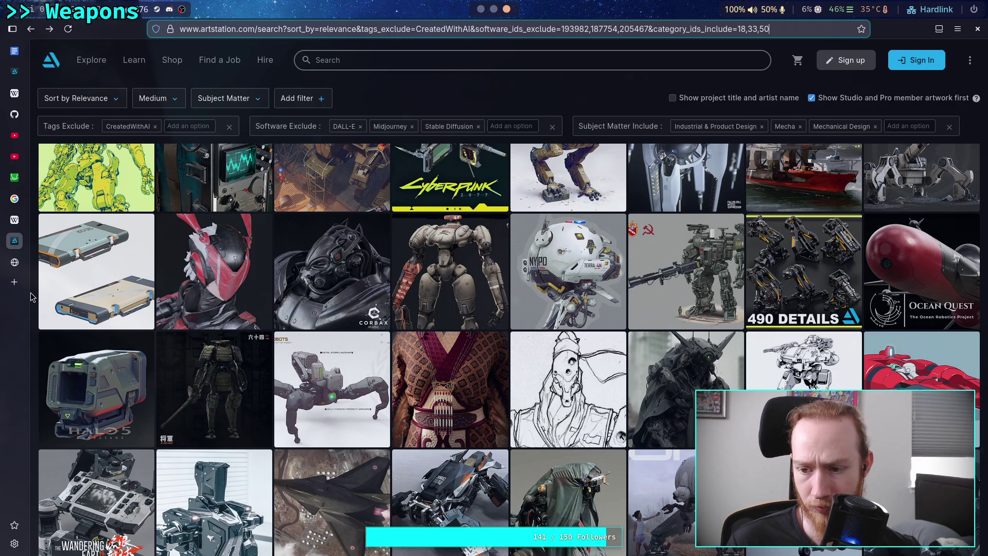
{"action": "scroll", "coordinate": [30, 292], "scroll_direction": "down", "scroll_amount": 1}
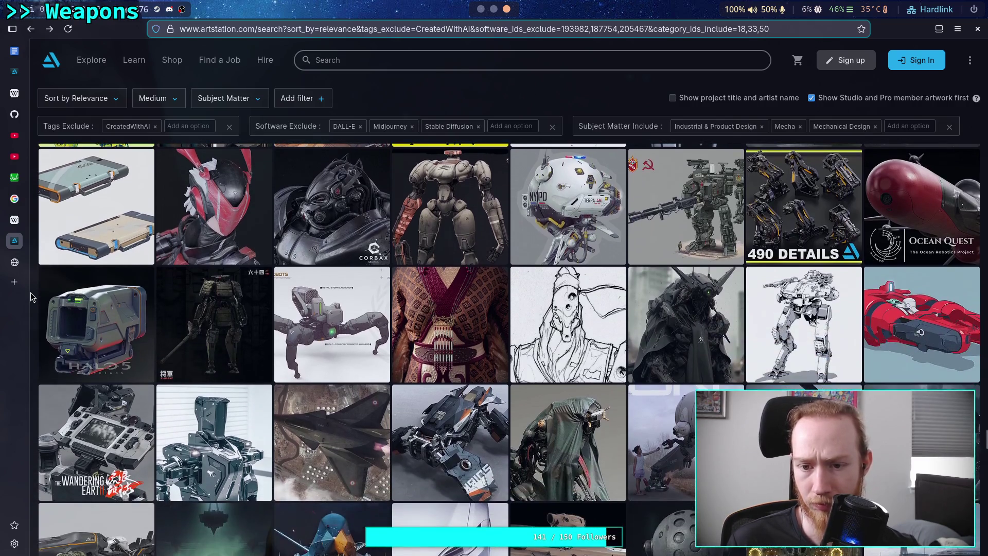
{"action": "scroll", "coordinate": [30, 293], "scroll_direction": "down", "scroll_amount": 1}
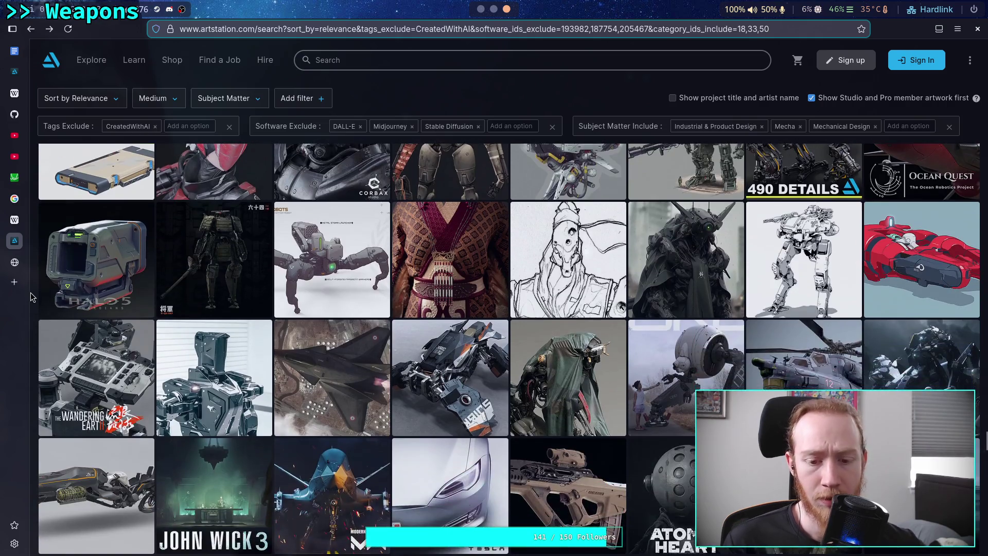
{"action": "scroll", "coordinate": [30, 292], "scroll_direction": "down", "scroll_amount": 1}
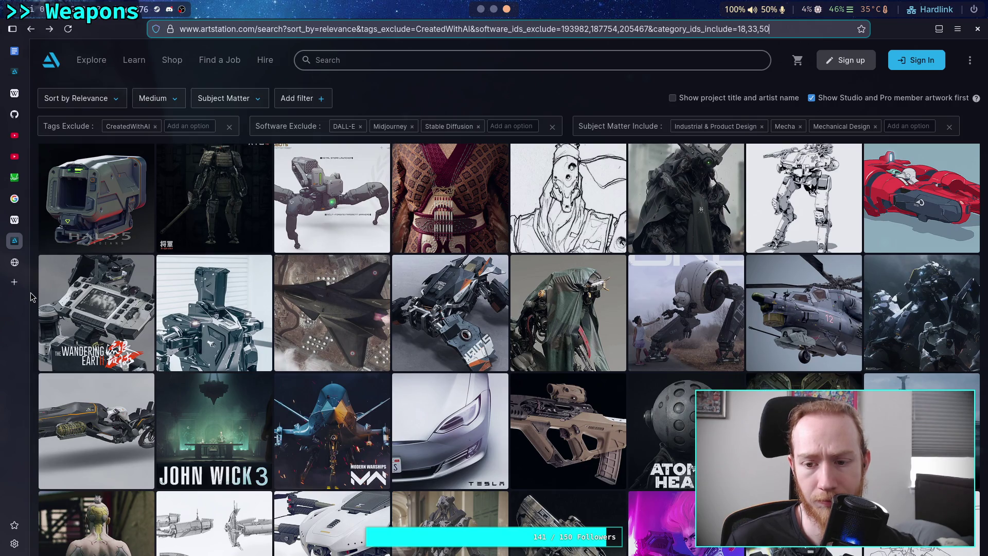
{"action": "scroll", "coordinate": [30, 292], "scroll_direction": "down", "scroll_amount": 1}
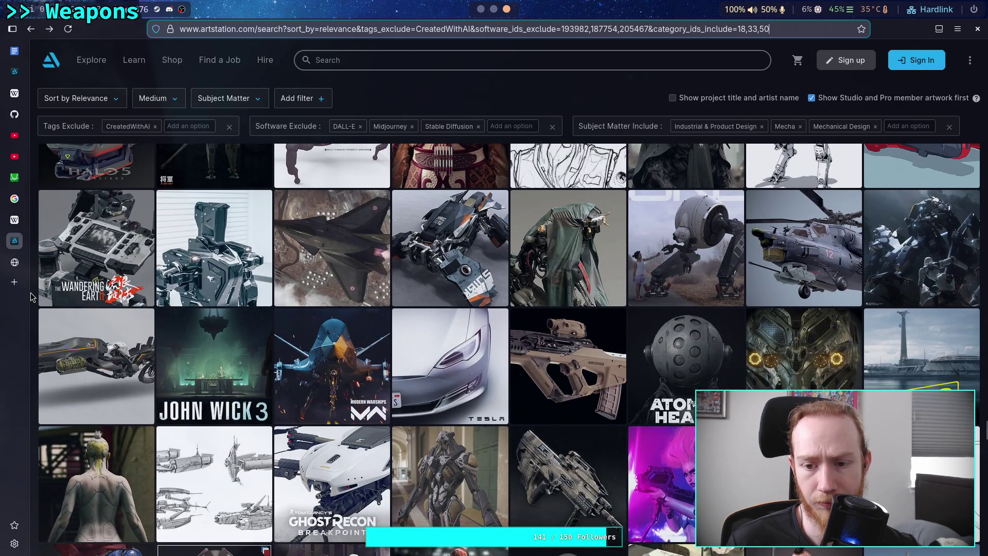
{"action": "scroll", "coordinate": [30, 292], "scroll_direction": "down", "scroll_amount": 1}
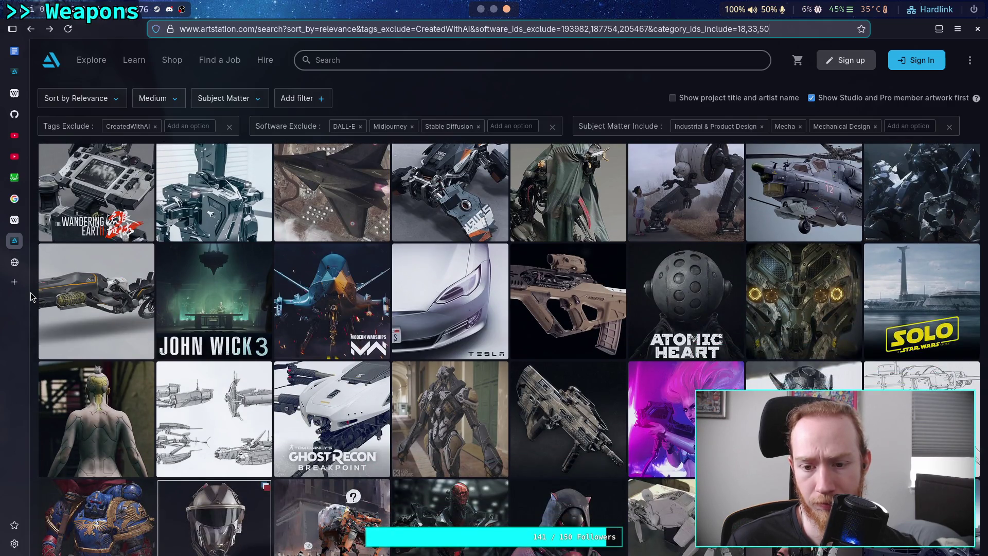
{"action": "scroll", "coordinate": [30, 297], "scroll_direction": "down", "scroll_amount": 1}
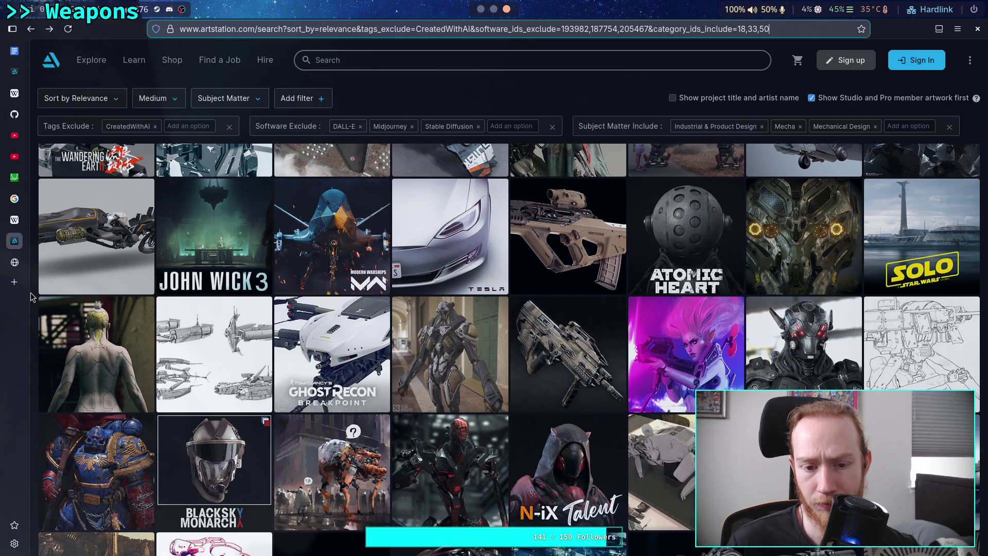
{"action": "scroll", "coordinate": [31, 296], "scroll_direction": "down", "scroll_amount": 1}
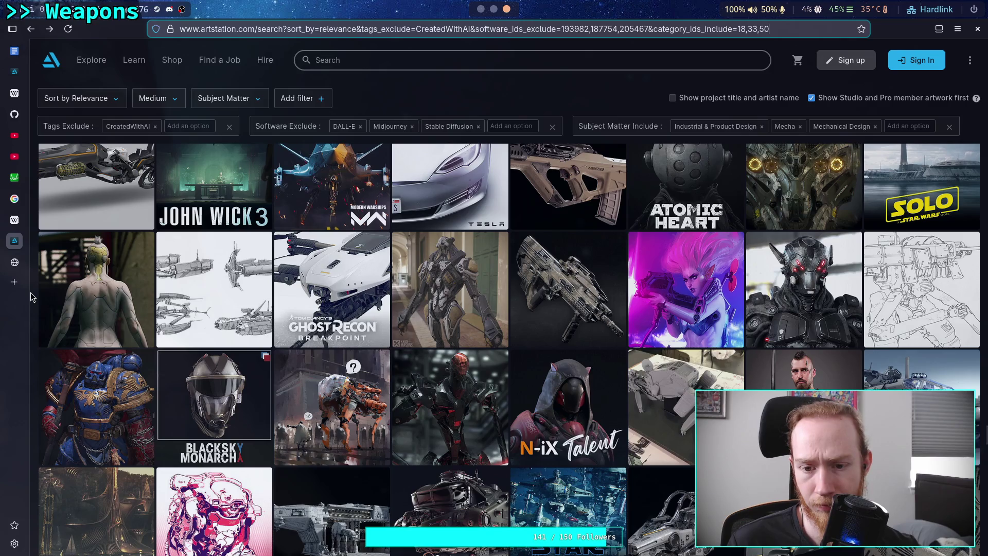
{"action": "scroll", "coordinate": [31, 296], "scroll_direction": "down", "scroll_amount": 1}
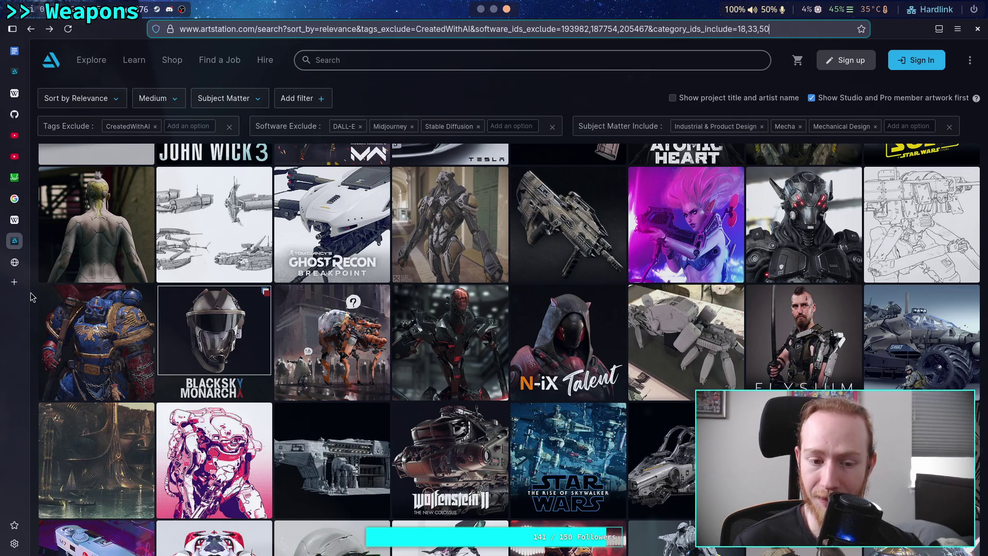
{"action": "scroll", "coordinate": [30, 297], "scroll_direction": "down", "scroll_amount": 1}
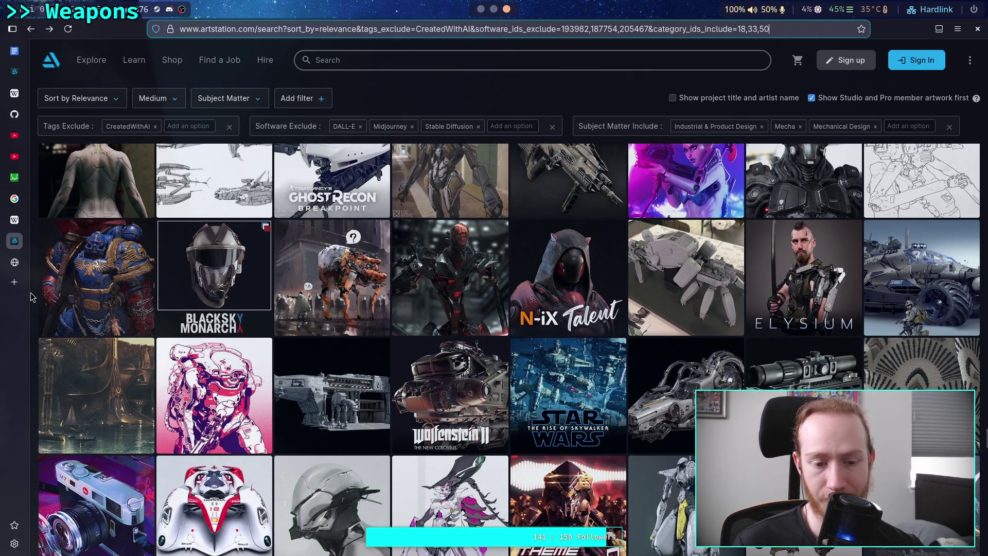
{"action": "scroll", "coordinate": [31, 296], "scroll_direction": "down", "scroll_amount": 1}
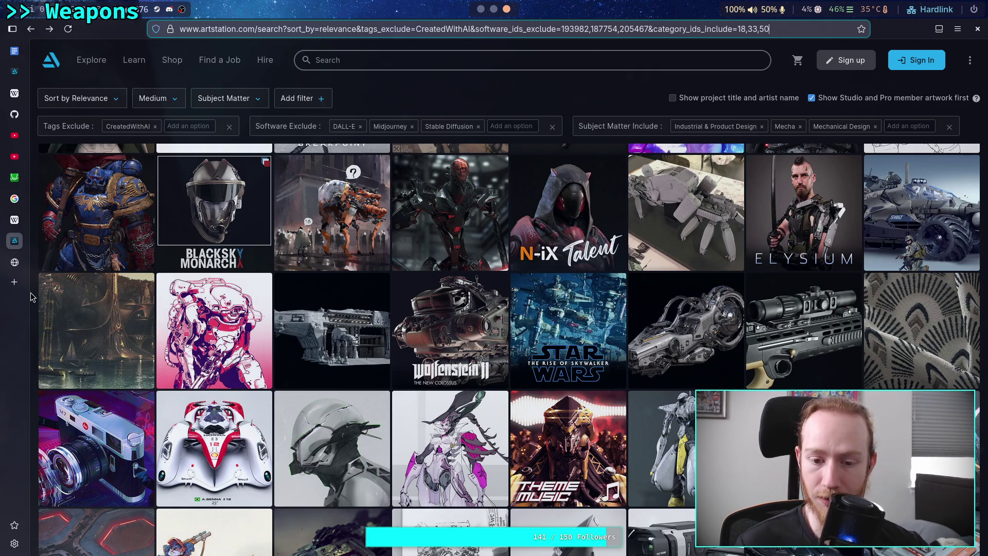
{"action": "scroll", "coordinate": [30, 292], "scroll_direction": "down", "scroll_amount": 1}
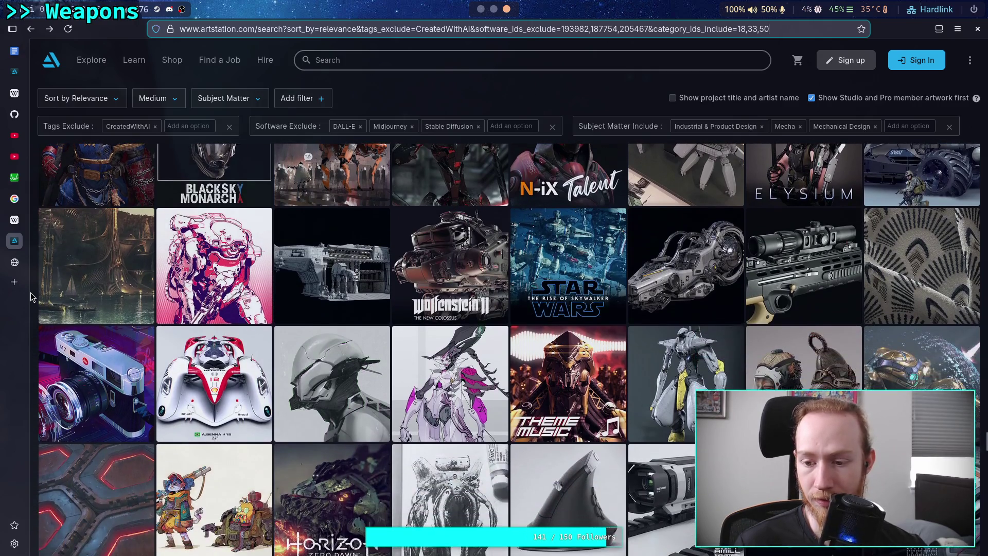
{"action": "scroll", "coordinate": [29, 293], "scroll_direction": "up", "scroll_amount": 1}
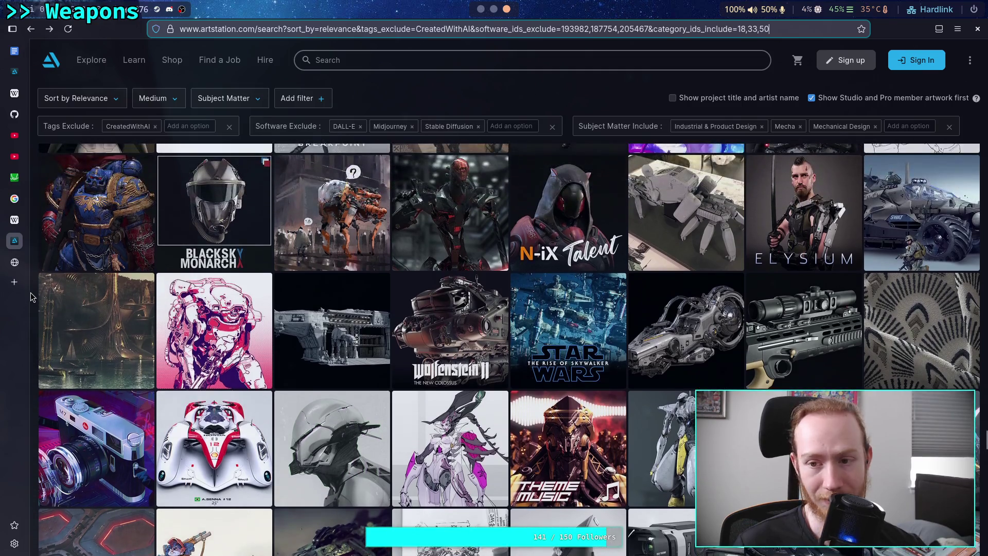
{"action": "scroll", "coordinate": [30, 293], "scroll_direction": "down", "scroll_amount": 1}
{"action": "scroll", "coordinate": [29, 293], "scroll_direction": "up", "scroll_amount": 1}
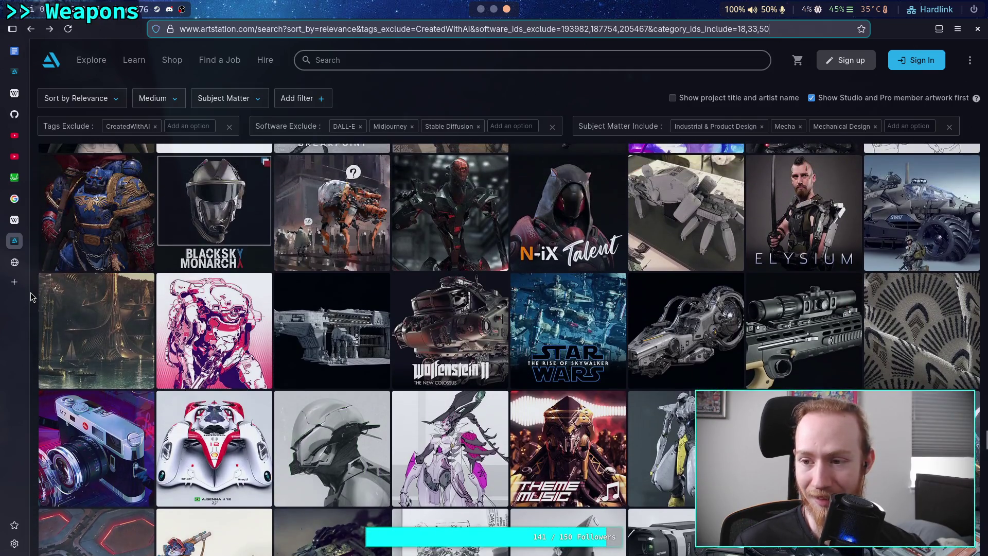
{"action": "left_click", "coordinate": [885, 239]}
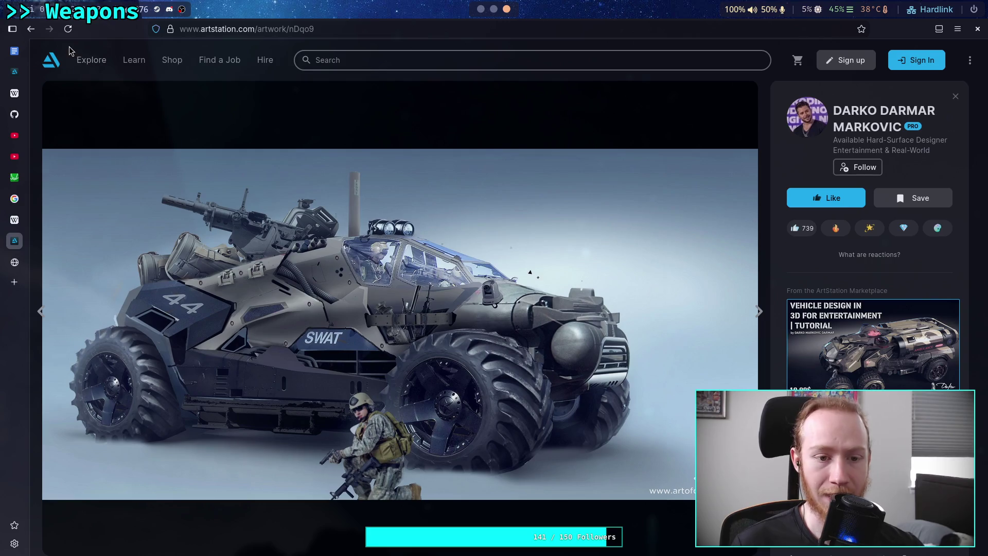
Go back from the SWAT vehicle page to the filtered mecha search results.
{"action": "left_click", "coordinate": [29, 30]}
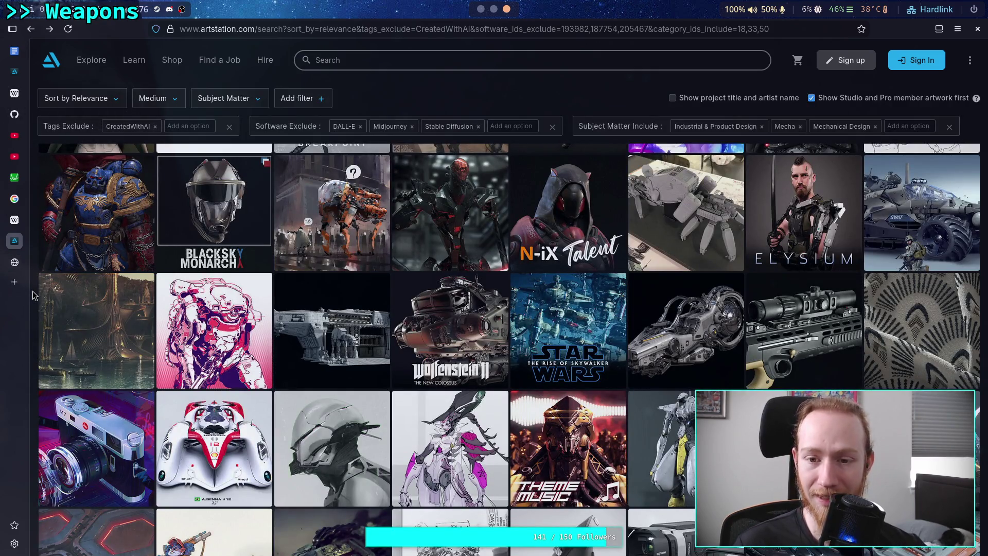
{"action": "scroll", "coordinate": [33, 294], "scroll_direction": "down", "scroll_amount": 2}
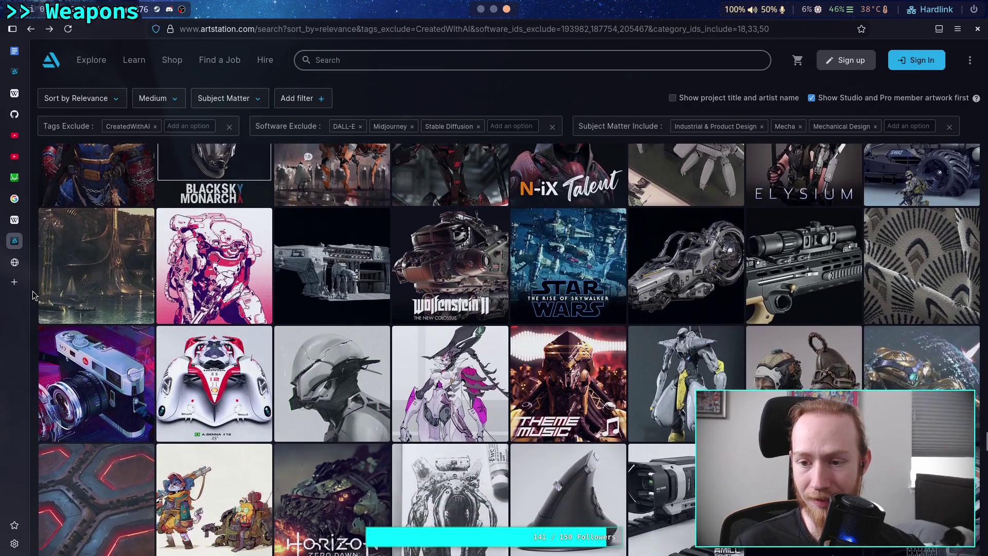
{"action": "scroll", "coordinate": [32, 291], "scroll_direction": "up", "scroll_amount": 2}
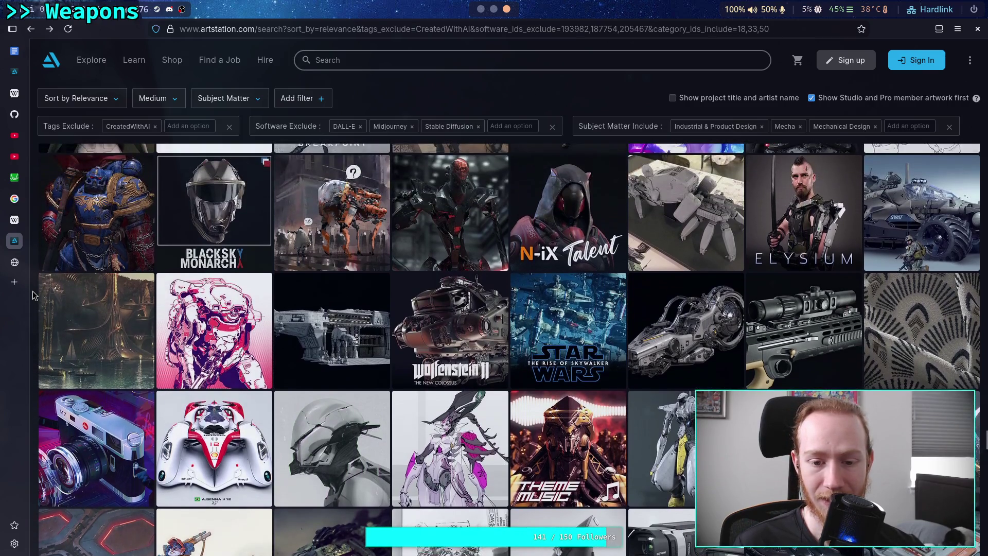
{"action": "scroll", "coordinate": [32, 294], "scroll_direction": "down", "scroll_amount": 6}
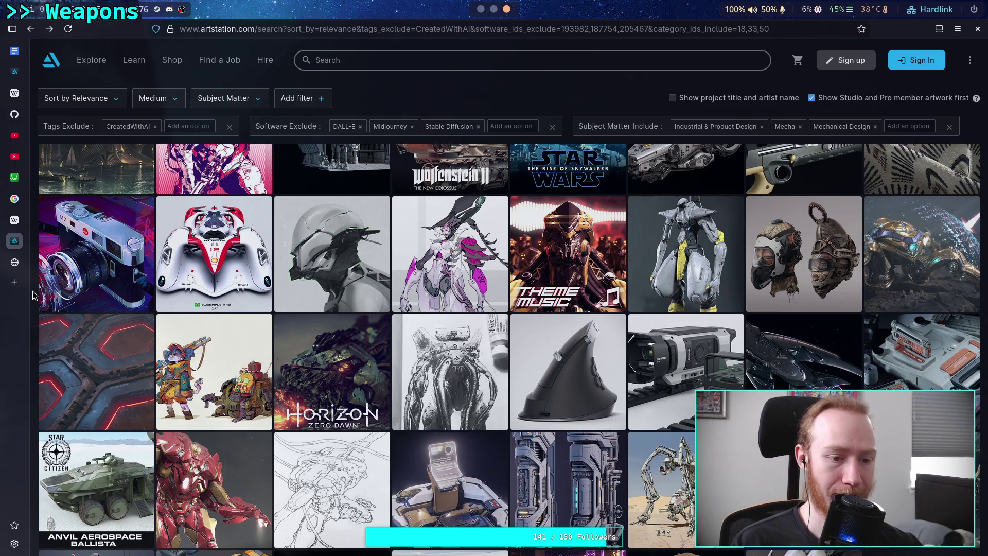
{"action": "scroll", "coordinate": [33, 294], "scroll_direction": "down", "scroll_amount": 4}
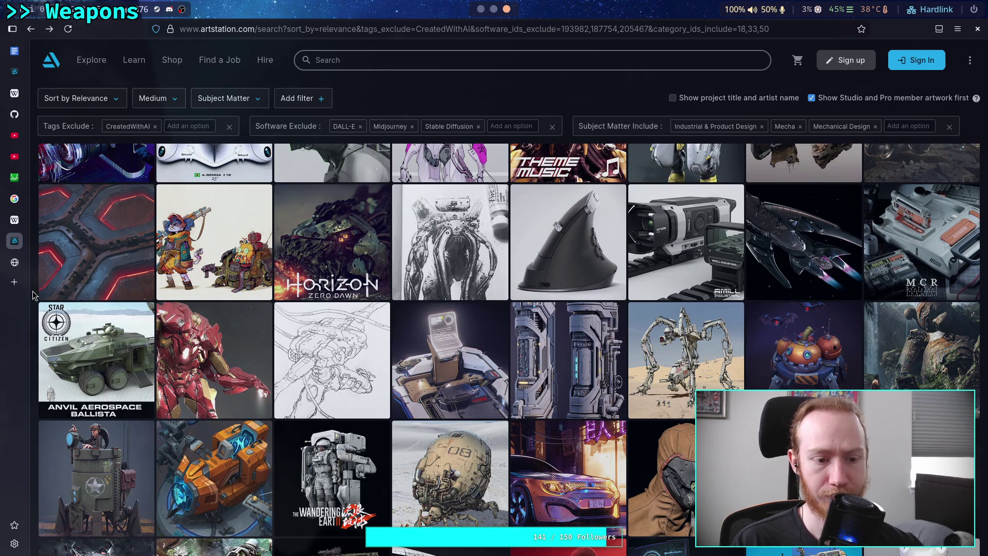
{"action": "scroll", "coordinate": [32, 294], "scroll_direction": "down", "scroll_amount": 2}
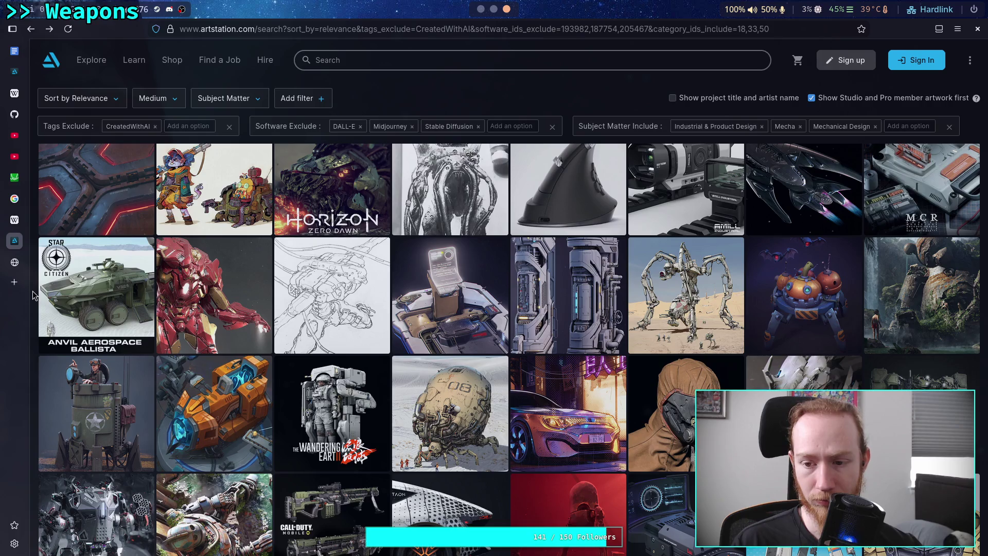
{"action": "scroll", "coordinate": [34, 296], "scroll_direction": "down", "scroll_amount": 1}
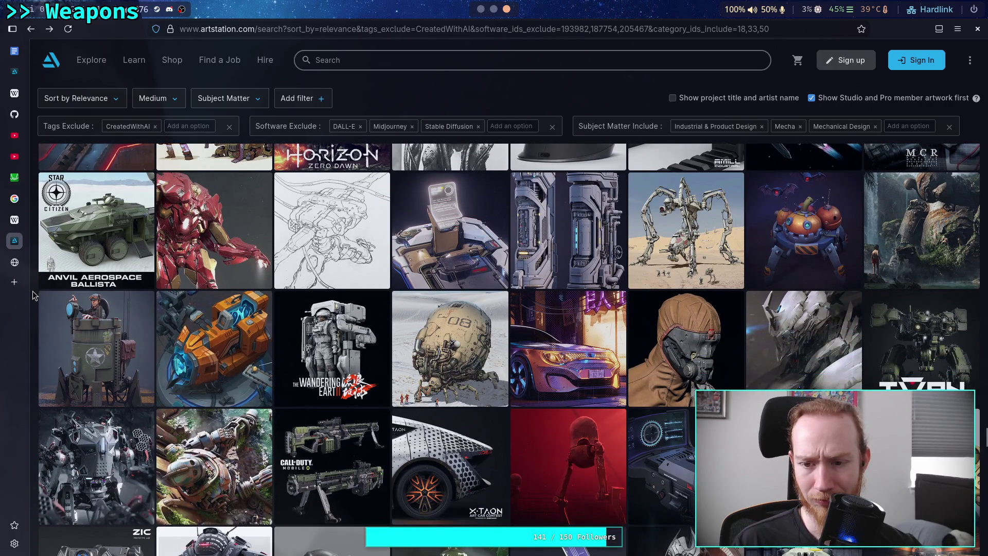
{"action": "scroll", "coordinate": [32, 291], "scroll_direction": "down", "scroll_amount": 1}
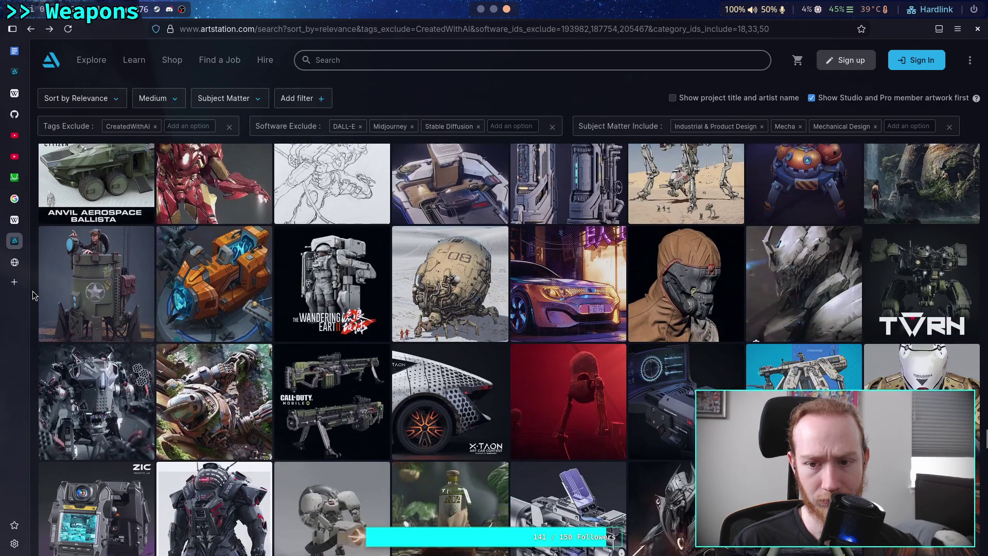
{"action": "scroll", "coordinate": [32, 292], "scroll_direction": "down", "scroll_amount": 1}
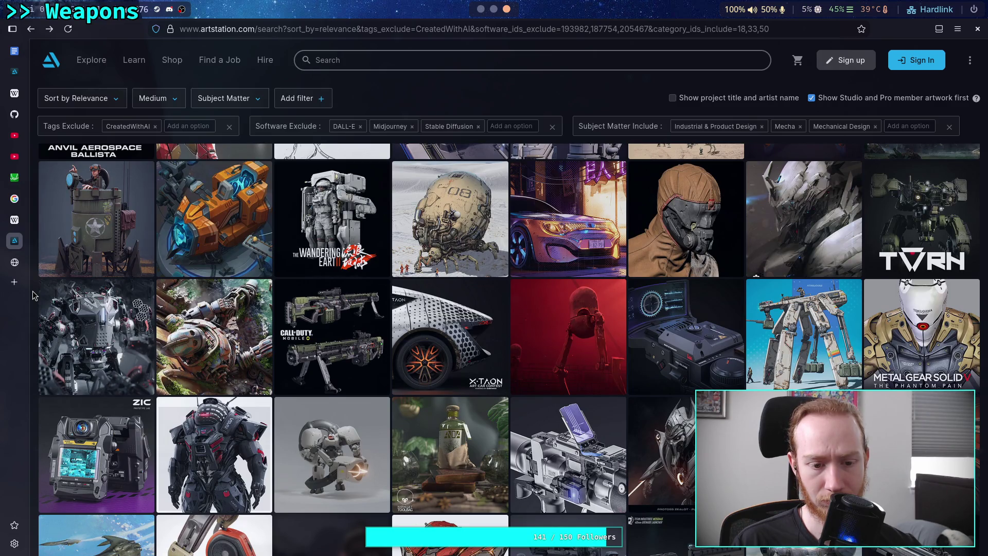
{"action": "scroll", "coordinate": [33, 291], "scroll_direction": "down", "scroll_amount": 1}
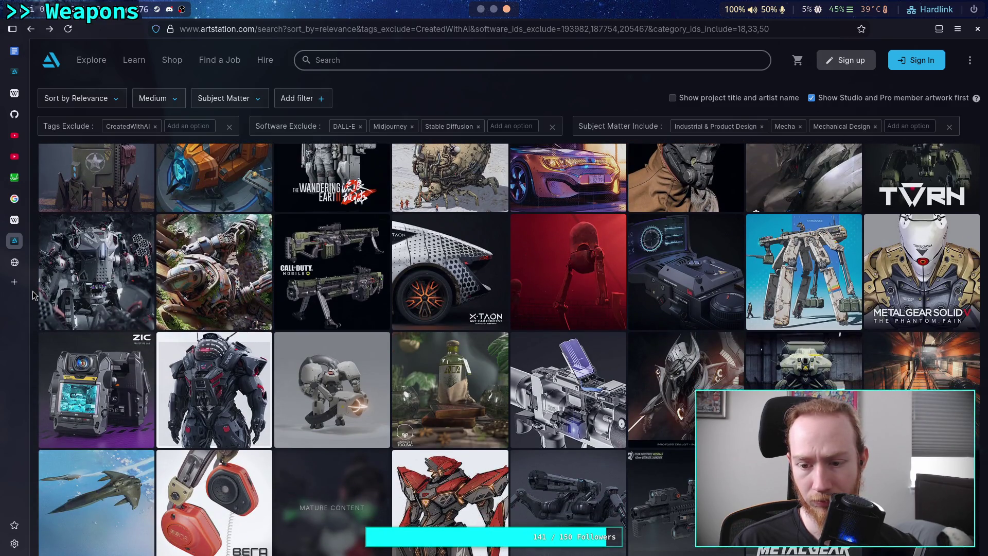
{"action": "scroll", "coordinate": [33, 295], "scroll_direction": "down", "scroll_amount": 2}
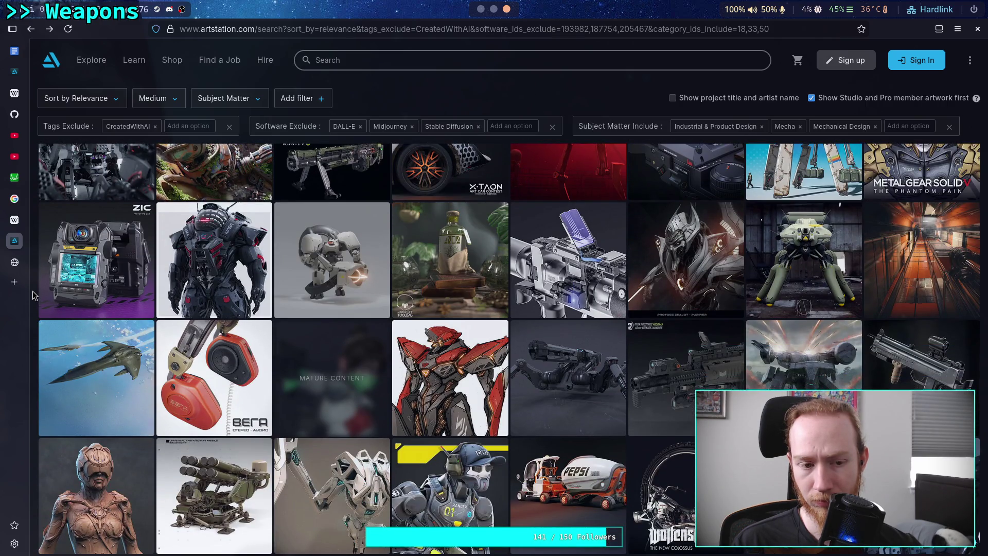
{"action": "scroll", "coordinate": [33, 294], "scroll_direction": "down", "scroll_amount": 1}
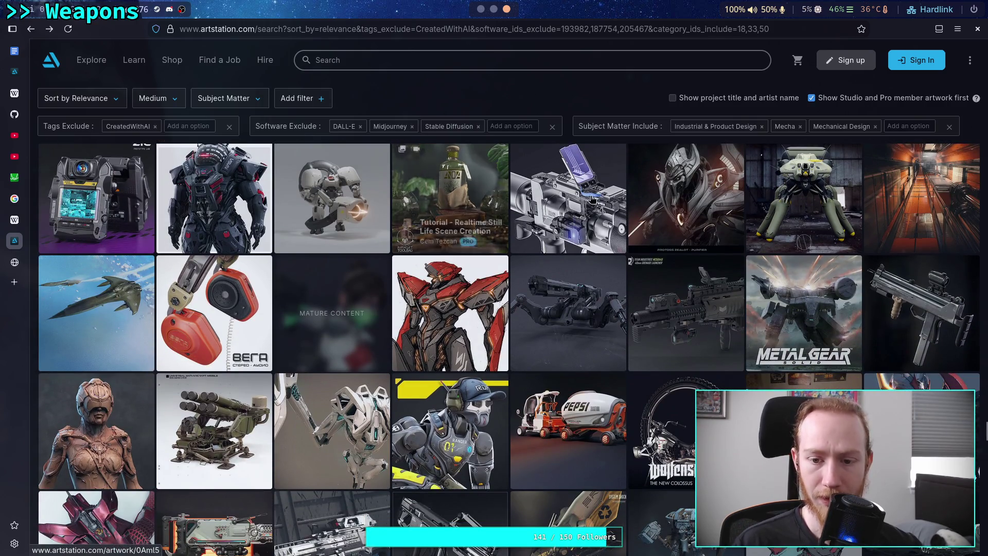
{"action": "left_click", "coordinate": [574, 303]}
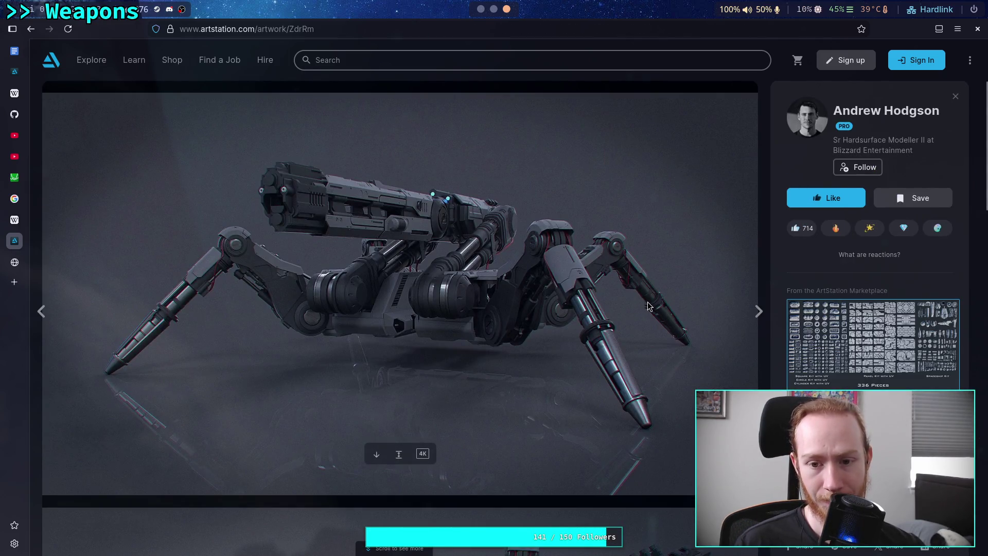
{"action": "scroll", "coordinate": [647, 304], "scroll_direction": "down", "scroll_amount": 10}
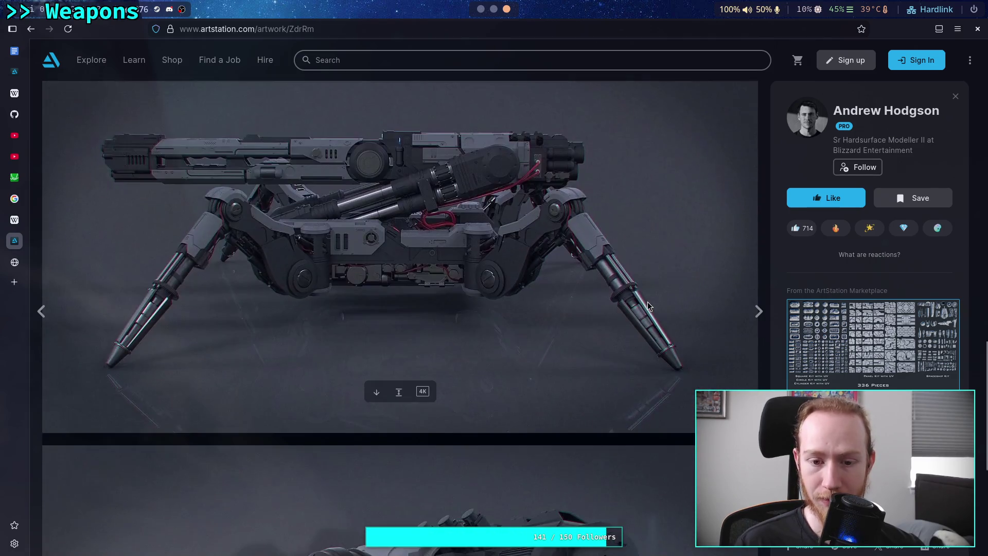
{"action": "scroll", "coordinate": [647, 304], "scroll_direction": "down", "scroll_amount": 5}
{"action": "scroll", "coordinate": [647, 303], "scroll_direction": "up", "scroll_amount": 10}
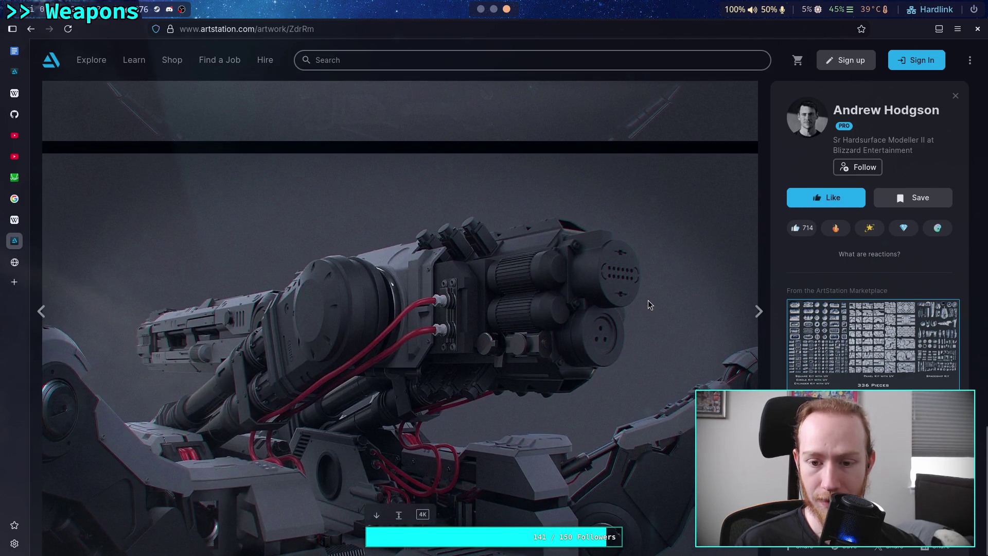
{"action": "scroll", "coordinate": [648, 304], "scroll_direction": "up", "scroll_amount": 10}
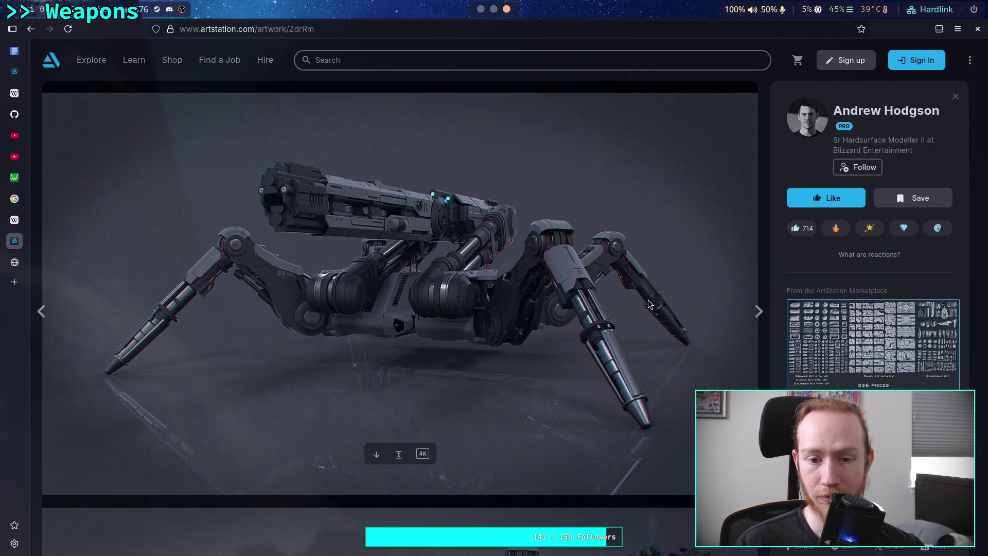
{"action": "scroll", "coordinate": [427, 310], "scroll_direction": "down", "scroll_amount": 5}
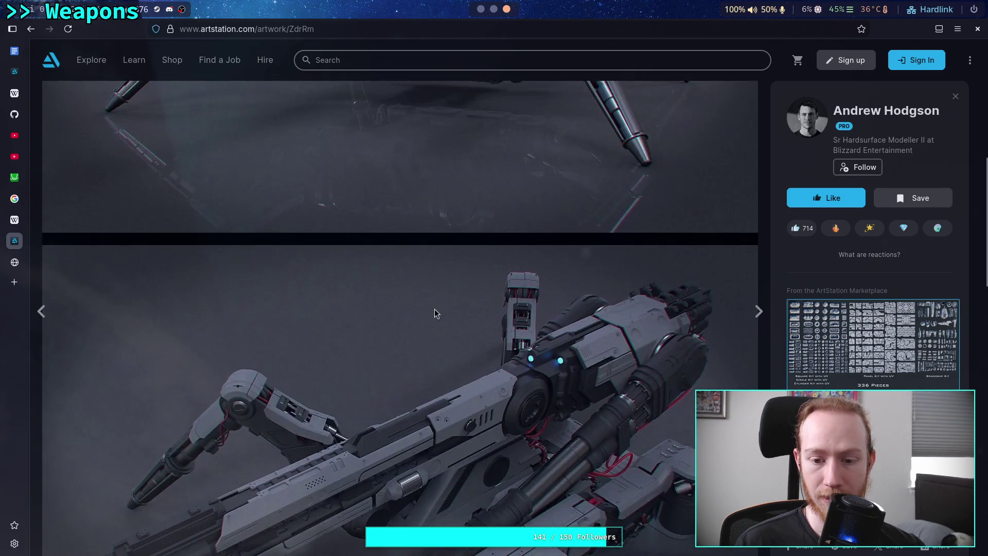
{"action": "scroll", "coordinate": [434, 313], "scroll_direction": "down", "scroll_amount": 2}
{"action": "scroll", "coordinate": [467, 399], "scroll_direction": "down", "scroll_amount": 15}
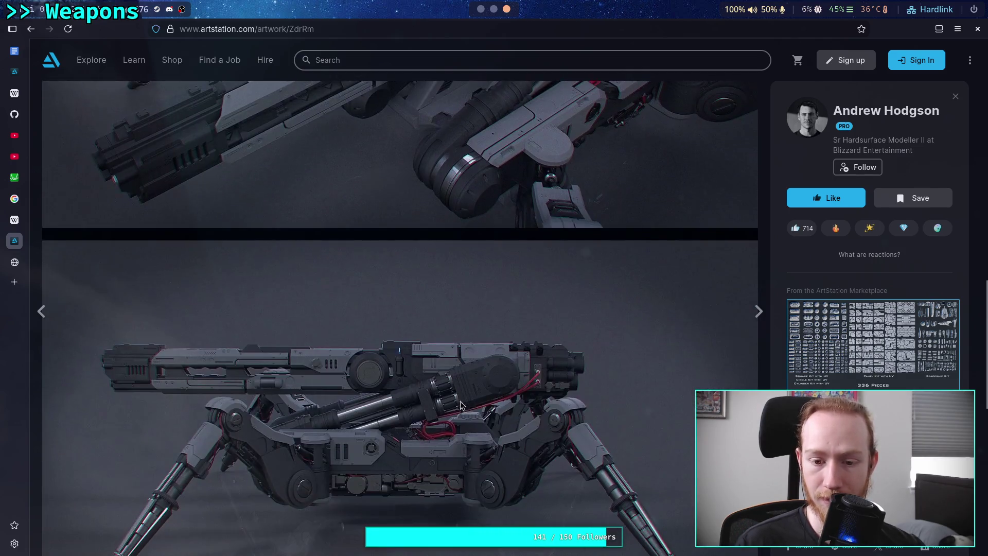
{"action": "scroll", "coordinate": [477, 405], "scroll_direction": "up", "scroll_amount": 20}
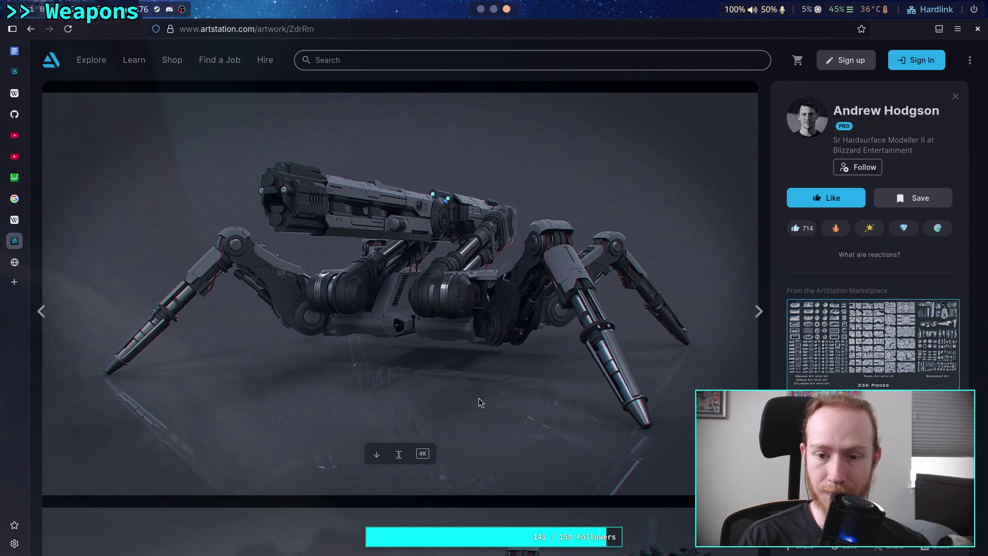
{"action": "scroll", "coordinate": [481, 397], "scroll_direction": "down", "scroll_amount": 8}
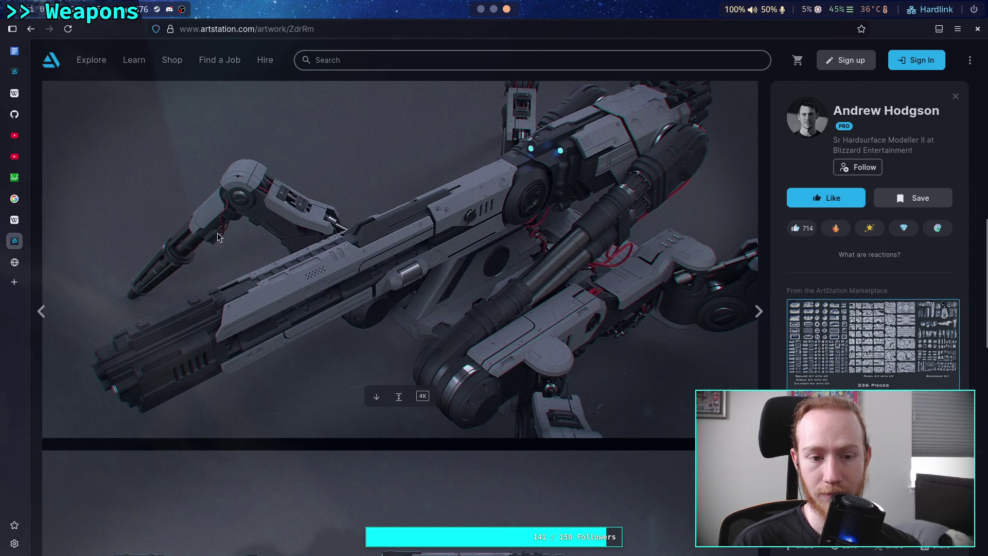
{"action": "scroll", "coordinate": [332, 326], "scroll_direction": "up", "scroll_amount": 7}
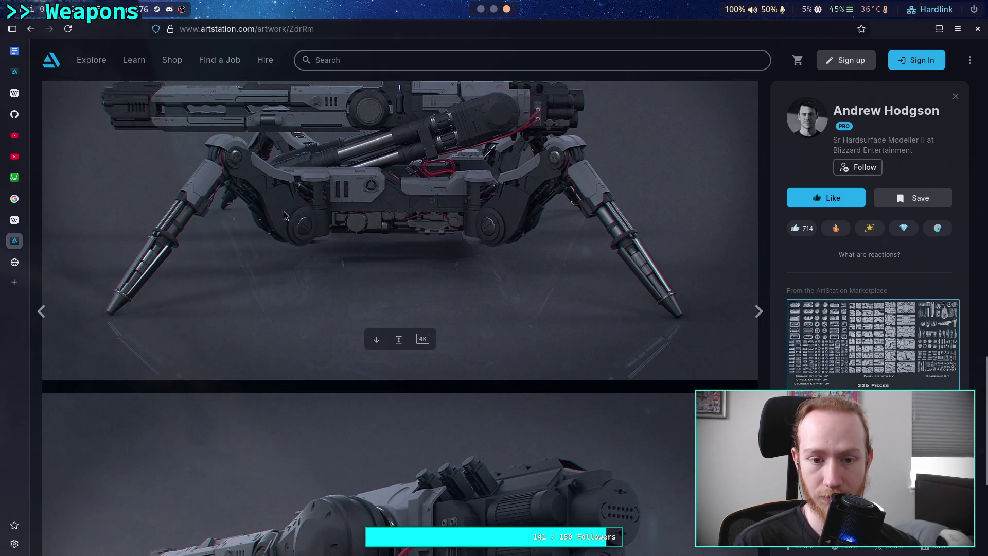
{"action": "scroll", "coordinate": [318, 201], "scroll_direction": "down", "scroll_amount": 5}
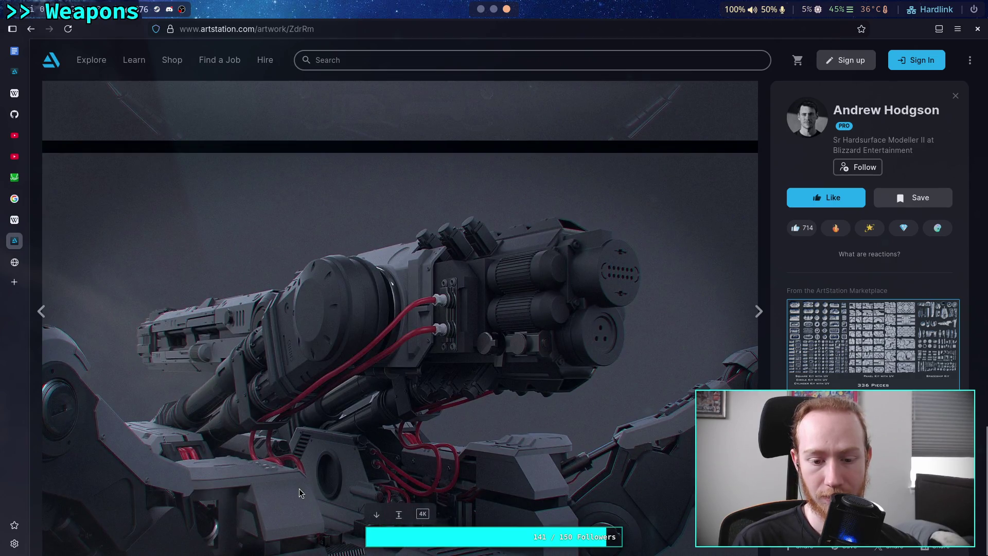
{"action": "scroll", "coordinate": [299, 390], "scroll_direction": "up", "scroll_amount": 14}
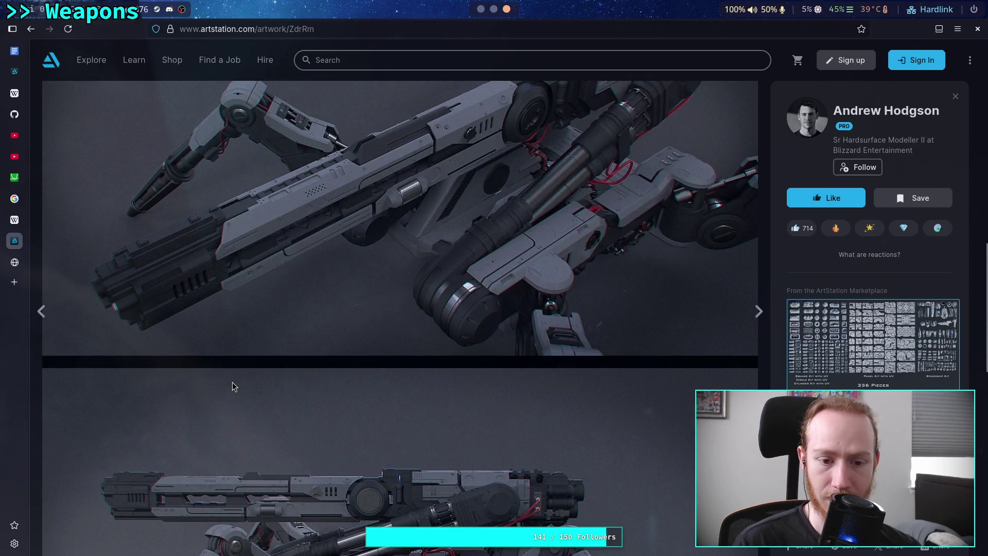
{"action": "scroll", "coordinate": [226, 397], "scroll_direction": "down", "scroll_amount": 4}
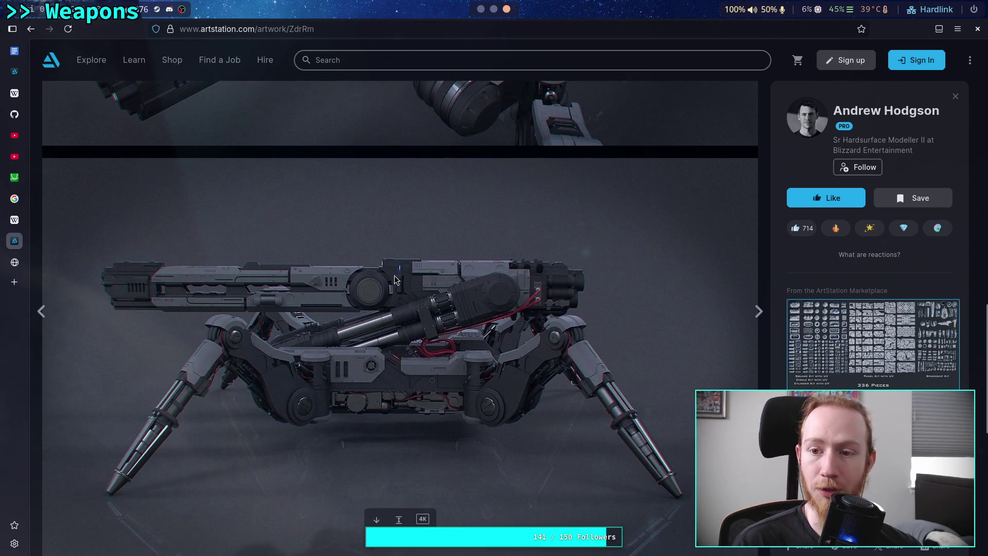
{"action": "scroll", "coordinate": [397, 279], "scroll_direction": "down", "scroll_amount": 10}
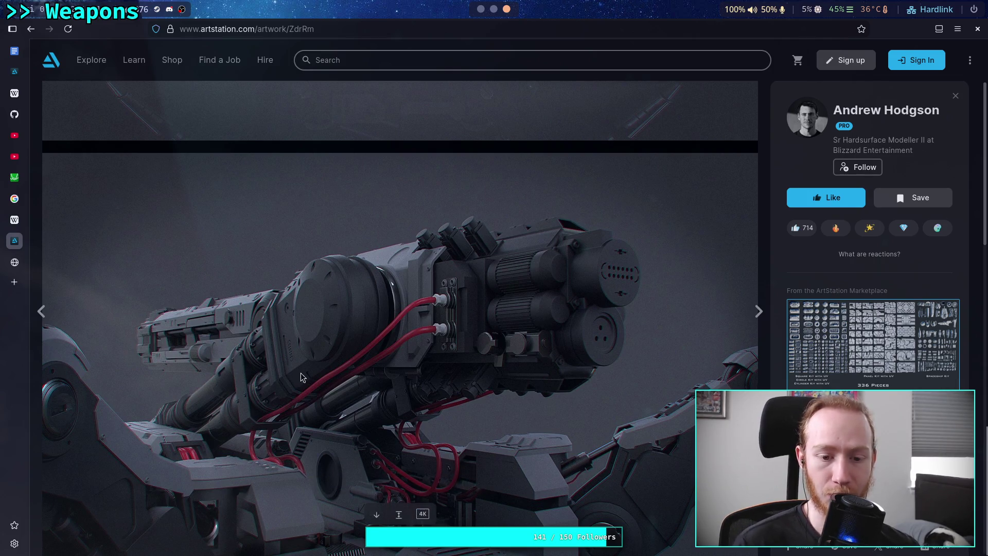
{"action": "scroll", "coordinate": [329, 362], "scroll_direction": "up", "scroll_amount": 15}
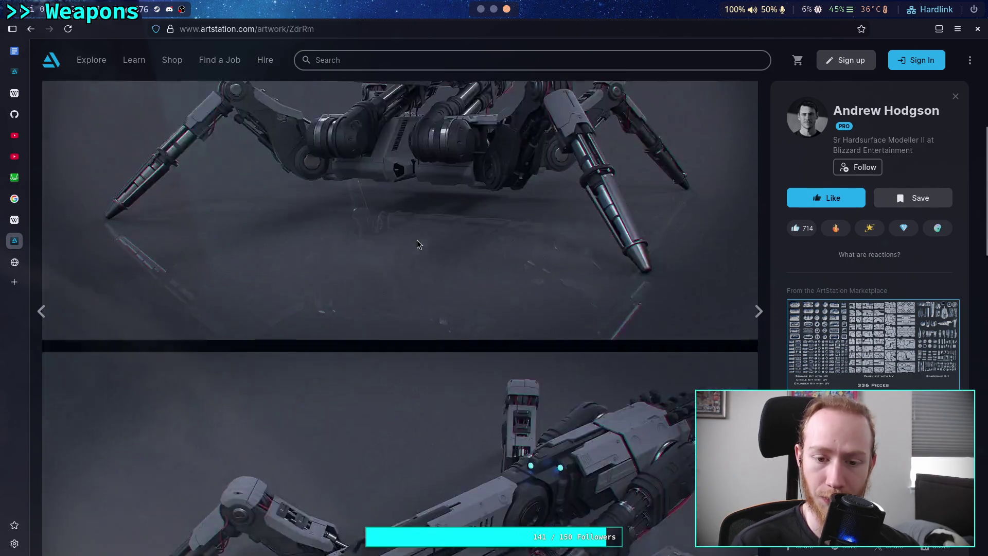
{"action": "scroll", "coordinate": [419, 242], "scroll_direction": "up", "scroll_amount": 1}
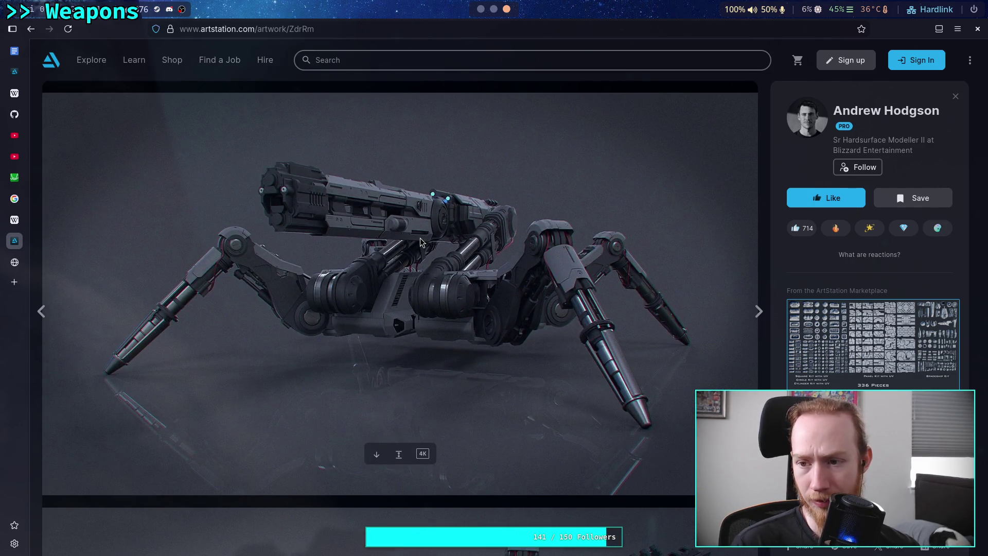
{"action": "scroll", "coordinate": [419, 242], "scroll_direction": "down", "scroll_amount": 2}
{"action": "scroll", "coordinate": [420, 242], "scroll_direction": "up", "scroll_amount": 1}
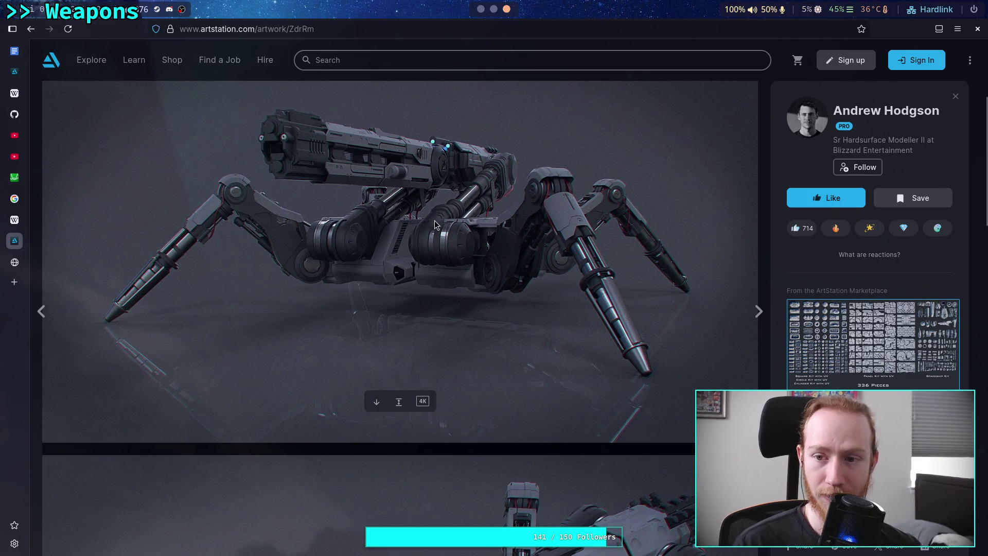
{"action": "scroll", "coordinate": [434, 220], "scroll_direction": "down", "scroll_amount": 7}
{"action": "scroll", "coordinate": [434, 220], "scroll_direction": "down", "scroll_amount": 1}
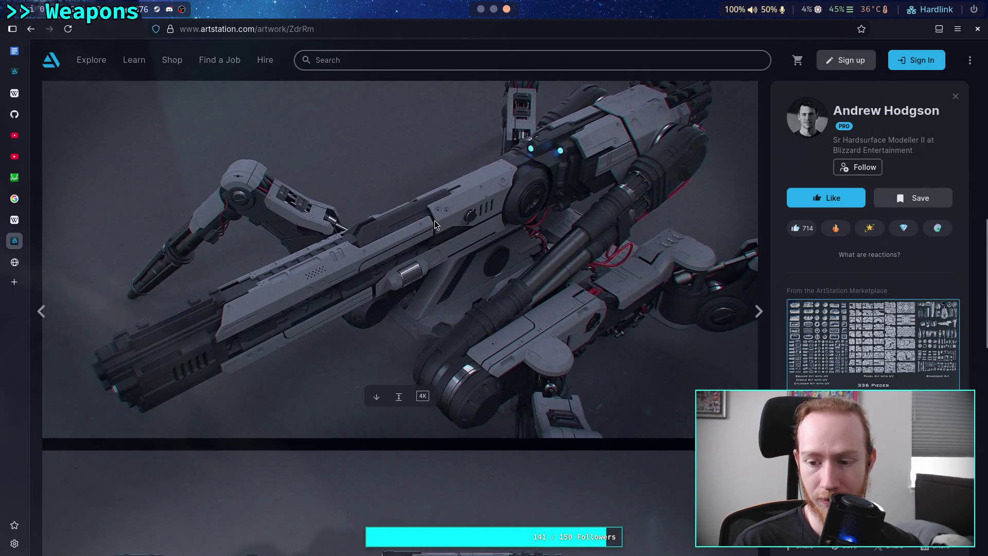
{"action": "scroll", "coordinate": [822, 384], "scroll_direction": "down", "scroll_amount": 6}
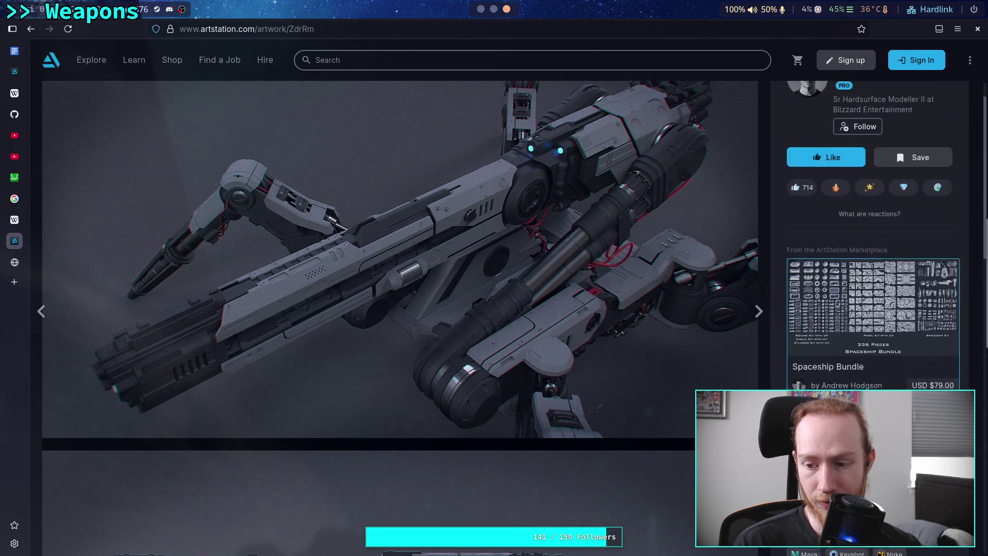
{"action": "scroll", "coordinate": [822, 383], "scroll_direction": "up", "scroll_amount": 1}
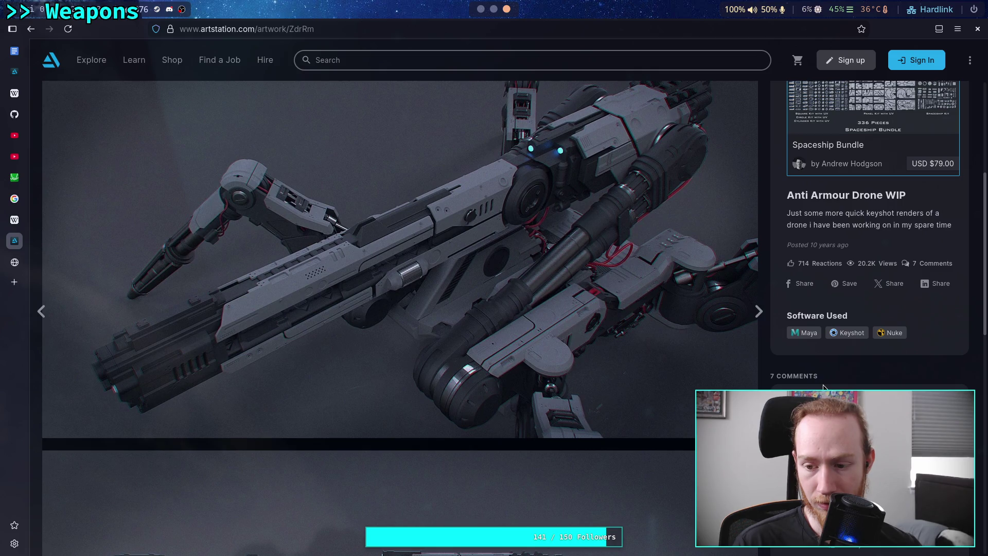
{"action": "scroll", "coordinate": [824, 387], "scroll_direction": "up", "scroll_amount": 1}
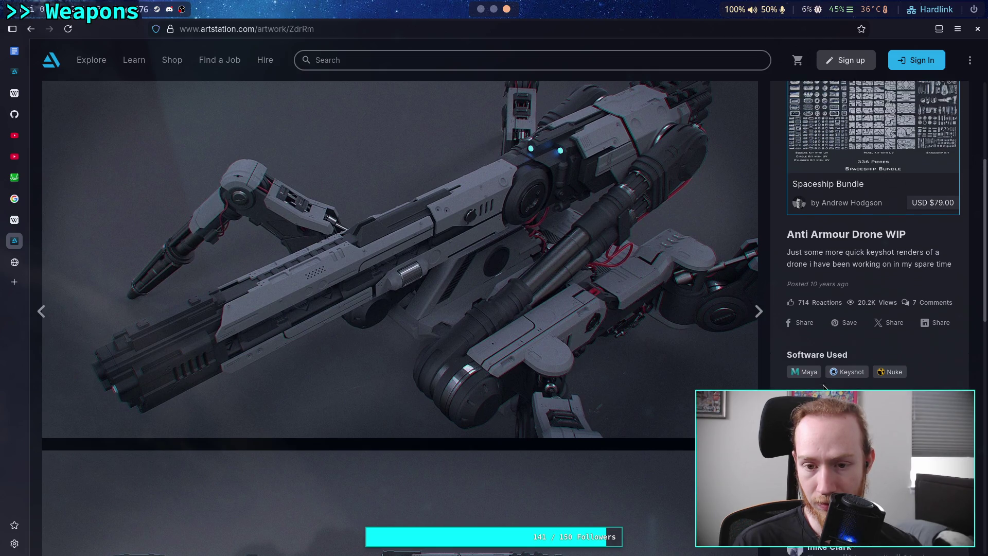
{"action": "scroll", "coordinate": [823, 387], "scroll_direction": "up", "scroll_amount": 4}
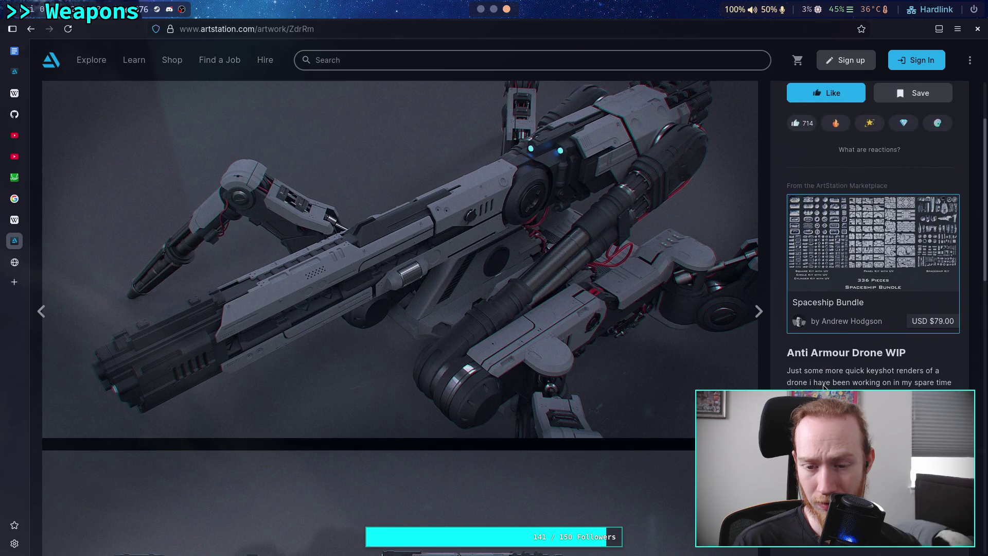
{"action": "scroll", "coordinate": [530, 285], "scroll_direction": "up", "scroll_amount": 6}
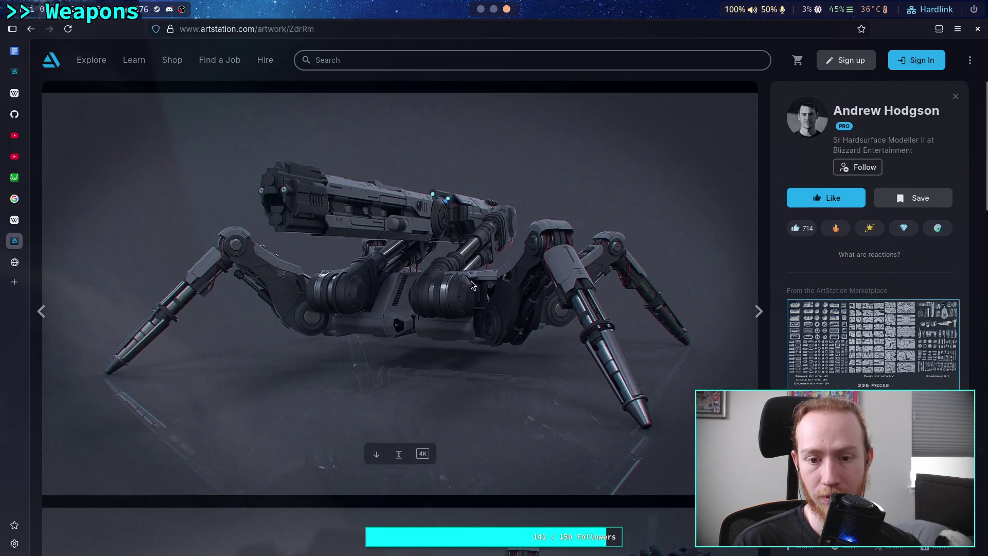
{"action": "scroll", "coordinate": [470, 280], "scroll_direction": "down", "scroll_amount": 5}
{"action": "scroll", "coordinate": [478, 270], "scroll_direction": "up", "scroll_amount": 5}
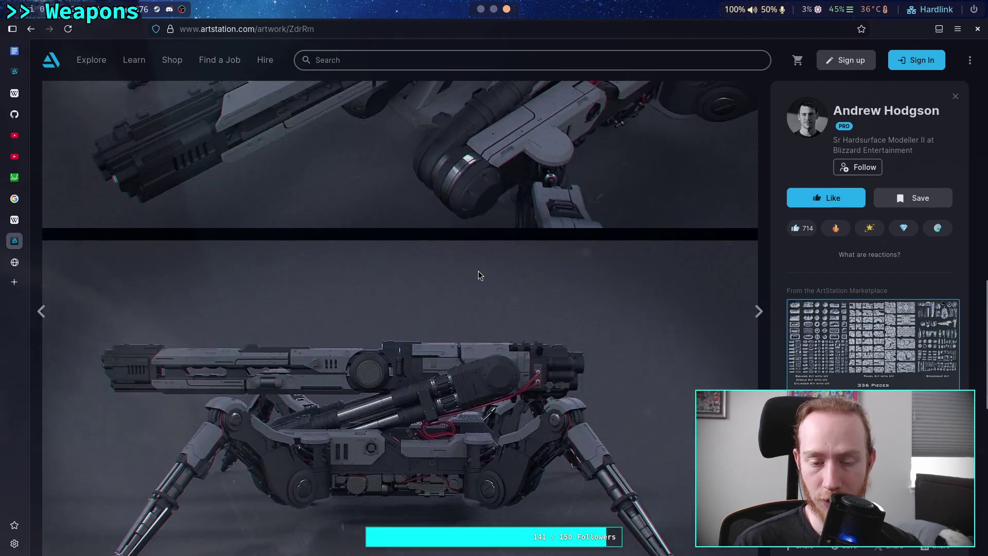
Copy the spider gun drone render and paste it below the gJwy4G link in the note.
{"action": "right_click", "coordinate": [435, 297]}
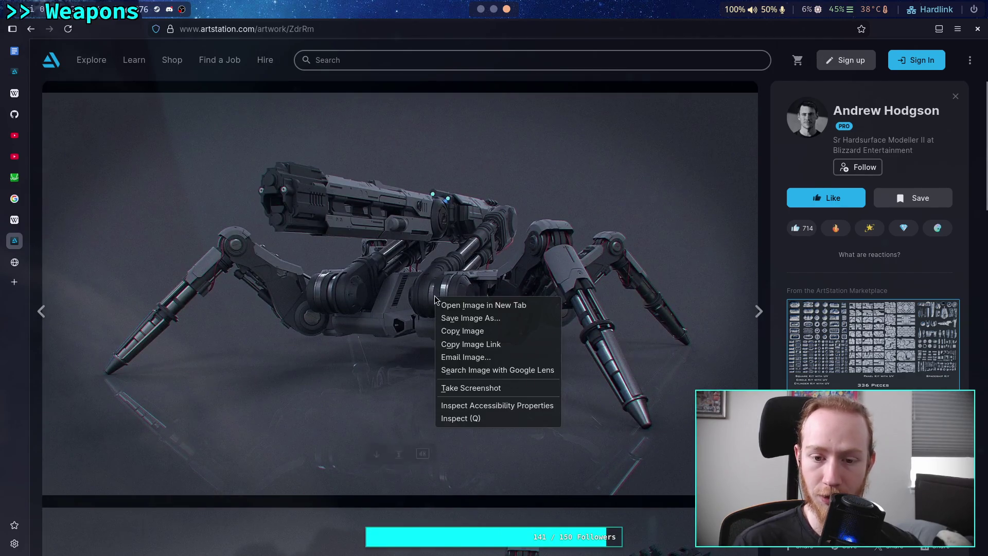
{"action": "left_click", "coordinate": [462, 331]}
{"action": "left_click", "coordinate": [480, 9]}
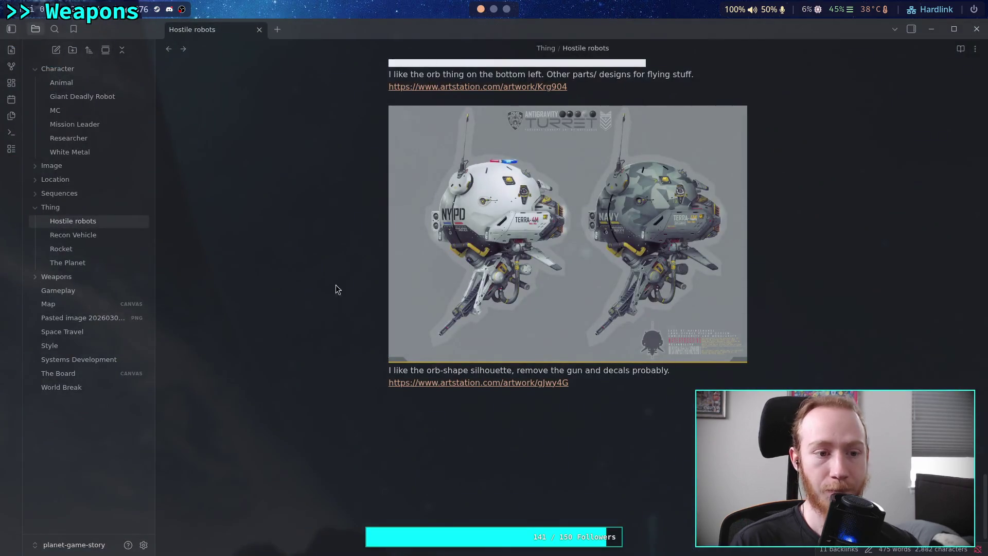
{"action": "scroll", "coordinate": [620, 384], "scroll_direction": "down", "scroll_amount": 2}
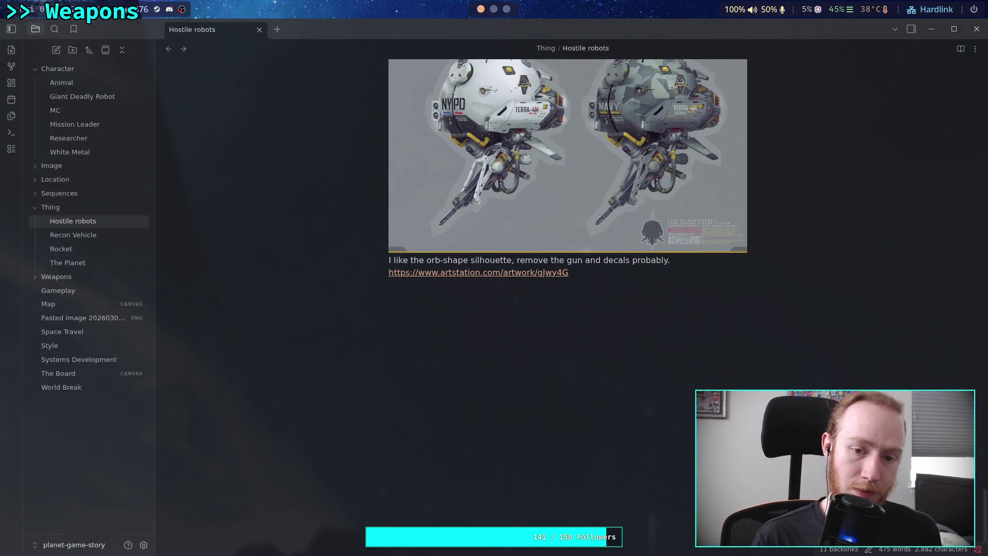
{"action": "left_click", "coordinate": [621, 385]}
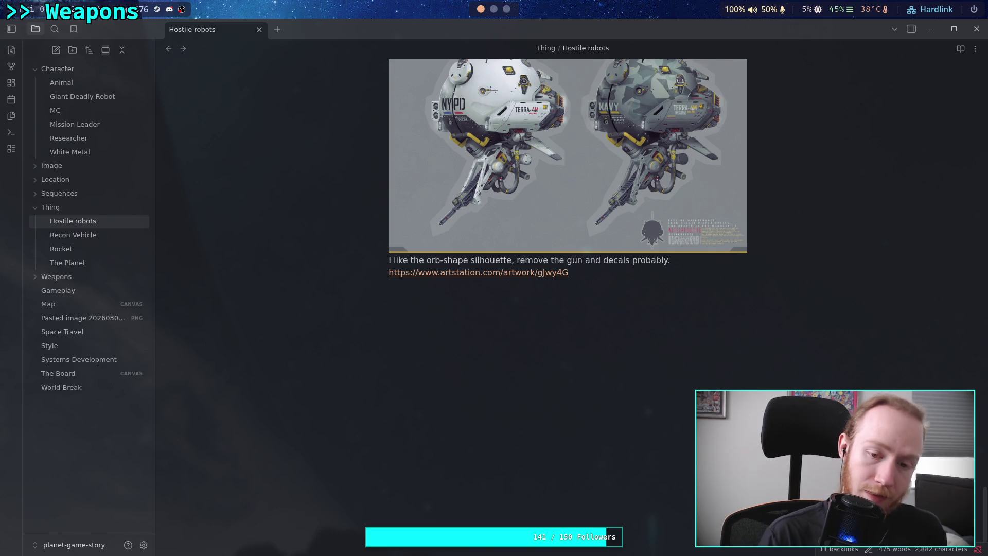
{"action": "key", "text": "ctrl+v"}
{"action": "key", "text": "Return"}
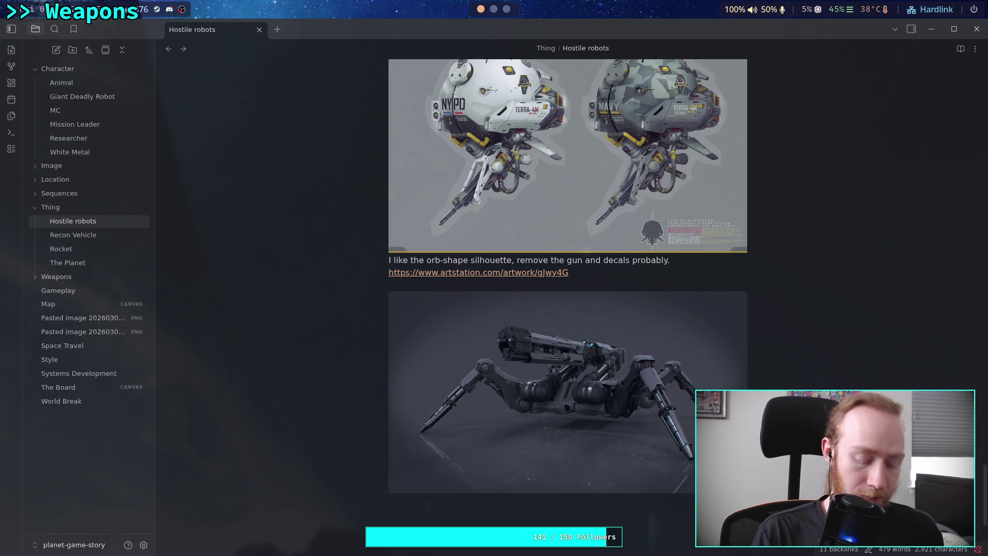
Write 'Spider kinda feeling, probably remove the big gun' beneath the spider drone image, correcting typos.
{"action": "type", "text": "Spider kei"}
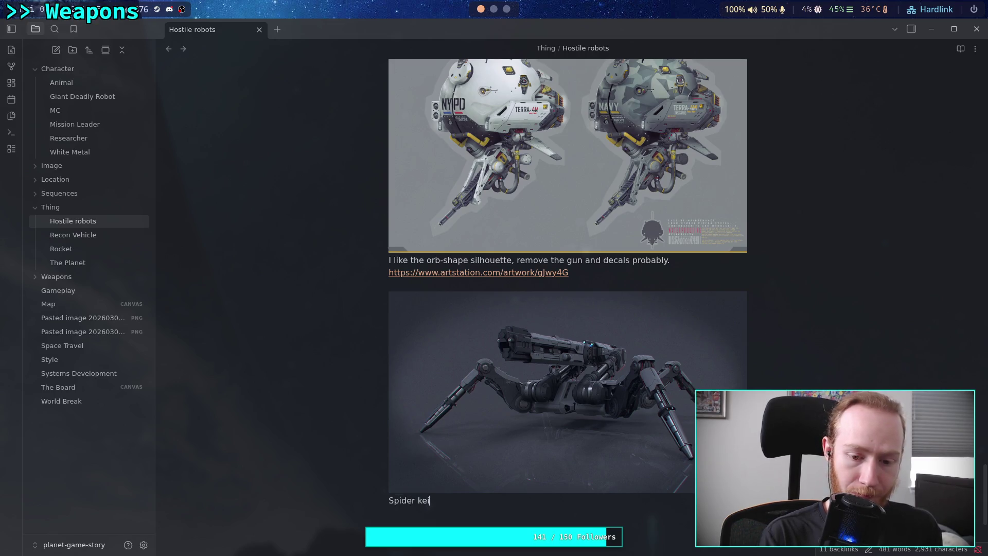
{"action": "key", "text": "BackSpace"}
{"action": "key", "text": "BackSpace"}
{"action": "type", "text": "inda"}
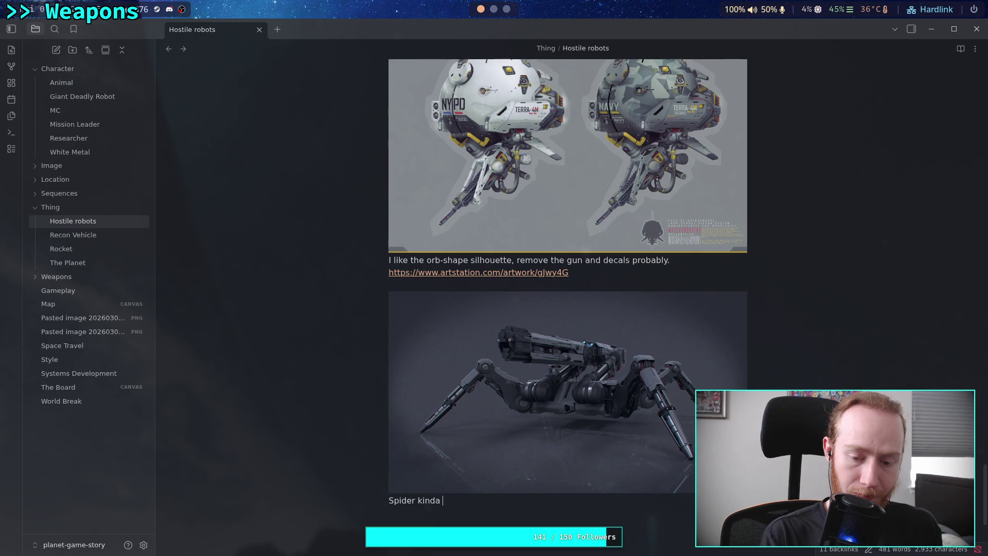
{"action": "type", "text": "feeling"}
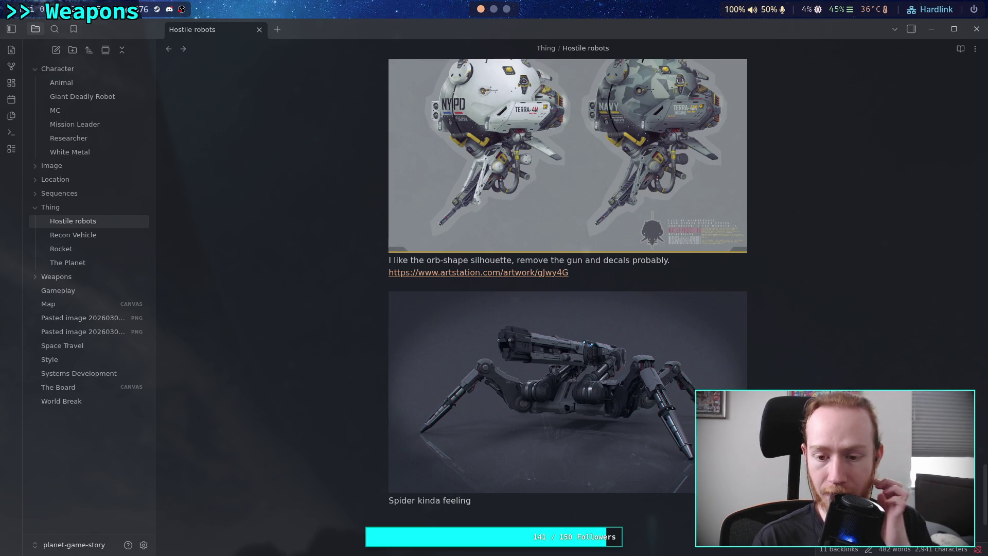
{"action": "type", "text": ", "}
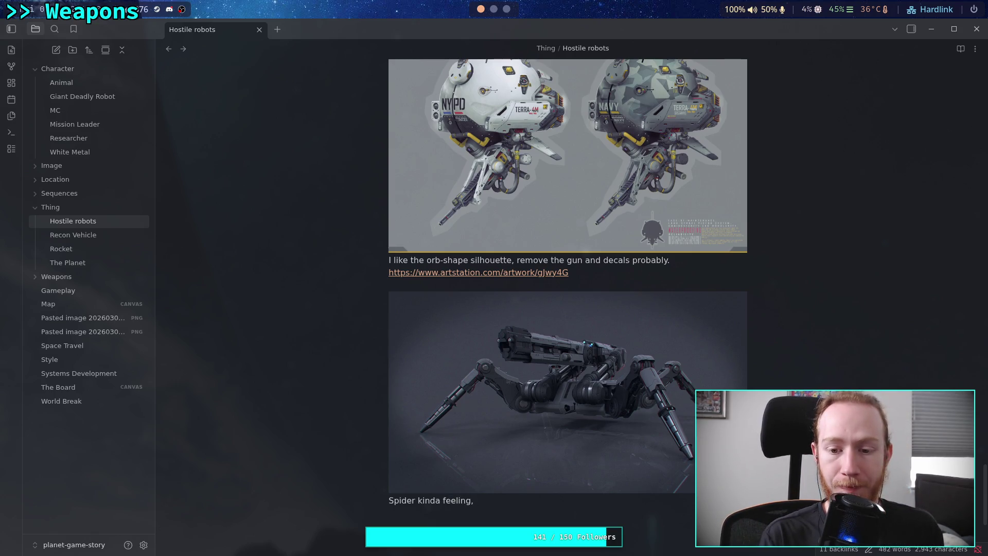
{"action": "type", "text": "probably rom"}
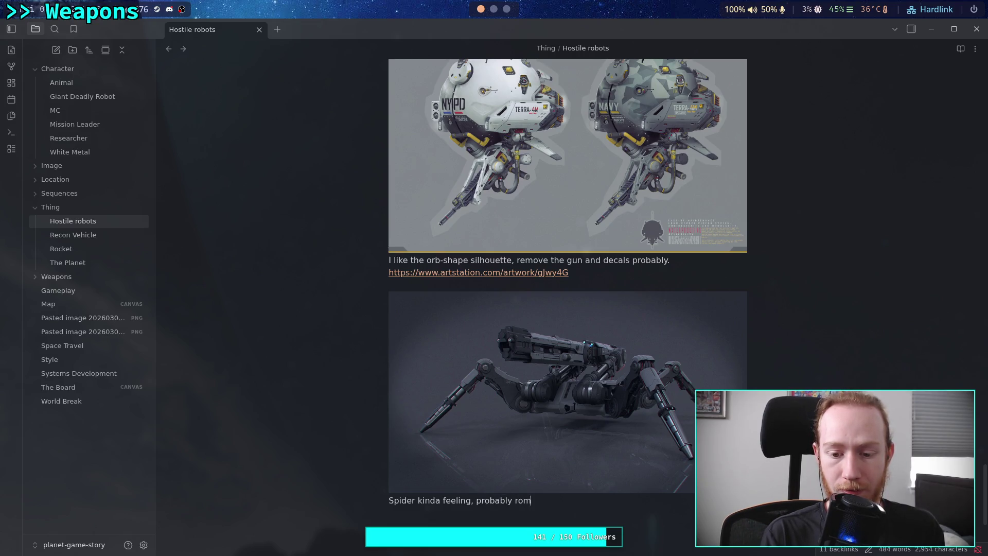
{"action": "key", "text": "BackSpace"}
{"action": "key", "text": "BackSpace"}
{"action": "type", "text": "emove the b"}
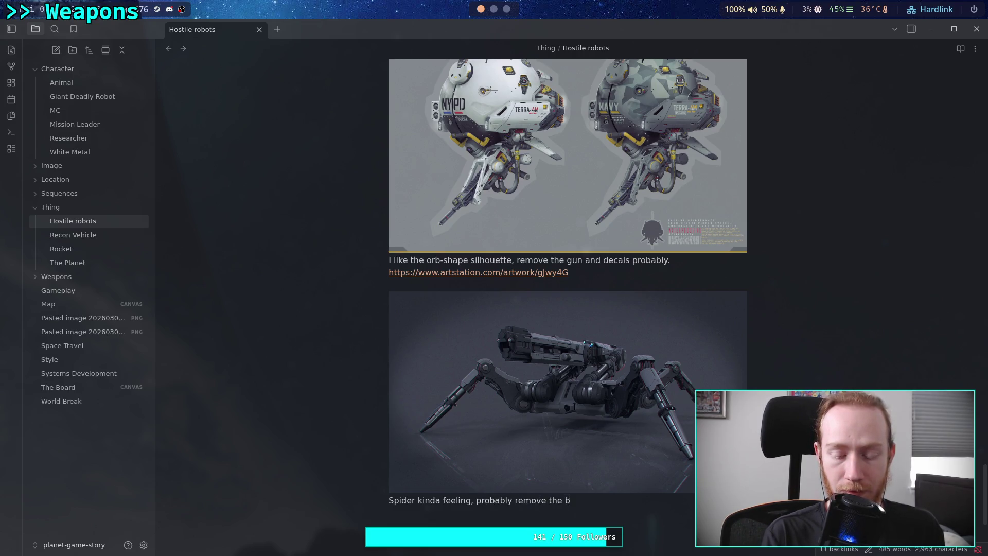
{"action": "type", "text": "ig gun"}
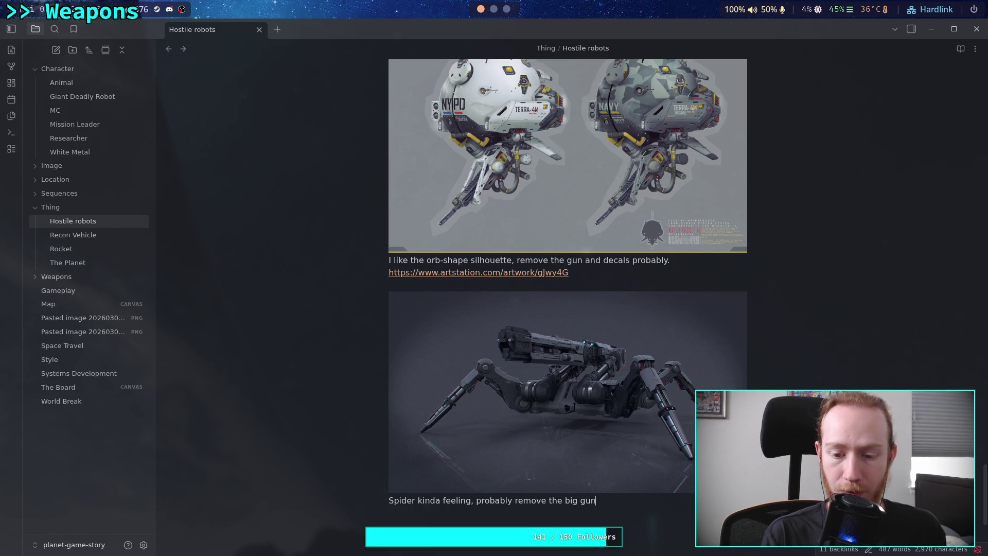
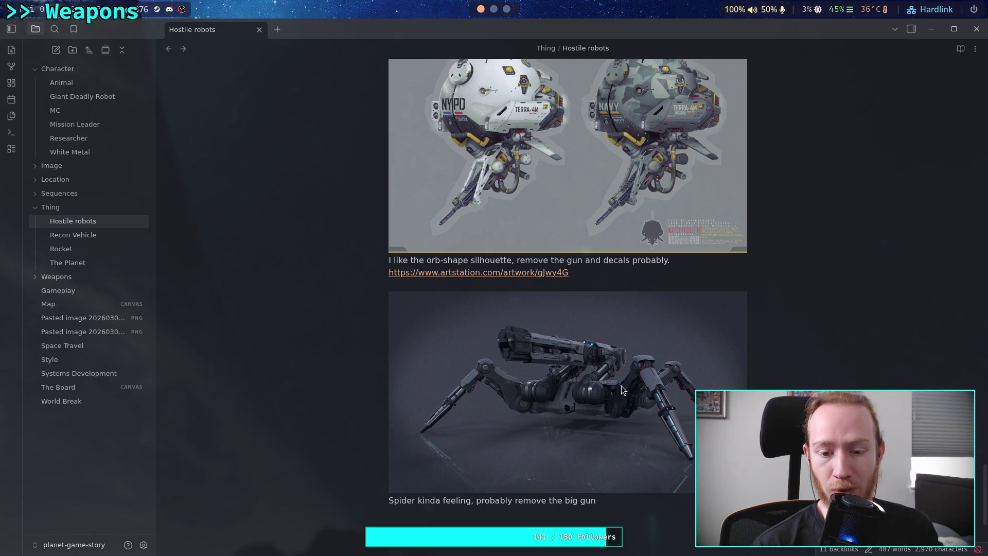
Finish the spider robot caption with 'make the feet useful, narrow the body.'.
{"action": "scroll", "coordinate": [590, 387], "scroll_direction": "down", "scroll_amount": 2}
{"action": "scroll", "coordinate": [680, 301], "scroll_direction": "down", "scroll_amount": 1}
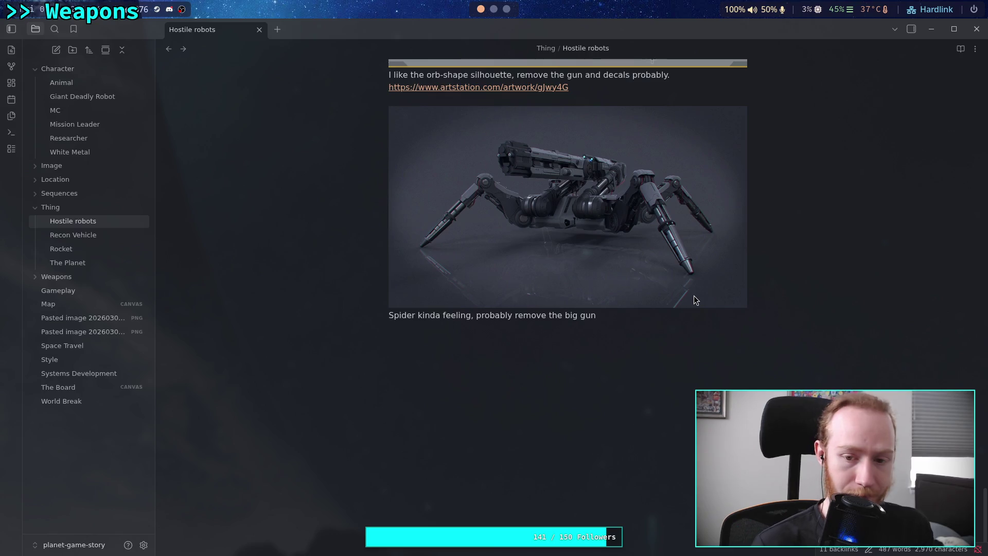
{"action": "type", "text": ", make the leg"}
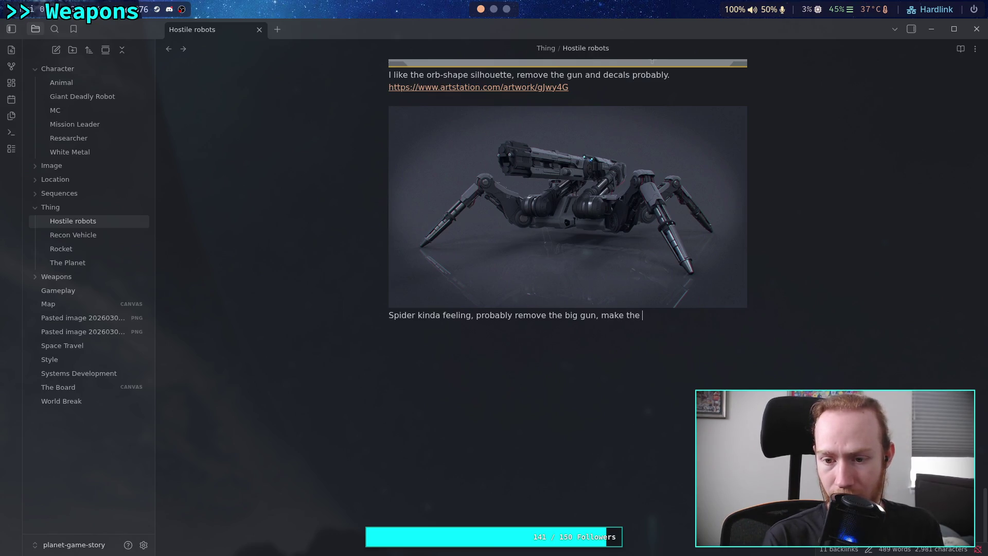
{"action": "type", "text": "s"}
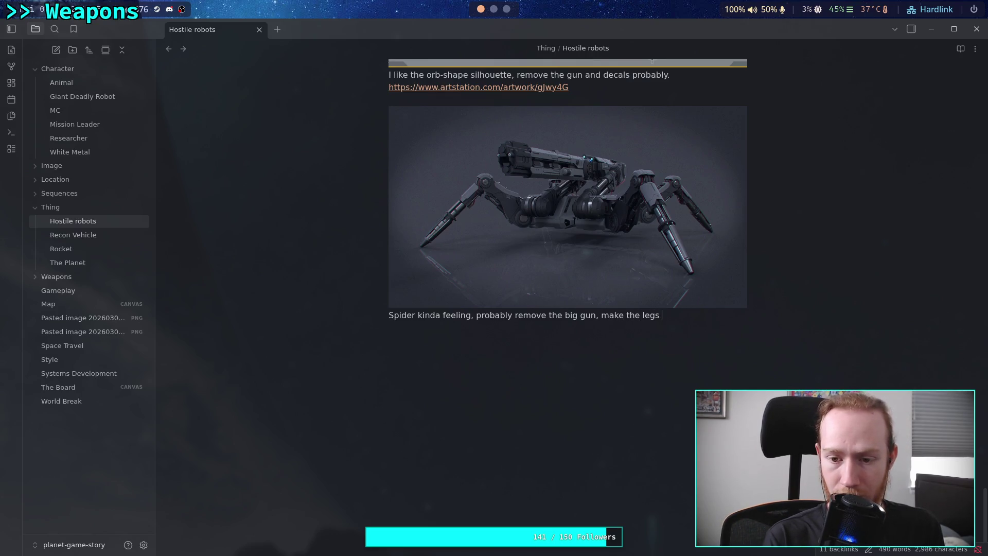
{"action": "key", "text": "BackSpace"}
{"action": "key", "text": "BackSpace"}
{"action": "key", "text": "BackSpace"}
{"action": "key", "text": "BackSpace"}
{"action": "type", "text": "f"}
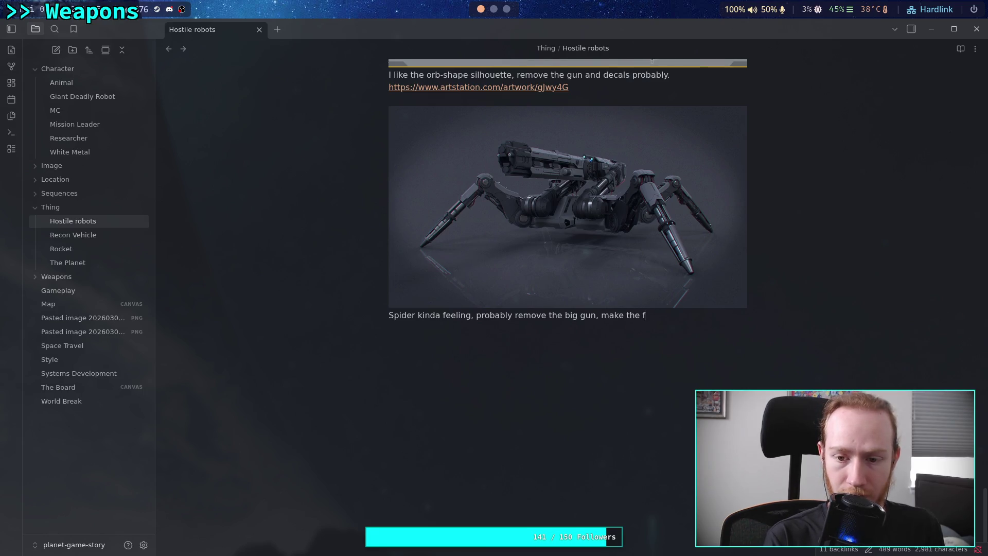
{"action": "type", "text": "eet useful,"}
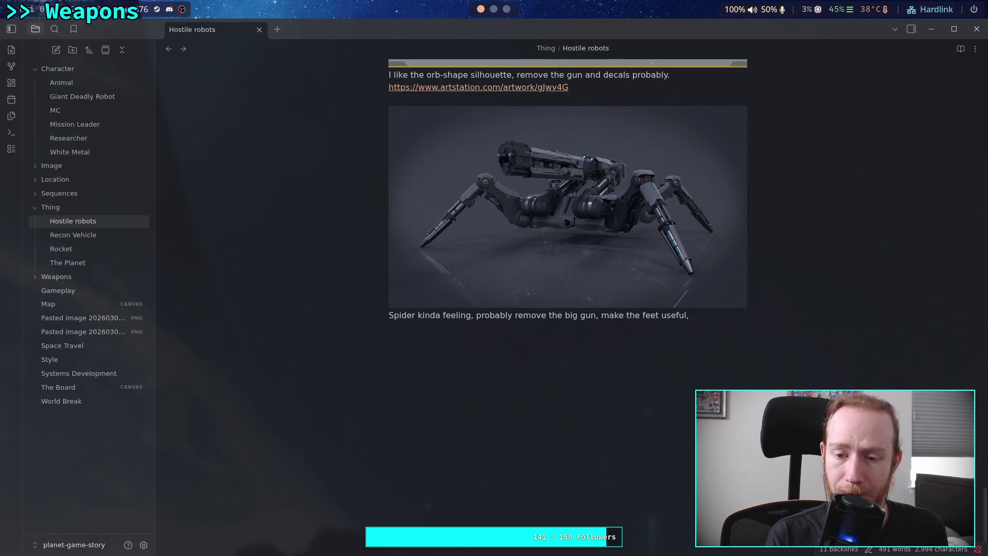
{"action": "type", "text": " narrow th"}
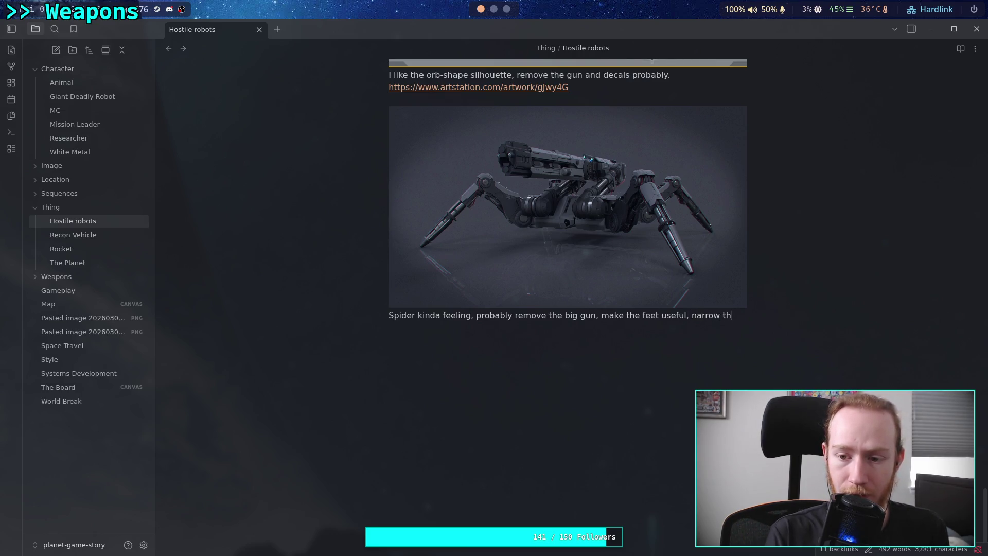
{"action": "type", "text": "e body."}
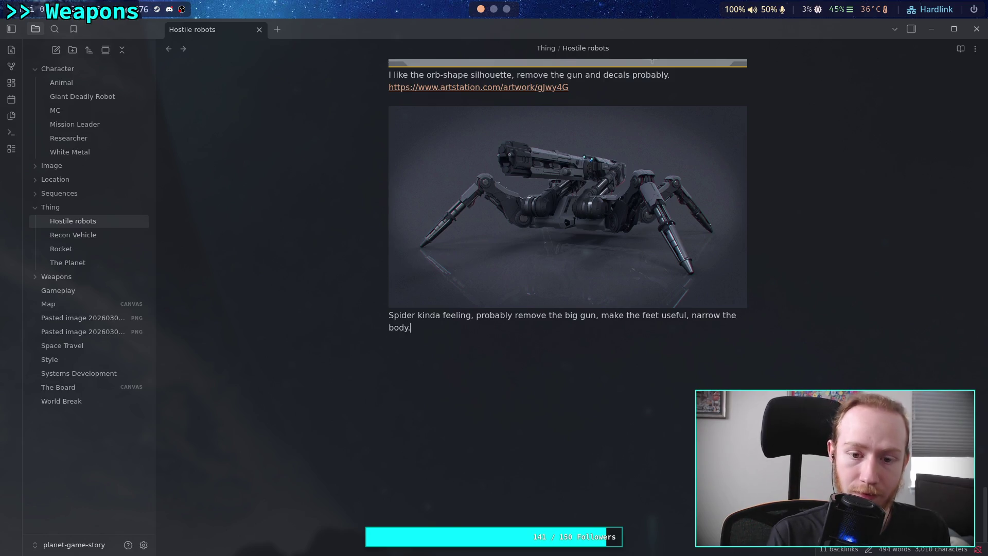
Copy the spider artwork's ArtStation URL from Firefox and paste it below the caption.
{"action": "key", "text": "super+3"}
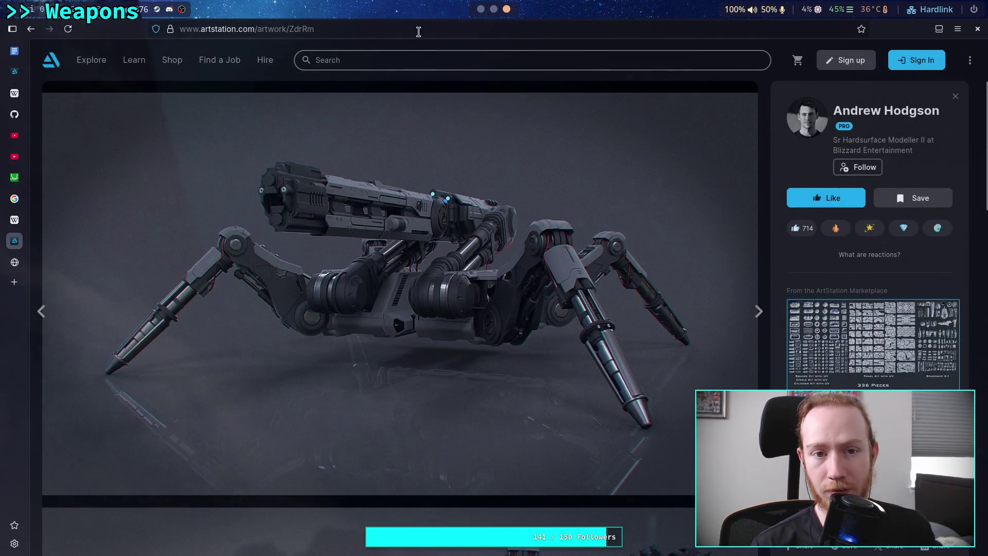
{"action": "left_click", "coordinate": [418, 31]}
{"action": "key", "text": "super+2"}
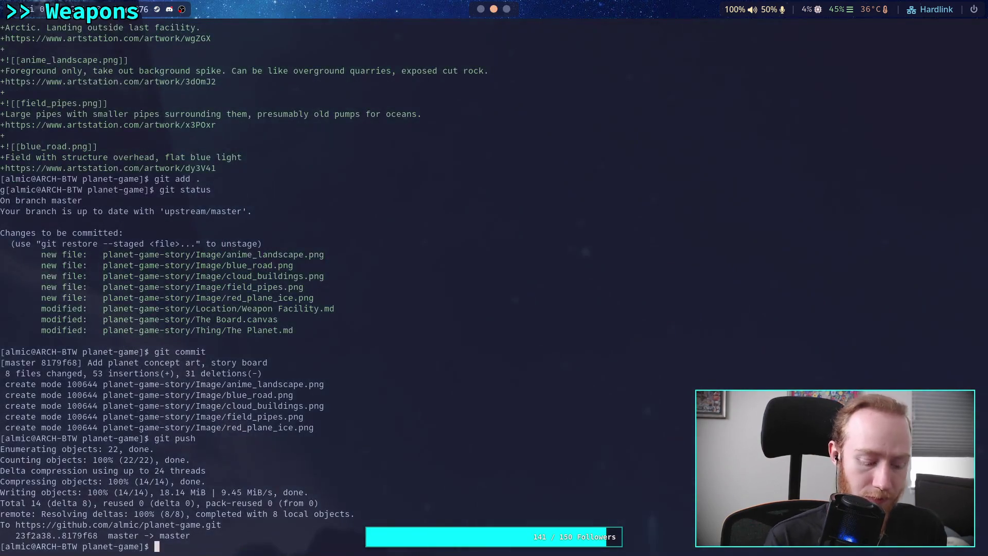
{"action": "key", "text": "super+1"}
{"action": "type", "text": "https://www.artstation.com/artwork/ZdrRm"}
{"action": "key", "text": "Return"}
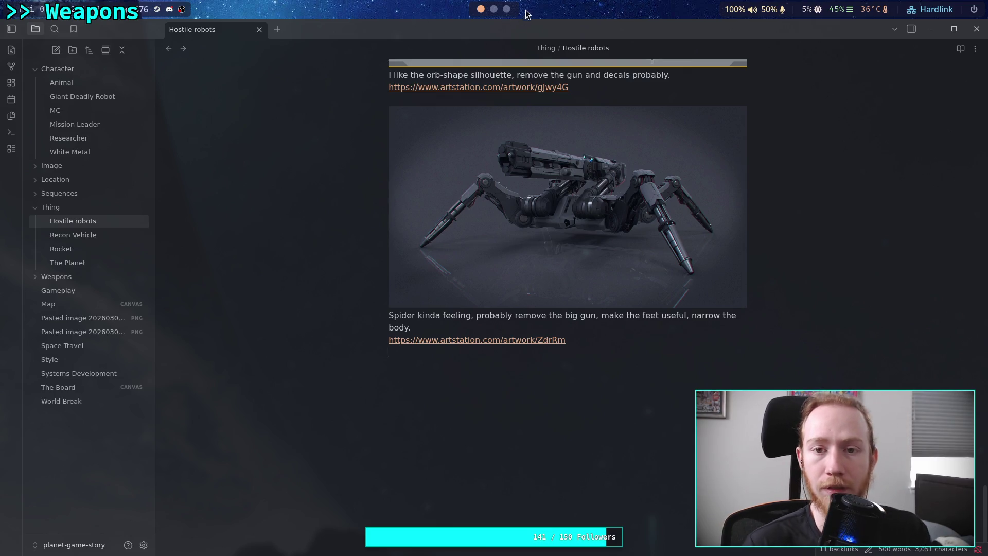
Rename the first pasted image to orb_drone and move it into the Image folder.
{"action": "left_click", "coordinate": [99, 321]}
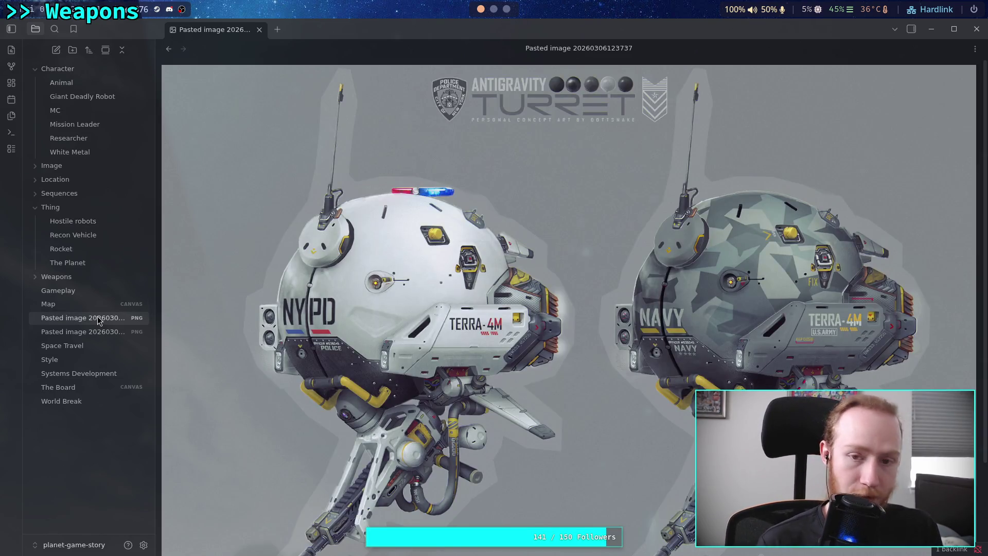
{"action": "type", "text": "orb_drone"}
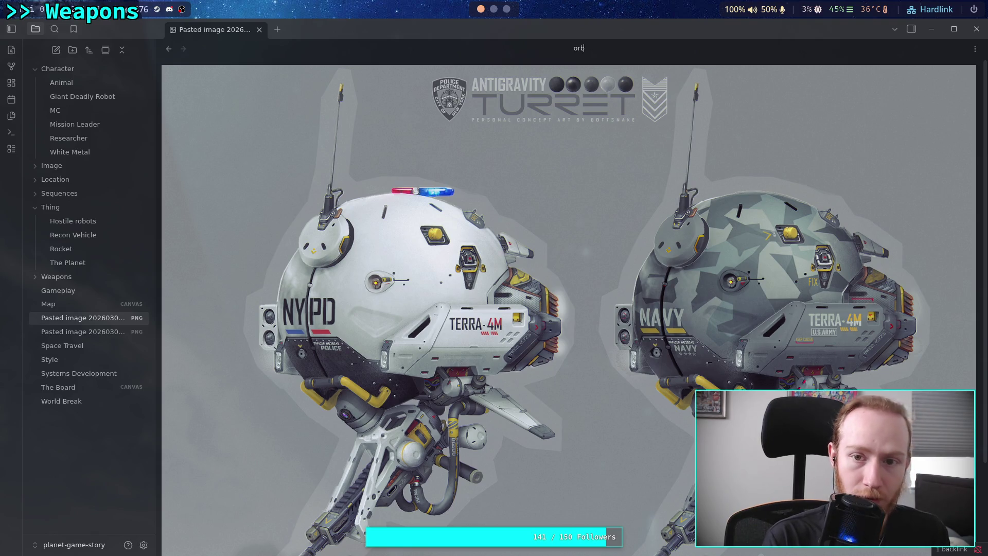
{"action": "key", "text": "Return"}
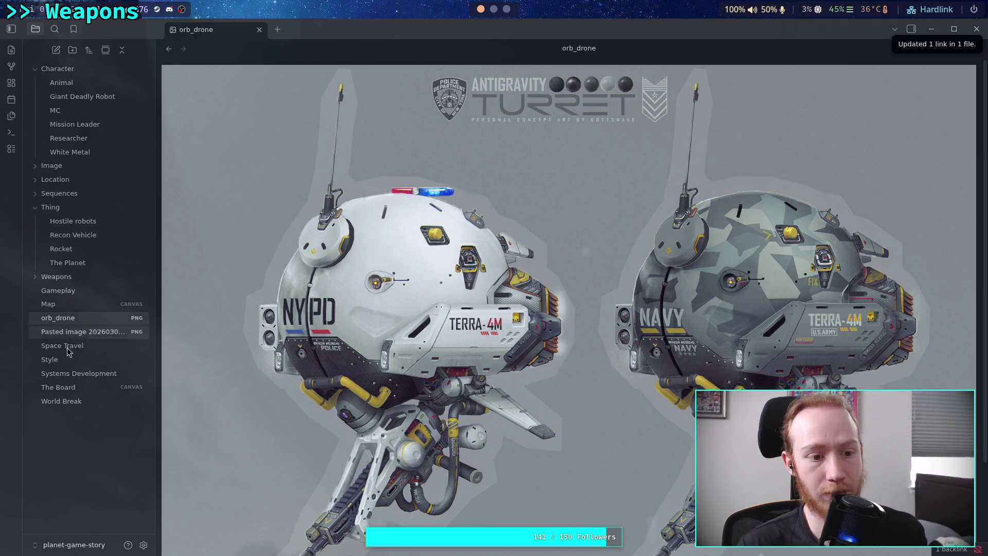
{"action": "mouse_move", "coordinate": [69, 318]}
{"action": "left_mouse_down"}
{"action": "mouse_move", "coordinate": [98, 194]}
{"action": "mouse_move", "coordinate": [86, 176]}
{"action": "left_mouse_up"}
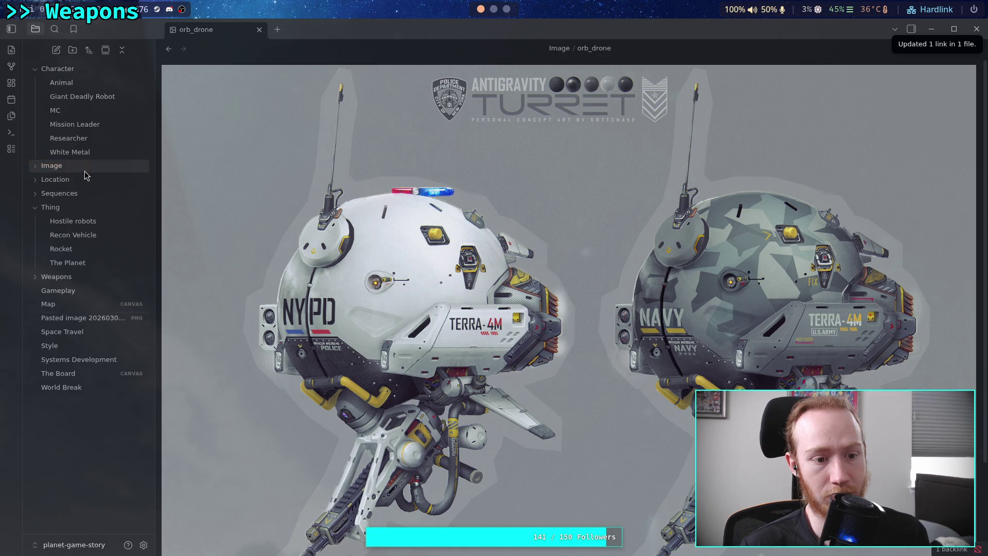
Rename the spider pasted image to spider_like_robot and move it into the Image folder.
{"action": "left_click", "coordinate": [107, 320]}
{"action": "key", "text": "F2"}
{"action": "type", "text": "spidr"}
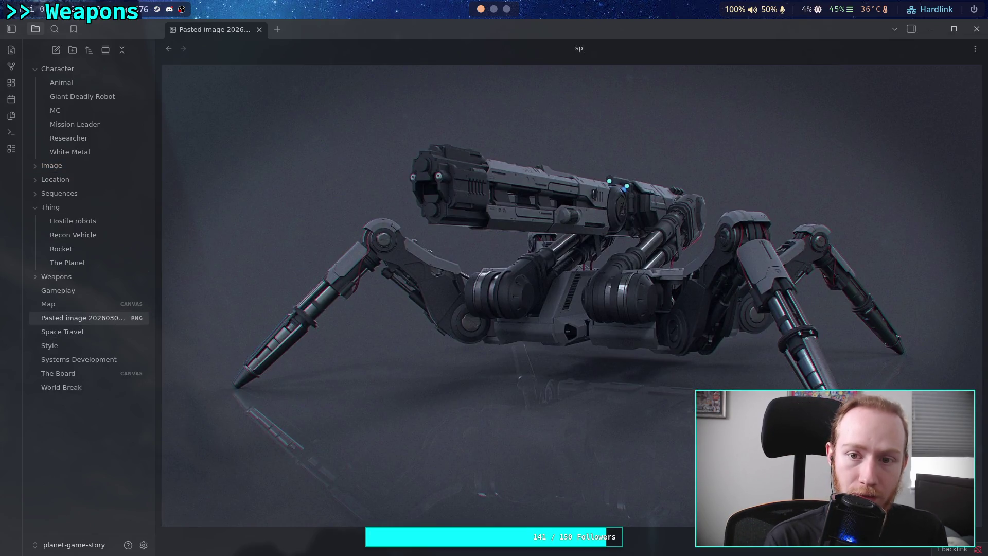
{"action": "key", "text": "BackSpace"}
{"action": "type", "text": "er_l"}
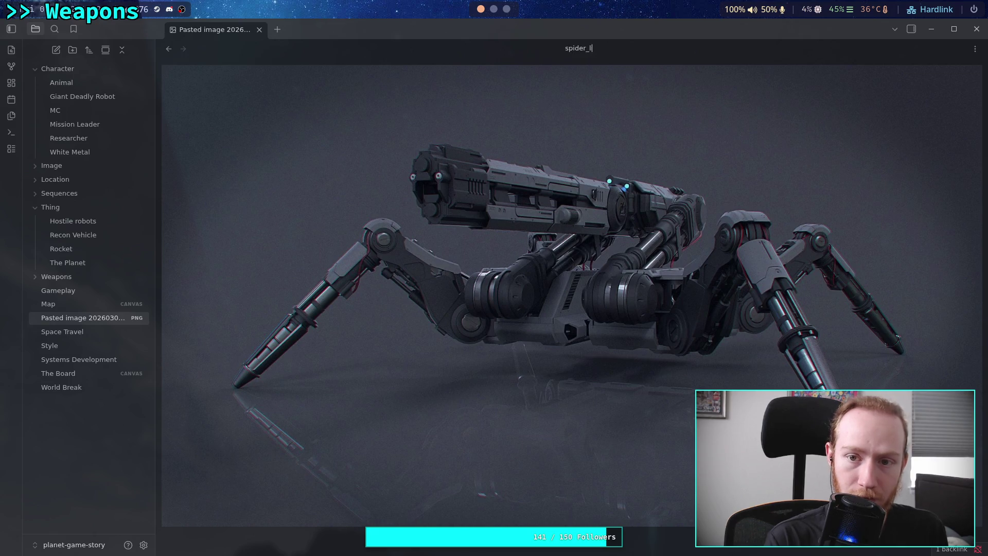
{"action": "type", "text": "ike_"}
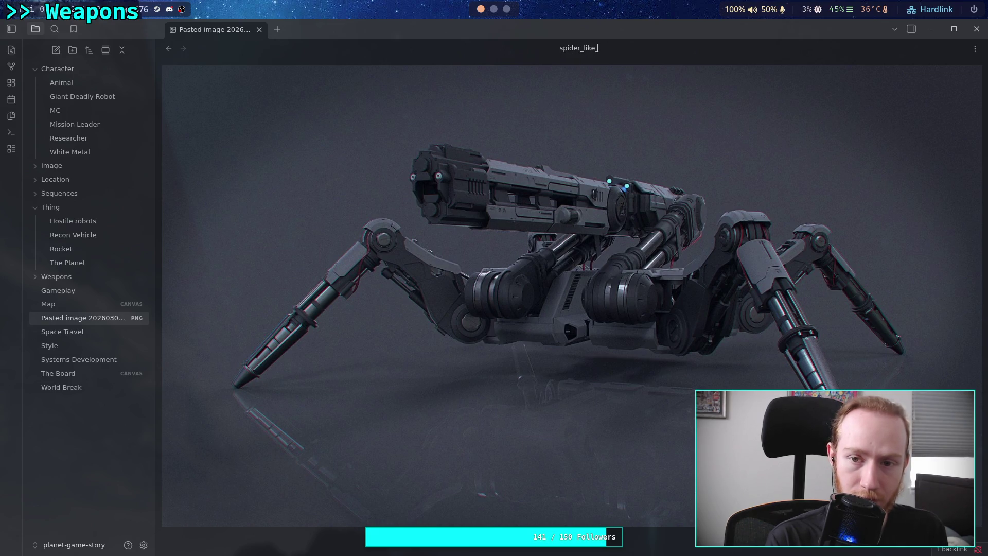
{"action": "type", "text": "robot"}
{"action": "key", "text": "Return"}
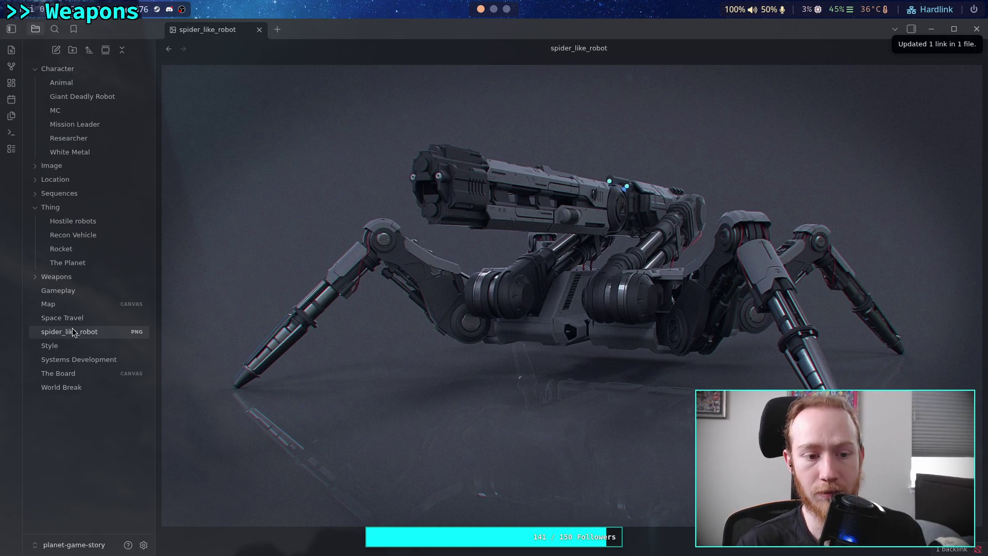
{"action": "mouse_move", "coordinate": [73, 332]}
{"action": "left_mouse_down"}
{"action": "mouse_move", "coordinate": [72, 168]}
{"action": "mouse_move", "coordinate": [54, 165]}
{"action": "left_mouse_up"}
Go back to the ArtStation mecha search results, scroll through more, then return to Obsidian.
{"action": "key", "text": "super+3"}
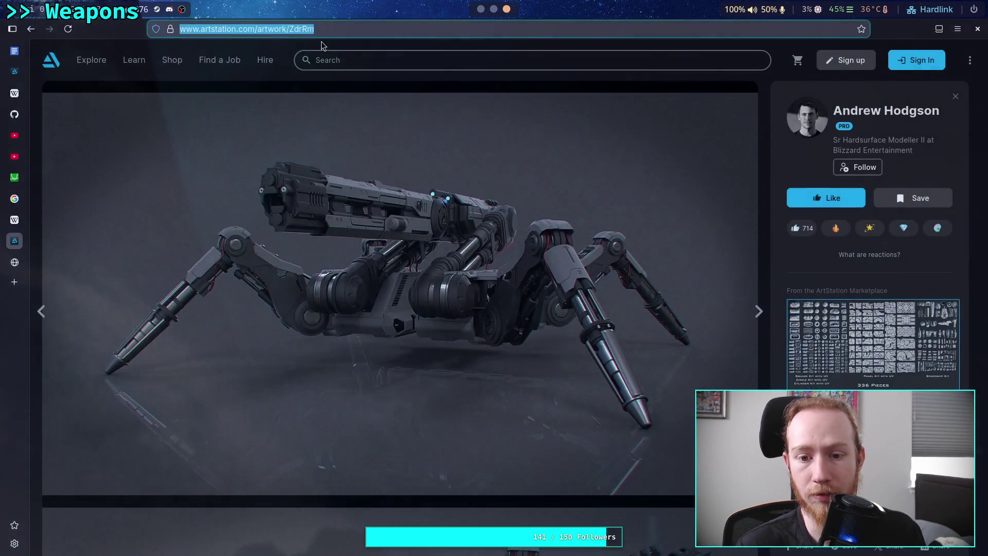
{"action": "left_click", "coordinate": [31, 29]}
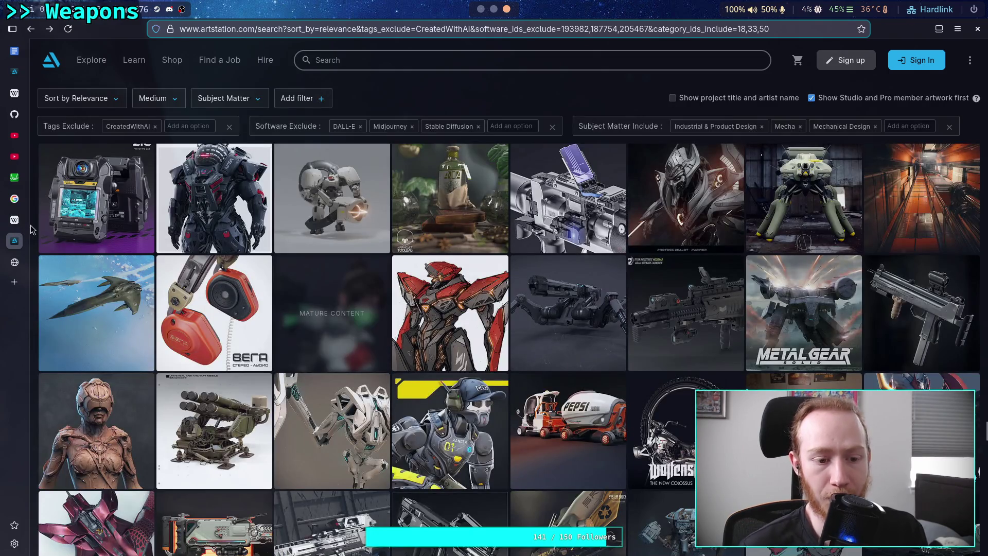
{"action": "scroll", "coordinate": [30, 224], "scroll_direction": "down", "scroll_amount": 2}
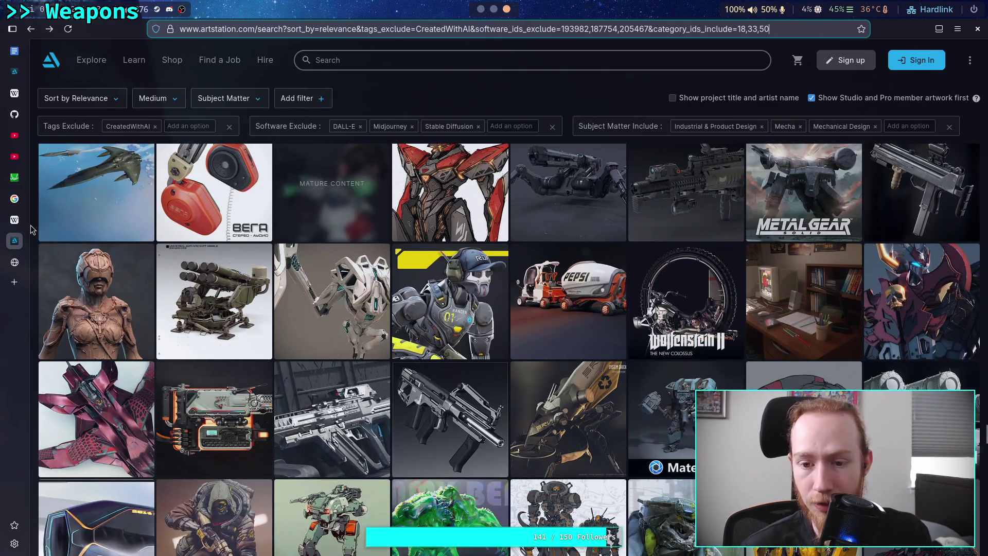
{"action": "scroll", "coordinate": [30, 224], "scroll_direction": "down", "scroll_amount": 1}
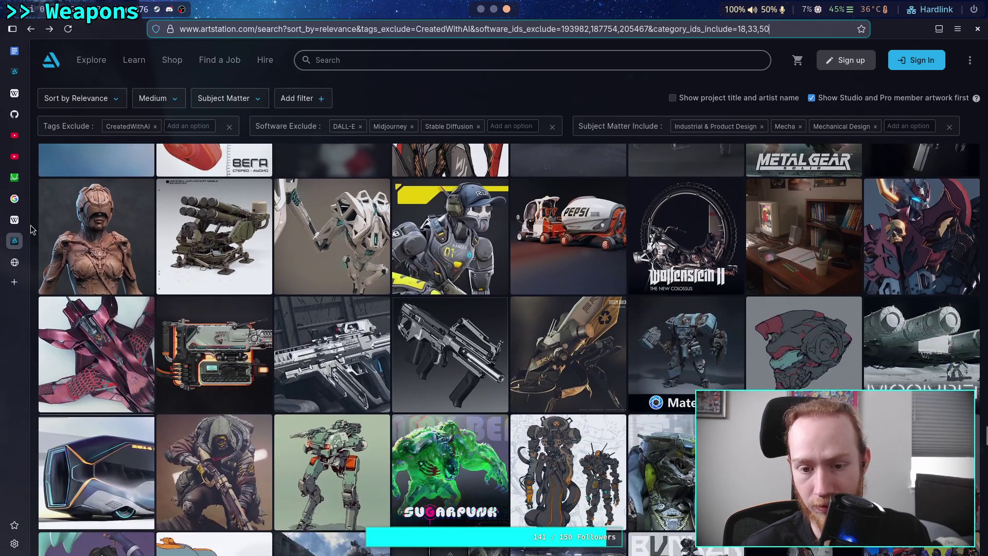
{"action": "scroll", "coordinate": [31, 229], "scroll_direction": "down", "scroll_amount": 1}
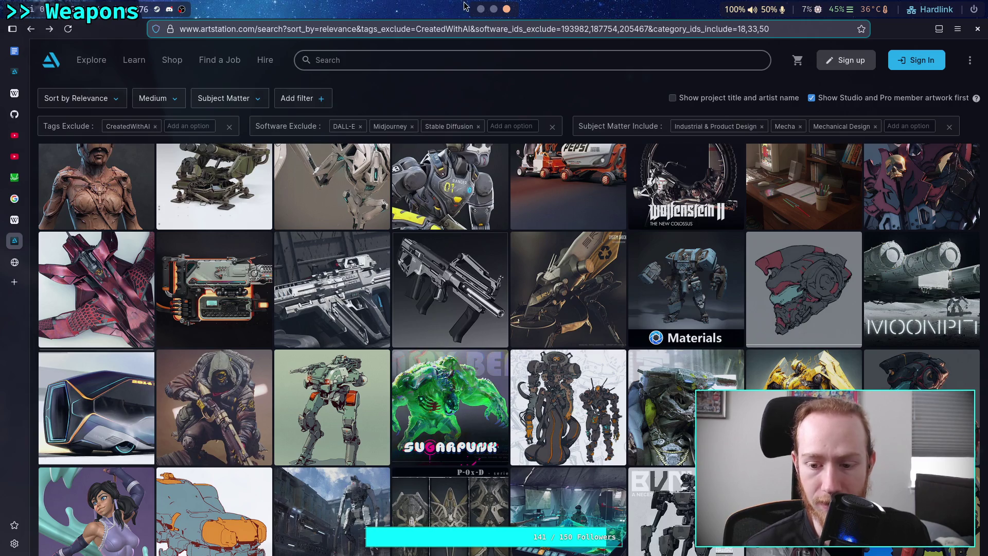
{"action": "left_click", "coordinate": [480, 10]}
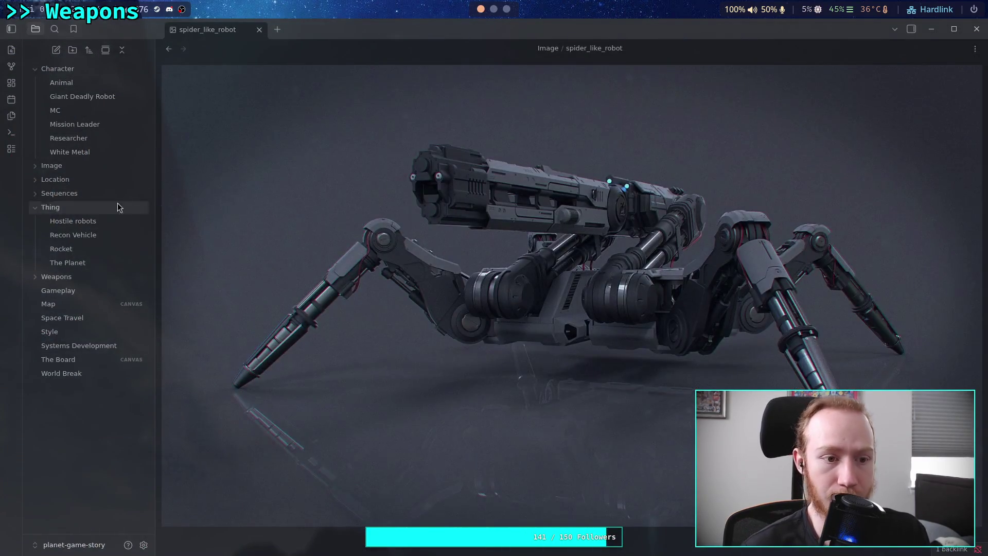
Reopen the Hostile robots note and scroll to the Concept Art section's drone image and link.
{"action": "left_click", "coordinate": [73, 221]}
{"action": "scroll", "coordinate": [308, 345], "scroll_direction": "down", "scroll_amount": 10}
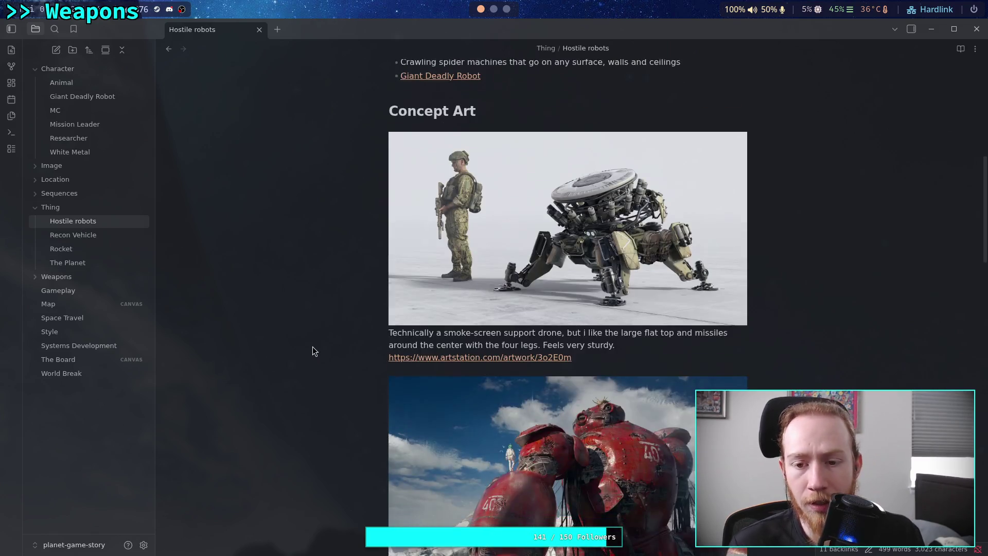
{"action": "scroll", "coordinate": [313, 347], "scroll_direction": "down", "scroll_amount": 1}
{"action": "scroll", "coordinate": [313, 342], "scroll_direction": "down", "scroll_amount": 15}
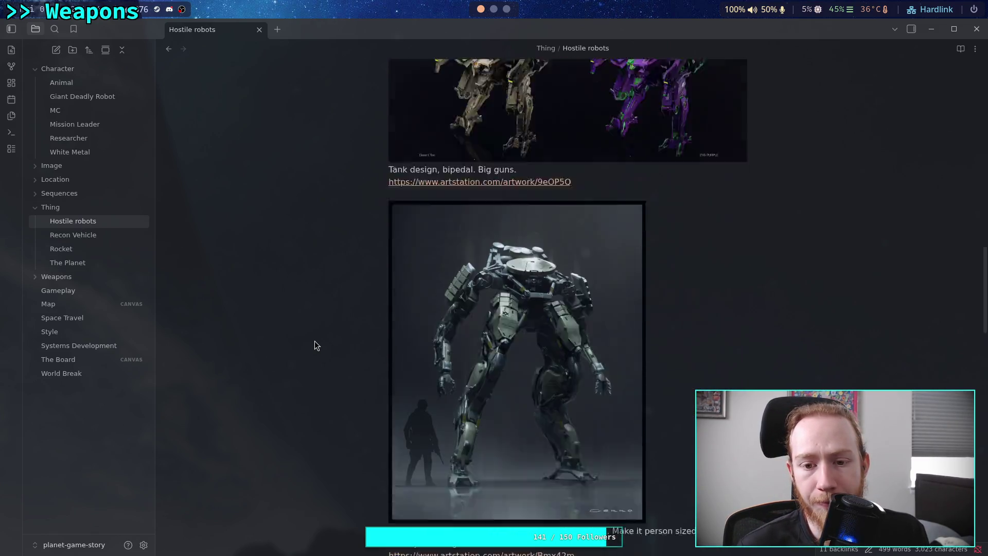
{"action": "scroll", "coordinate": [314, 341], "scroll_direction": "down", "scroll_amount": 4}
{"action": "scroll", "coordinate": [314, 341], "scroll_direction": "down", "scroll_amount": 8}
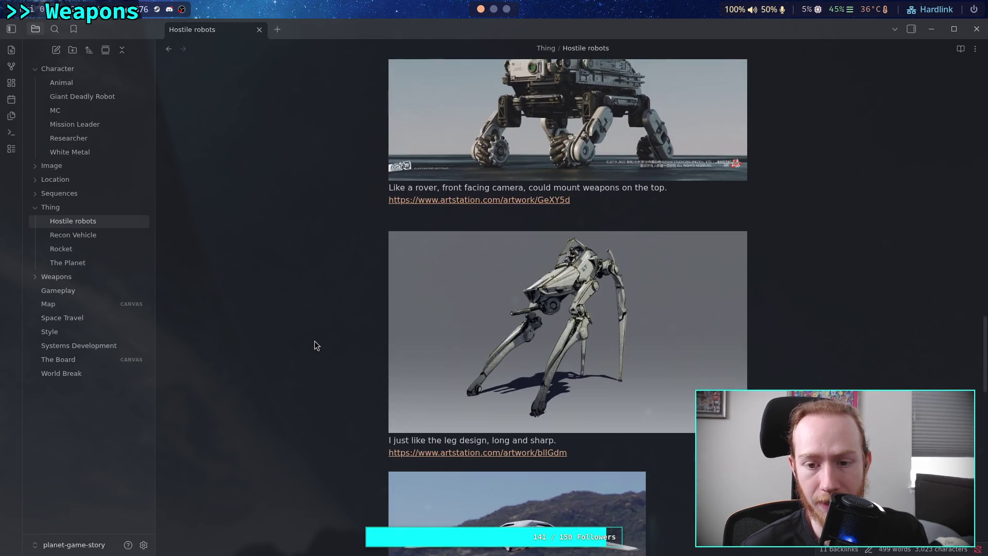
{"action": "scroll", "coordinate": [316, 342], "scroll_direction": "down", "scroll_amount": 20}
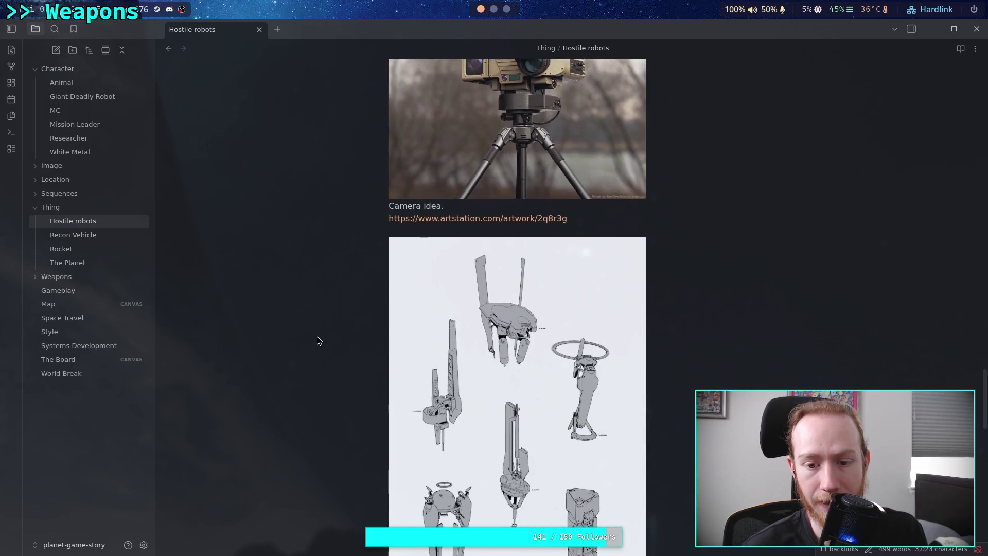
{"action": "scroll", "coordinate": [317, 335], "scroll_direction": "down", "scroll_amount": 10}
{"action": "scroll", "coordinate": [317, 336], "scroll_direction": "up", "scroll_amount": 11}
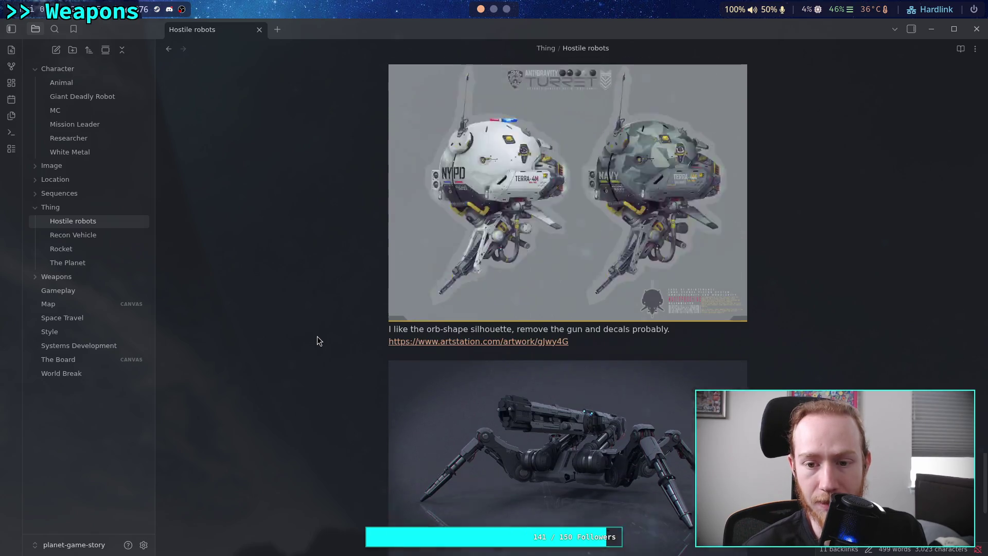
{"action": "scroll", "coordinate": [317, 337], "scroll_direction": "up", "scroll_amount": 20}
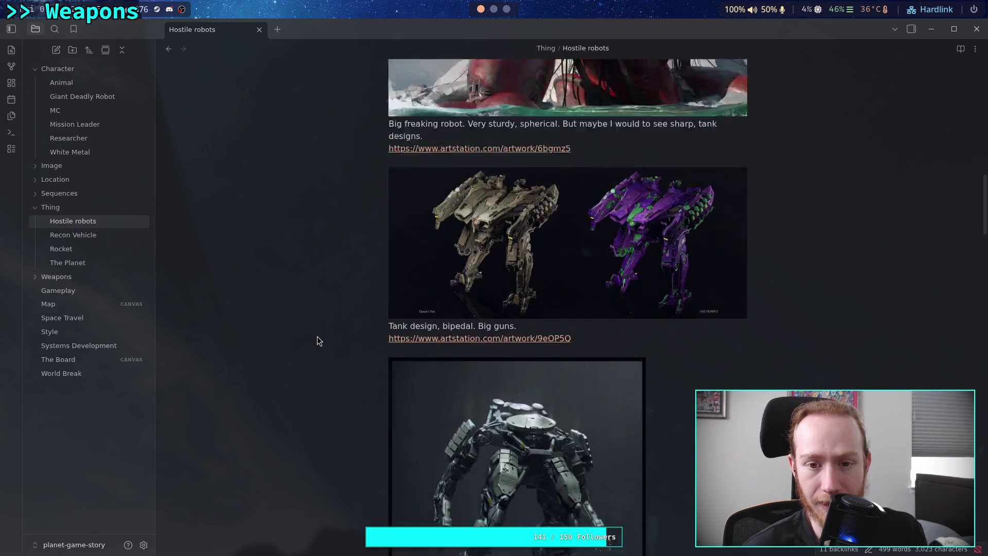
{"action": "scroll", "coordinate": [317, 335], "scroll_direction": "up", "scroll_amount": 5}
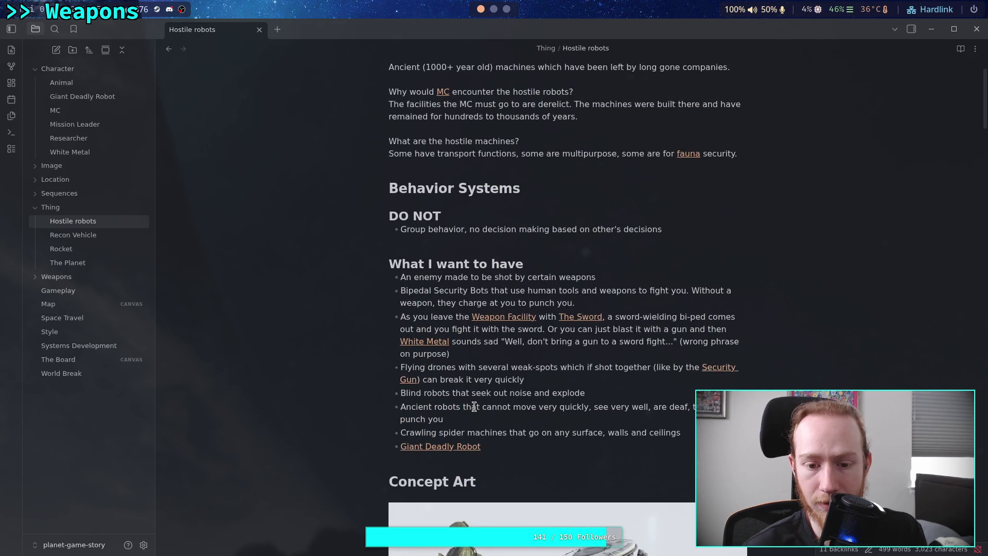
{"action": "scroll", "coordinate": [474, 407], "scroll_direction": "down", "scroll_amount": 5}
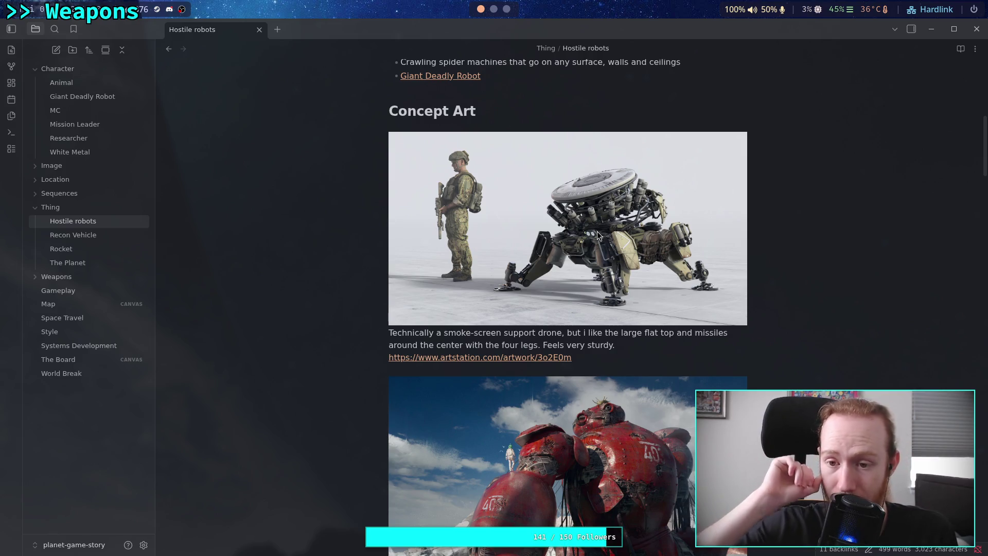
Switch to the browser and scroll through the filtered mech search results.
{"action": "left_click", "coordinate": [507, 10]}
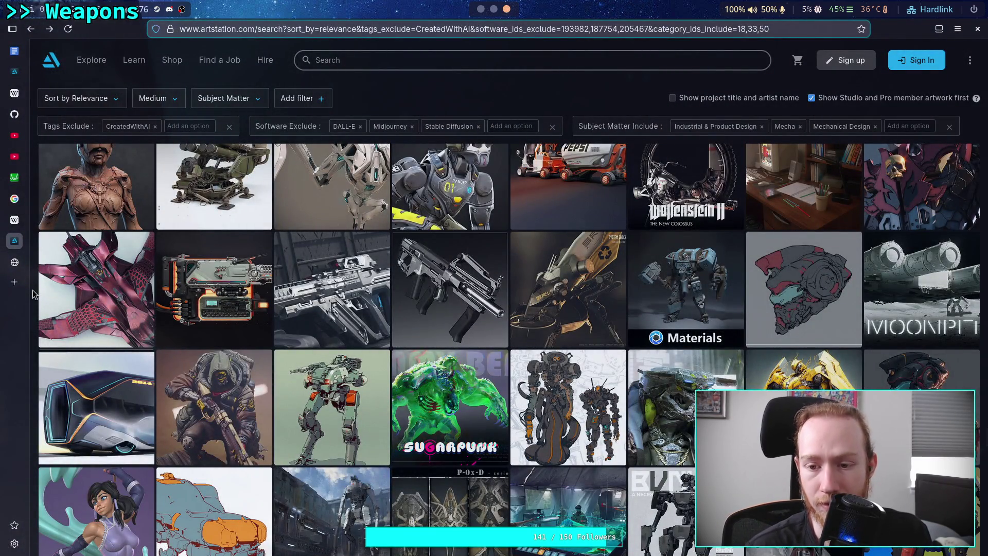
{"action": "scroll", "coordinate": [33, 290], "scroll_direction": "down", "scroll_amount": 1}
{"action": "scroll", "coordinate": [33, 293], "scroll_direction": "down", "scroll_amount": 3}
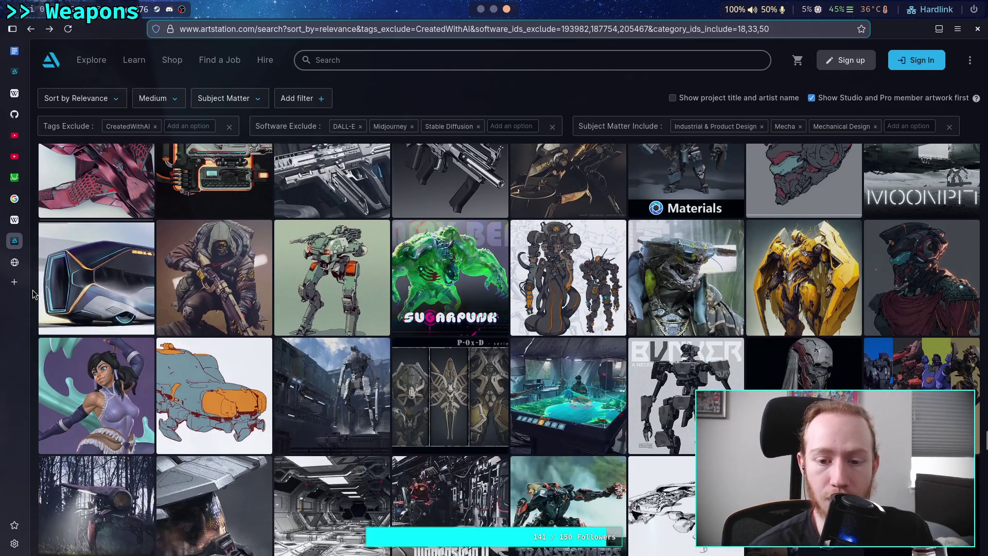
{"action": "scroll", "coordinate": [33, 294], "scroll_direction": "down", "scroll_amount": 3}
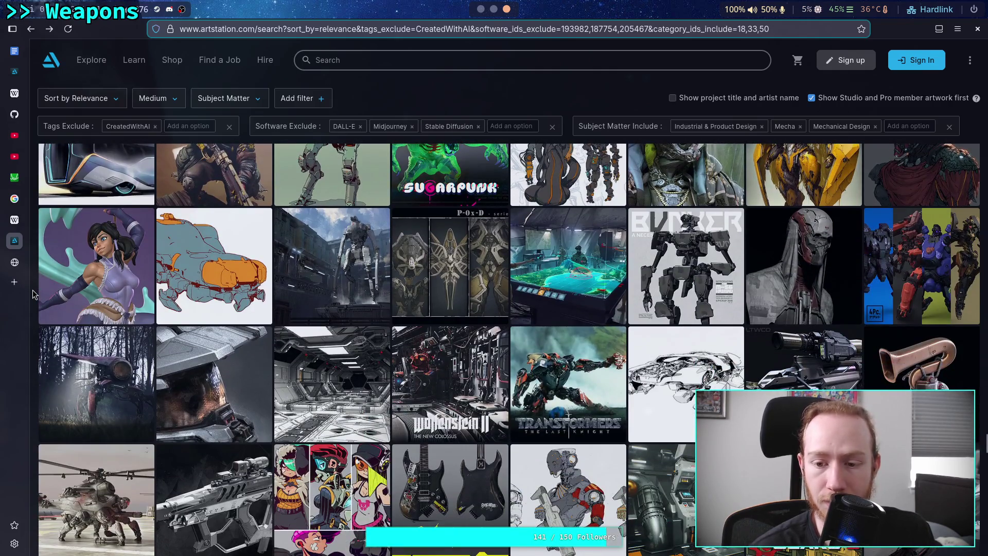
{"action": "scroll", "coordinate": [32, 293], "scroll_direction": "down", "scroll_amount": 2}
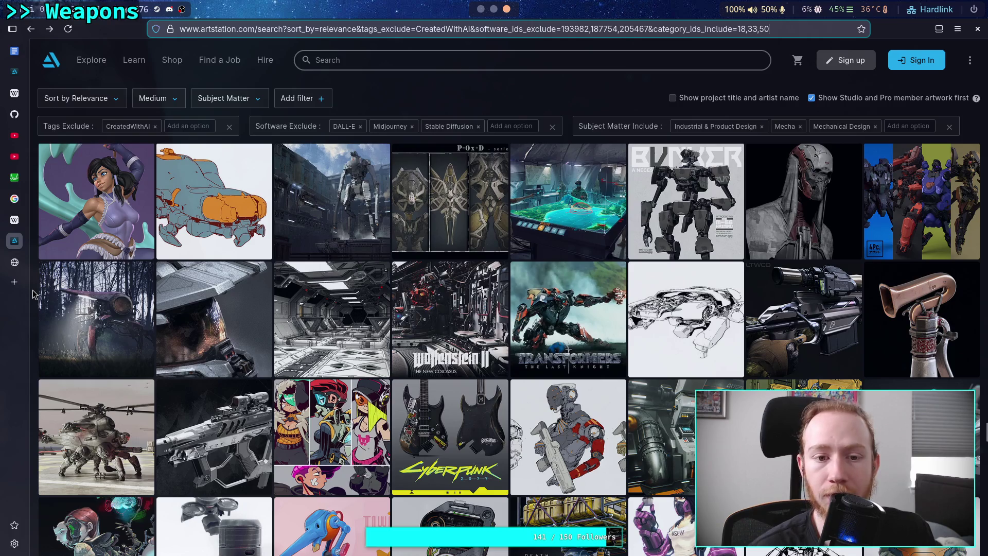
{"action": "scroll", "coordinate": [33, 293], "scroll_direction": "down", "scroll_amount": 2}
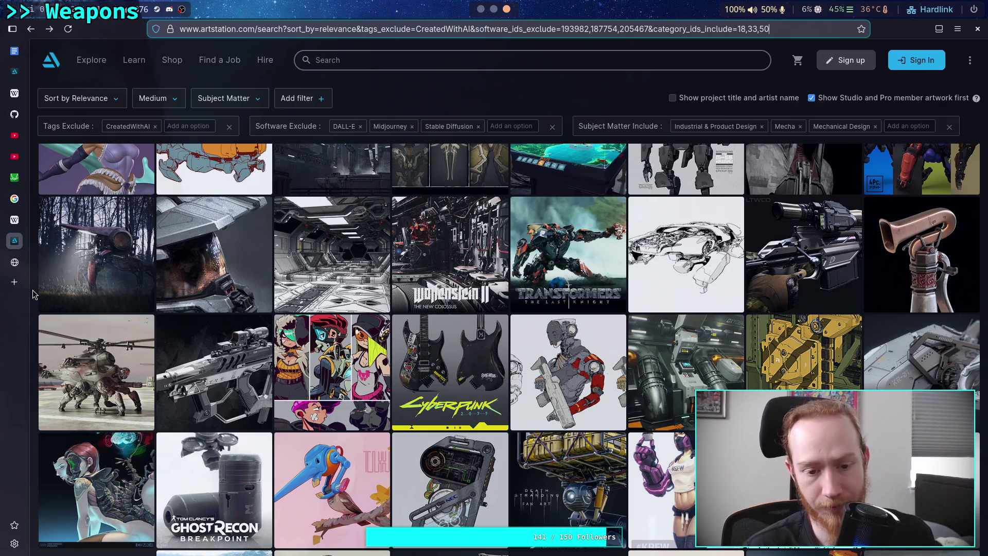
{"action": "scroll", "coordinate": [32, 293], "scroll_direction": "down", "scroll_amount": 2}
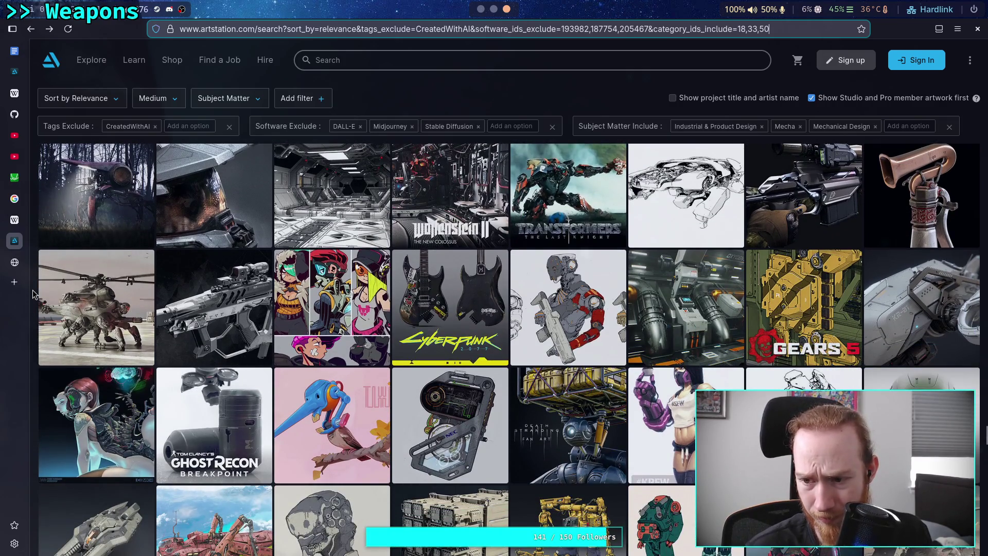
{"action": "scroll", "coordinate": [32, 293], "scroll_direction": "down", "scroll_amount": 2}
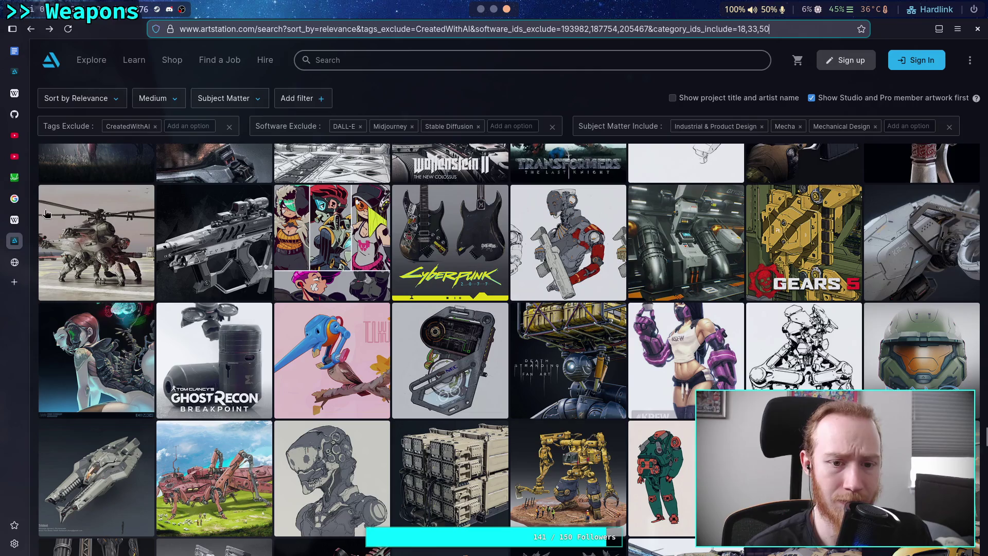
Look through the Sci Fi Vehicle Series Drone 01 artwork, then go back to the results.
{"action": "left_click", "coordinate": [922, 246]}
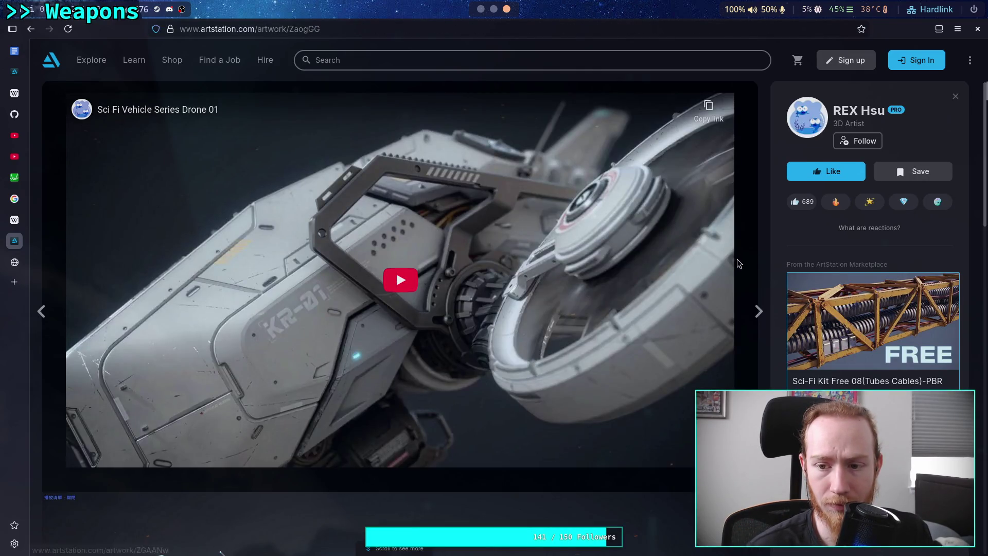
{"action": "scroll", "coordinate": [740, 258], "scroll_direction": "down", "scroll_amount": 5}
{"action": "scroll", "coordinate": [760, 254], "scroll_direction": "down", "scroll_amount": 3}
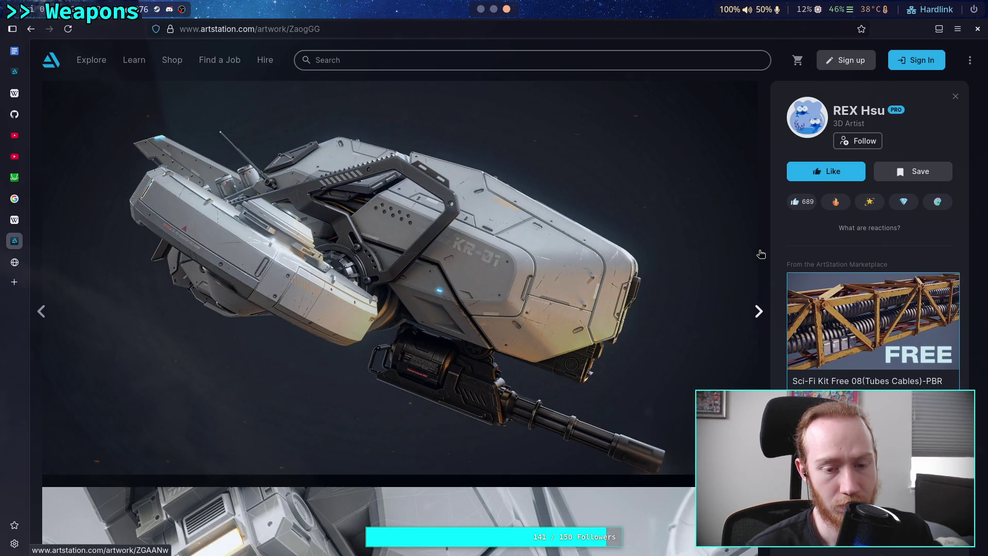
{"action": "scroll", "coordinate": [761, 254], "scroll_direction": "down", "scroll_amount": 6}
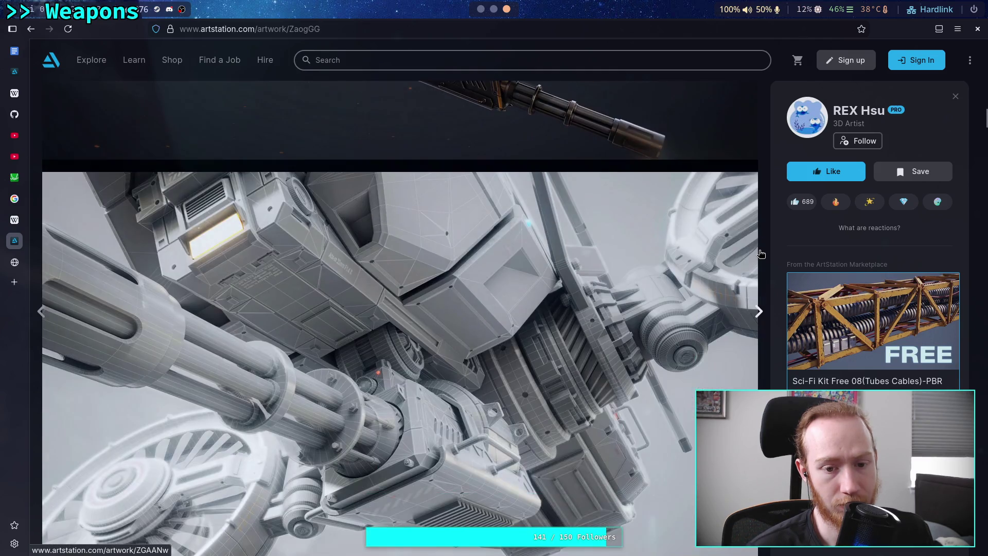
{"action": "scroll", "coordinate": [760, 254], "scroll_direction": "up", "scroll_amount": 6}
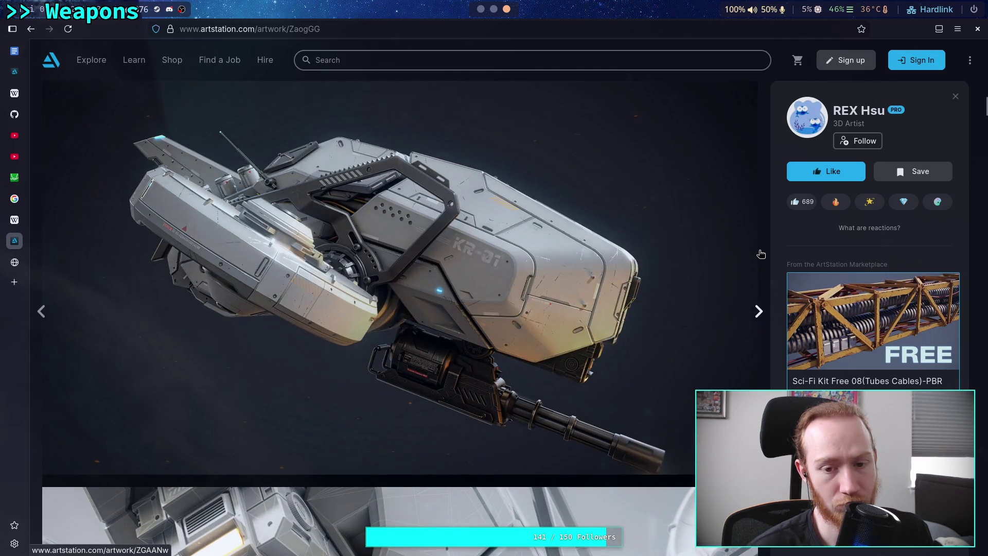
{"action": "scroll", "coordinate": [761, 254], "scroll_direction": "down", "scroll_amount": 5}
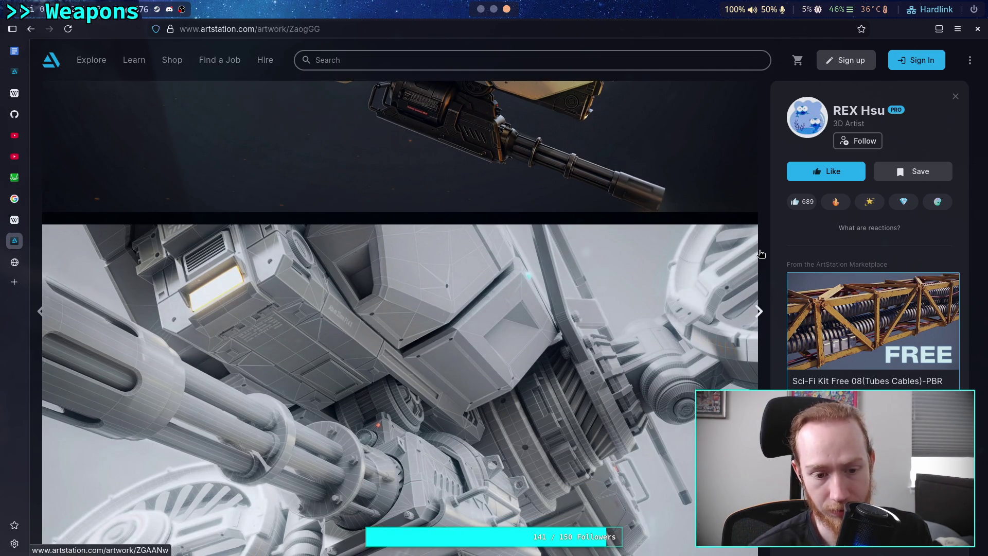
{"action": "scroll", "coordinate": [760, 254], "scroll_direction": "down", "scroll_amount": 1}
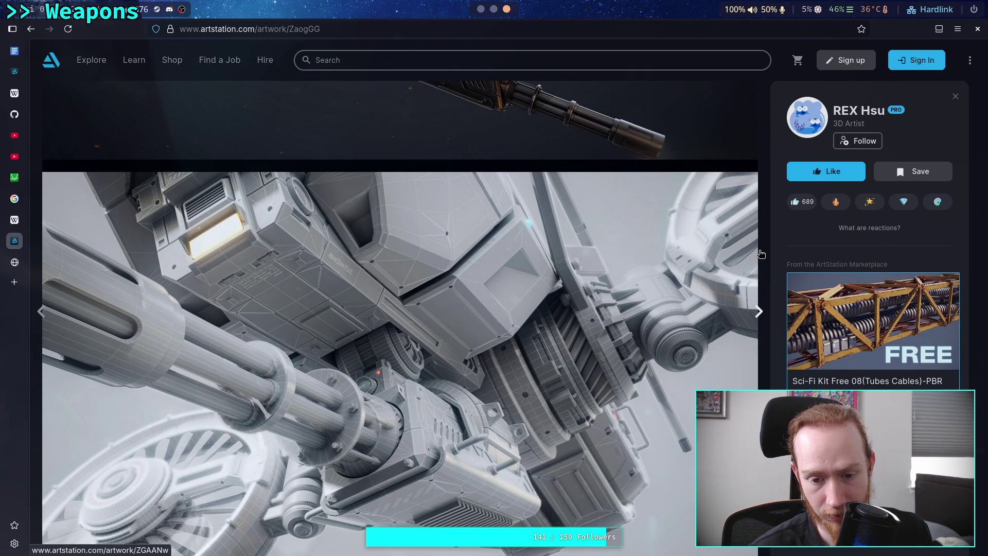
{"action": "scroll", "coordinate": [760, 253], "scroll_direction": "down", "scroll_amount": 2}
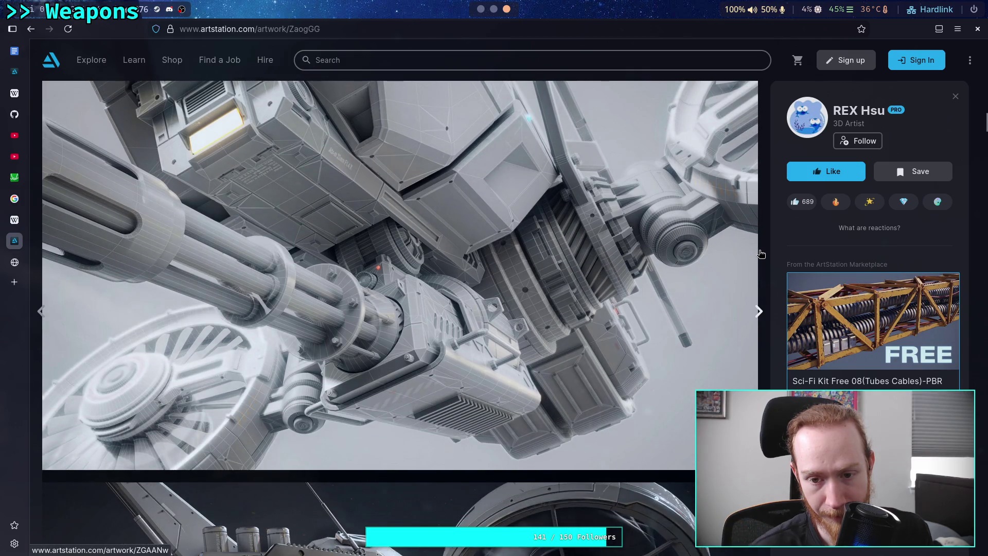
{"action": "scroll", "coordinate": [760, 254], "scroll_direction": "down", "scroll_amount": 3}
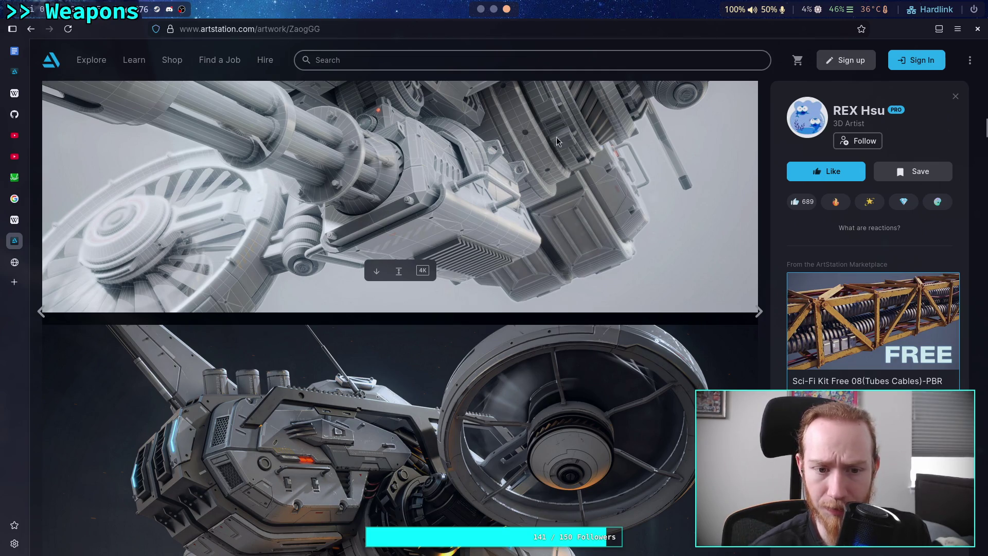
{"action": "scroll", "coordinate": [613, 153], "scroll_direction": "down", "scroll_amount": 5}
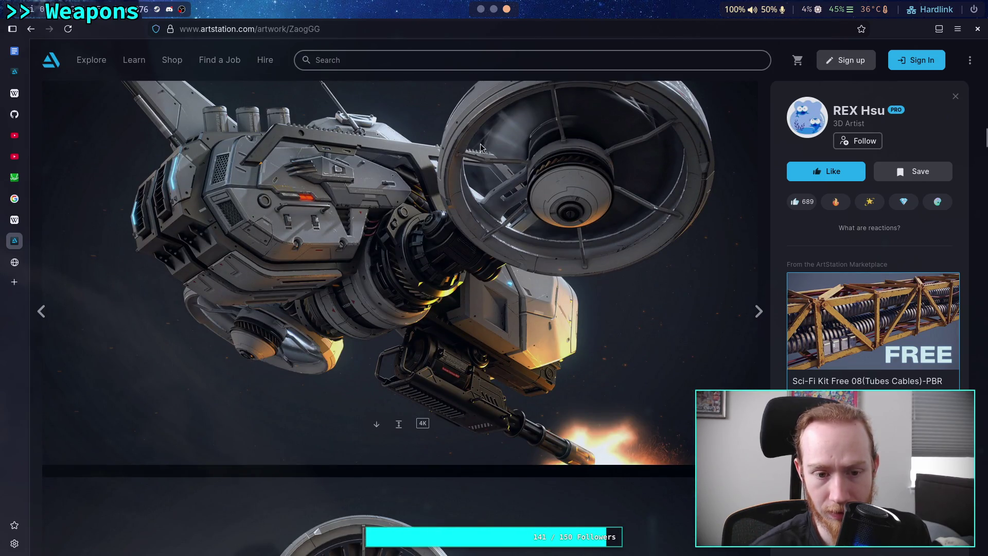
{"action": "left_click", "coordinate": [31, 29]}
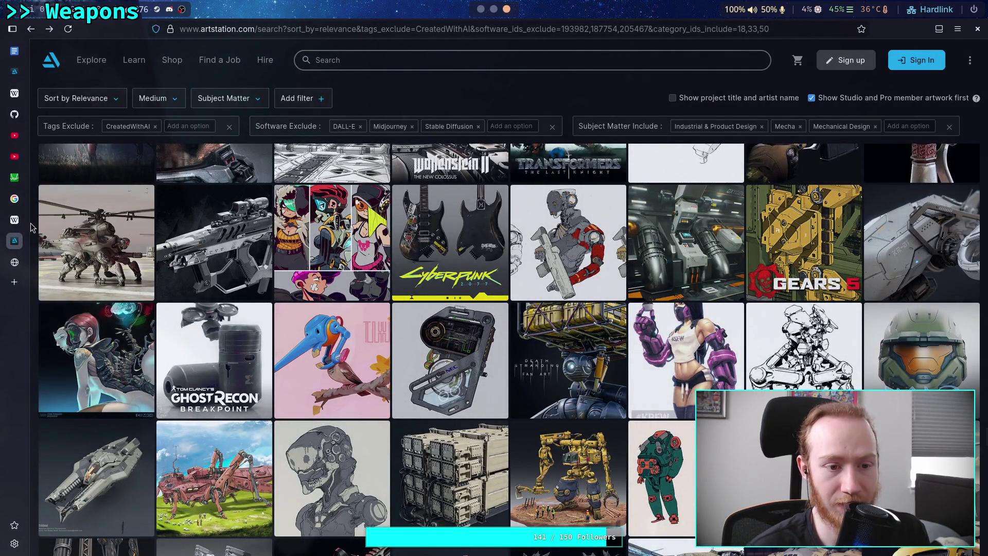
{"action": "left_click", "coordinate": [69, 226]}
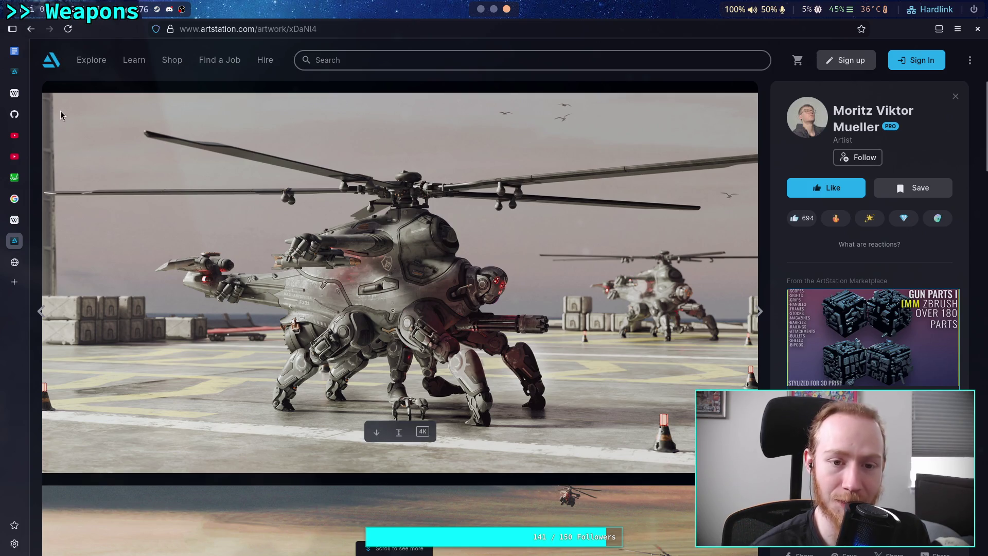
{"action": "left_click", "coordinate": [26, 33]}
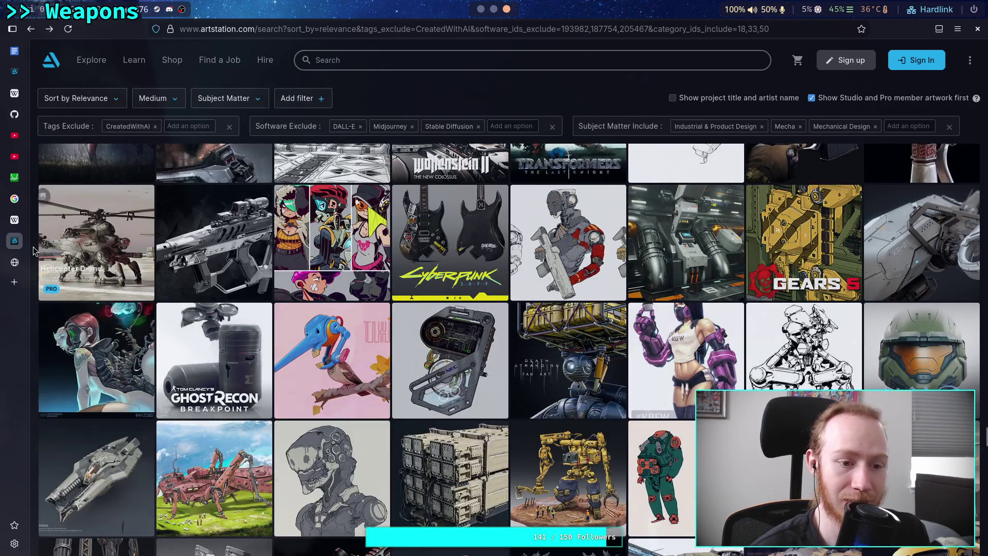
{"action": "scroll", "coordinate": [33, 251], "scroll_direction": "down", "scroll_amount": 2}
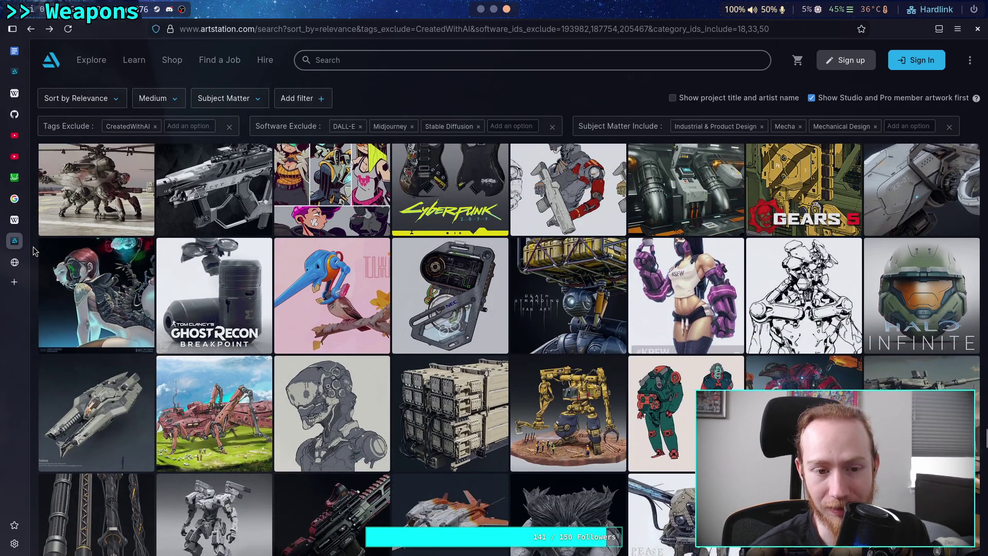
{"action": "scroll", "coordinate": [33, 246], "scroll_direction": "down", "scroll_amount": 2}
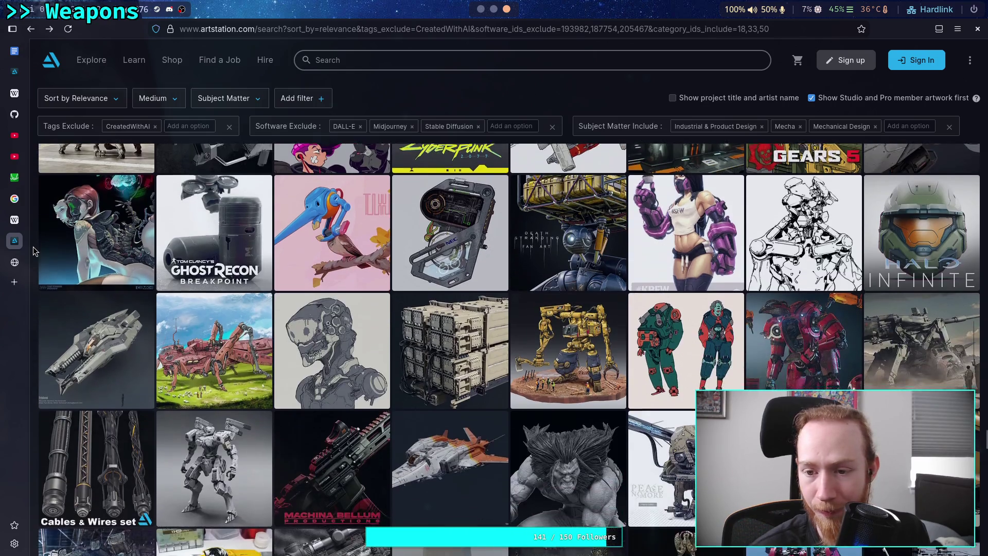
{"action": "scroll", "coordinate": [33, 246], "scroll_direction": "down", "scroll_amount": 2}
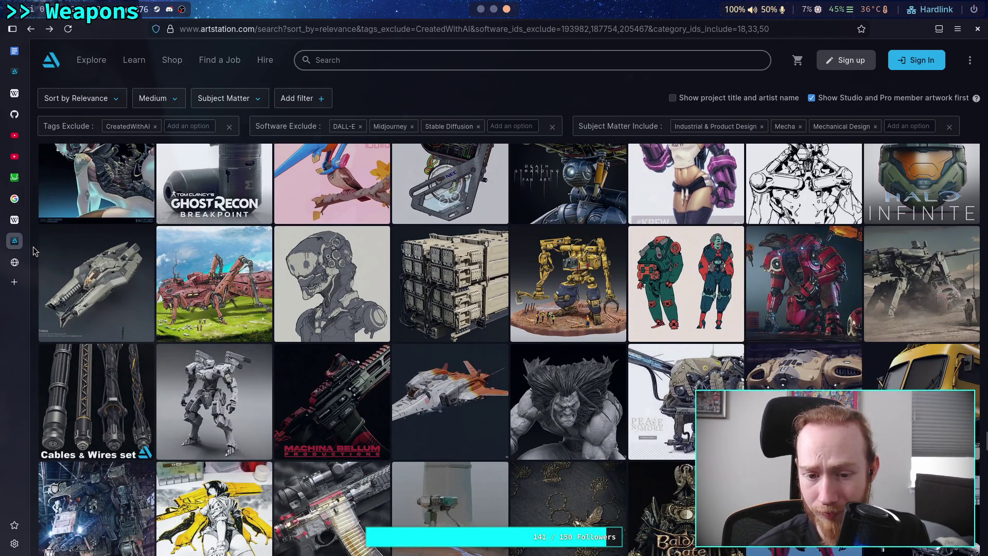
{"action": "scroll", "coordinate": [33, 246], "scroll_direction": "down", "scroll_amount": 2}
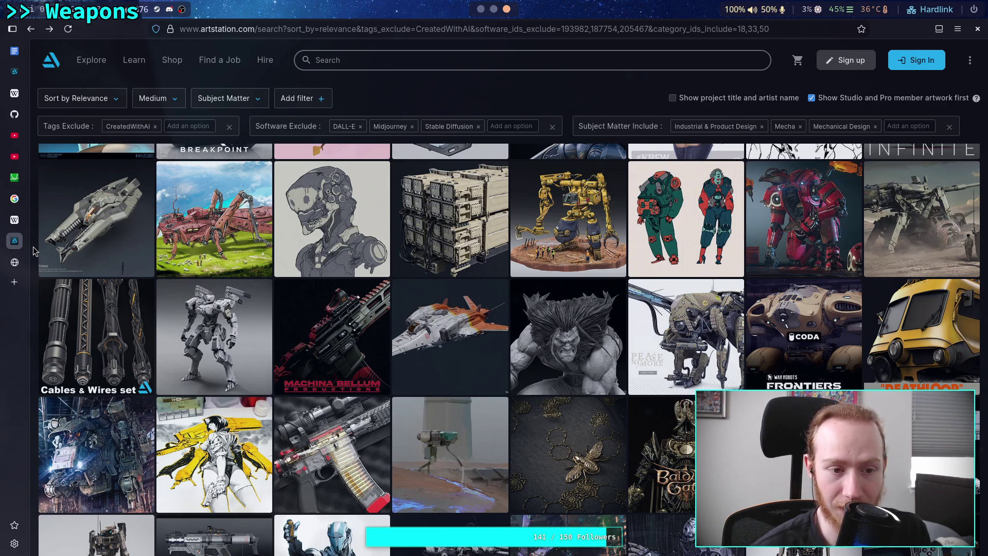
{"action": "left_click", "coordinate": [94, 220]}
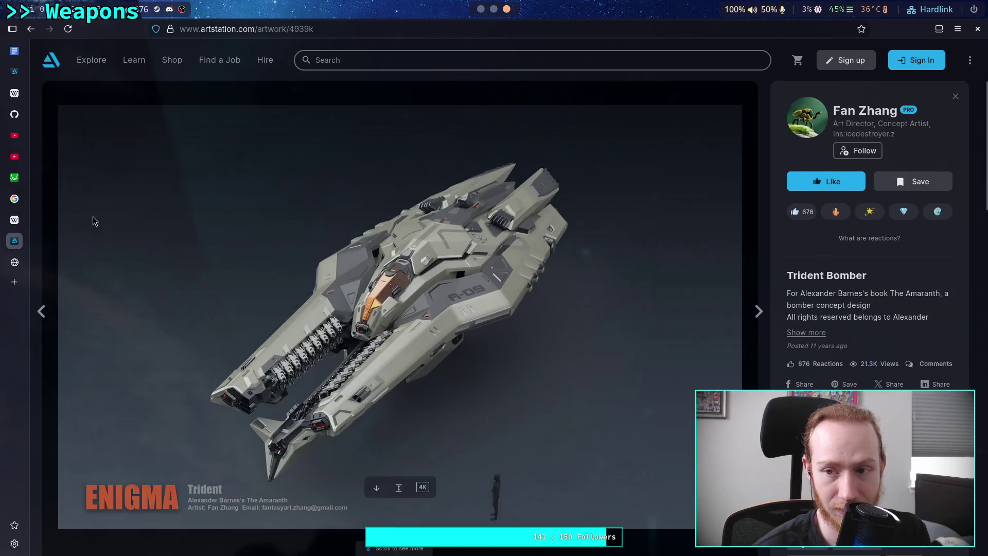
{"action": "scroll", "coordinate": [102, 231], "scroll_direction": "down", "scroll_amount": 8}
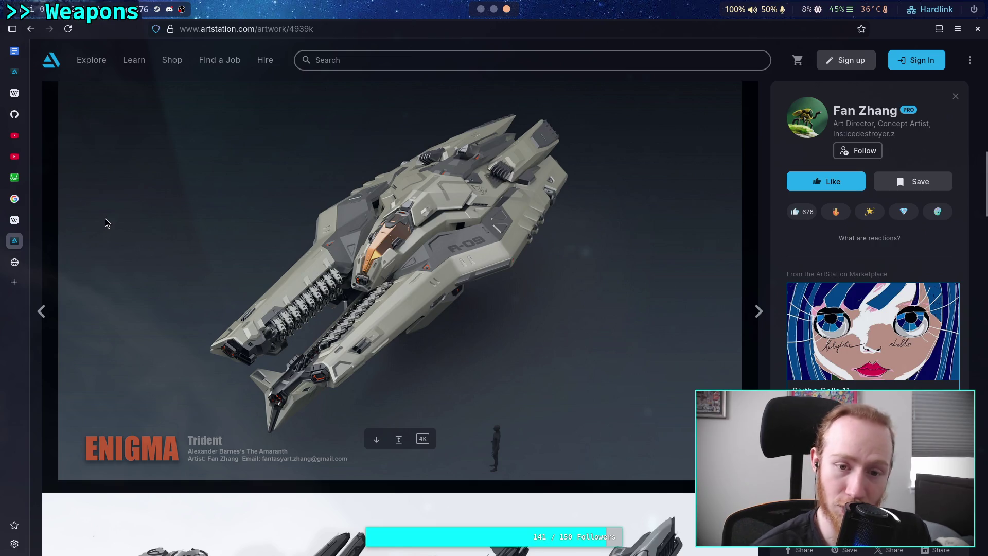
{"action": "scroll", "coordinate": [105, 222], "scroll_direction": "down", "scroll_amount": 4}
{"action": "scroll", "coordinate": [105, 222], "scroll_direction": "down", "scroll_amount": 2}
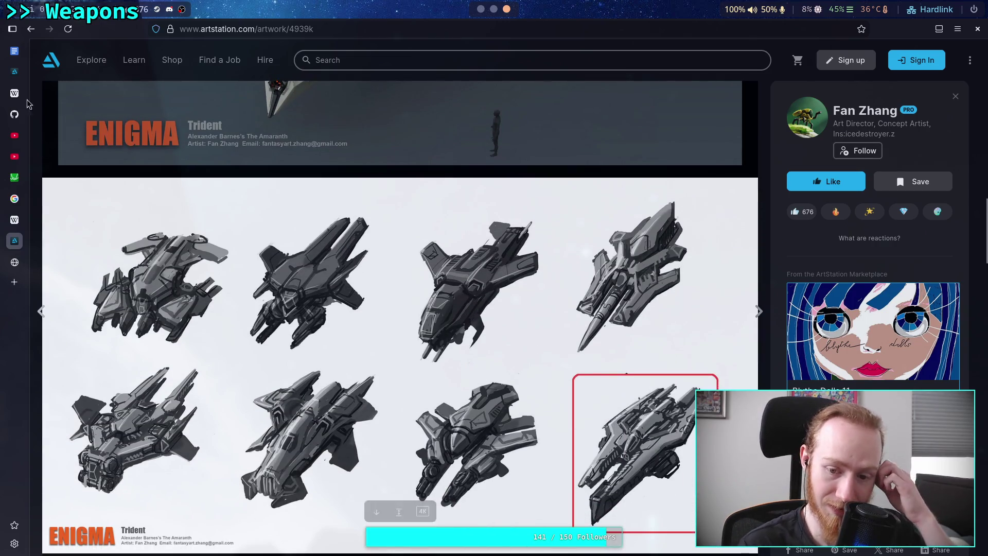
{"action": "left_click", "coordinate": [31, 29]}
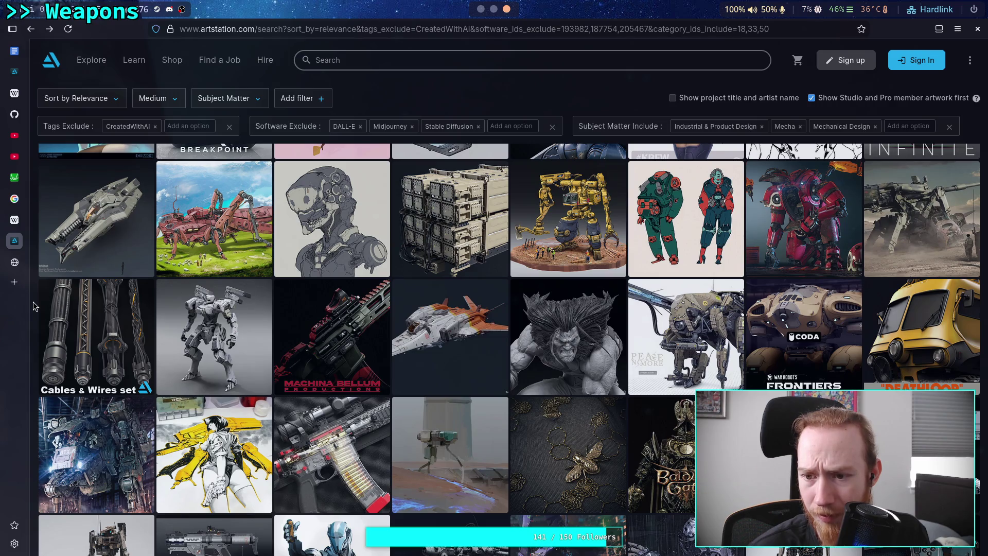
{"action": "scroll", "coordinate": [32, 306], "scroll_direction": "down", "scroll_amount": 3}
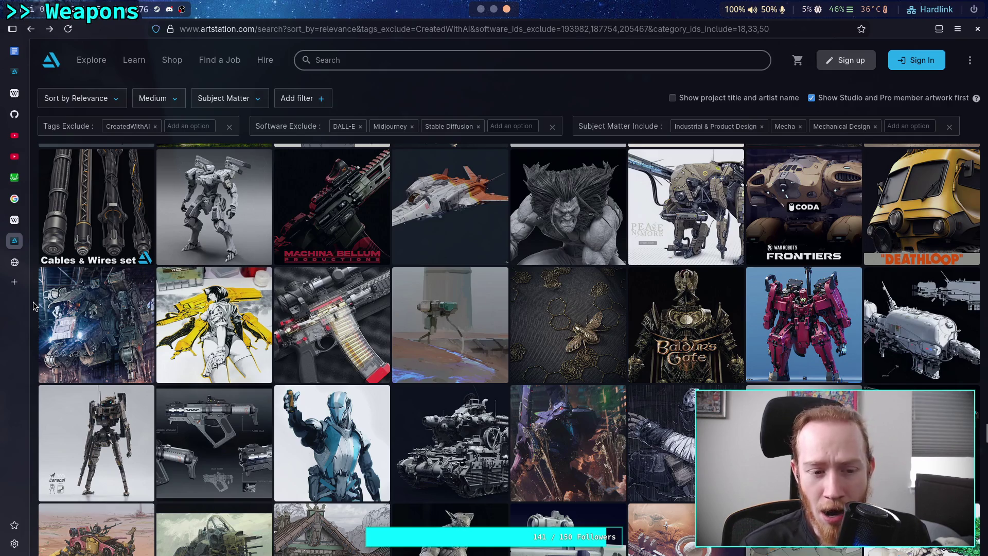
{"action": "scroll", "coordinate": [33, 306], "scroll_direction": "up", "scroll_amount": 4}
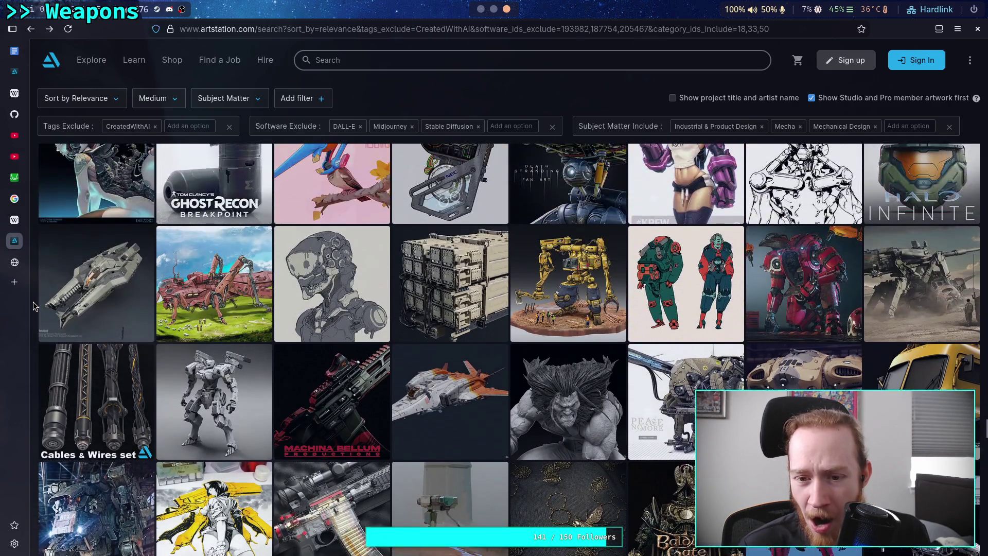
Open the yellow CAT logging mech artwork, browse its sketches and photos, then go back.
{"action": "left_click", "coordinate": [548, 265]}
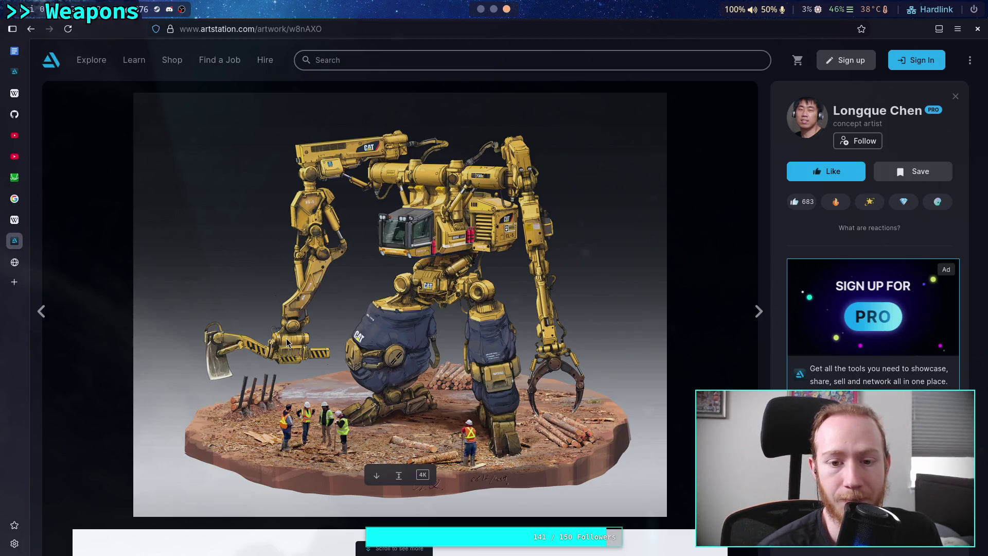
{"action": "scroll", "coordinate": [313, 329], "scroll_direction": "down", "scroll_amount": 2}
{"action": "scroll", "coordinate": [129, 291], "scroll_direction": "down", "scroll_amount": 5}
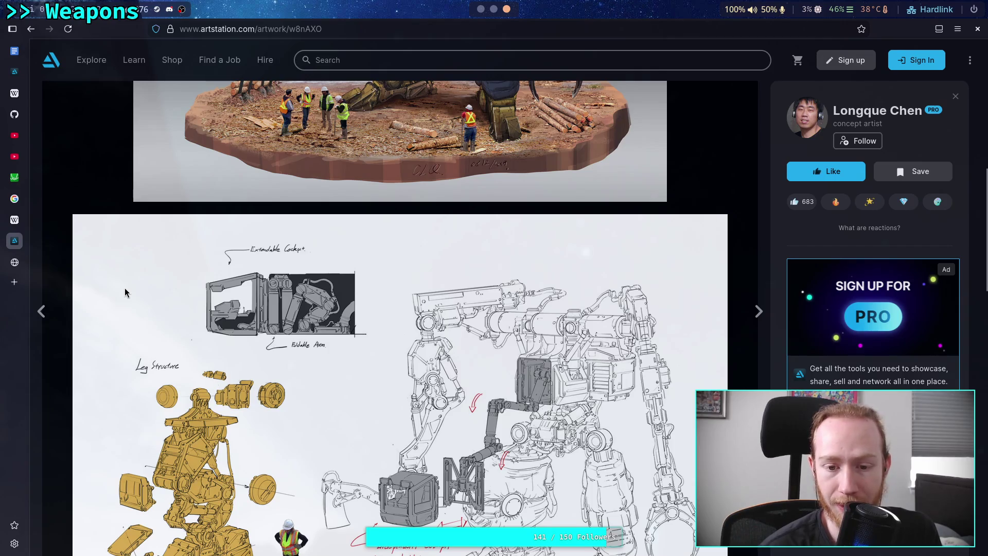
{"action": "scroll", "coordinate": [125, 289], "scroll_direction": "down", "scroll_amount": 9}
{"action": "scroll", "coordinate": [122, 286], "scroll_direction": "down", "scroll_amount": 6}
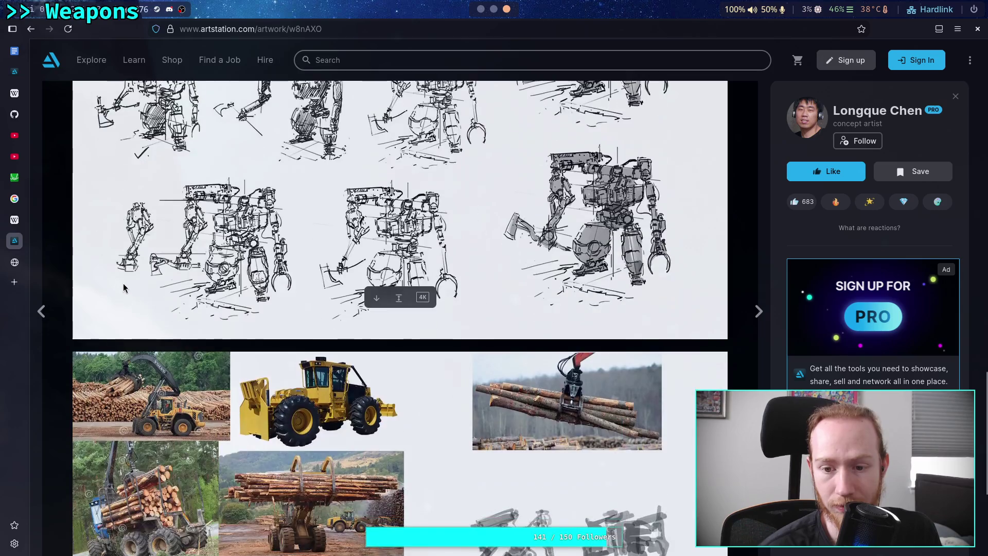
{"action": "scroll", "coordinate": [122, 280], "scroll_direction": "down", "scroll_amount": 4}
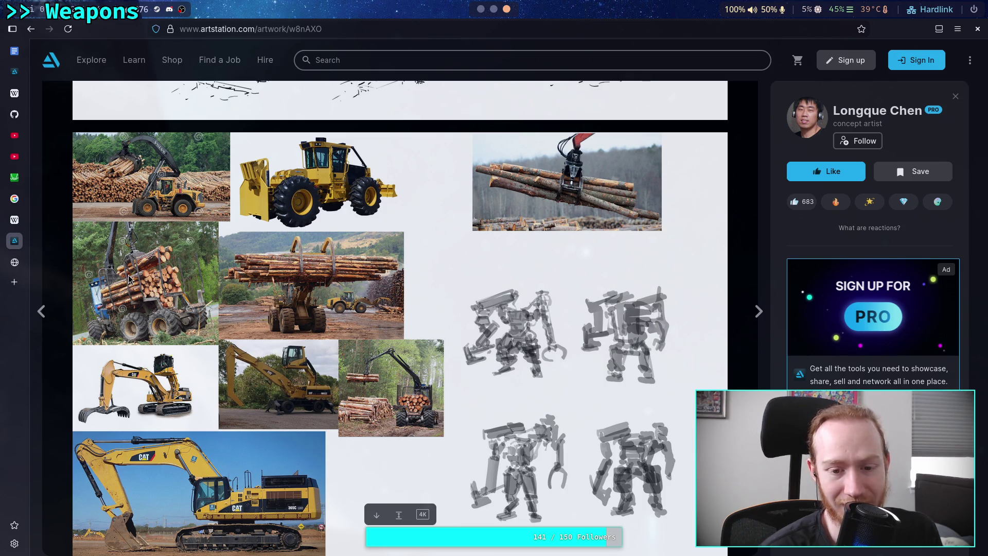
{"action": "scroll", "coordinate": [133, 275], "scroll_direction": "up", "scroll_amount": 10}
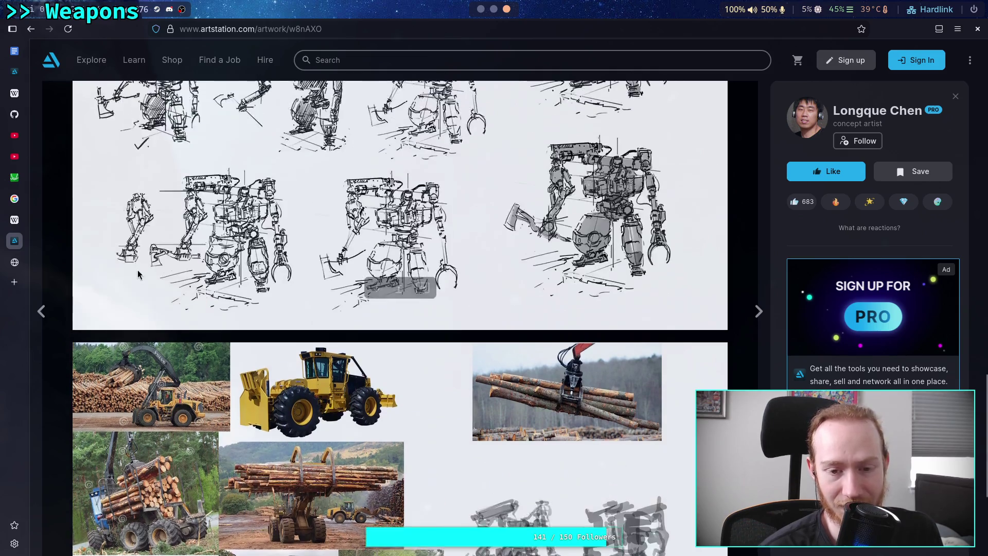
{"action": "scroll", "coordinate": [138, 272], "scroll_direction": "down", "scroll_amount": 10}
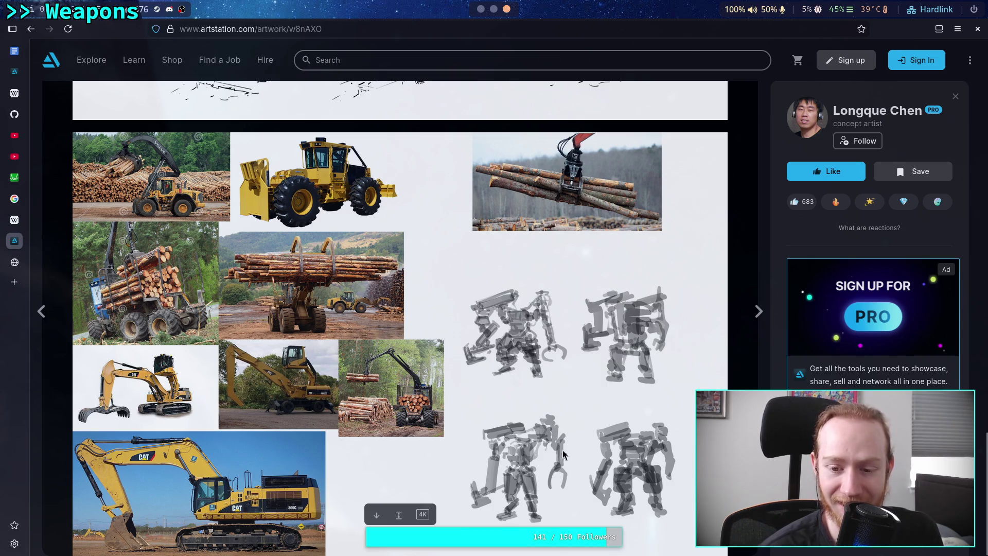
{"action": "scroll", "coordinate": [564, 453], "scroll_direction": "up", "scroll_amount": 8}
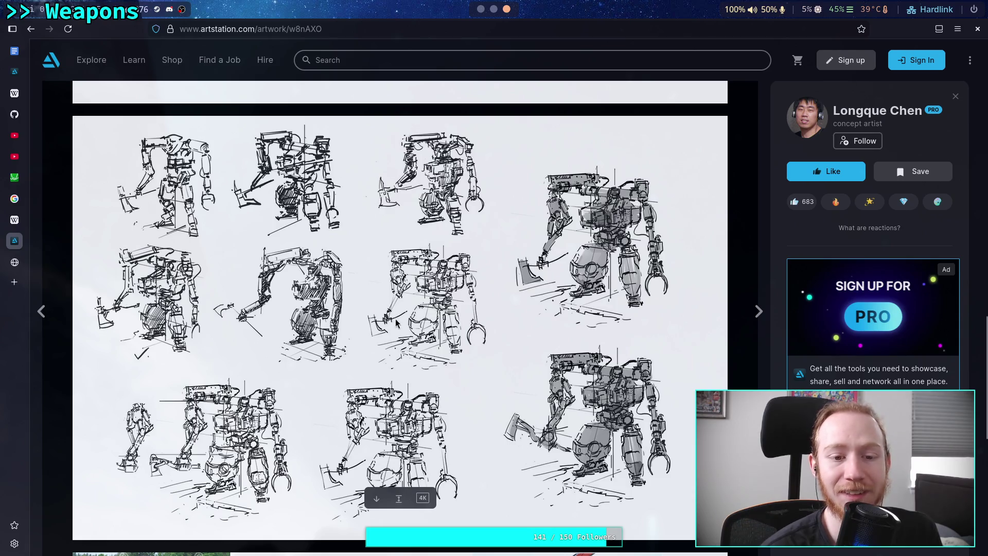
{"action": "scroll", "coordinate": [396, 323], "scroll_direction": "down", "scroll_amount": 3}
{"action": "scroll", "coordinate": [224, 268], "scroll_direction": "up", "scroll_amount": 10}
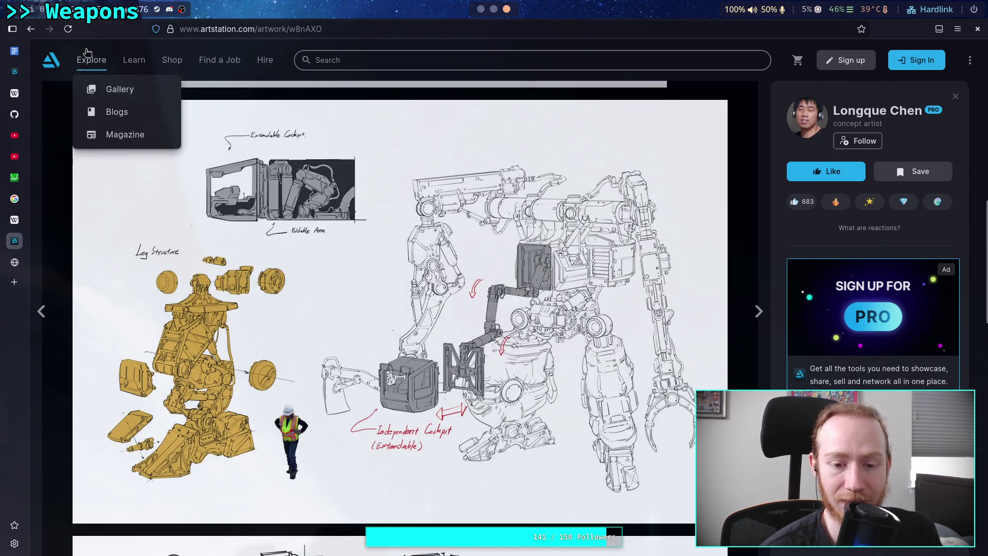
{"action": "scroll", "coordinate": [202, 187], "scroll_direction": "up", "scroll_amount": 8}
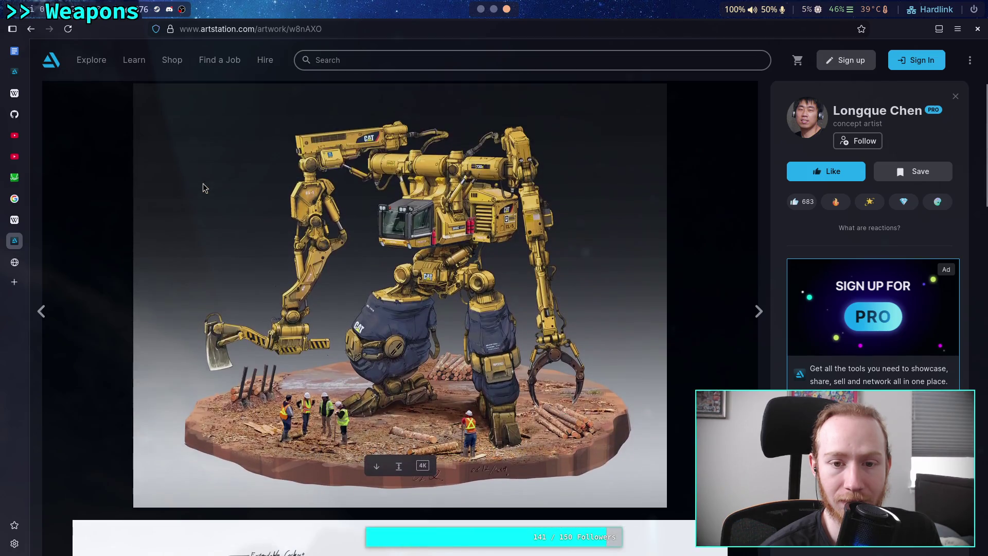
{"action": "key", "text": "alt+Left"}
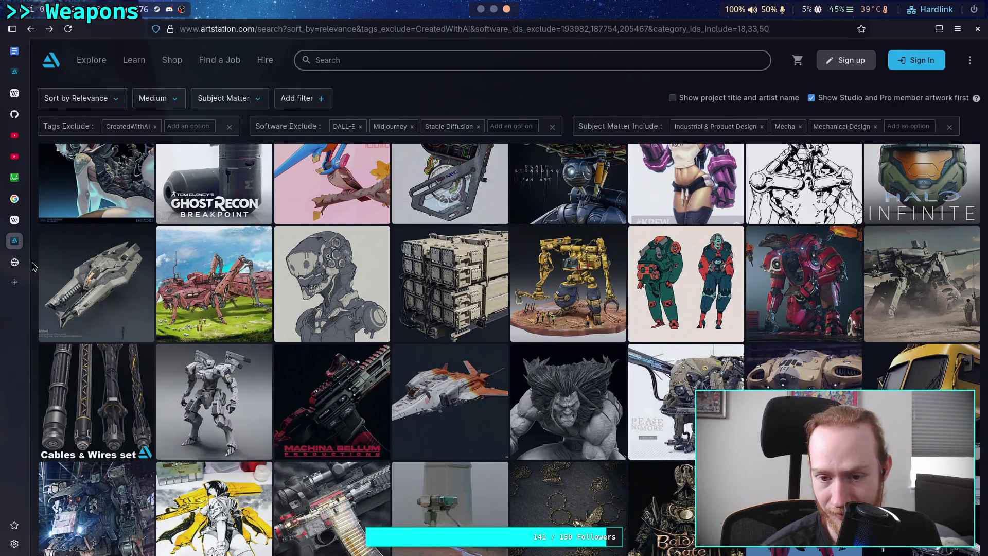
{"action": "scroll", "coordinate": [32, 266], "scroll_direction": "down", "scroll_amount": 3}
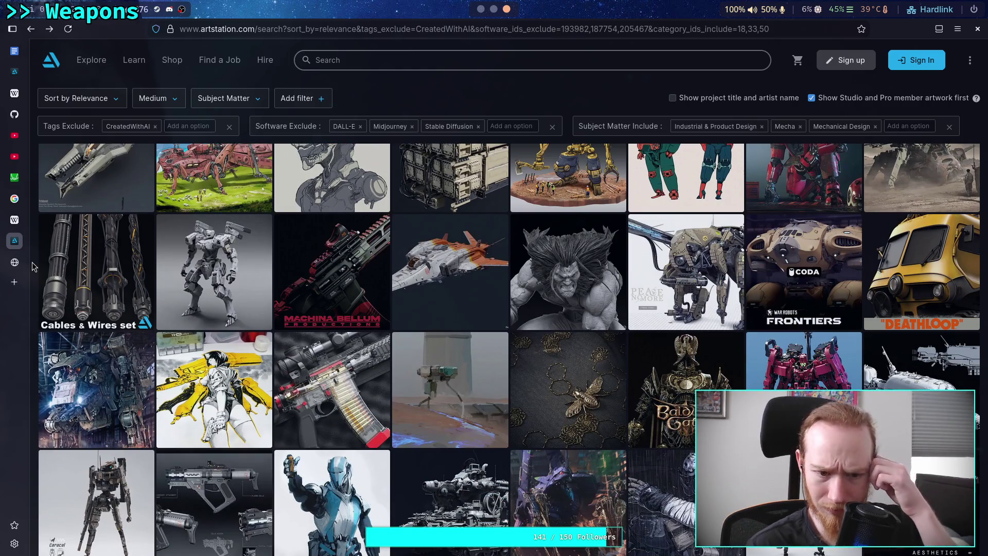
{"action": "scroll", "coordinate": [32, 266], "scroll_direction": "down", "scroll_amount": 3}
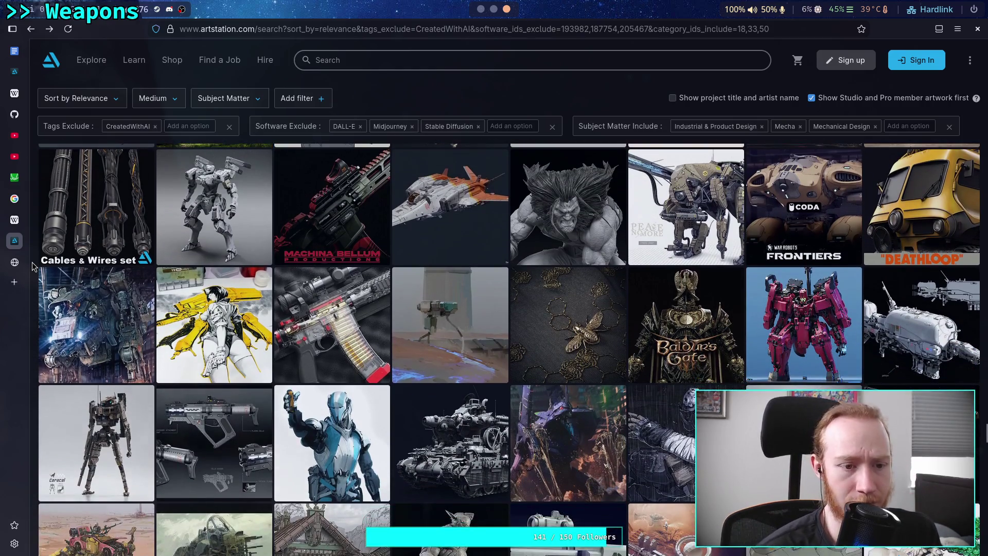
{"action": "scroll", "coordinate": [32, 266], "scroll_direction": "down", "scroll_amount": 1}
{"action": "scroll", "coordinate": [32, 266], "scroll_direction": "down", "scroll_amount": 1}
{"action": "scroll", "coordinate": [32, 266], "scroll_direction": "down", "scroll_amount": 2}
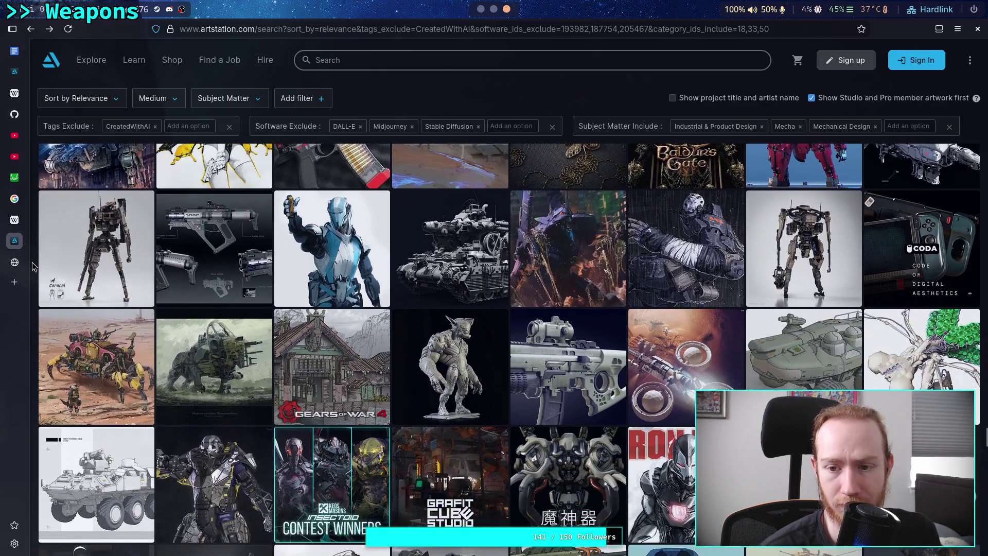
{"action": "scroll", "coordinate": [32, 266], "scroll_direction": "down", "scroll_amount": 2}
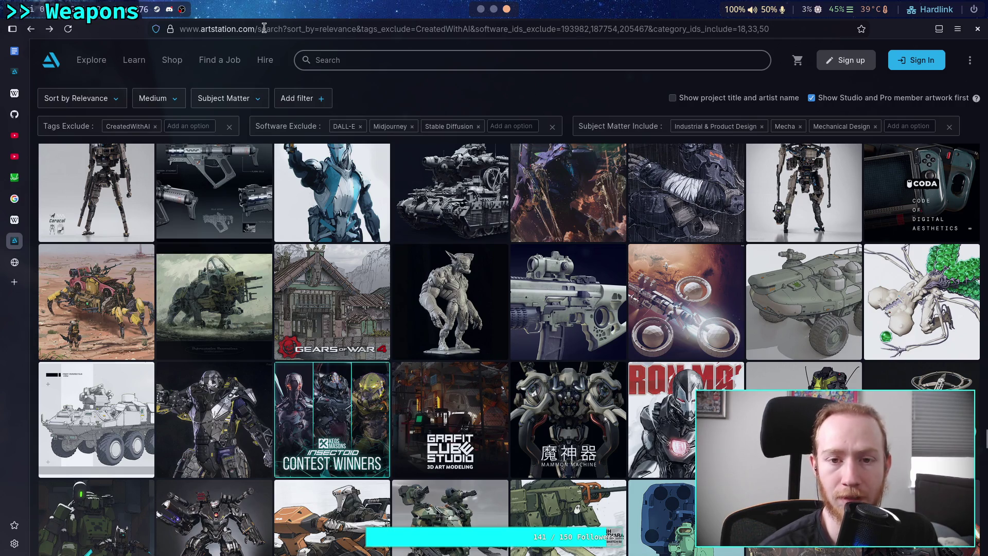
Add a 'Maybe Ideas' heading line below the Giant Deadly Robot item.
{"action": "key", "text": "super+1"}
{"action": "scroll", "coordinate": [381, 226], "scroll_direction": "down", "scroll_amount": 15}
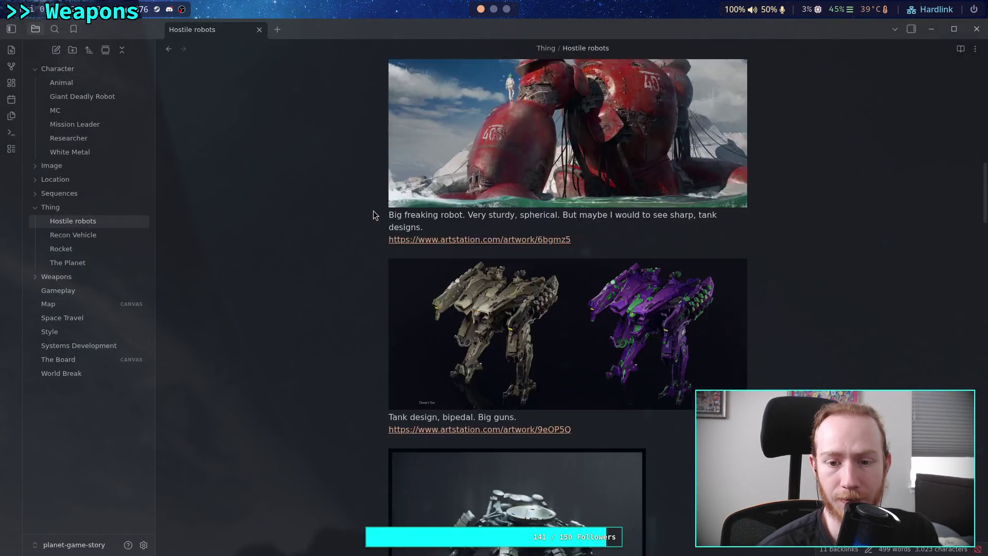
{"action": "scroll", "coordinate": [437, 233], "scroll_direction": "down", "scroll_amount": 10}
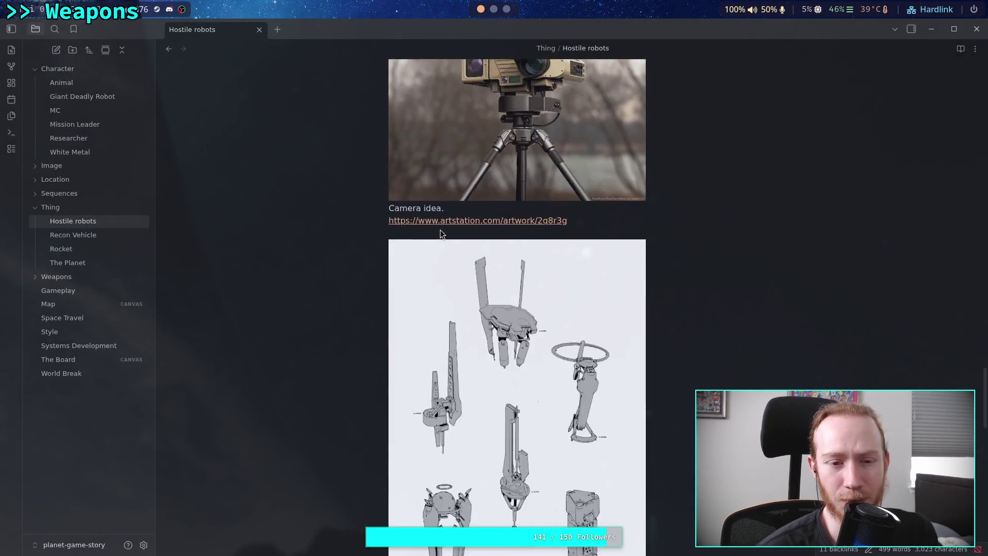
{"action": "scroll", "coordinate": [440, 229], "scroll_direction": "up", "scroll_amount": 20}
{"action": "scroll", "coordinate": [525, 273], "scroll_direction": "up", "scroll_amount": 10}
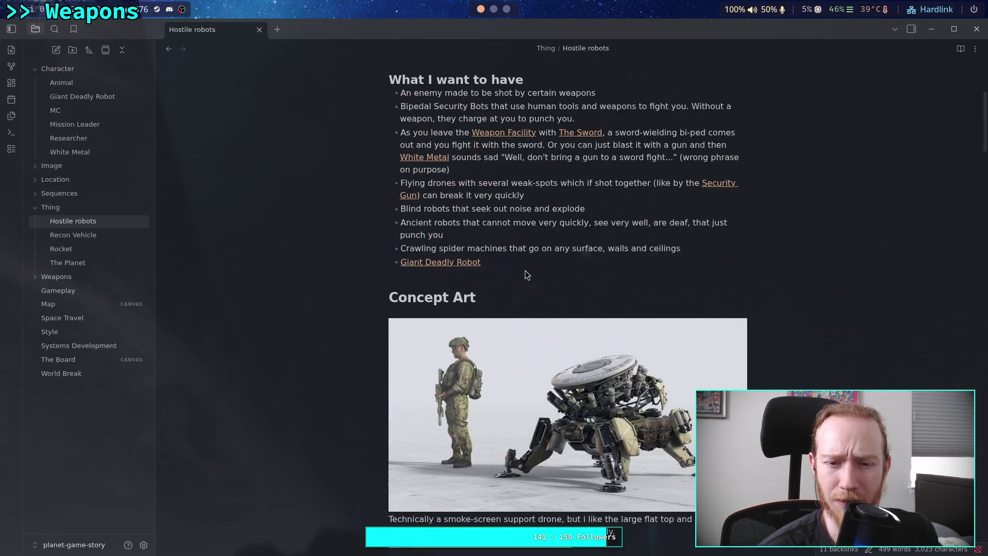
{"action": "left_click", "coordinate": [592, 383]}
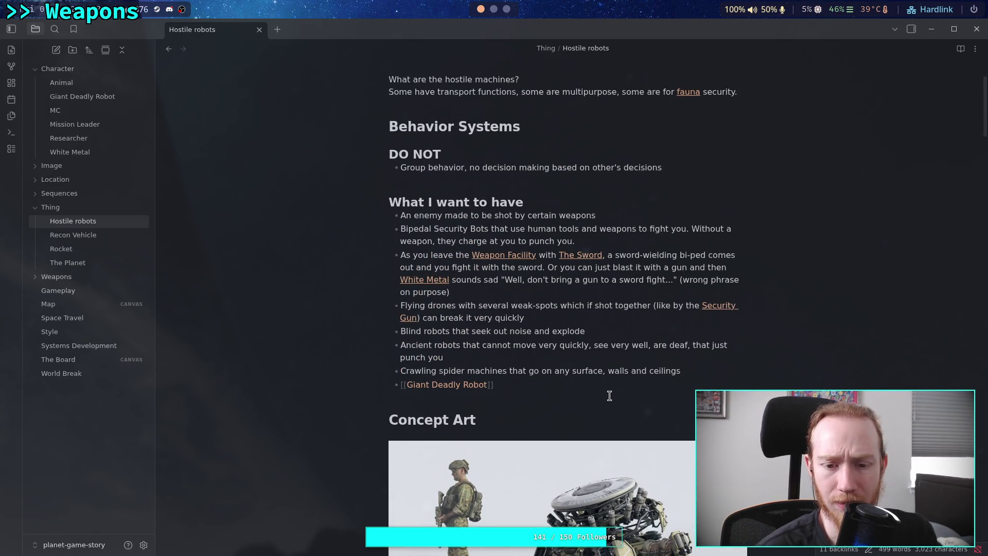
{"action": "key", "text": "Return"}
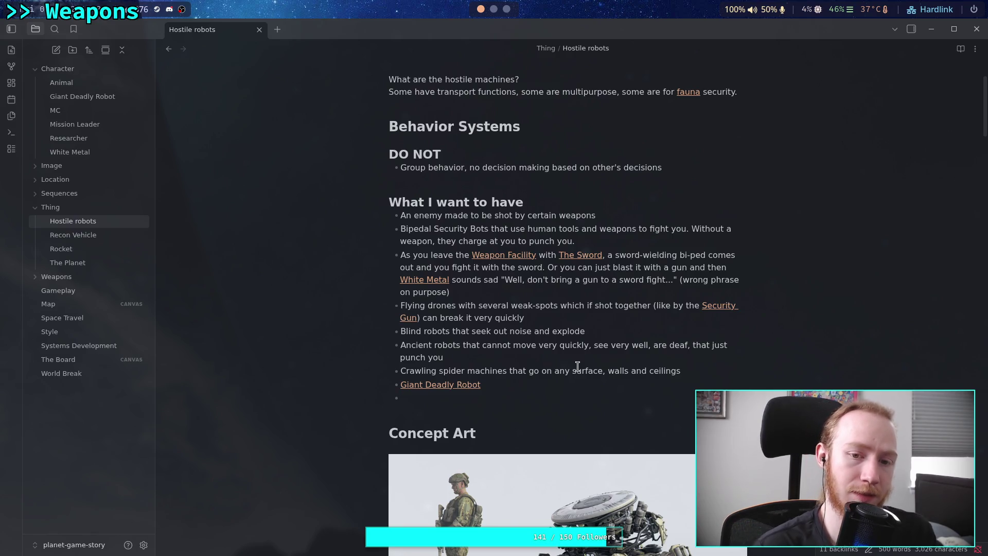
{"action": "key", "text": "BackSpace"}
{"action": "key", "text": "BackSpace"}
{"action": "key", "text": "Return"}
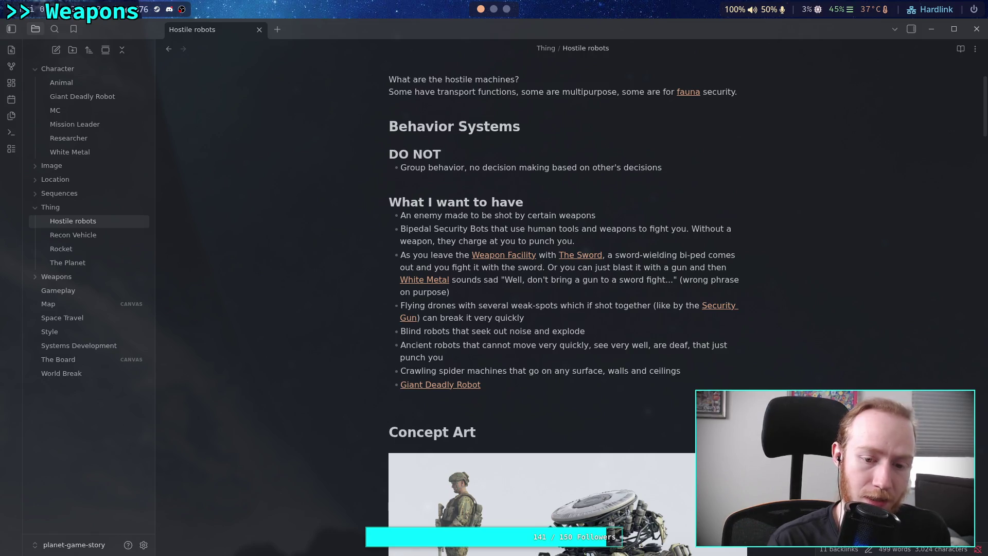
{"action": "key", "text": "Return"}
{"action": "type", "text": "# Ma"}
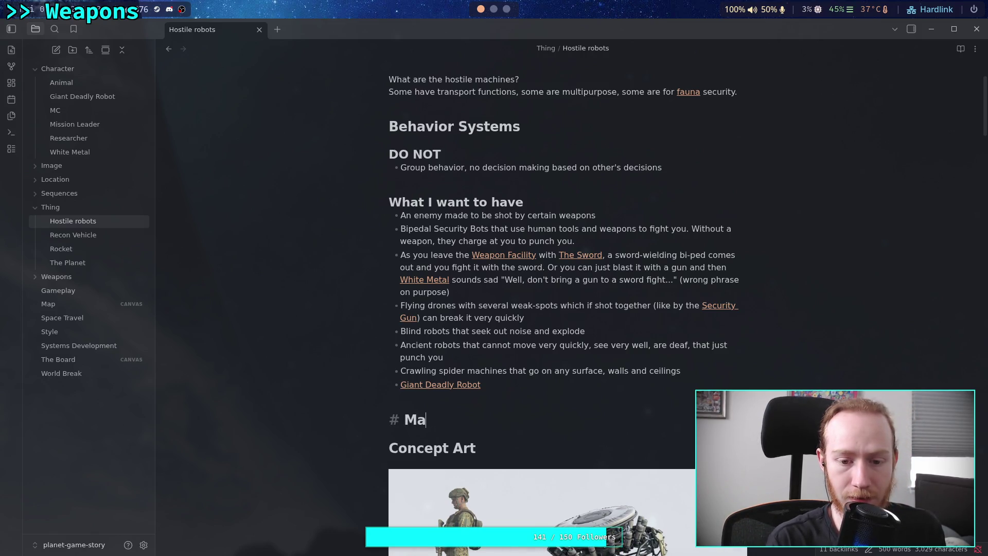
{"action": "key", "text": "BackSpace"}
{"action": "key", "text": "BackSpace"}
{"action": "key", "text": "BackSpace"}
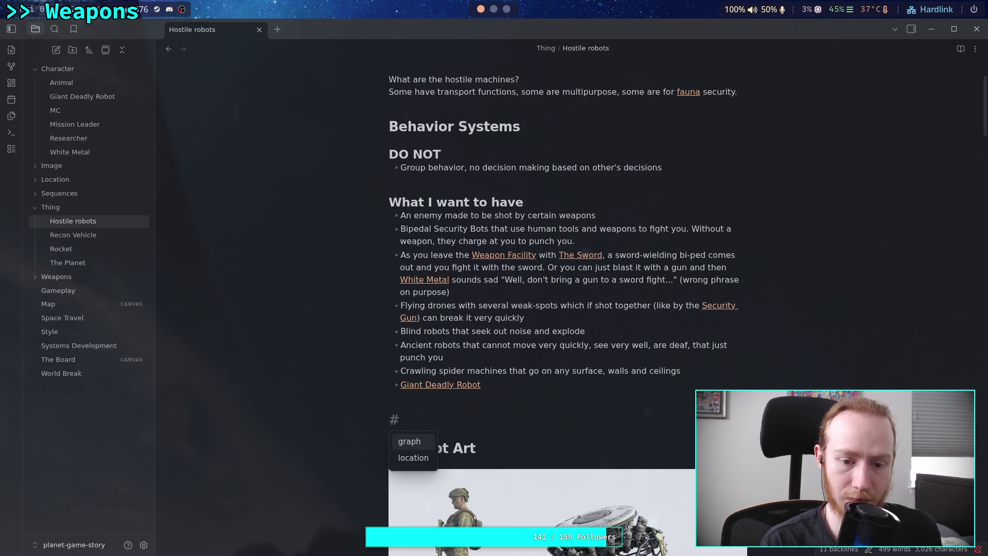
{"action": "type", "text": "Maybe Ideas"}
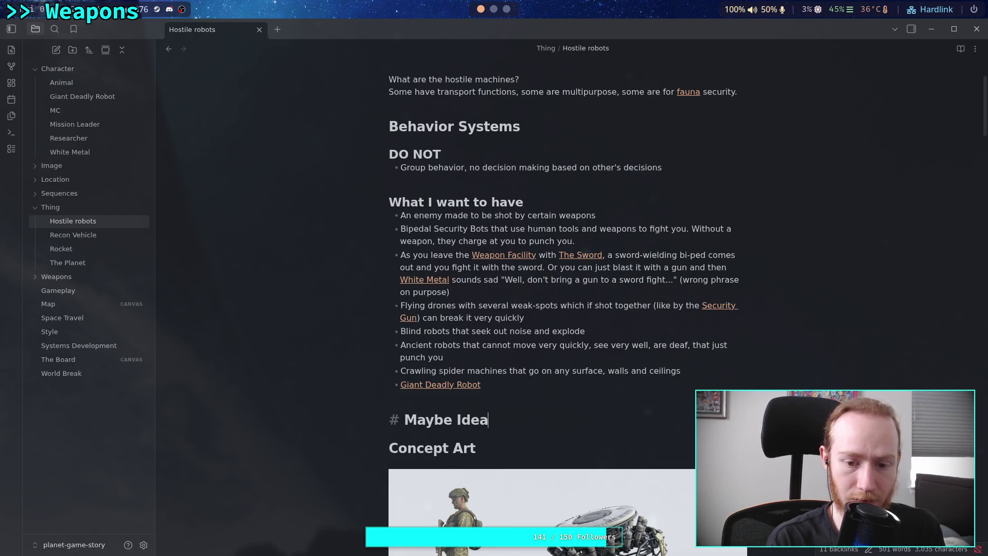
{"action": "key", "text": "Return"}
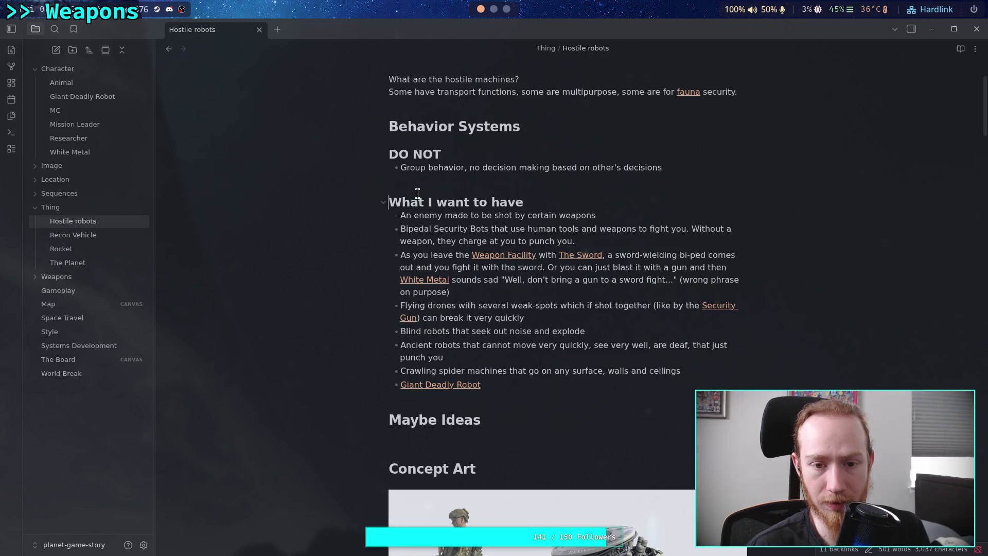
Make Maybe Ideas a second-level '## Maybe Ideas' heading and tidy the line beneath it.
{"action": "left_click", "coordinate": [416, 200]}
{"action": "left_click", "coordinate": [410, 420]}
{"action": "left_click", "coordinate": [395, 420]}
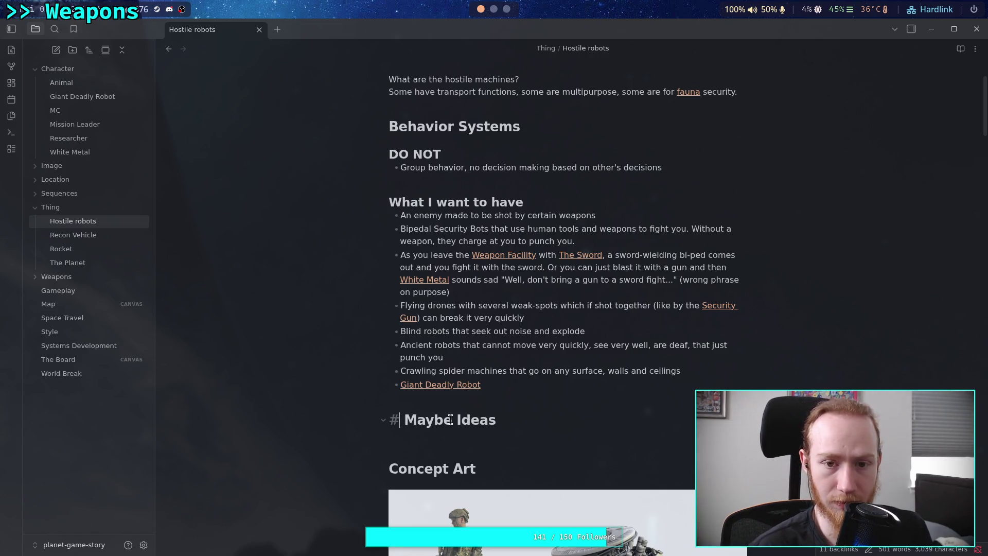
{"action": "type", "text": "#"}
{"action": "key", "text": "End"}
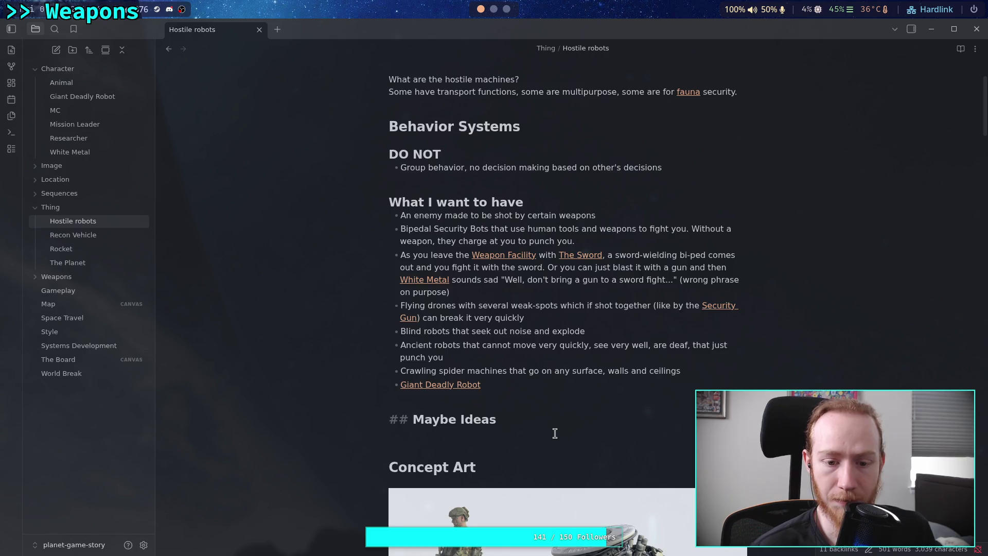
{"action": "scroll", "coordinate": [555, 433], "scroll_direction": "down", "scroll_amount": 2}
{"action": "key", "text": "Return"}
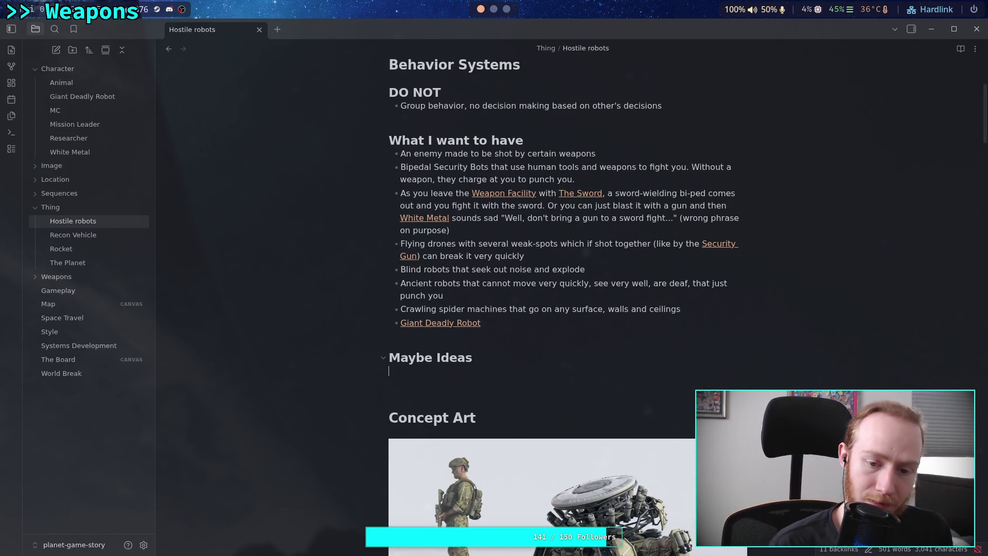
{"action": "key", "text": "Return"}
{"action": "key", "text": "BackSpace"}
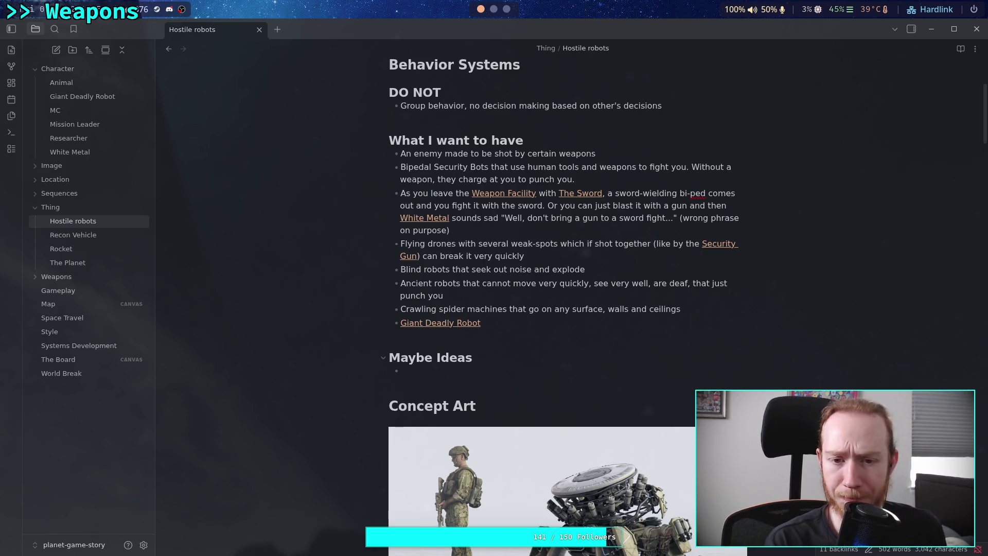
Write the 'Swarm' machines idea: damage disables a 'hive mind' unit; like 100 bees, below 20 the rest die.
{"action": "type", "text": "Swapn\""}
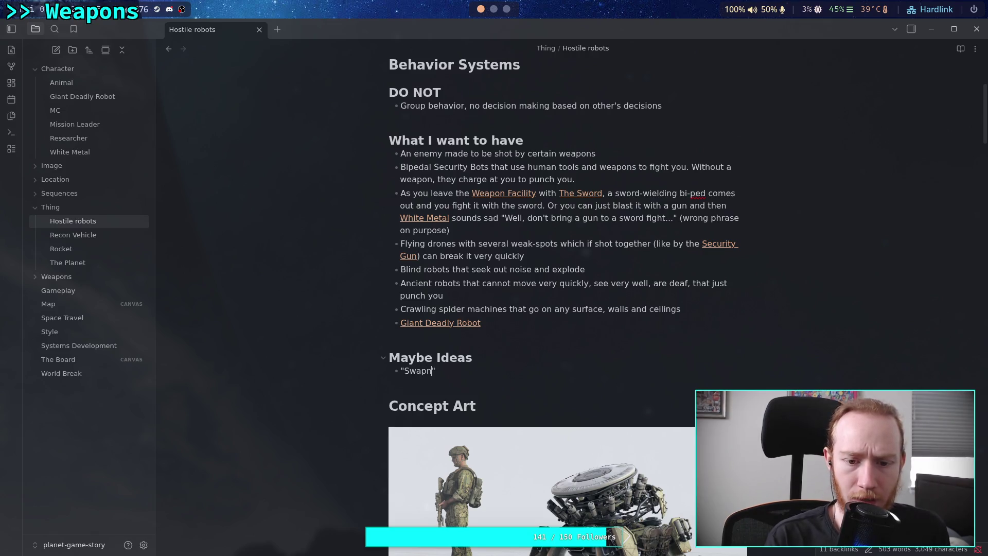
{"action": "key", "text": "BackSpace"}
{"action": "type", "text": "rm\" "}
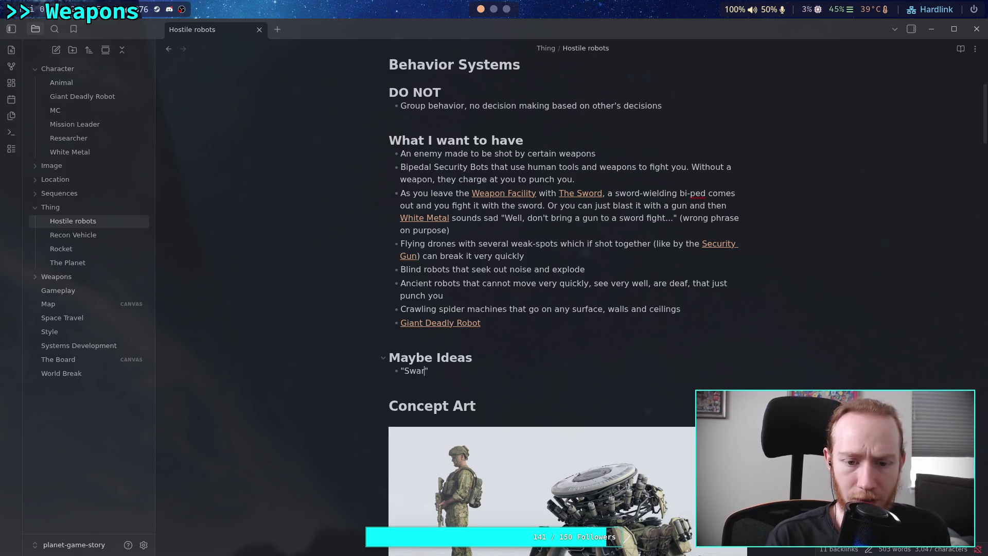
{"action": "type", "text": "machines "}
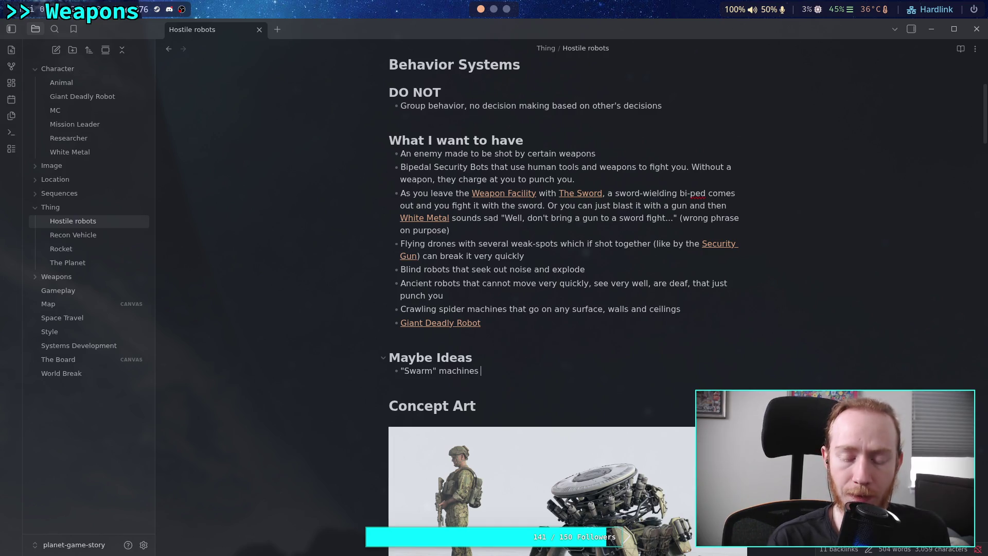
{"action": "type", "text": "where e"}
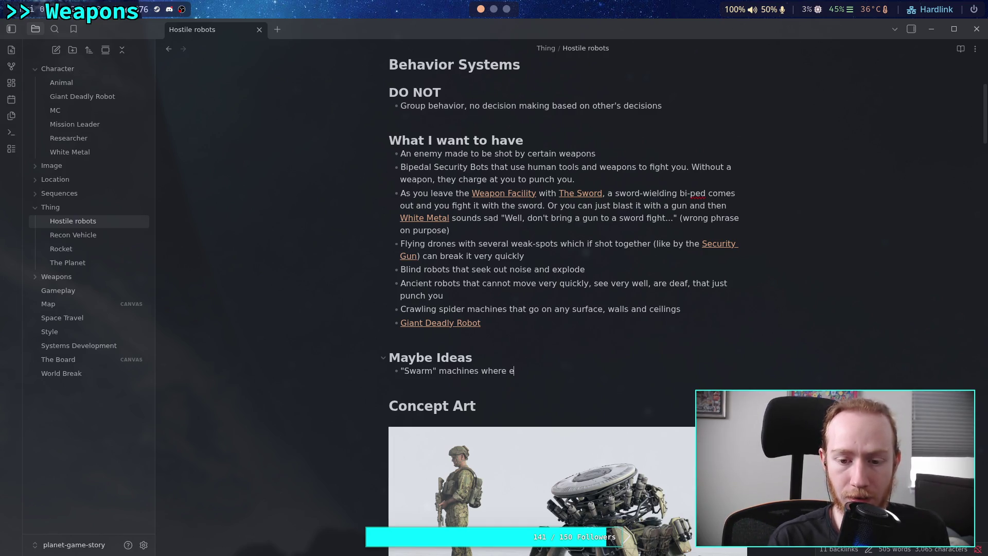
{"action": "type", "text": "nough"}
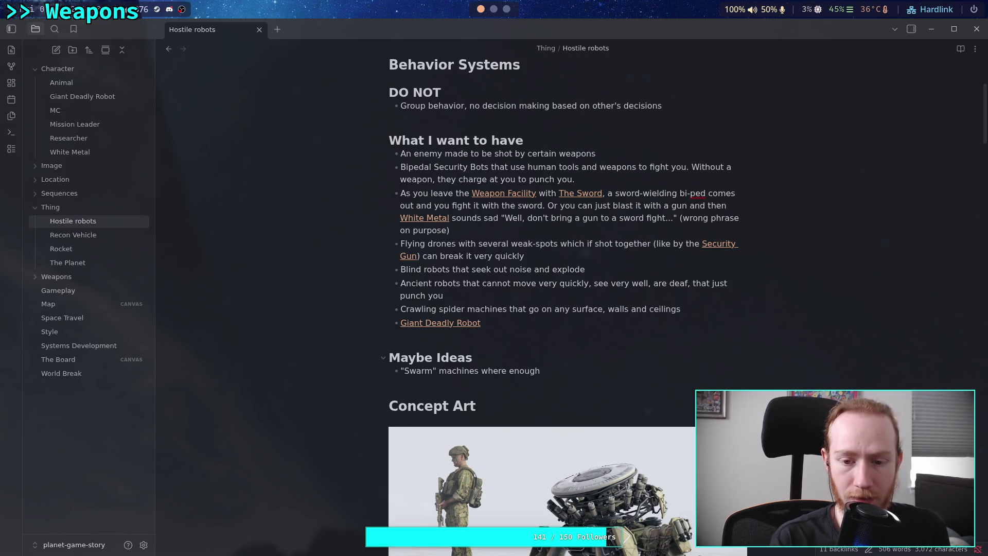
{"action": "type", "text": " damage "}
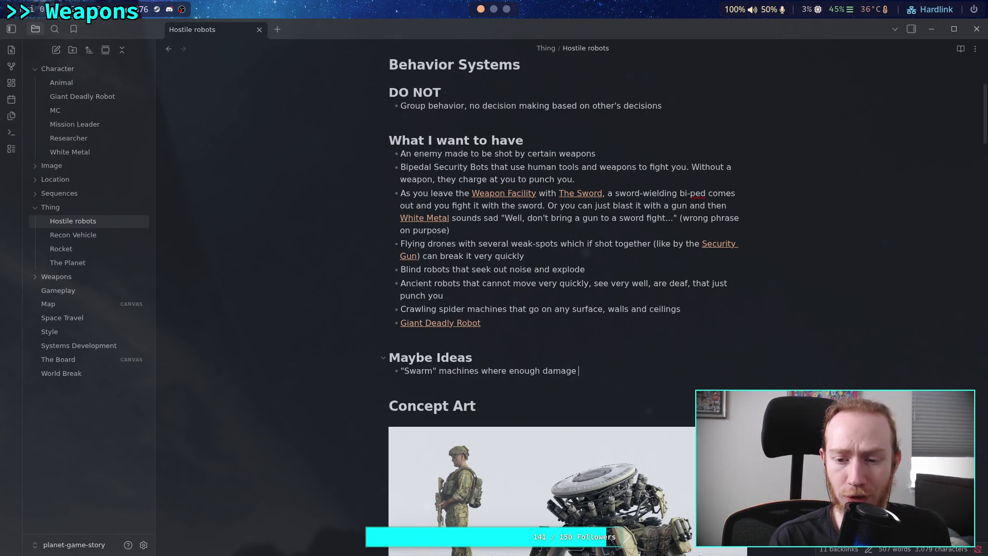
{"action": "type", "text": "makes"}
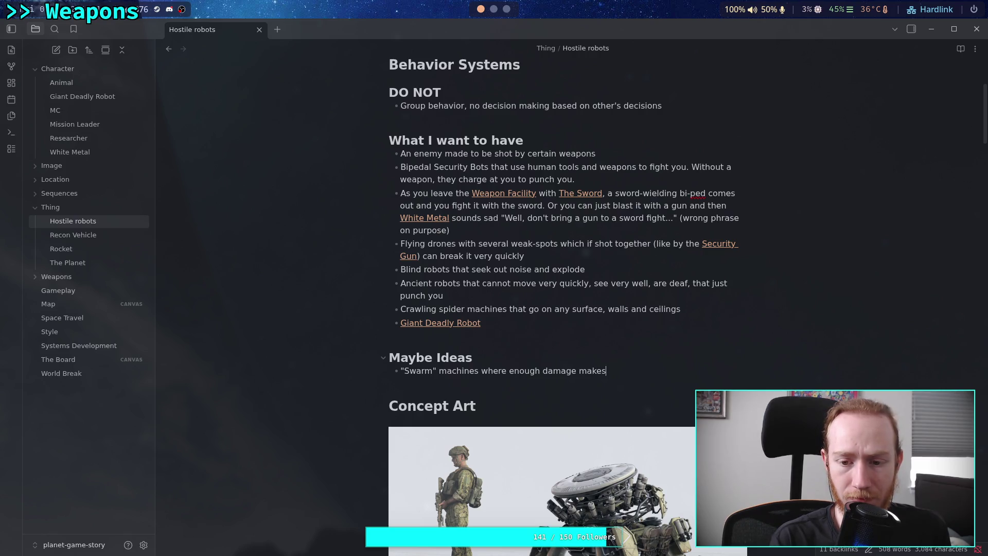
{"action": "key", "text": "ctrl+BackSpace"}
{"action": "type", "text": "can"}
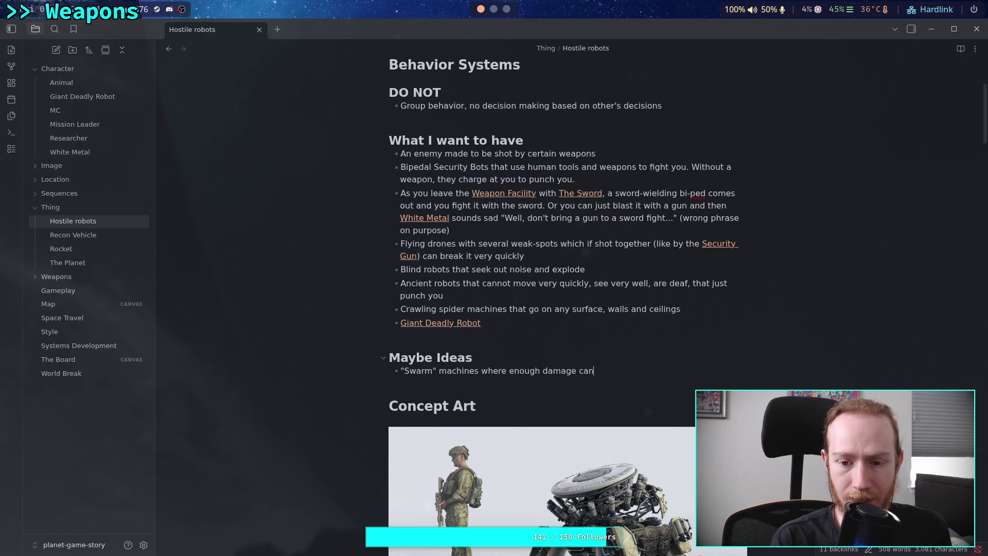
{"action": "type", "text": "isable a \"hiv"}
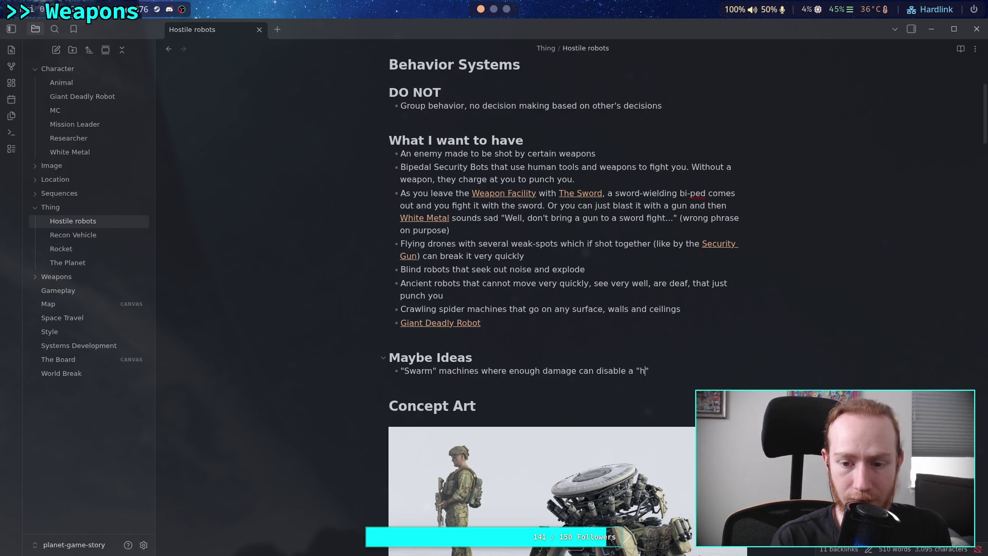
{"action": "type", "text": "em"}
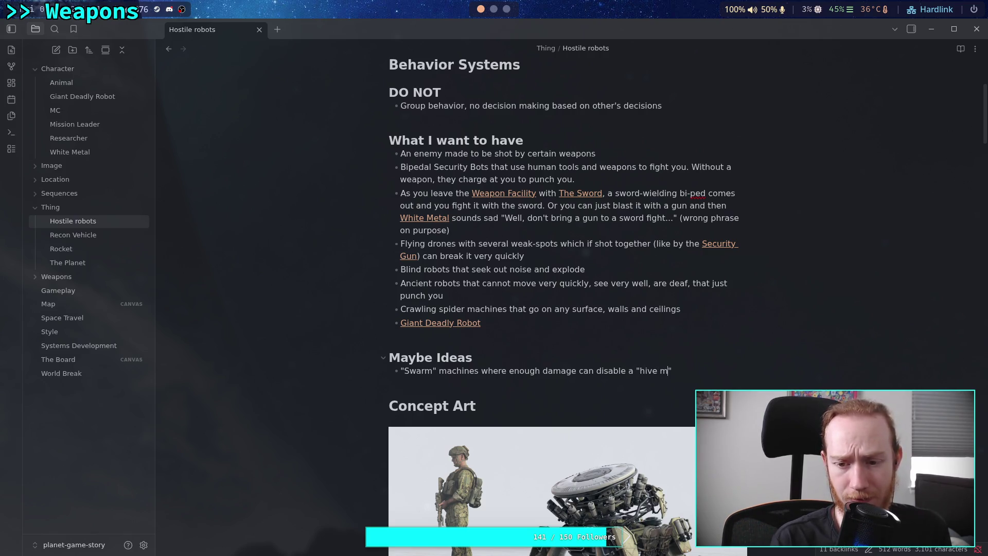
{"action": "type", "text": "nd\" "}
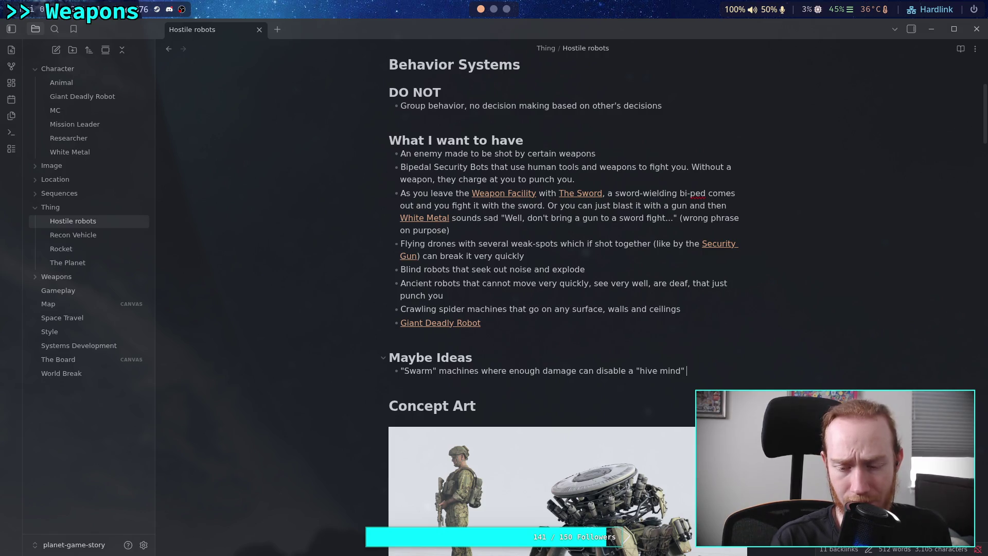
{"action": "type", "text": "unit. "}
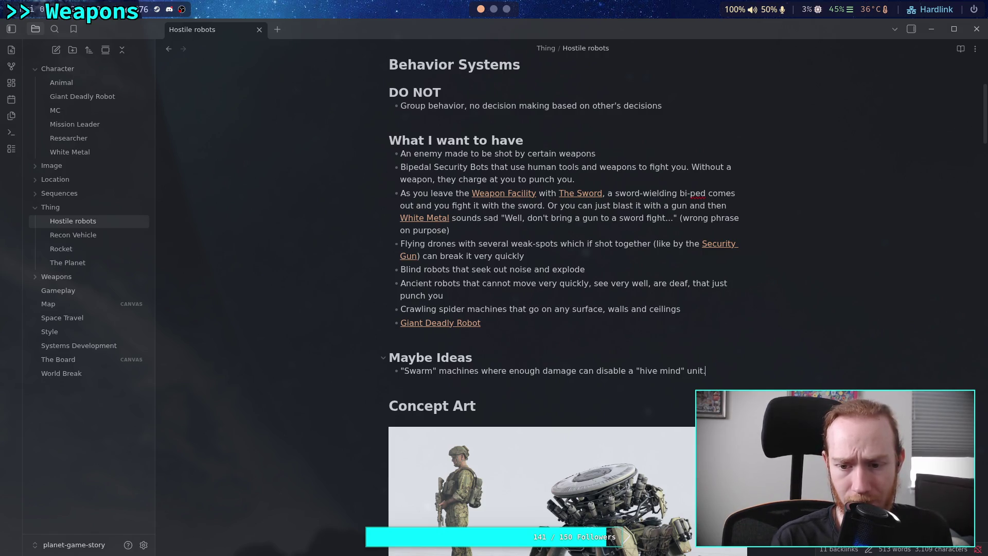
{"action": "type", "text": " Like"}
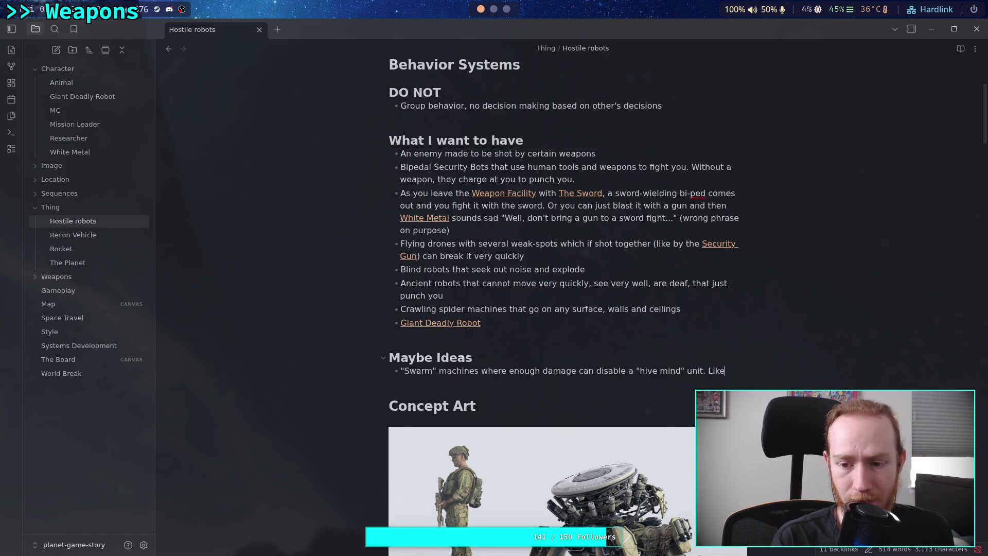
{"action": "type", "text": " 100 bee"}
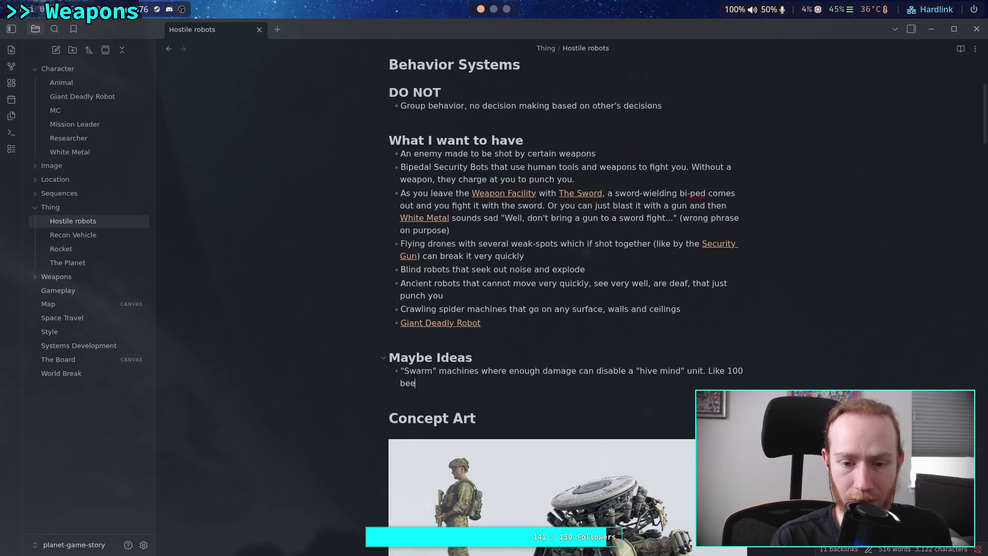
{"action": "type", "text": "s, and whe"}
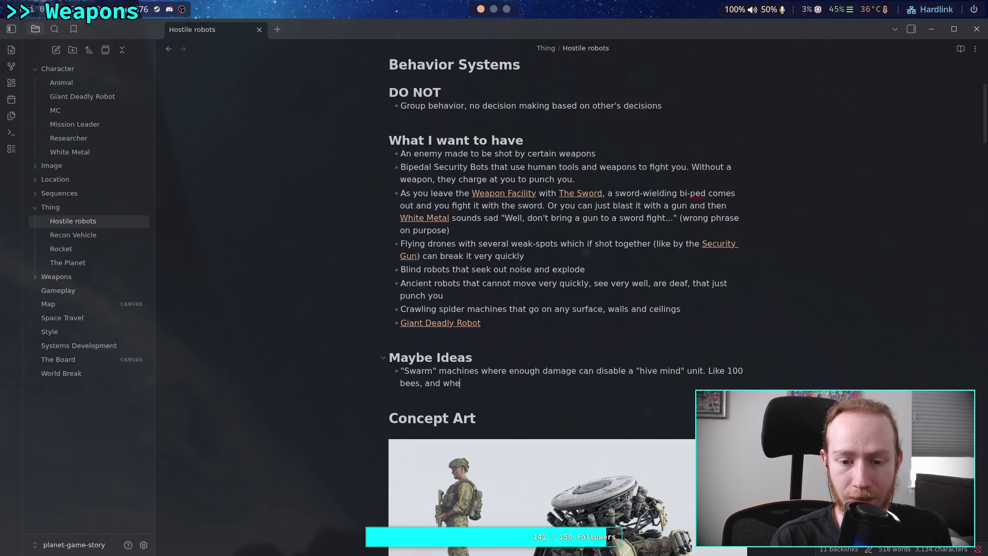
{"action": "type", "text": "n there are less"}
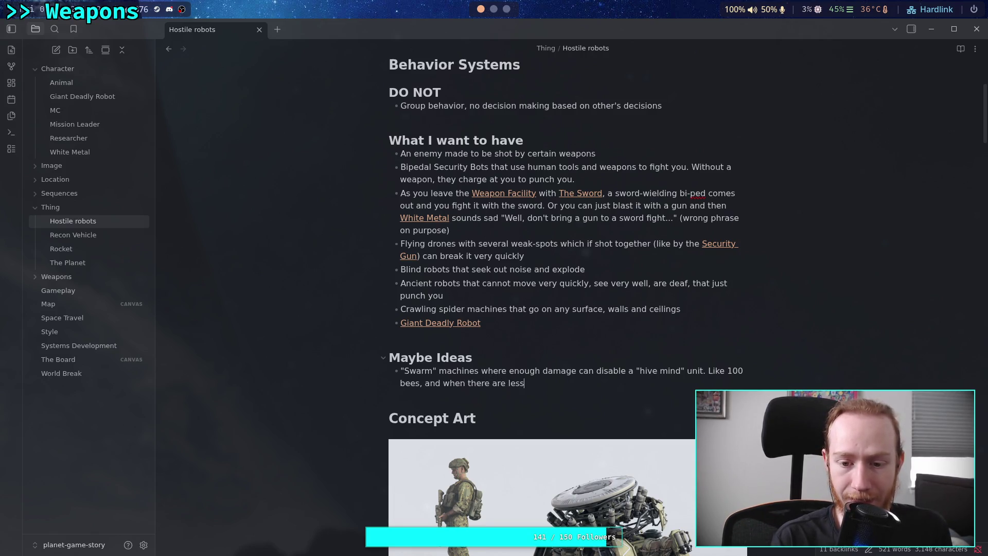
{"action": "type", "text": " tho50"}
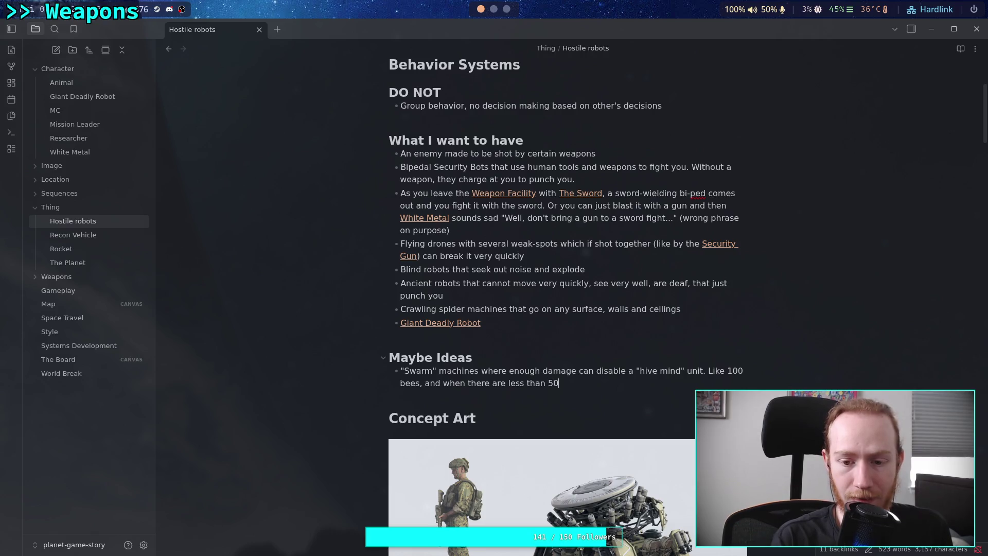
{"action": "type", "text": " the"}
{"action": "key", "text": "BackSpace"}
{"action": "key", "text": "BackSpace"}
{"action": "key", "text": "BackSpace"}
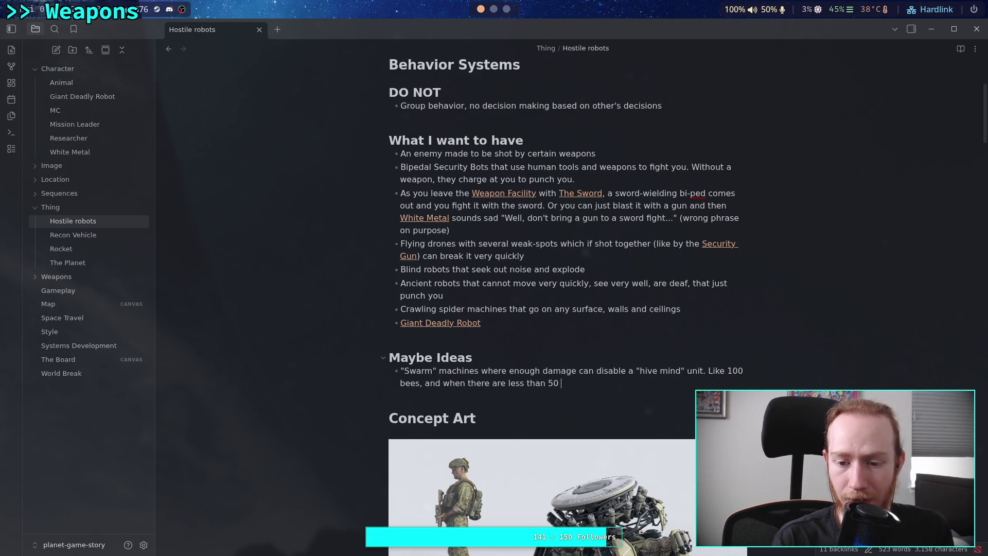
{"action": "type", "text": "20, "}
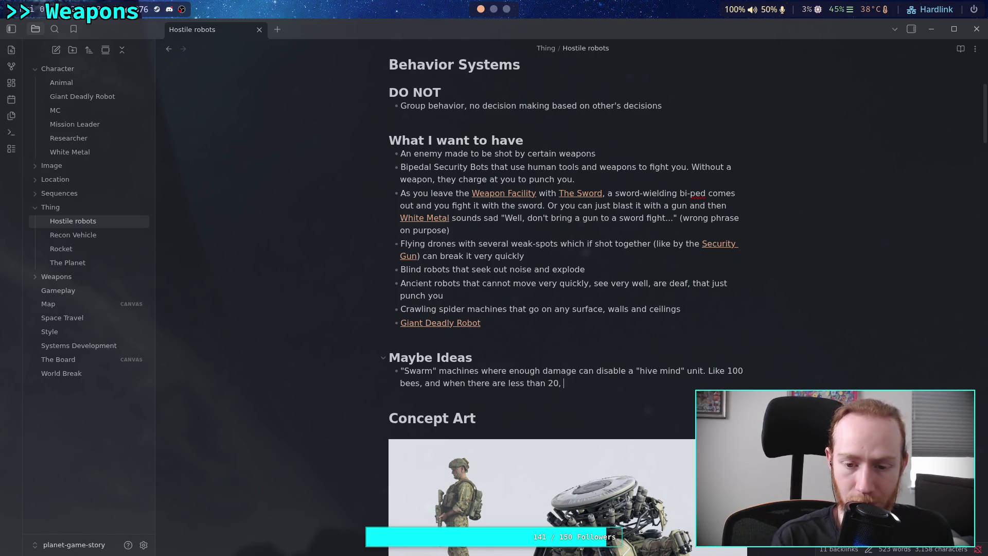
{"action": "type", "text": "the rest of "}
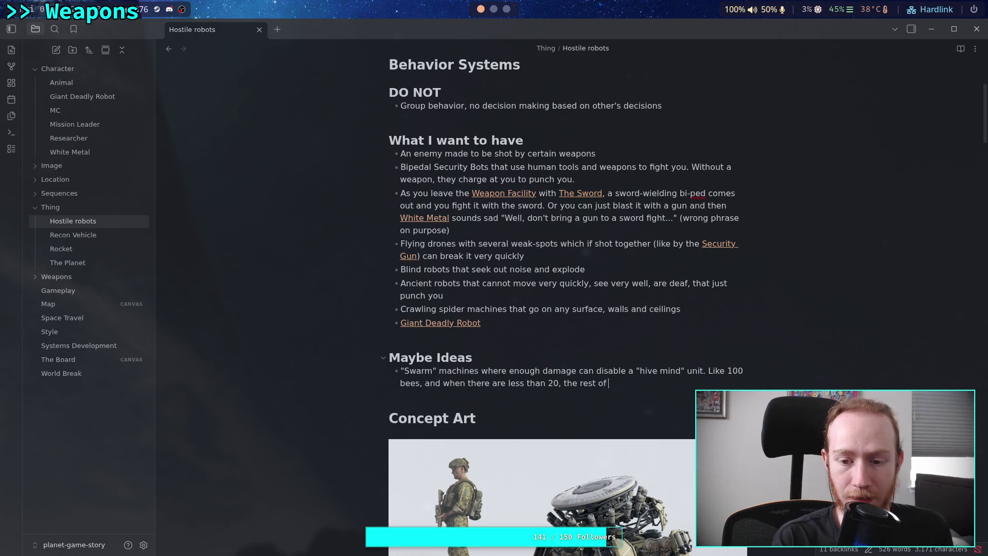
{"action": "type", "text": "them just die."}
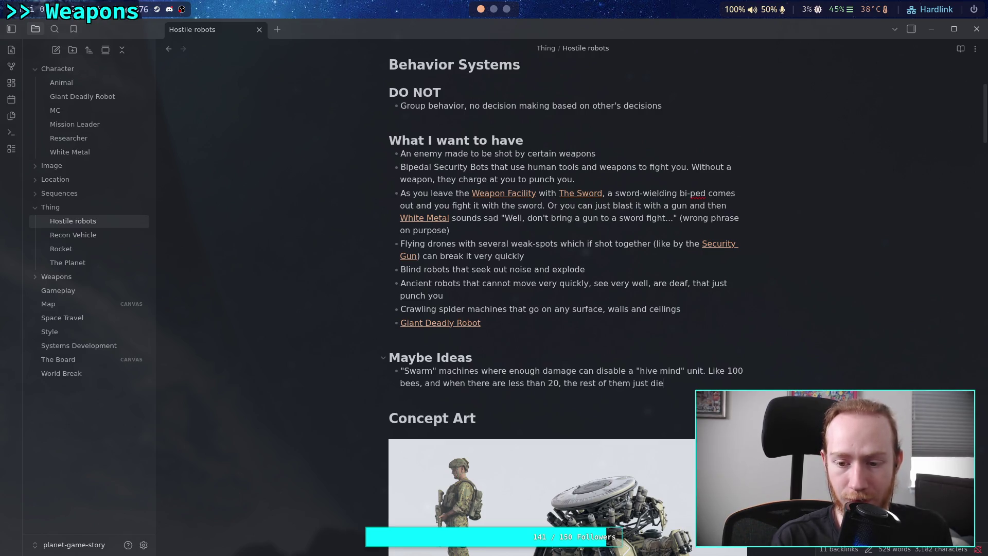
Switch to ArtStation and scroll down the filtered mecha search results grid.
{"action": "left_click", "coordinate": [507, 9]}
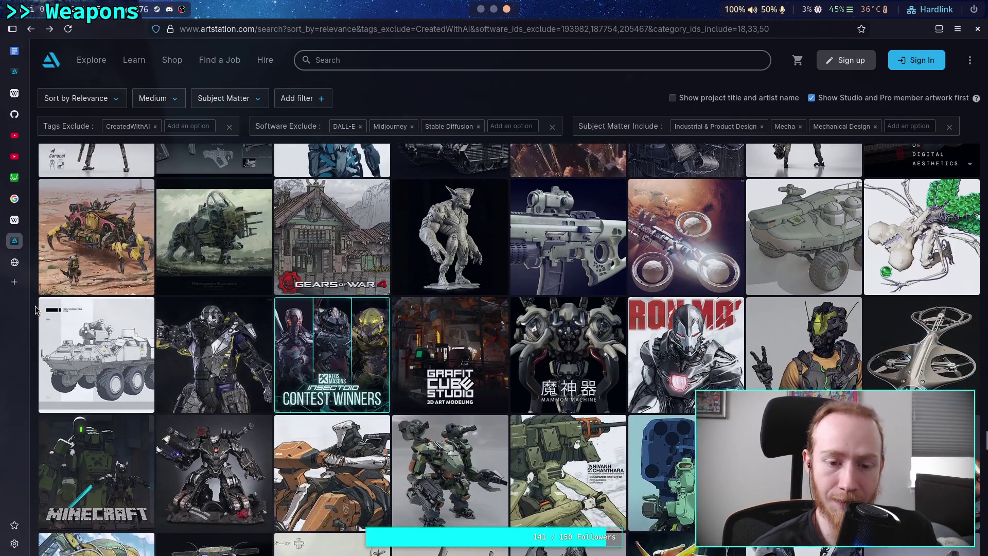
{"action": "scroll", "coordinate": [36, 309], "scroll_direction": "down", "scroll_amount": 5}
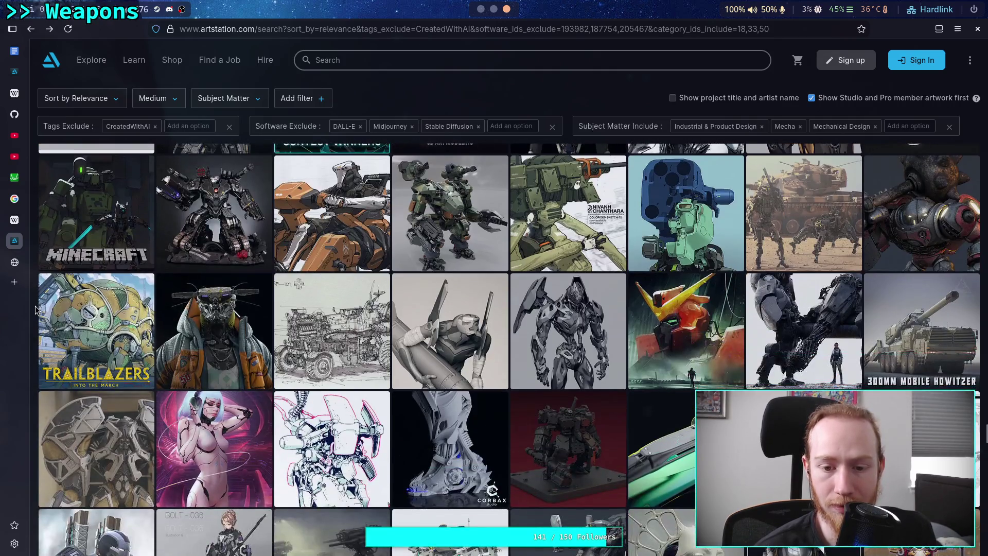
{"action": "scroll", "coordinate": [35, 309], "scroll_direction": "down", "scroll_amount": 1}
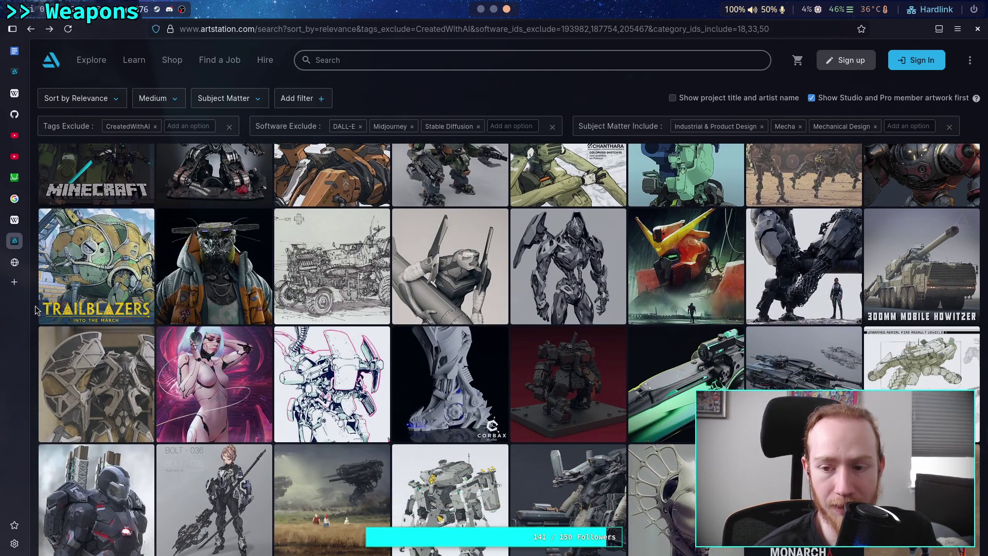
{"action": "scroll", "coordinate": [36, 309], "scroll_direction": "down", "scroll_amount": 5}
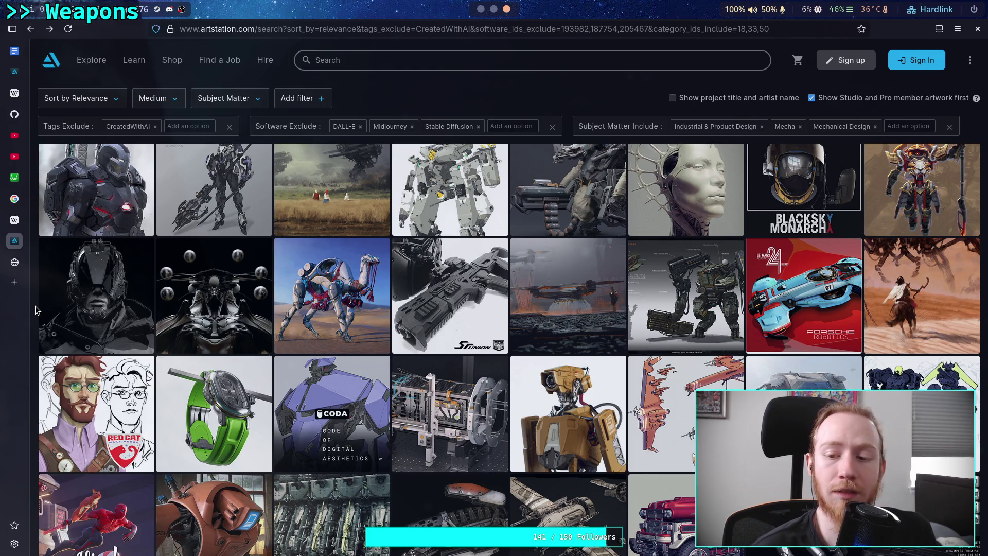
Strike through the Swarm idea line, add an empty bullet below it, and go back to ArtStation.
{"action": "key", "text": "super+1"}
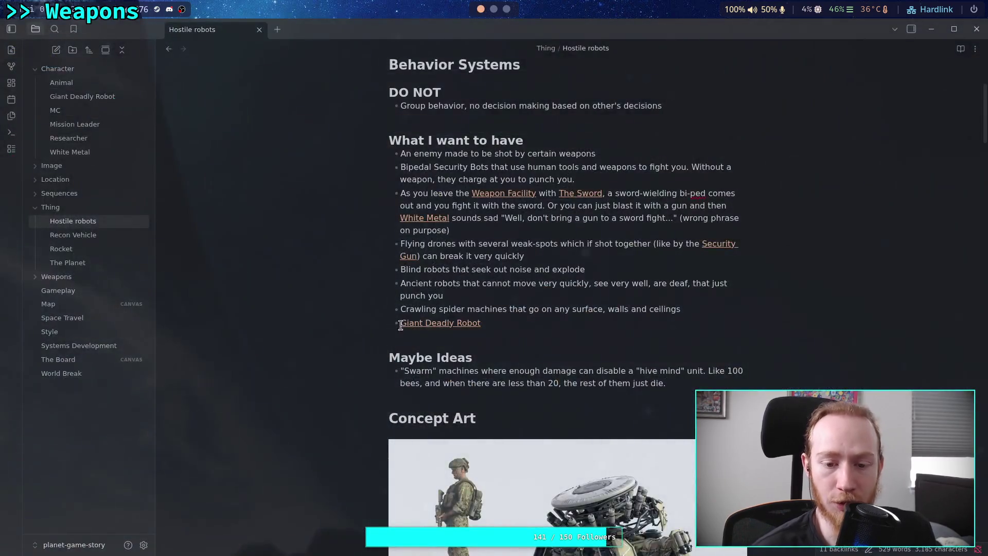
{"action": "triple_click", "coordinate": [485, 375]}
{"action": "key", "text": "ctrl+shift+x"}
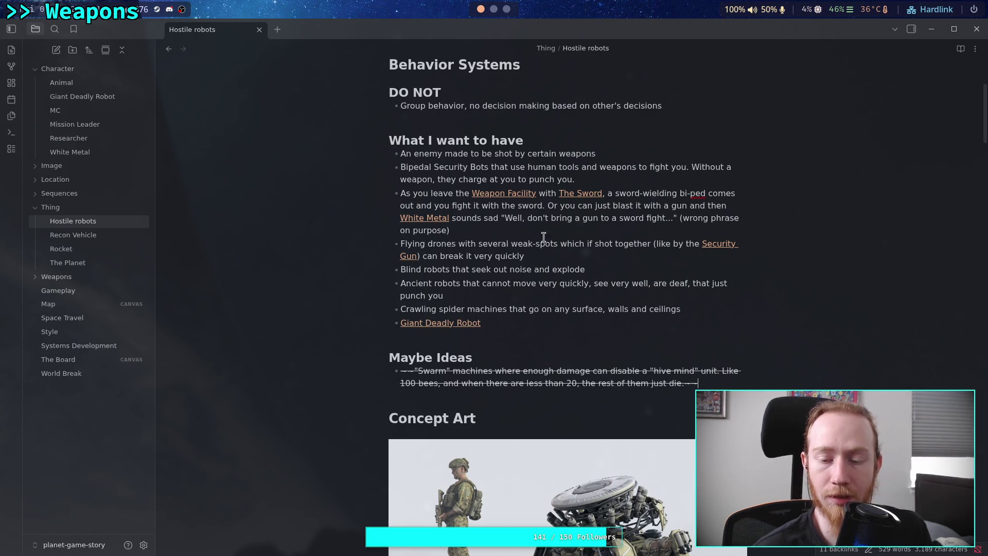
{"action": "key", "text": "Return"}
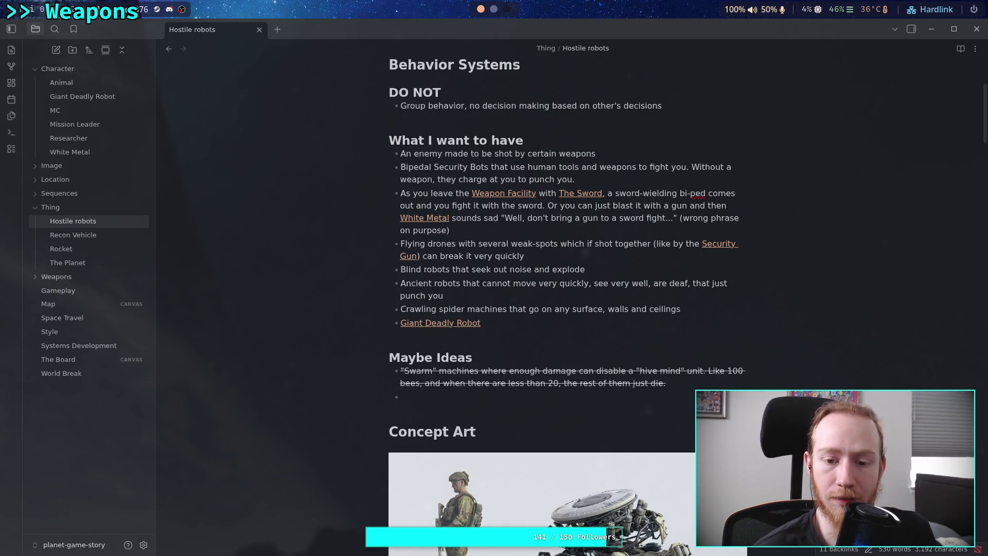
{"action": "key", "text": "super+3"}
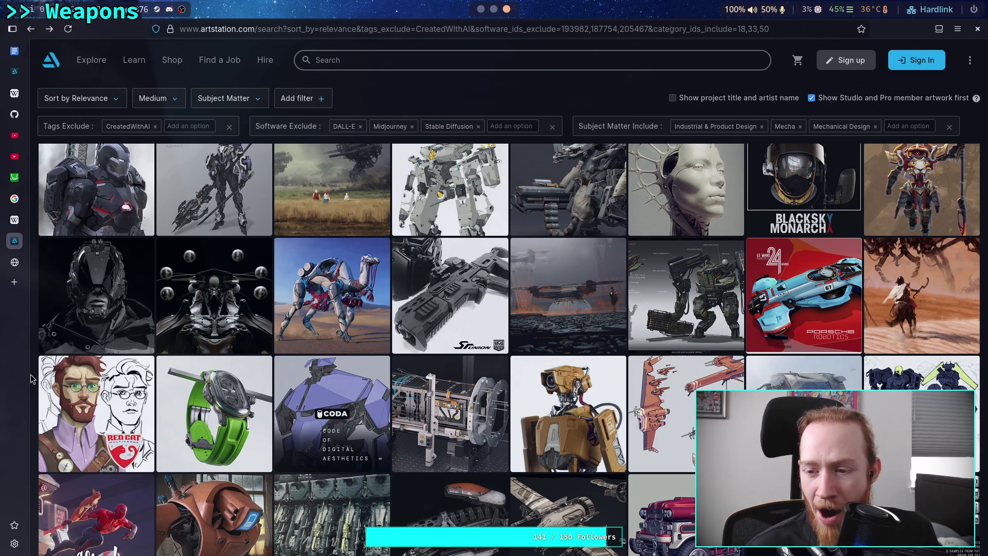
{"action": "scroll", "coordinate": [31, 376], "scroll_direction": "down", "scroll_amount": 3}
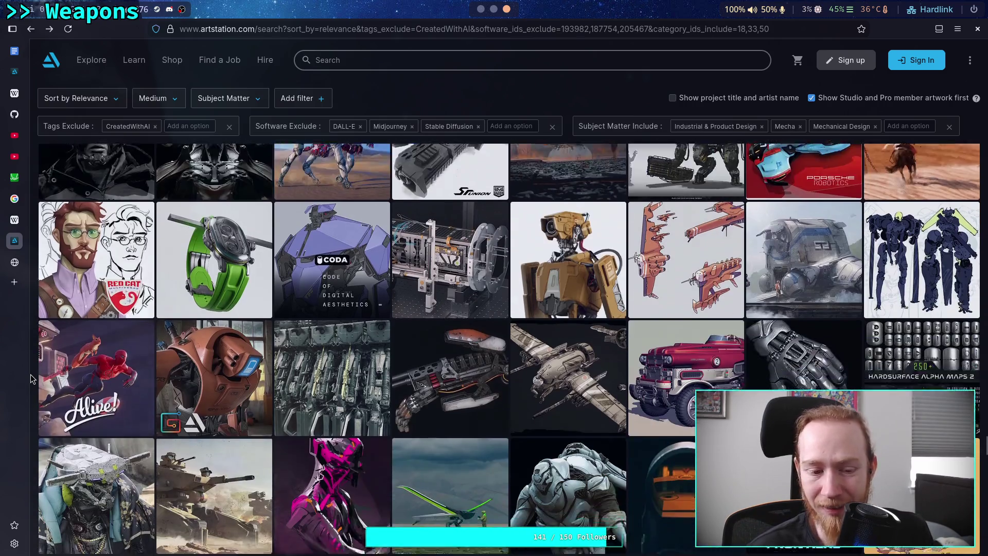
{"action": "scroll", "coordinate": [30, 379], "scroll_direction": "down", "scroll_amount": 1}
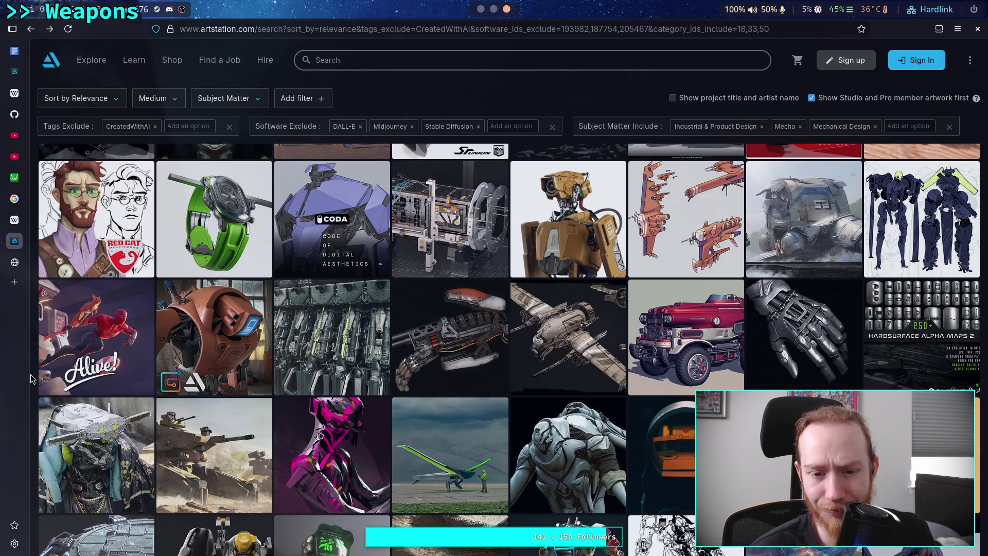
{"action": "scroll", "coordinate": [31, 379], "scroll_direction": "down", "scroll_amount": 1}
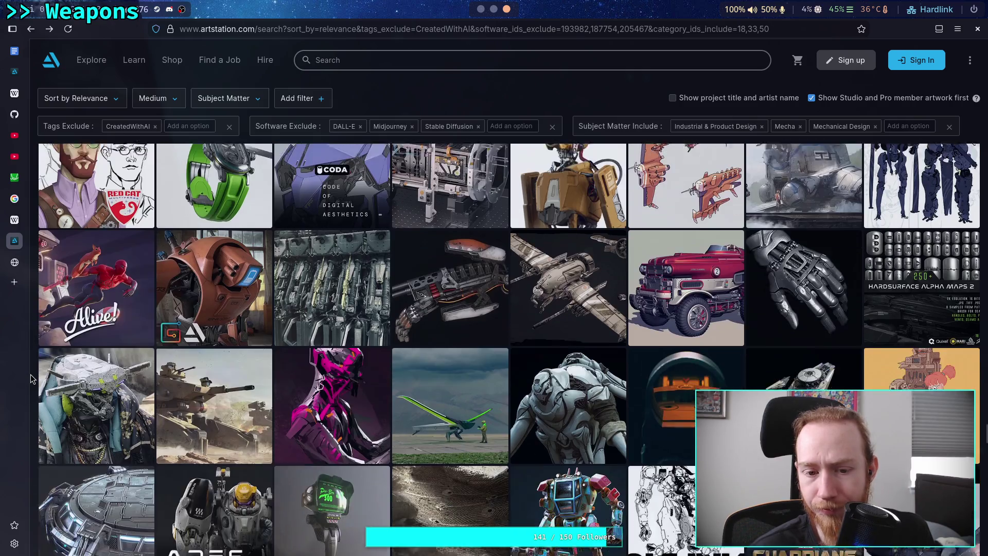
{"action": "left_click", "coordinate": [359, 272]}
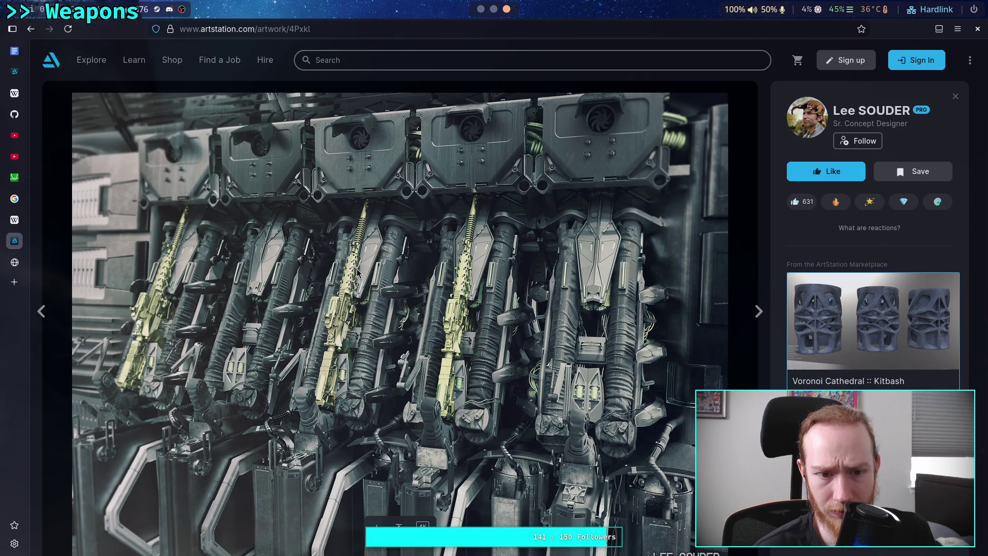
{"action": "scroll", "coordinate": [358, 272], "scroll_direction": "down", "scroll_amount": 1}
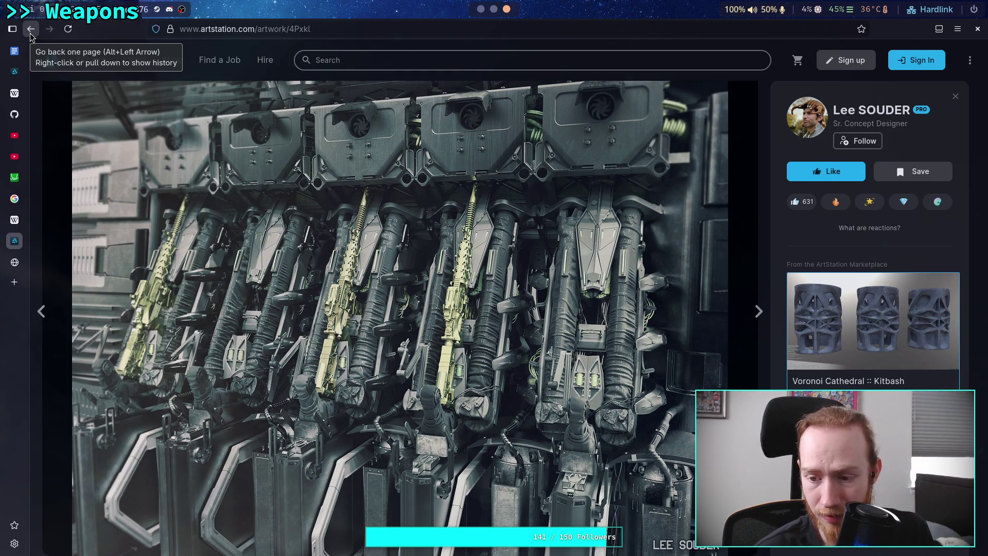
{"action": "left_click", "coordinate": [29, 29]}
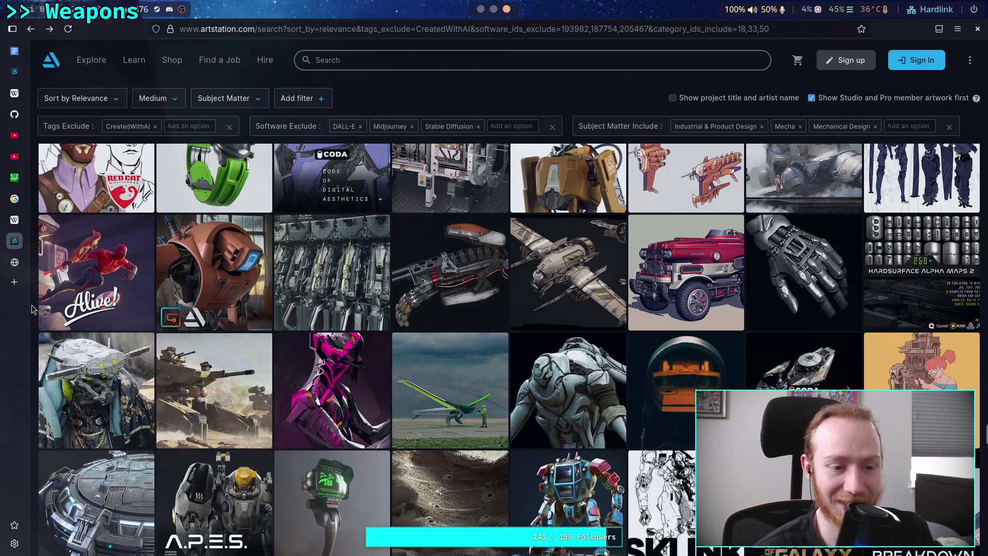
{"action": "scroll", "coordinate": [31, 310], "scroll_direction": "down", "scroll_amount": 2}
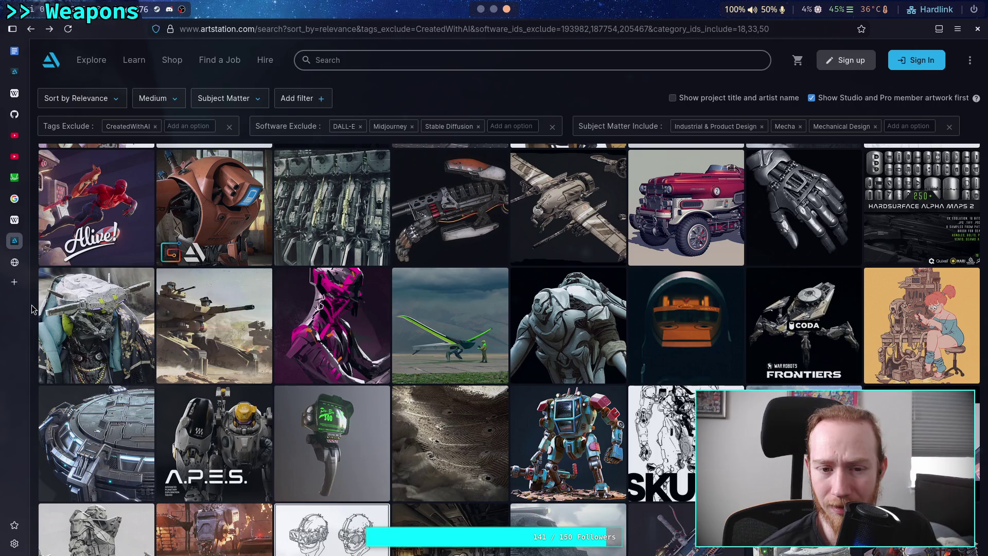
{"action": "scroll", "coordinate": [32, 309], "scroll_direction": "down", "scroll_amount": 2}
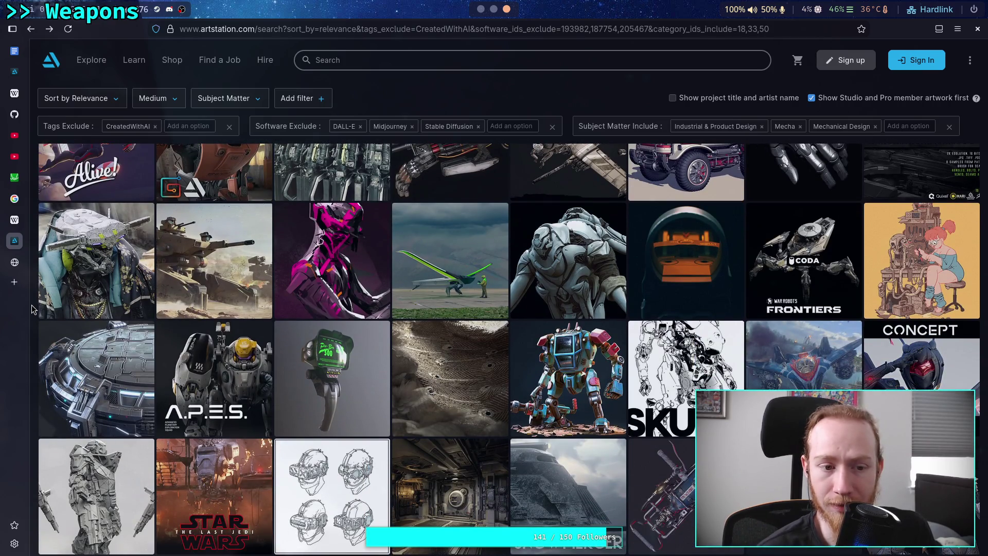
{"action": "scroll", "coordinate": [32, 309], "scroll_direction": "down", "scroll_amount": 2}
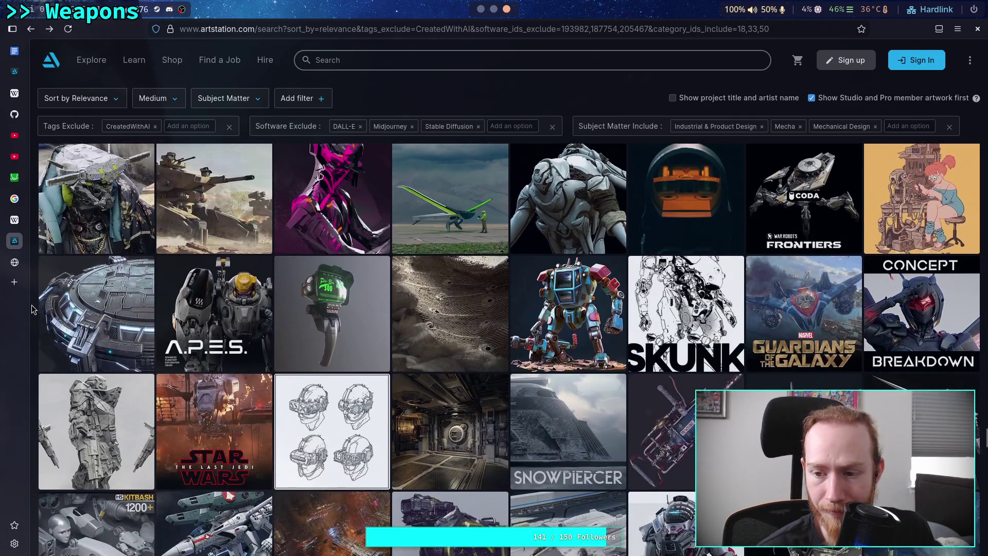
{"action": "scroll", "coordinate": [32, 309], "scroll_direction": "down", "scroll_amount": 2}
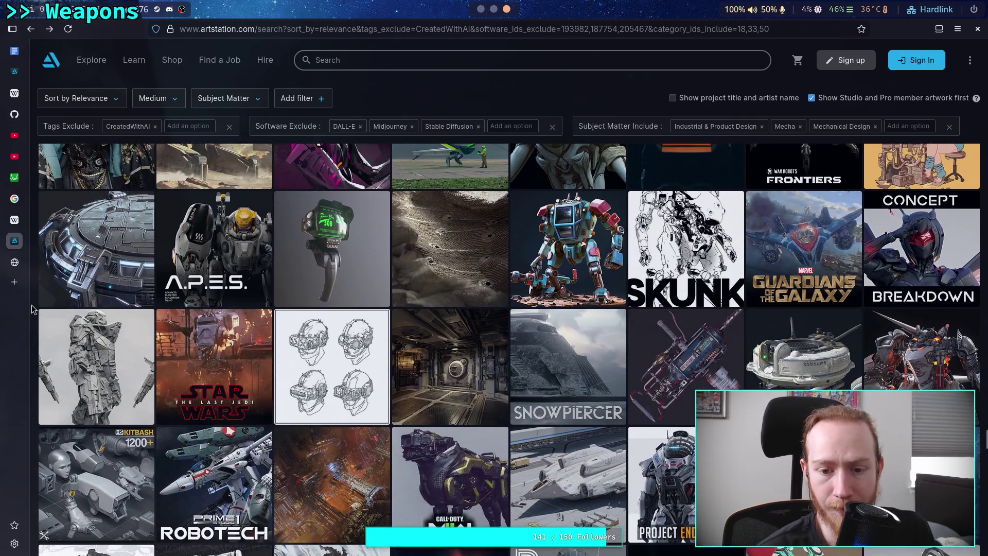
{"action": "scroll", "coordinate": [32, 309], "scroll_direction": "down", "scroll_amount": 2}
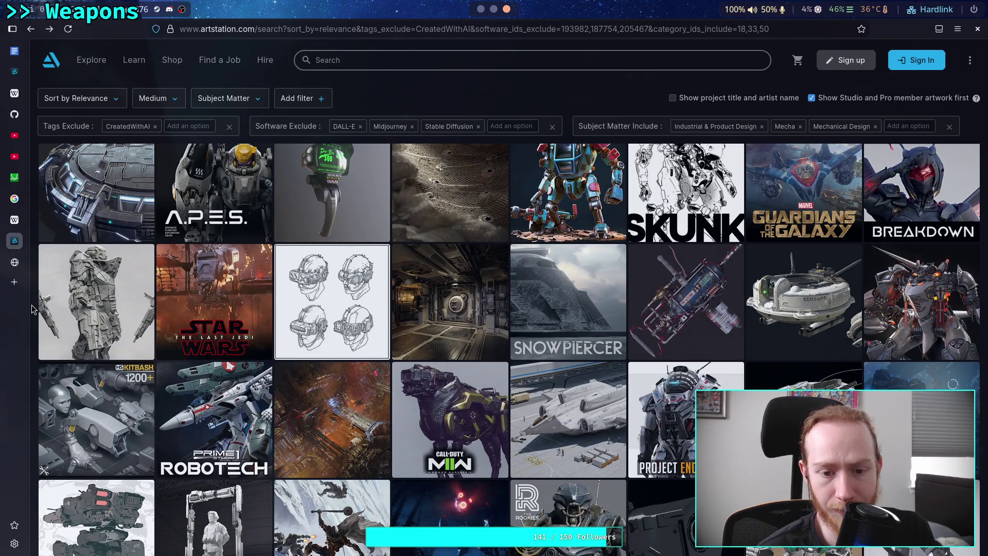
{"action": "scroll", "coordinate": [32, 309], "scroll_direction": "down", "scroll_amount": 2}
{"action": "scroll", "coordinate": [32, 309], "scroll_direction": "down", "scroll_amount": 2}
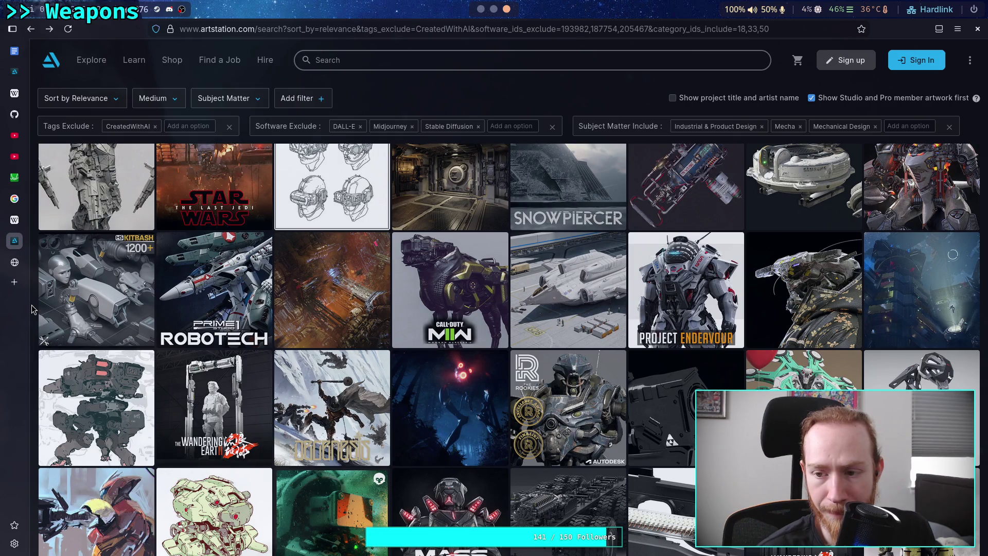
{"action": "scroll", "coordinate": [32, 309], "scroll_direction": "down", "scroll_amount": 2}
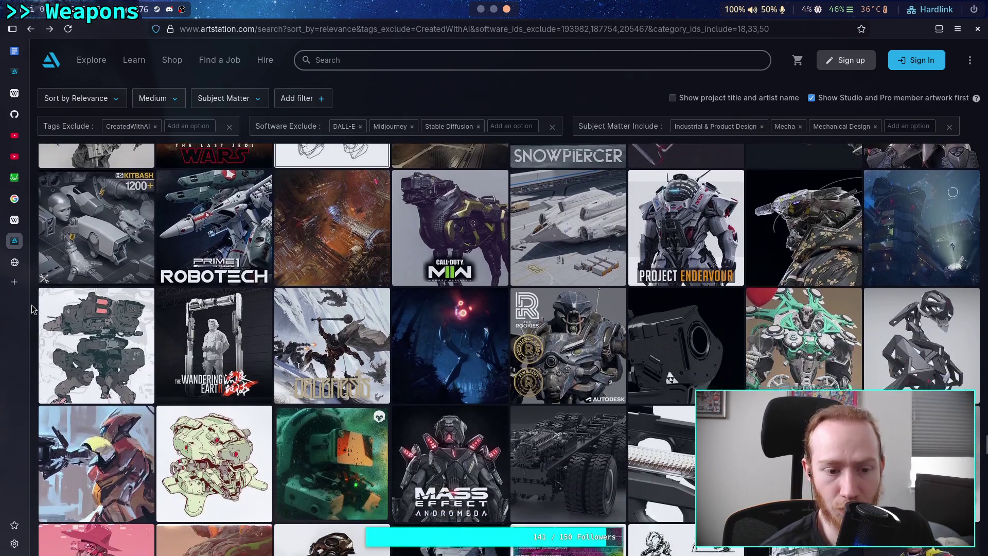
{"action": "scroll", "coordinate": [32, 309], "scroll_direction": "down", "scroll_amount": 2}
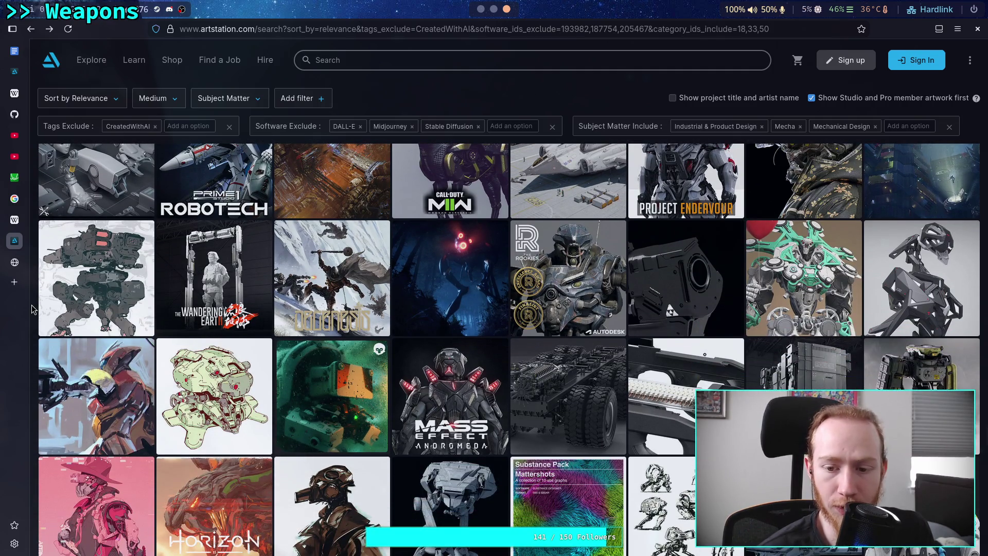
{"action": "scroll", "coordinate": [32, 309], "scroll_direction": "down", "scroll_amount": 2}
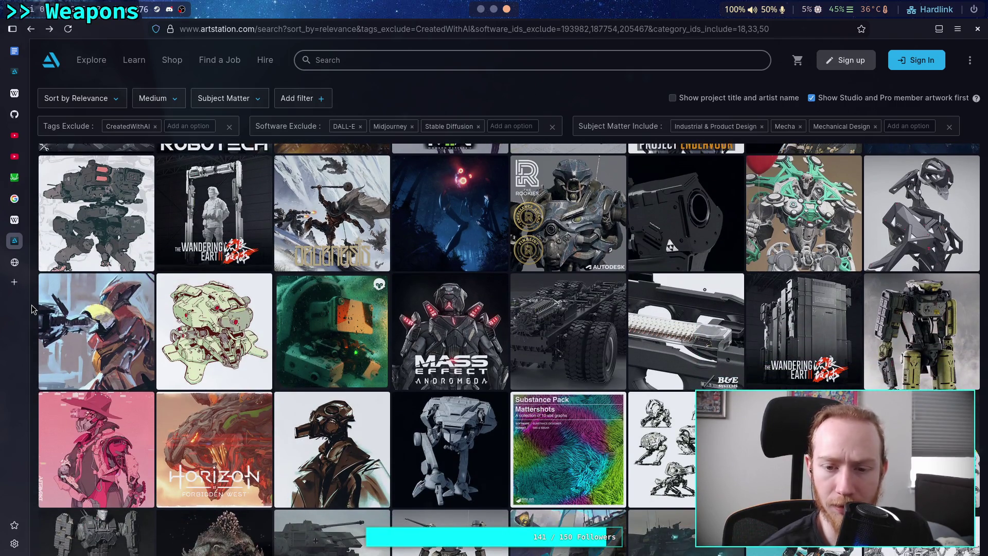
{"action": "scroll", "coordinate": [32, 310], "scroll_direction": "down", "scroll_amount": 2}
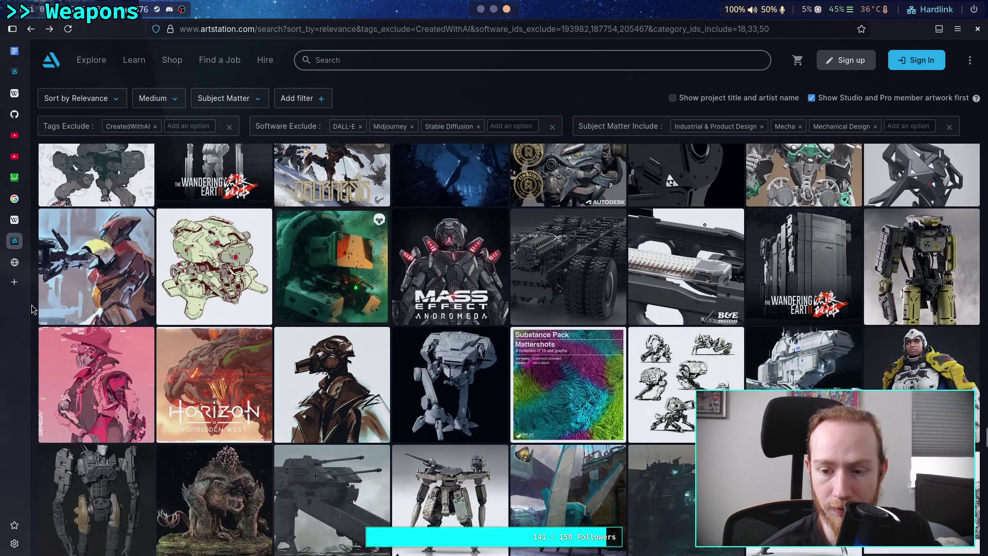
{"action": "scroll", "coordinate": [32, 309], "scroll_direction": "down", "scroll_amount": 2}
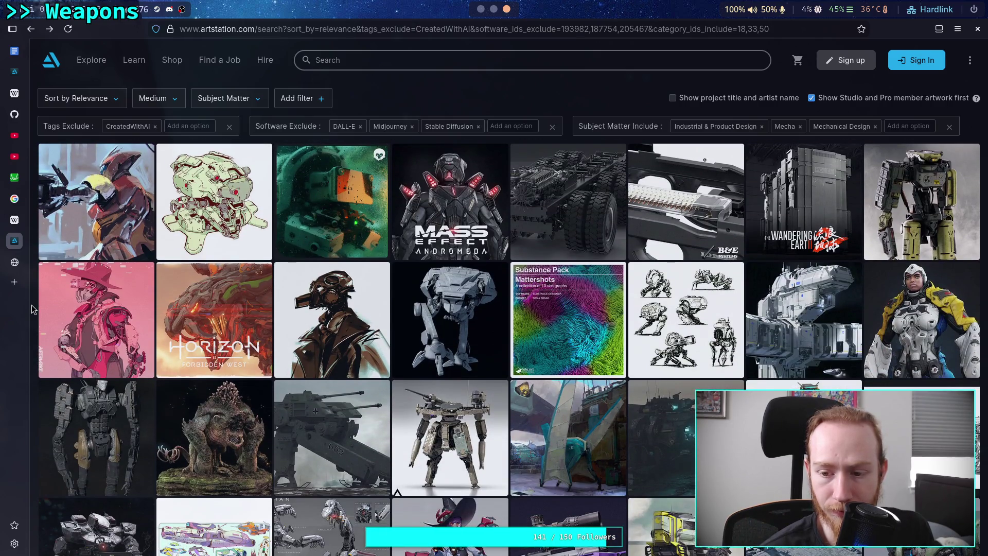
{"action": "scroll", "coordinate": [31, 309], "scroll_direction": "down", "scroll_amount": 2}
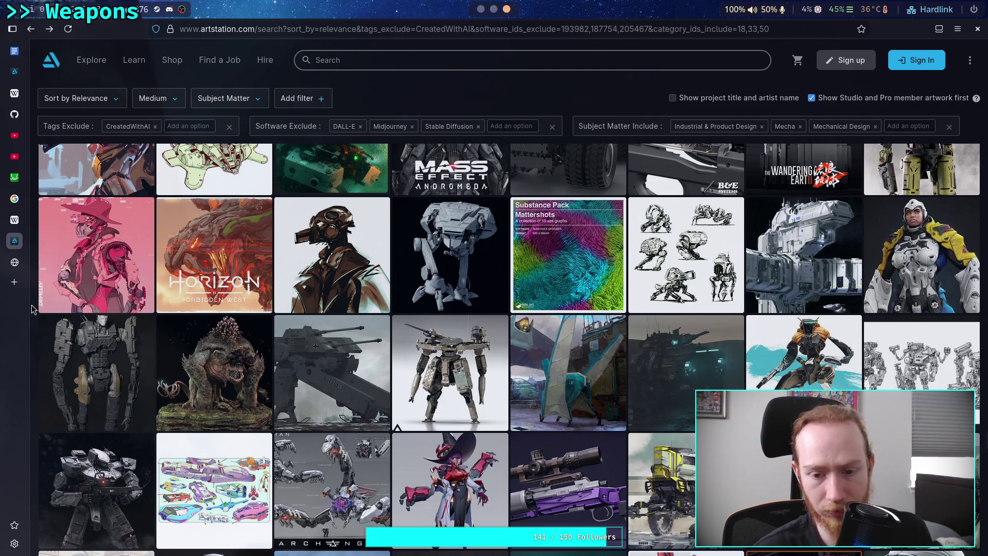
{"action": "scroll", "coordinate": [32, 310], "scroll_direction": "down", "scroll_amount": 2}
{"action": "scroll", "coordinate": [32, 310], "scroll_direction": "down", "scroll_amount": 2}
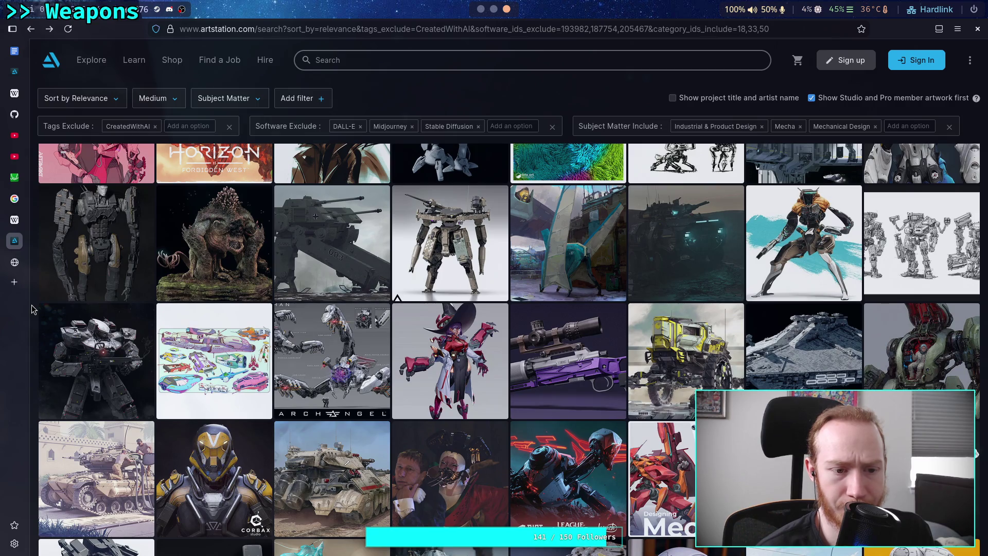
{"action": "scroll", "coordinate": [31, 309], "scroll_direction": "down", "scroll_amount": 2}
{"action": "scroll", "coordinate": [32, 309], "scroll_direction": "down", "scroll_amount": 2}
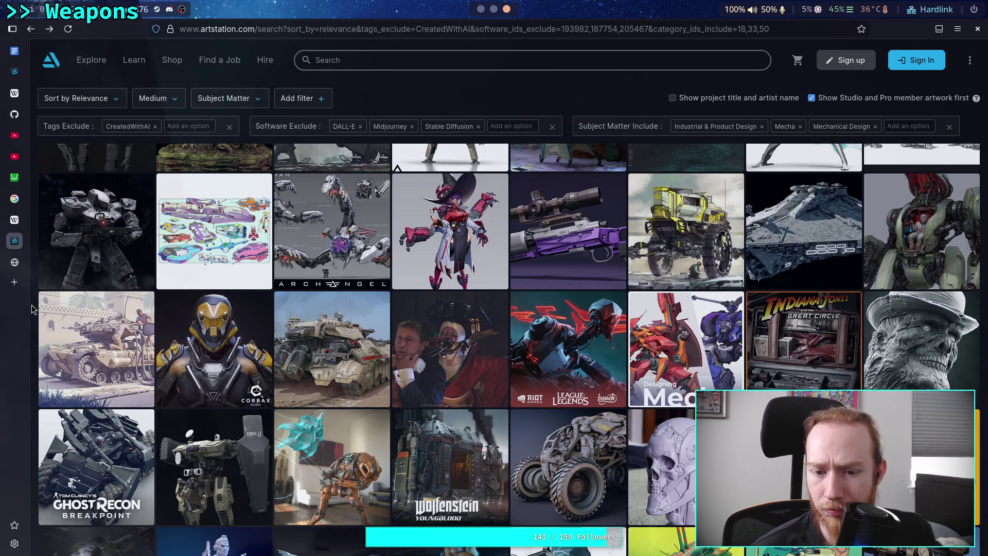
{"action": "scroll", "coordinate": [31, 309], "scroll_direction": "down", "scroll_amount": 2}
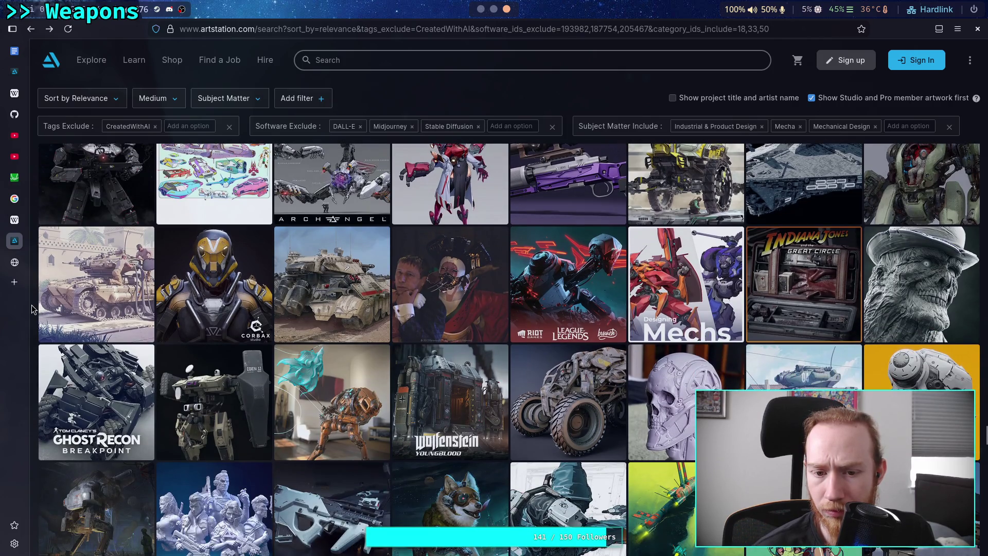
{"action": "scroll", "coordinate": [31, 308], "scroll_direction": "down", "scroll_amount": 2}
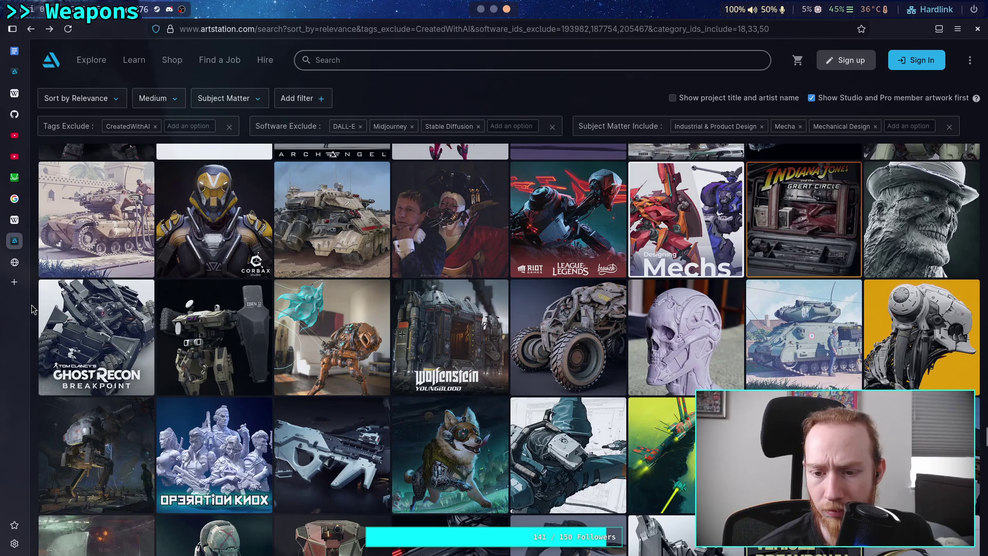
{"action": "scroll", "coordinate": [32, 309], "scroll_direction": "down", "scroll_amount": 2}
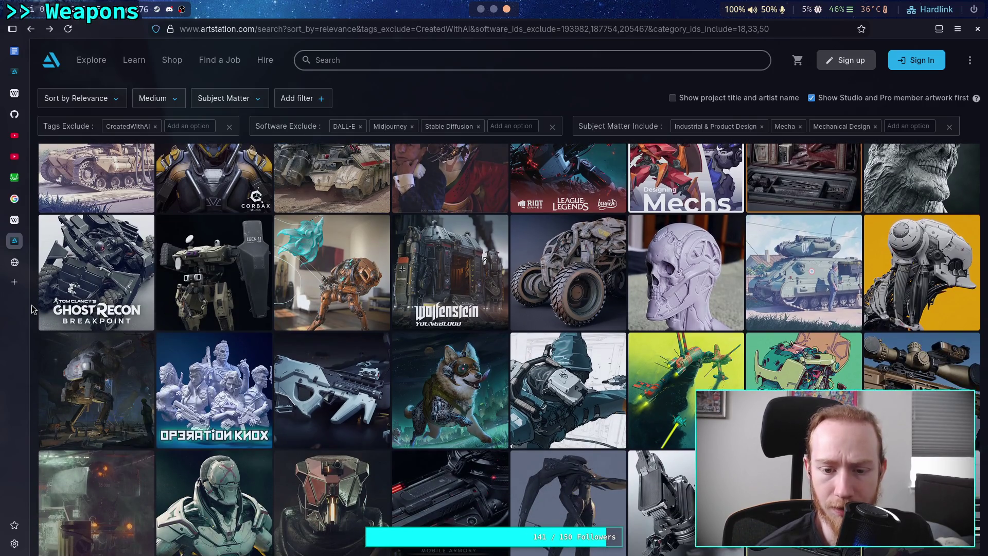
{"action": "scroll", "coordinate": [32, 308], "scroll_direction": "down", "scroll_amount": 2}
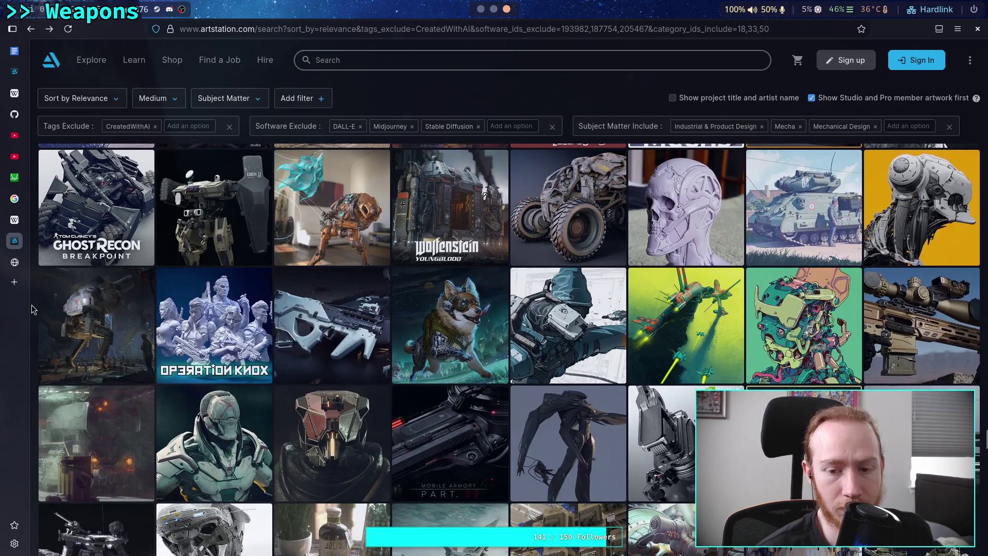
{"action": "scroll", "coordinate": [32, 310], "scroll_direction": "down", "scroll_amount": 2}
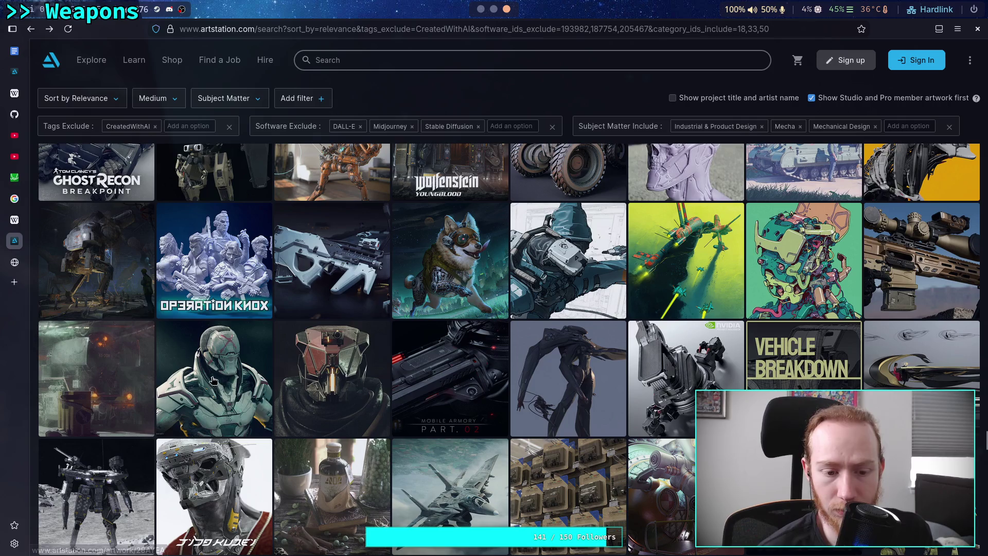
{"action": "left_click", "coordinate": [553, 377]}
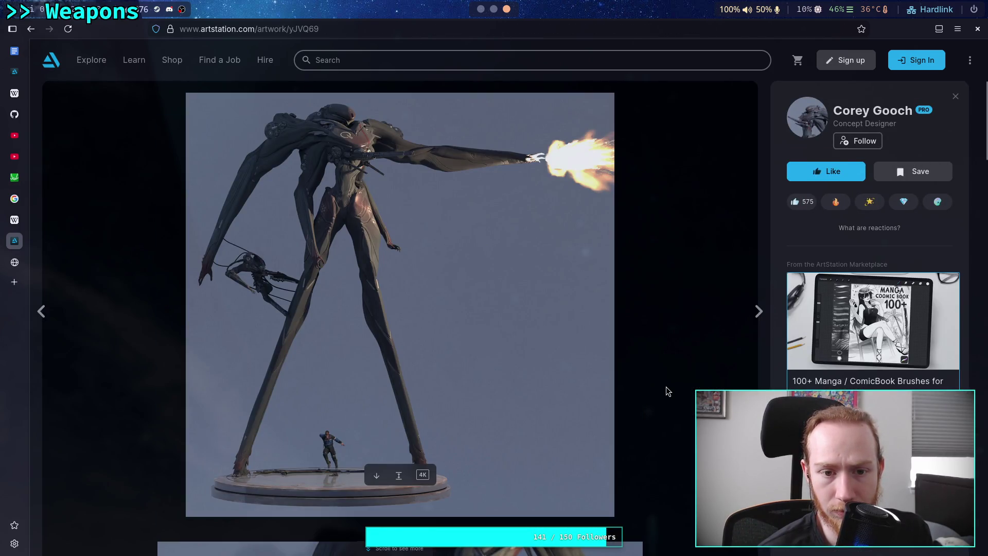
{"action": "scroll", "coordinate": [666, 387], "scroll_direction": "down", "scroll_amount": 8}
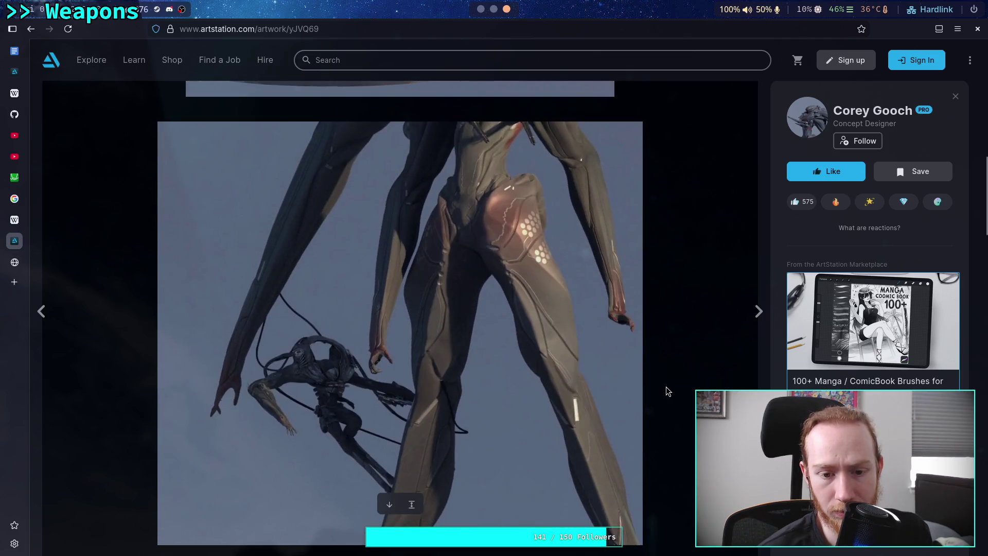
{"action": "scroll", "coordinate": [666, 387], "scroll_direction": "up", "scroll_amount": 8}
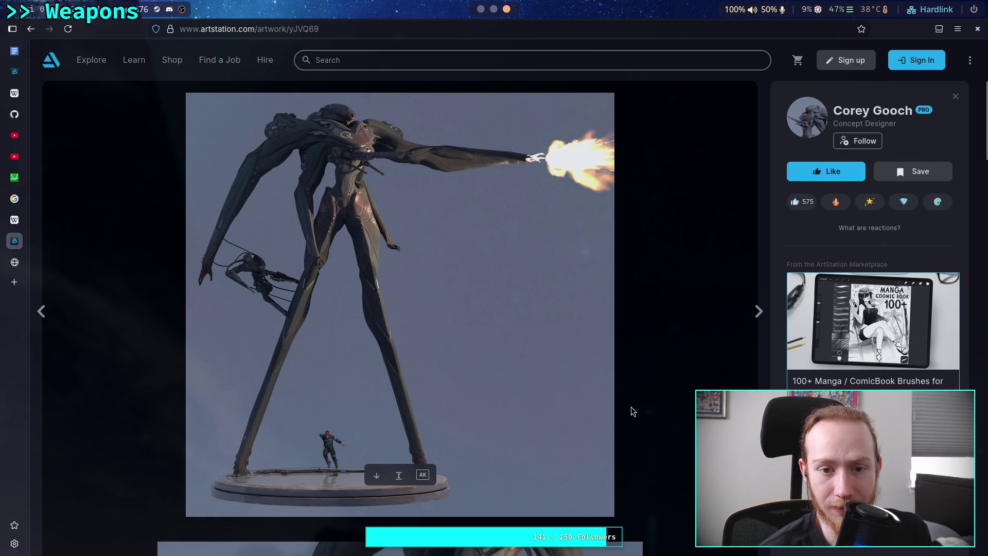
{"action": "scroll", "coordinate": [631, 406], "scroll_direction": "down", "scroll_amount": 15}
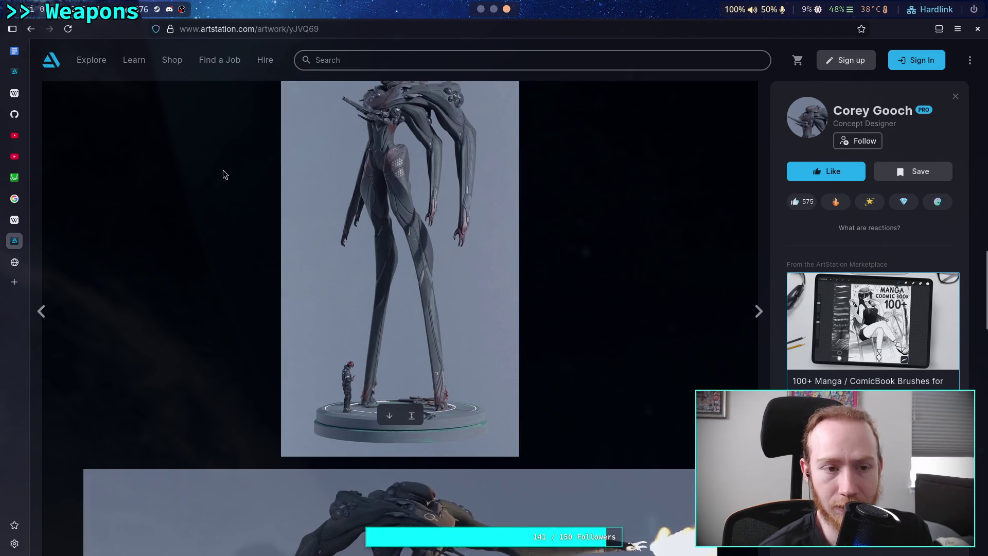
{"action": "key", "text": "alt+Left"}
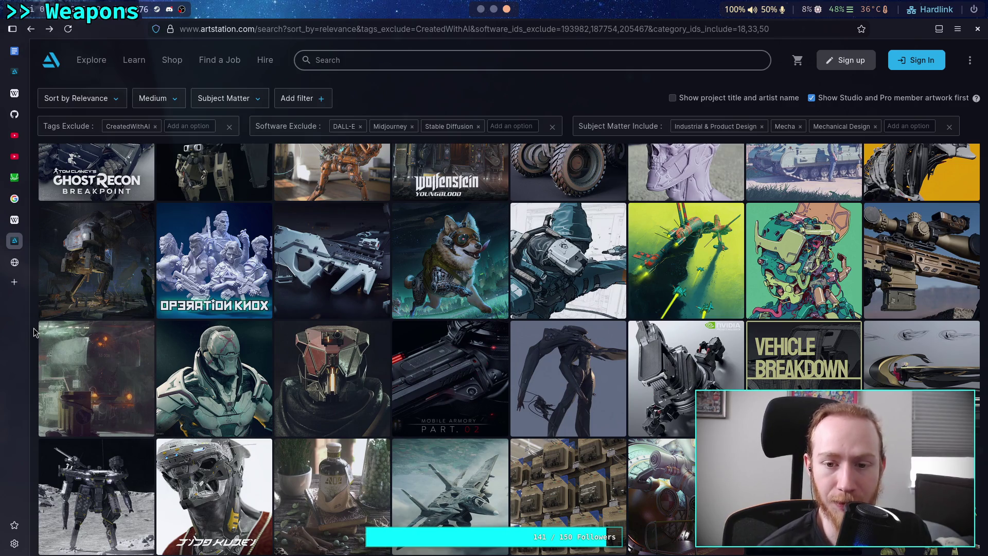
{"action": "scroll", "coordinate": [33, 332], "scroll_direction": "down", "scroll_amount": 2}
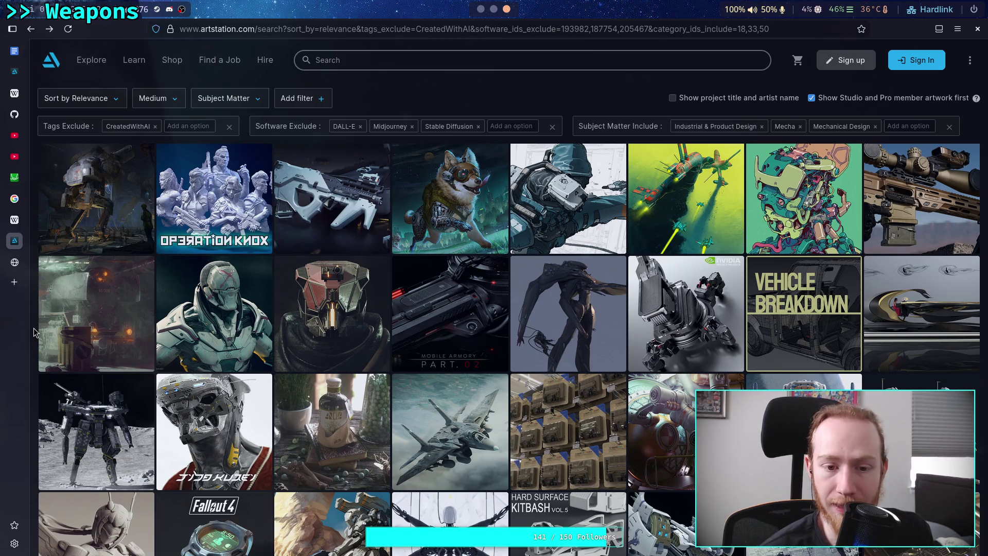
{"action": "scroll", "coordinate": [34, 332], "scroll_direction": "down", "scroll_amount": 2}
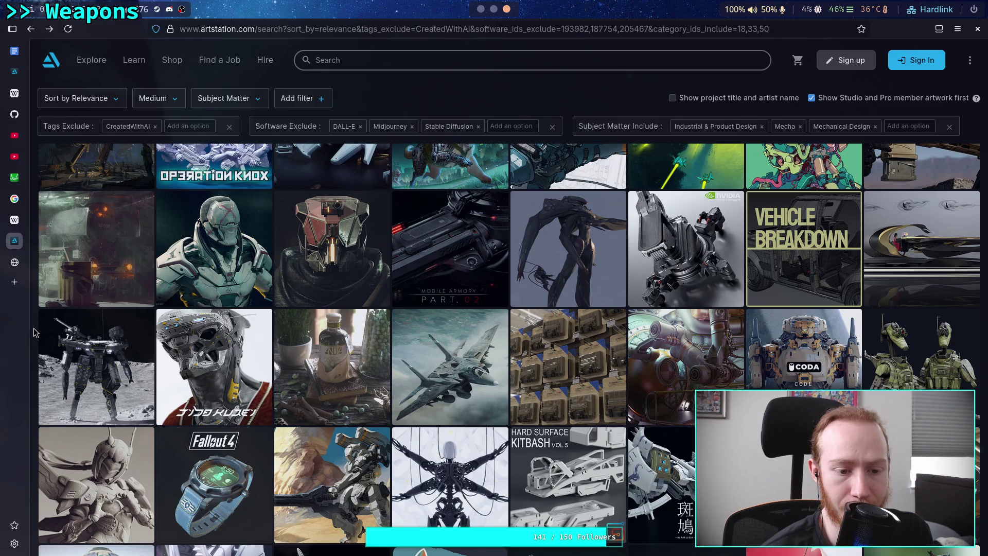
{"action": "scroll", "coordinate": [34, 332], "scroll_direction": "down", "scroll_amount": 2}
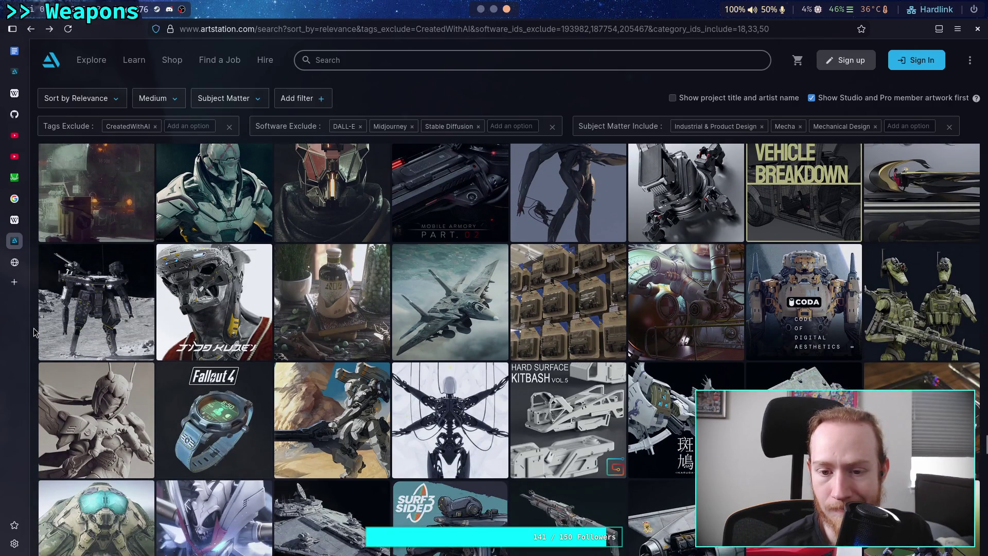
{"action": "scroll", "coordinate": [34, 332], "scroll_direction": "down", "scroll_amount": 2}
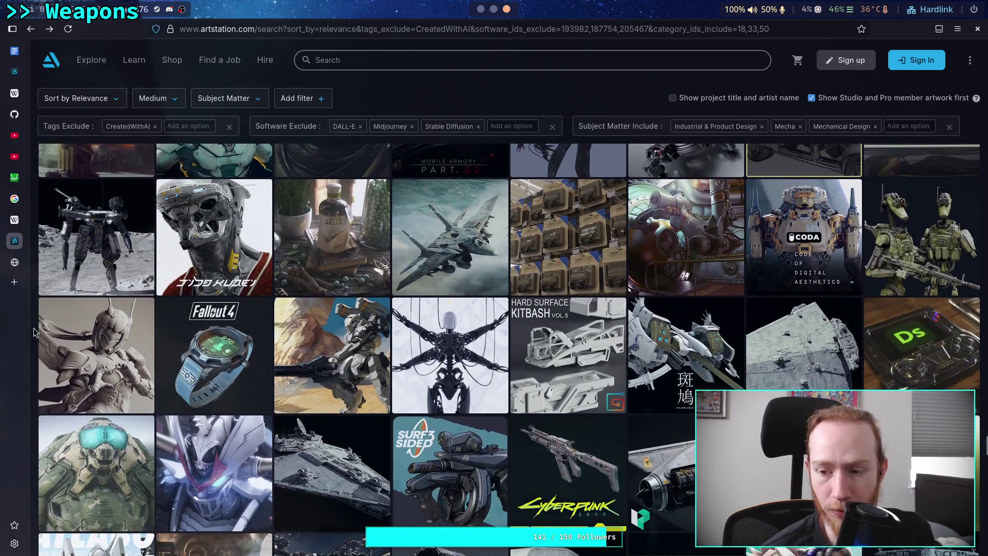
{"action": "scroll", "coordinate": [33, 332], "scroll_direction": "down", "scroll_amount": 4}
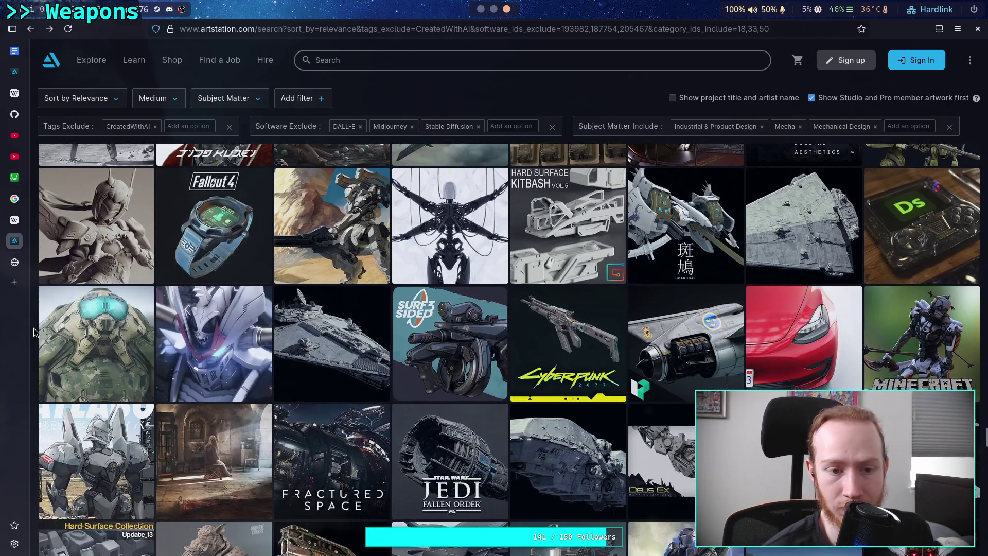
{"action": "scroll", "coordinate": [33, 332], "scroll_direction": "up", "scroll_amount": 4}
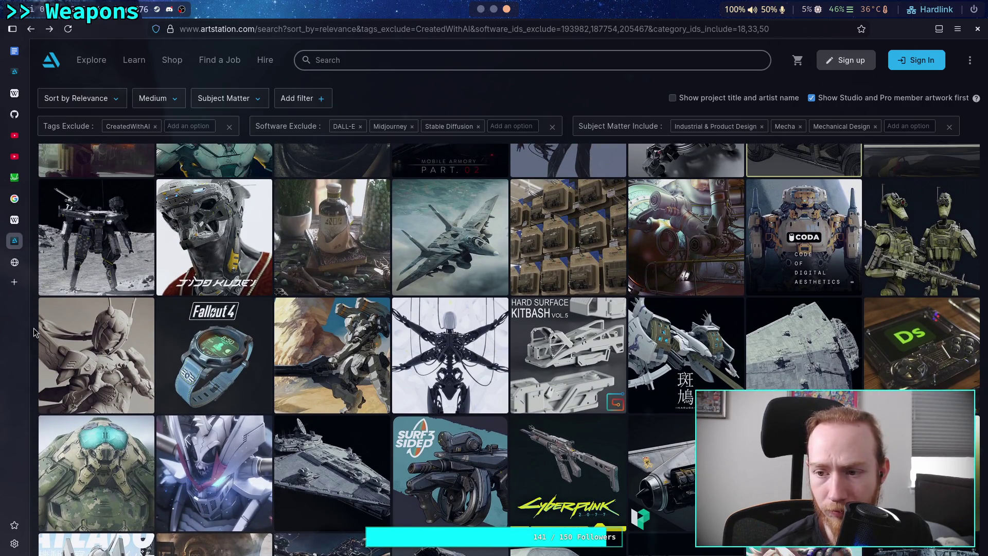
{"action": "scroll", "coordinate": [33, 332], "scroll_direction": "down", "scroll_amount": 4}
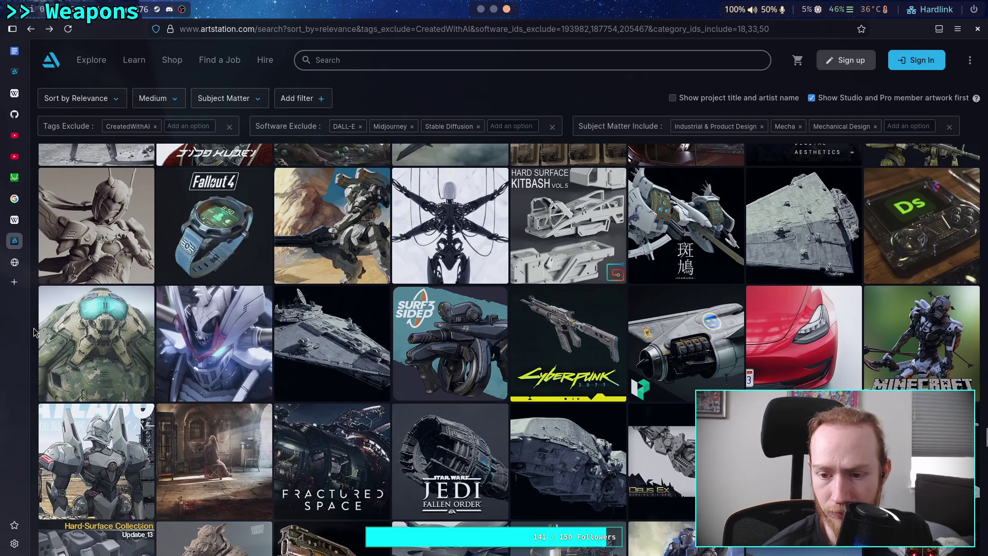
{"action": "scroll", "coordinate": [33, 332], "scroll_direction": "down", "scroll_amount": 4}
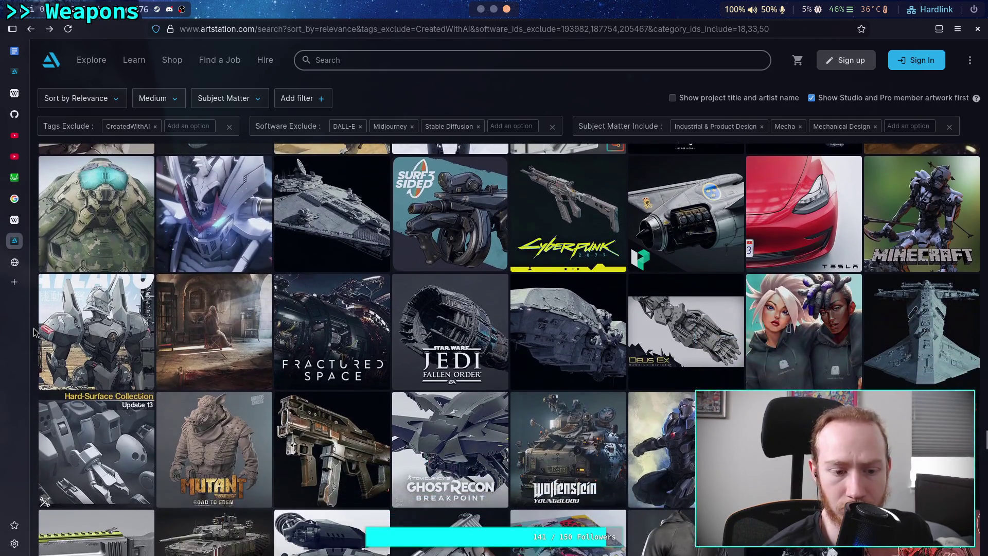
{"action": "scroll", "coordinate": [33, 332], "scroll_direction": "down", "scroll_amount": 2}
{"action": "scroll", "coordinate": [33, 331], "scroll_direction": "down", "scroll_amount": 4}
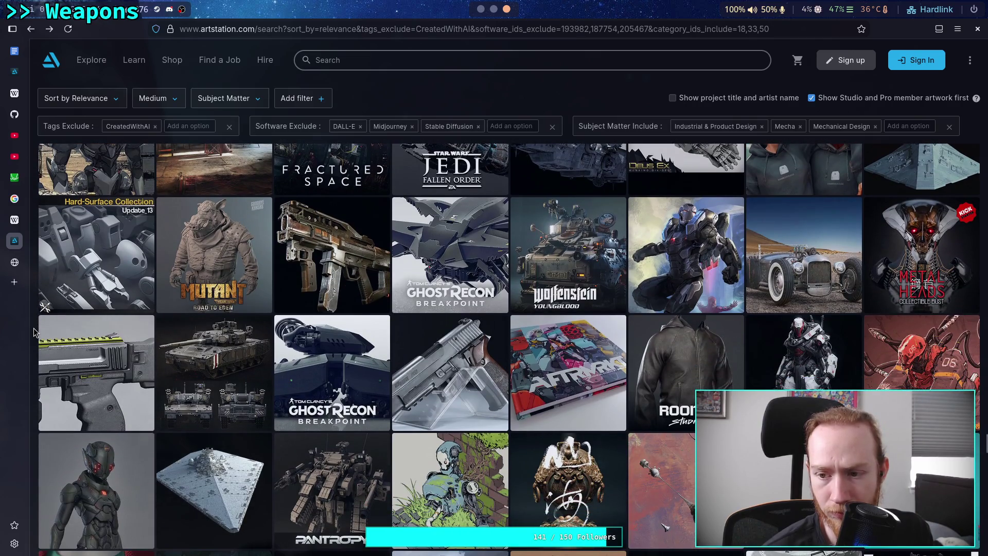
{"action": "scroll", "coordinate": [33, 332], "scroll_direction": "down", "scroll_amount": 4}
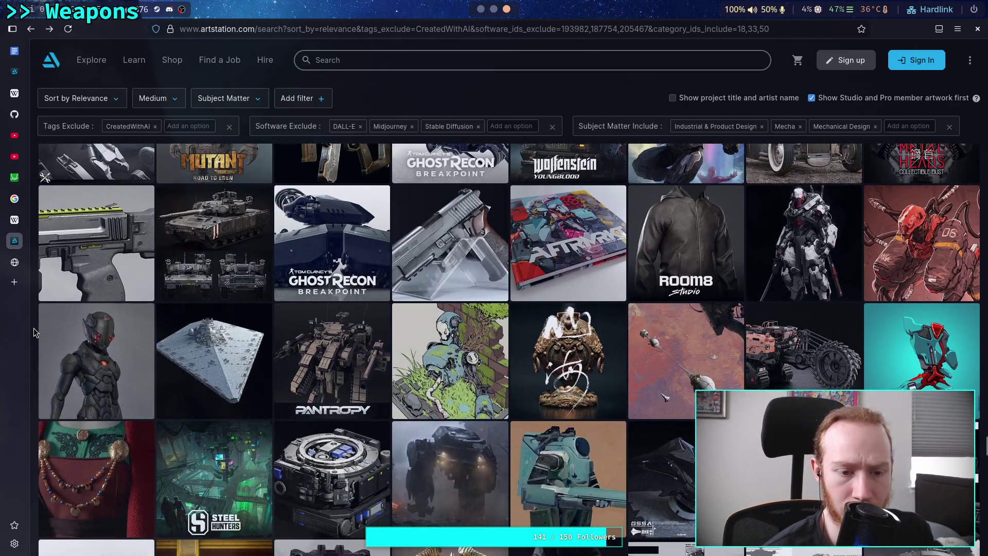
{"action": "scroll", "coordinate": [33, 332], "scroll_direction": "down", "scroll_amount": 2}
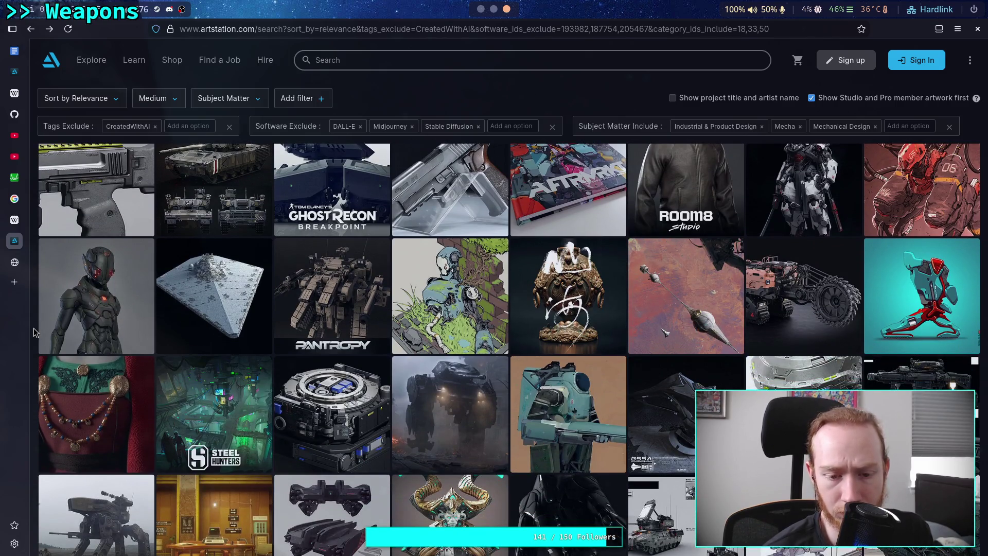
{"action": "scroll", "coordinate": [34, 332], "scroll_direction": "down", "scroll_amount": 2}
{"action": "scroll", "coordinate": [35, 332], "scroll_direction": "down", "scroll_amount": 2}
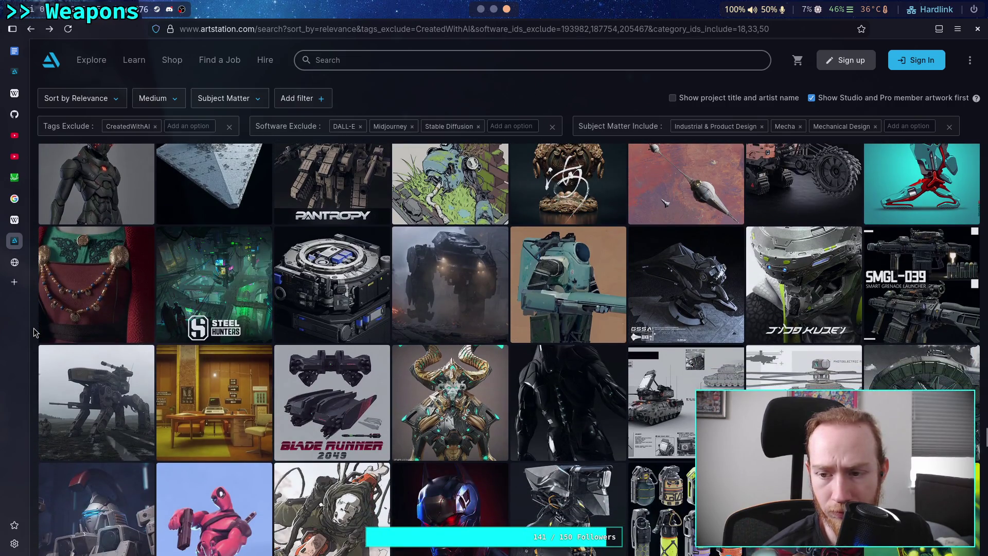
{"action": "scroll", "coordinate": [33, 331], "scroll_direction": "down", "scroll_amount": 2}
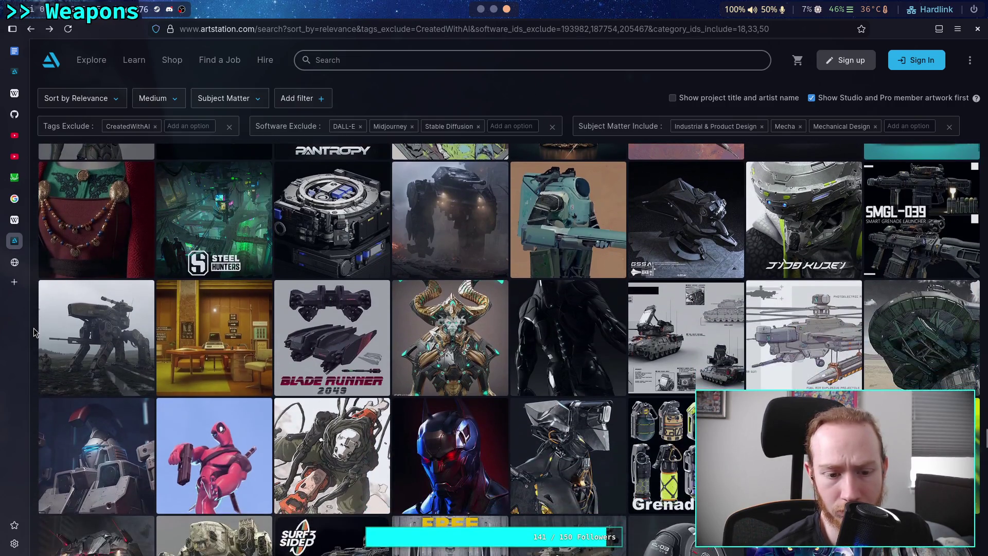
{"action": "scroll", "coordinate": [33, 332], "scroll_direction": "down", "scroll_amount": 2}
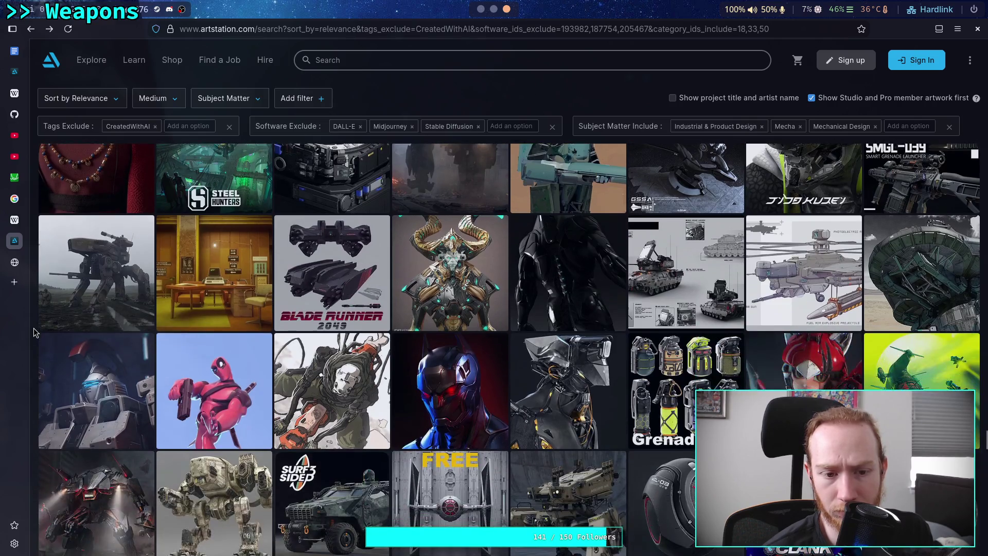
{"action": "scroll", "coordinate": [33, 332], "scroll_direction": "down", "scroll_amount": 2}
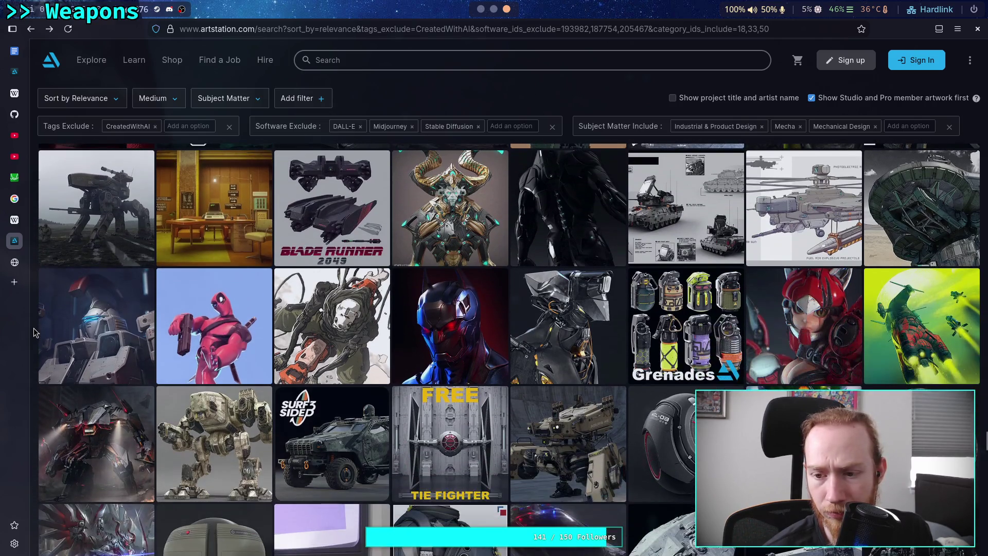
{"action": "scroll", "coordinate": [33, 331], "scroll_direction": "down", "scroll_amount": 4}
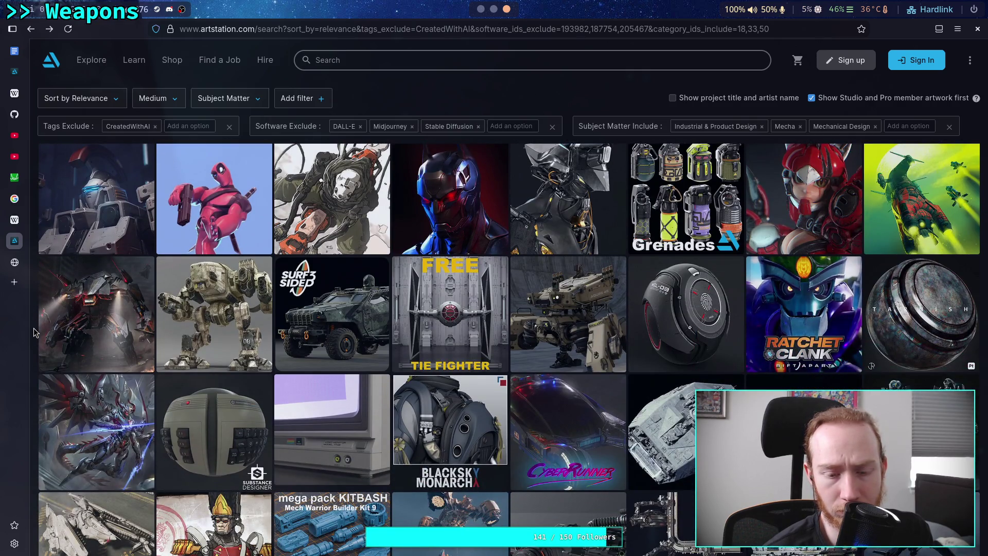
{"action": "scroll", "coordinate": [34, 332], "scroll_direction": "down", "scroll_amount": 2}
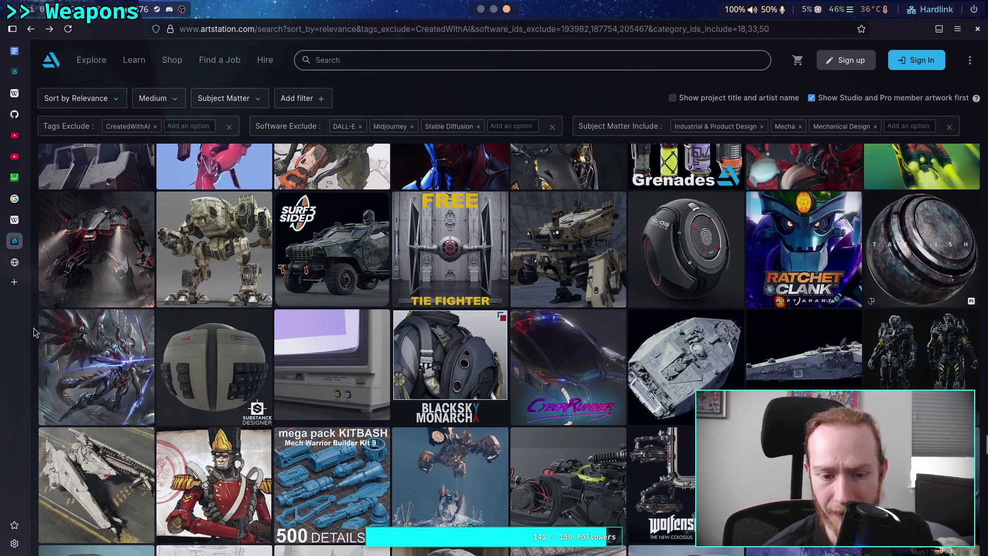
{"action": "scroll", "coordinate": [33, 332], "scroll_direction": "down", "scroll_amount": 4}
{"action": "scroll", "coordinate": [34, 332], "scroll_direction": "up", "scroll_amount": 6}
{"action": "scroll", "coordinate": [33, 332], "scroll_direction": "down", "scroll_amount": 6}
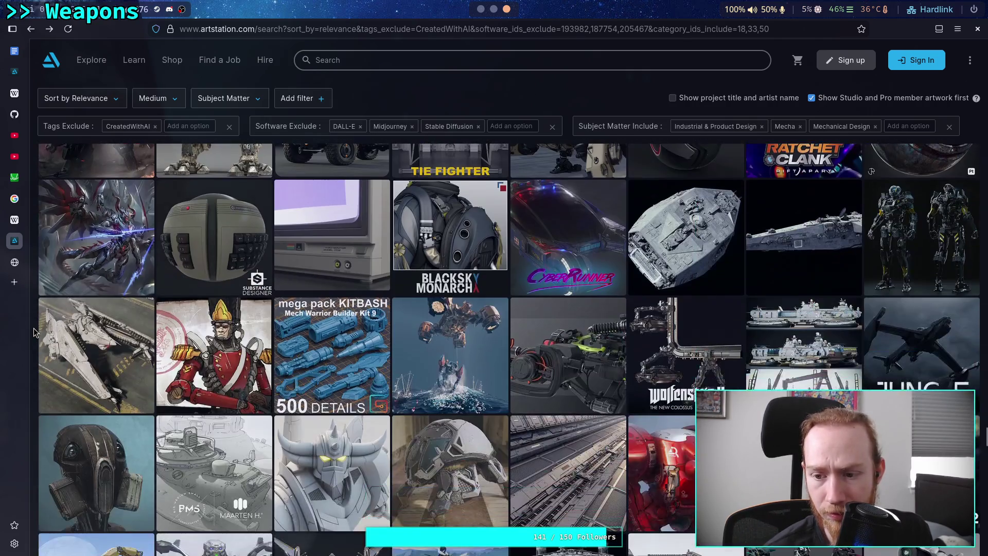
{"action": "scroll", "coordinate": [33, 332], "scroll_direction": "down", "scroll_amount": 6}
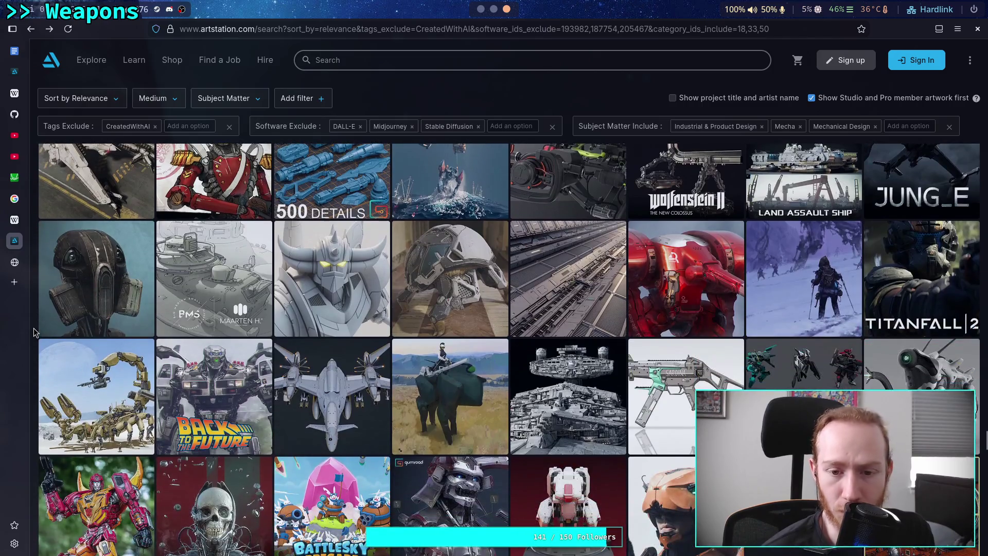
{"action": "scroll", "coordinate": [33, 332], "scroll_direction": "down", "scroll_amount": 2}
{"action": "scroll", "coordinate": [33, 332], "scroll_direction": "up", "scroll_amount": 2}
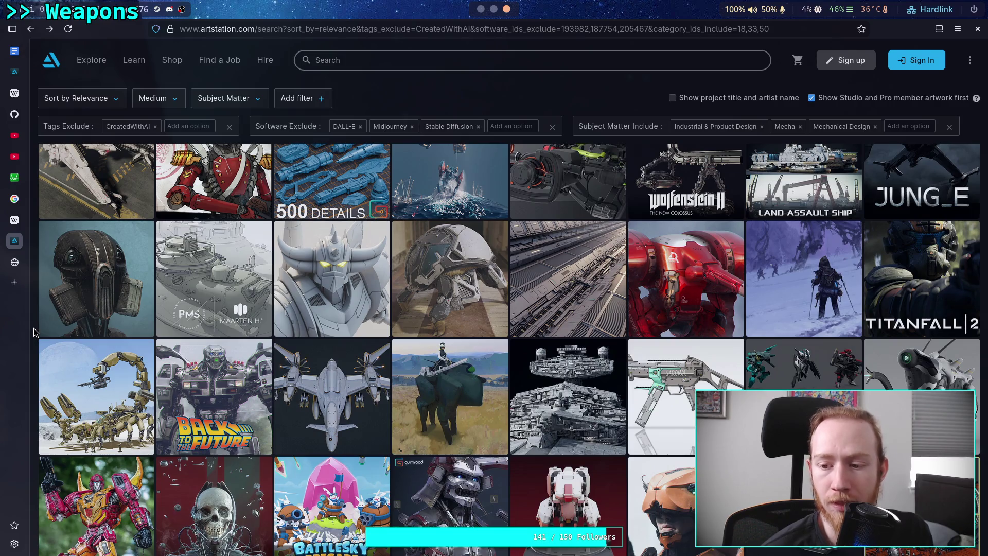
{"action": "scroll", "coordinate": [33, 332], "scroll_direction": "down", "scroll_amount": 2}
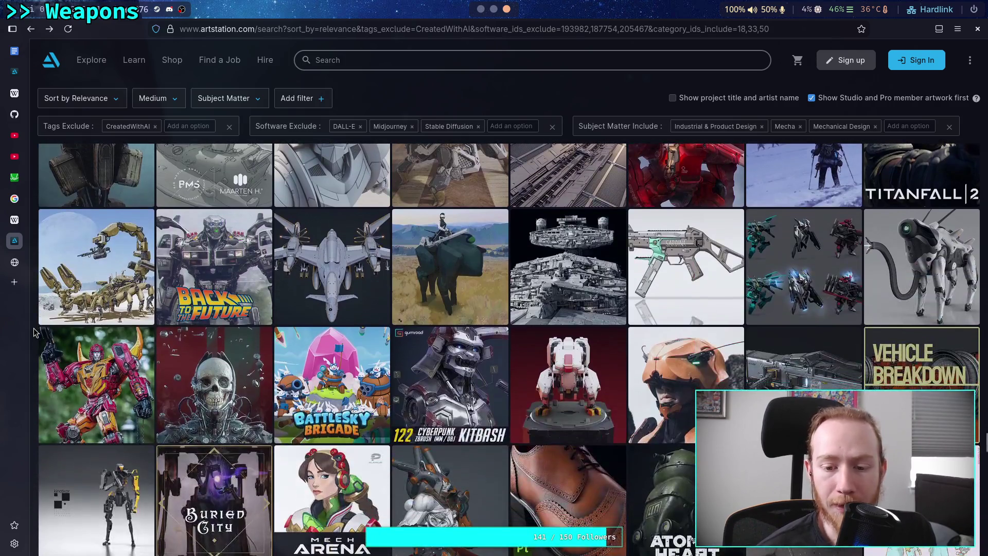
{"action": "scroll", "coordinate": [34, 332], "scroll_direction": "down", "scroll_amount": 5}
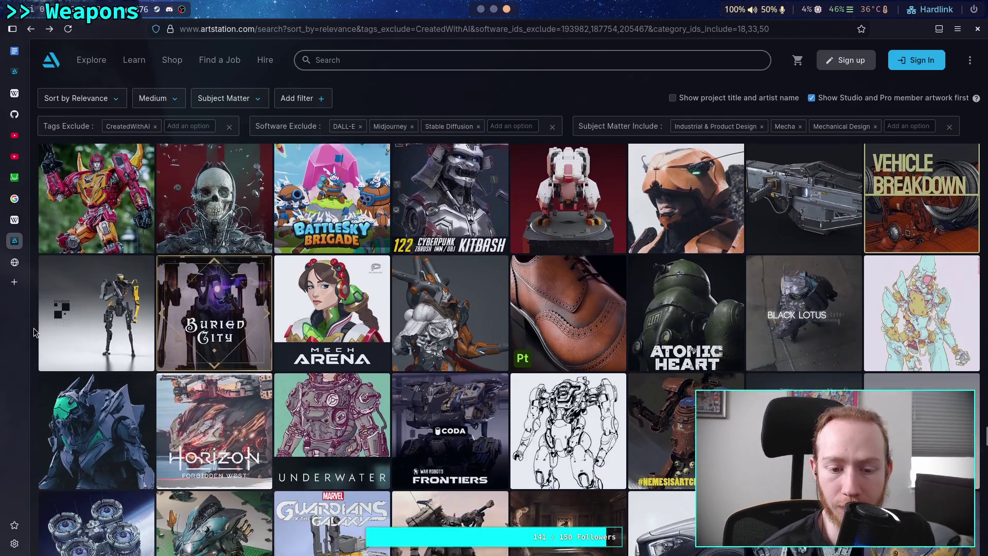
{"action": "scroll", "coordinate": [34, 331], "scroll_direction": "down", "scroll_amount": 2}
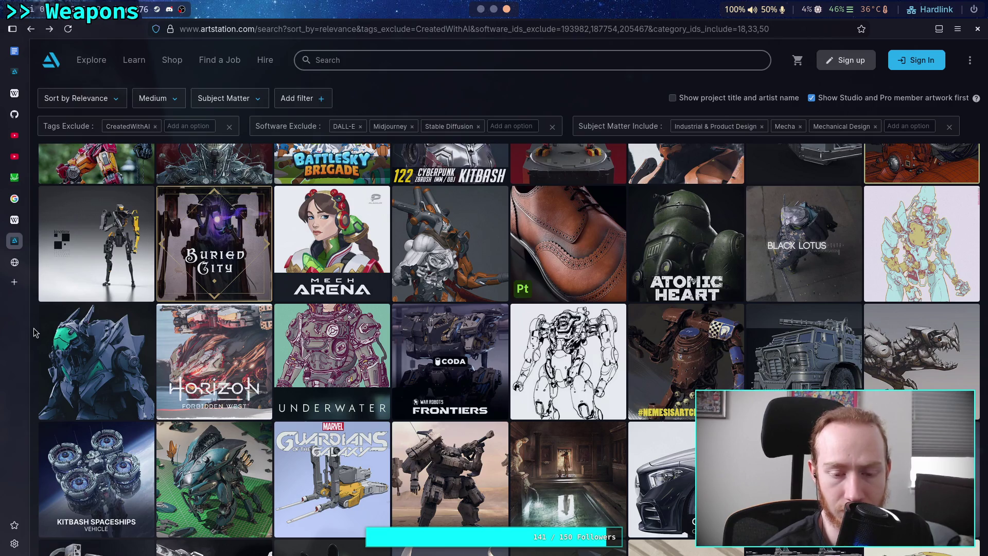
{"action": "scroll", "coordinate": [34, 332], "scroll_direction": "down", "scroll_amount": 2}
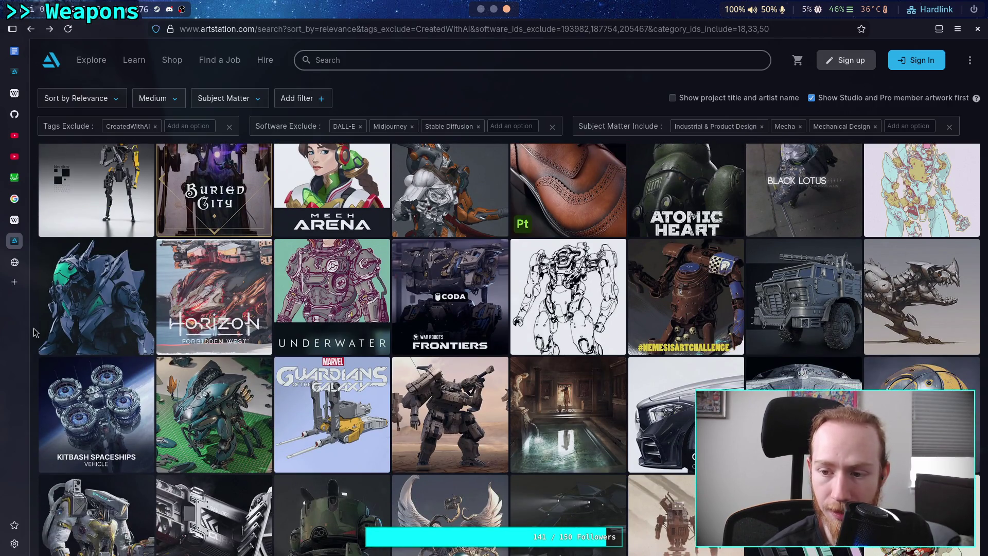
{"action": "scroll", "coordinate": [34, 332], "scroll_direction": "down", "scroll_amount": 4}
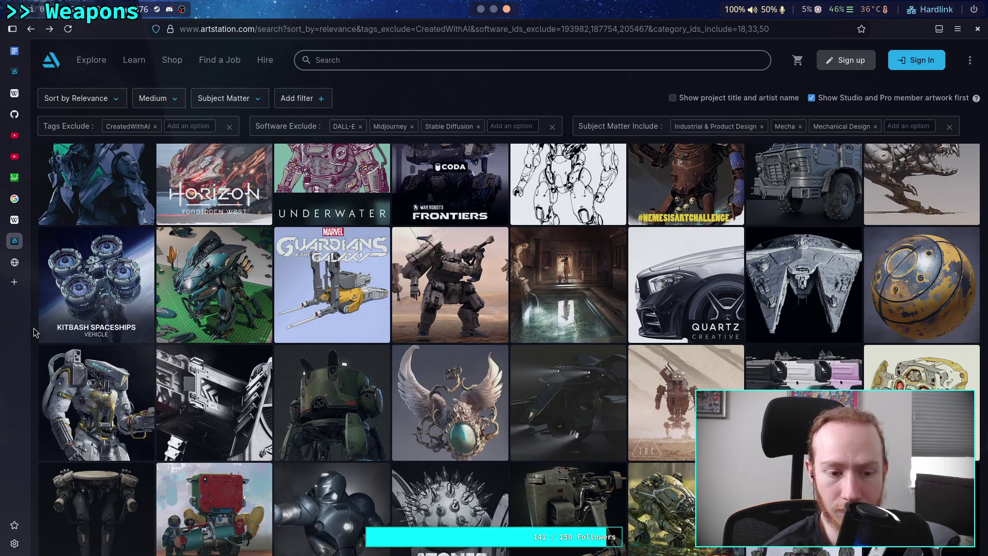
{"action": "scroll", "coordinate": [33, 332], "scroll_direction": "down", "scroll_amount": 2}
{"action": "scroll", "coordinate": [33, 332], "scroll_direction": "down", "scroll_amount": 2}
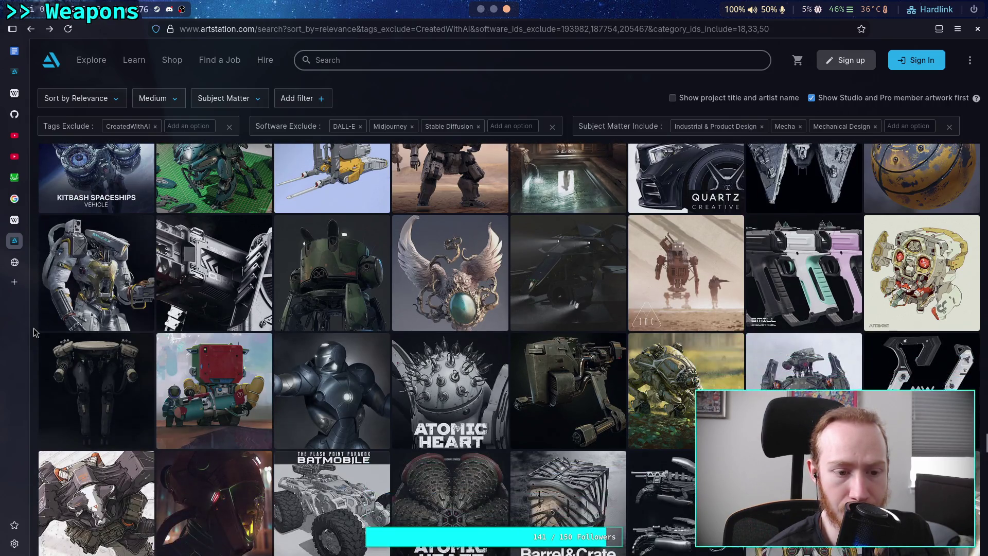
{"action": "scroll", "coordinate": [33, 332], "scroll_direction": "down", "scroll_amount": 2}
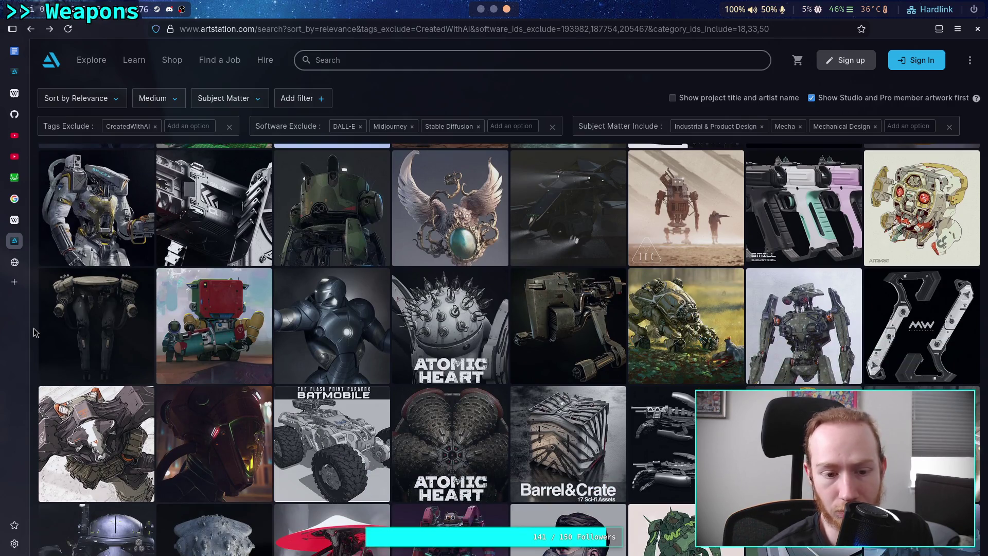
{"action": "scroll", "coordinate": [33, 332], "scroll_direction": "down", "scroll_amount": 2}
{"action": "scroll", "coordinate": [34, 332], "scroll_direction": "down", "scroll_amount": 4}
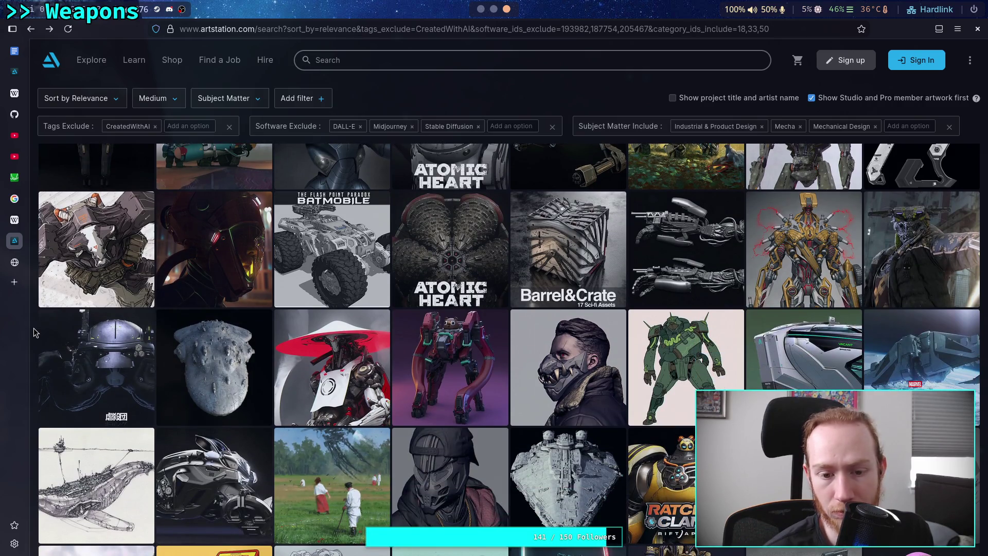
{"action": "scroll", "coordinate": [34, 332], "scroll_direction": "down", "scroll_amount": 4}
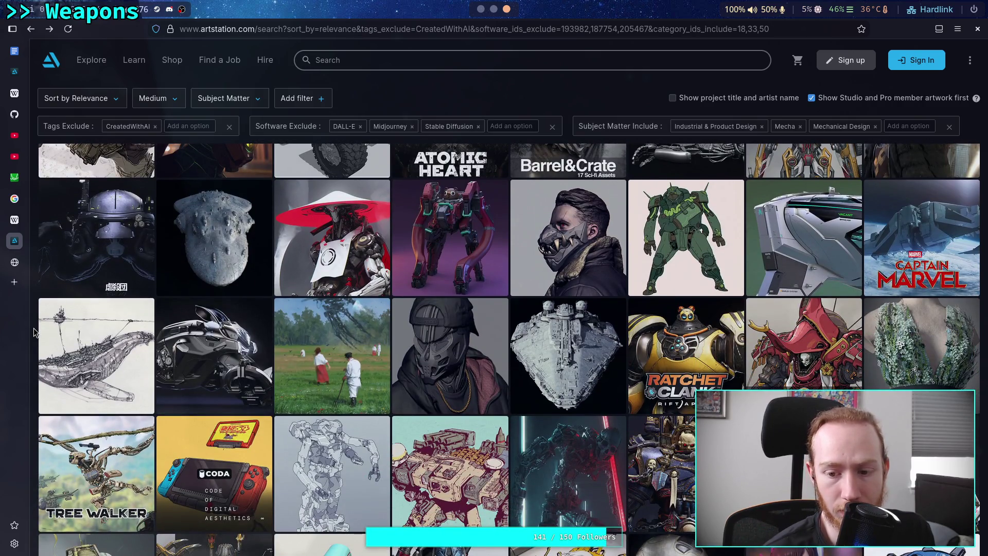
{"action": "scroll", "coordinate": [33, 332], "scroll_direction": "down", "scroll_amount": 10}
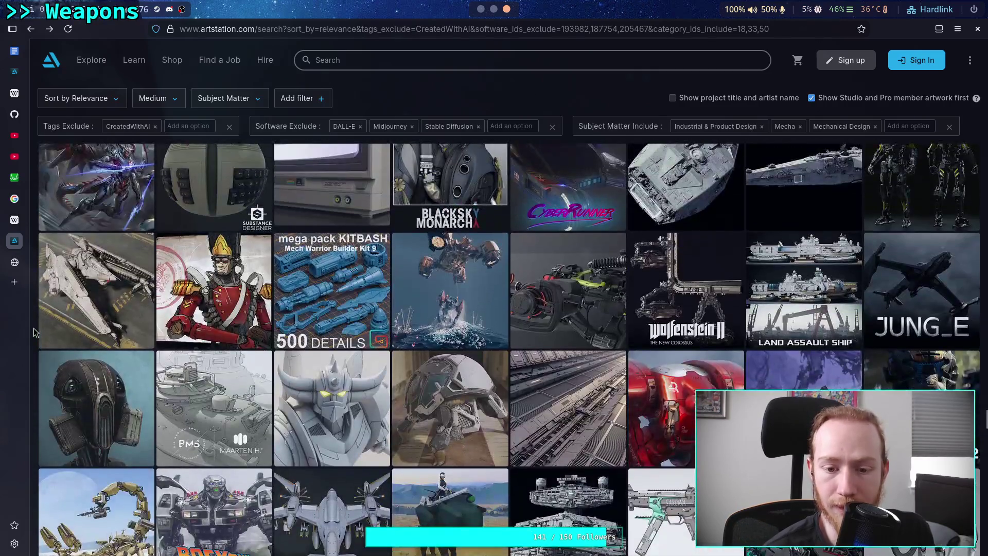
{"action": "scroll", "coordinate": [34, 332], "scroll_direction": "down", "scroll_amount": 2}
Open the P-02-d helmet-shelled crawler artwork, browse its views, and copy the brick-corridor image.
{"action": "left_click", "coordinate": [433, 343]}
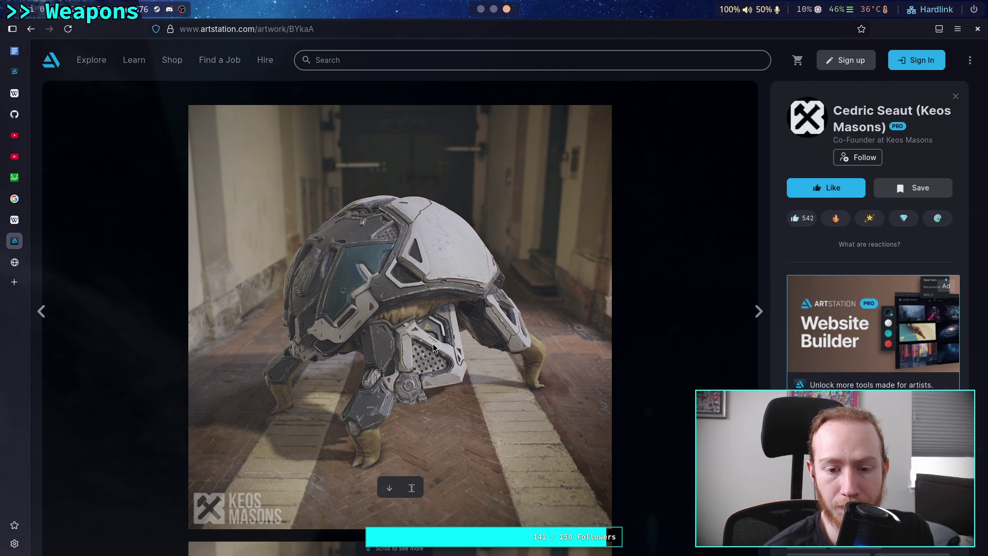
{"action": "scroll", "coordinate": [433, 344], "scroll_direction": "down", "scroll_amount": 10}
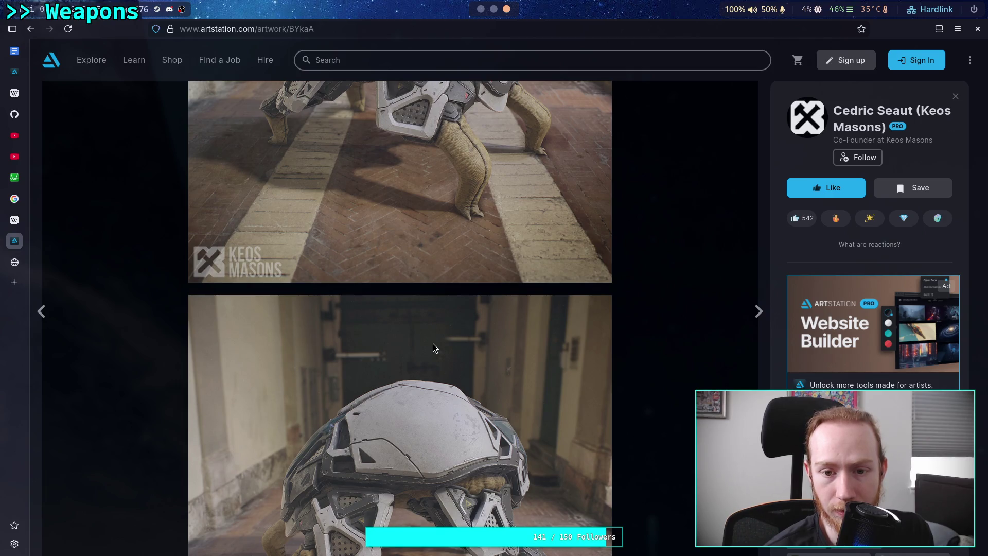
{"action": "scroll", "coordinate": [433, 344], "scroll_direction": "down", "scroll_amount": 3}
{"action": "scroll", "coordinate": [433, 344], "scroll_direction": "up", "scroll_amount": 4}
{"action": "scroll", "coordinate": [433, 344], "scroll_direction": "up", "scroll_amount": 3}
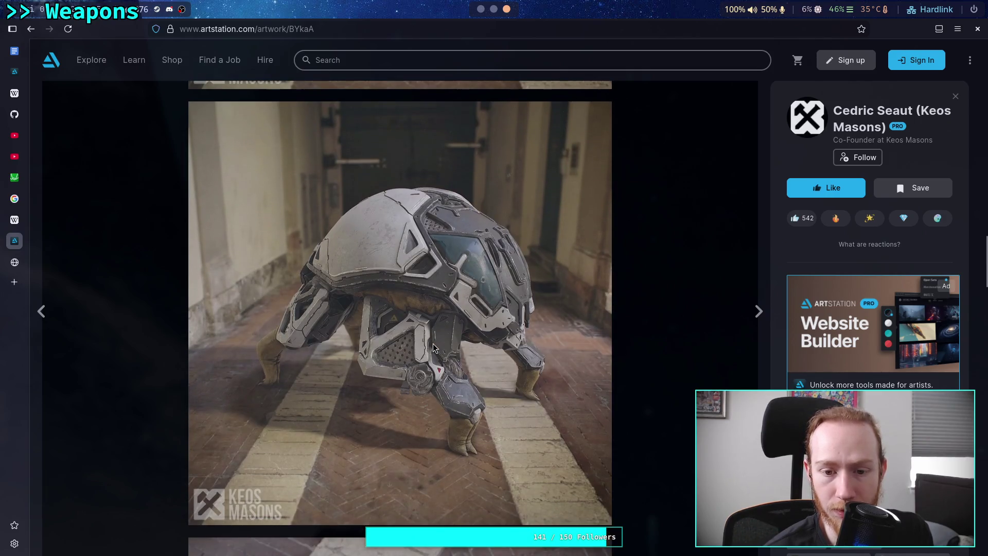
{"action": "scroll", "coordinate": [434, 344], "scroll_direction": "down", "scroll_amount": 8}
{"action": "scroll", "coordinate": [433, 344], "scroll_direction": "down", "scroll_amount": 8}
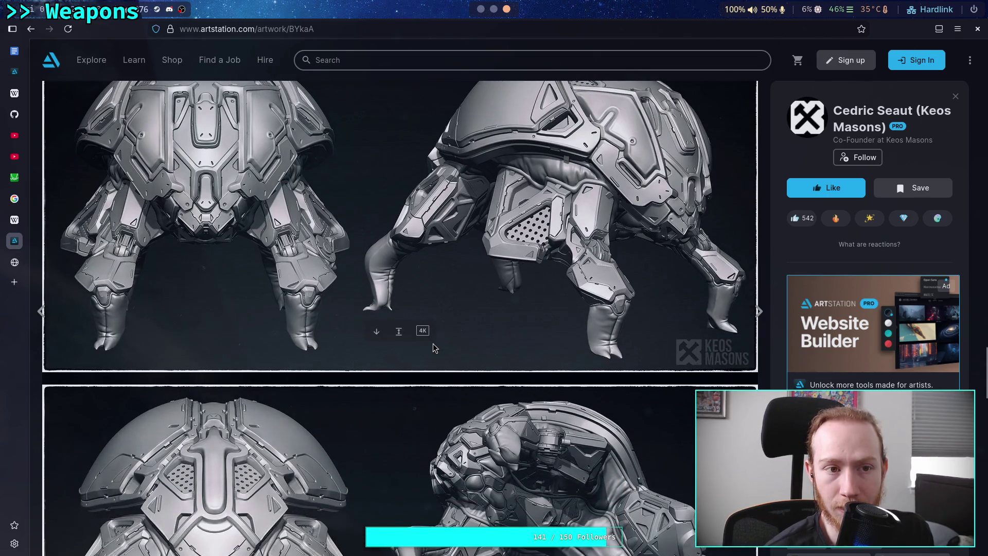
{"action": "scroll", "coordinate": [433, 343], "scroll_direction": "down", "scroll_amount": 2}
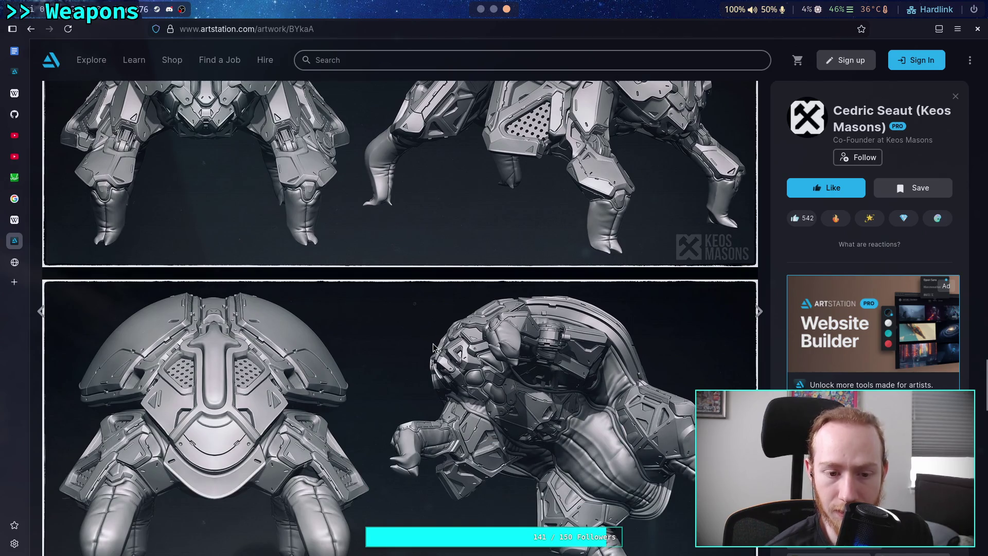
{"action": "scroll", "coordinate": [433, 347], "scroll_direction": "down", "scroll_amount": 7}
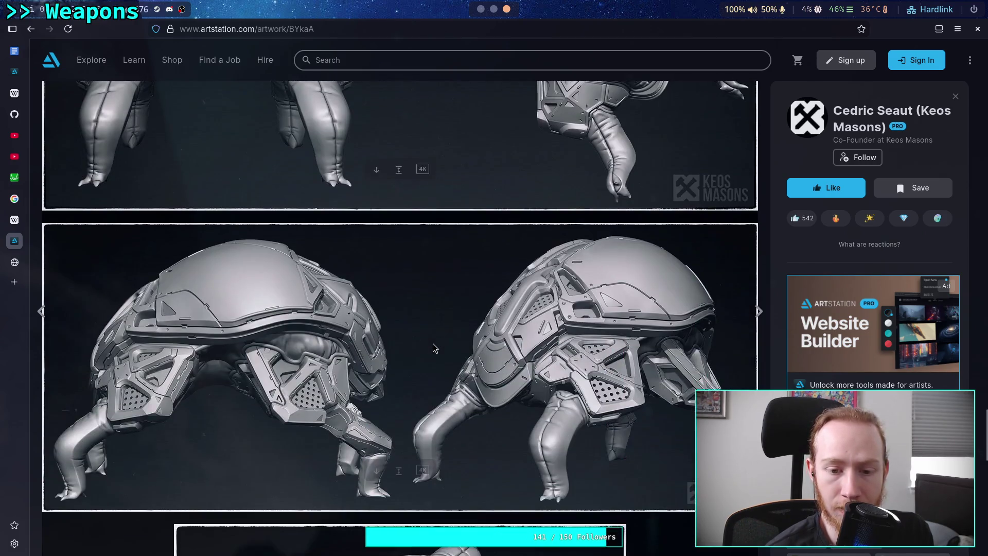
{"action": "scroll", "coordinate": [434, 344], "scroll_direction": "down", "scroll_amount": 10}
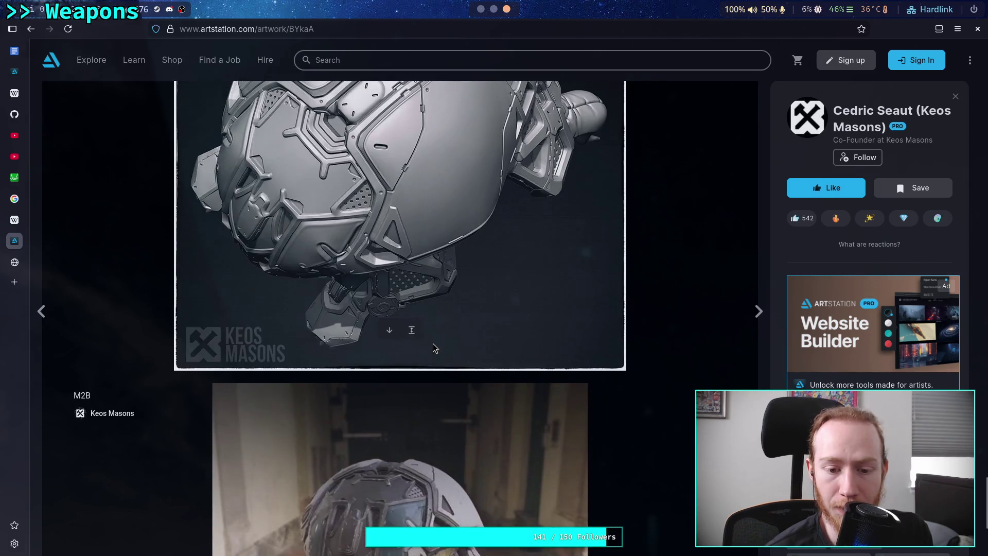
{"action": "scroll", "coordinate": [433, 343], "scroll_direction": "down", "scroll_amount": 3}
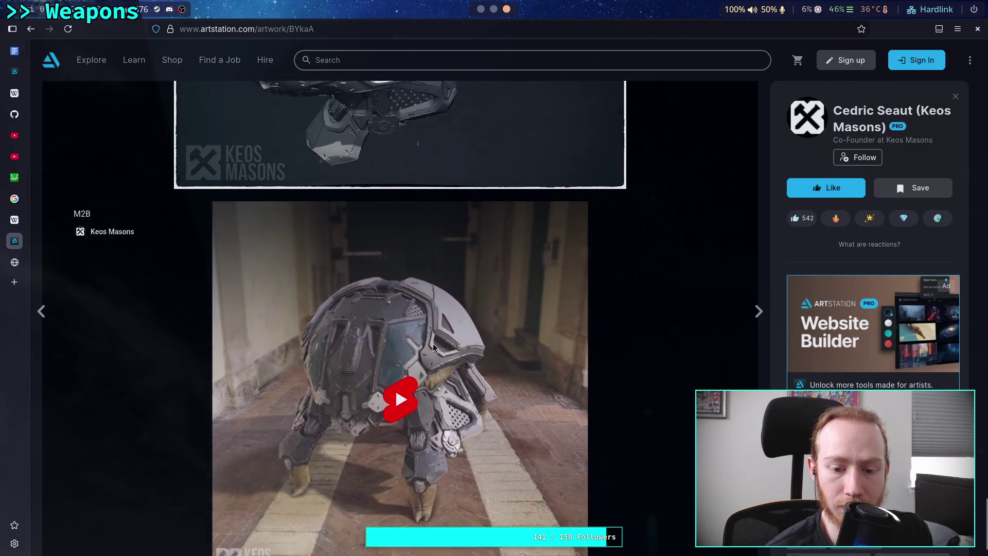
{"action": "scroll", "coordinate": [433, 344], "scroll_direction": "down", "scroll_amount": 15}
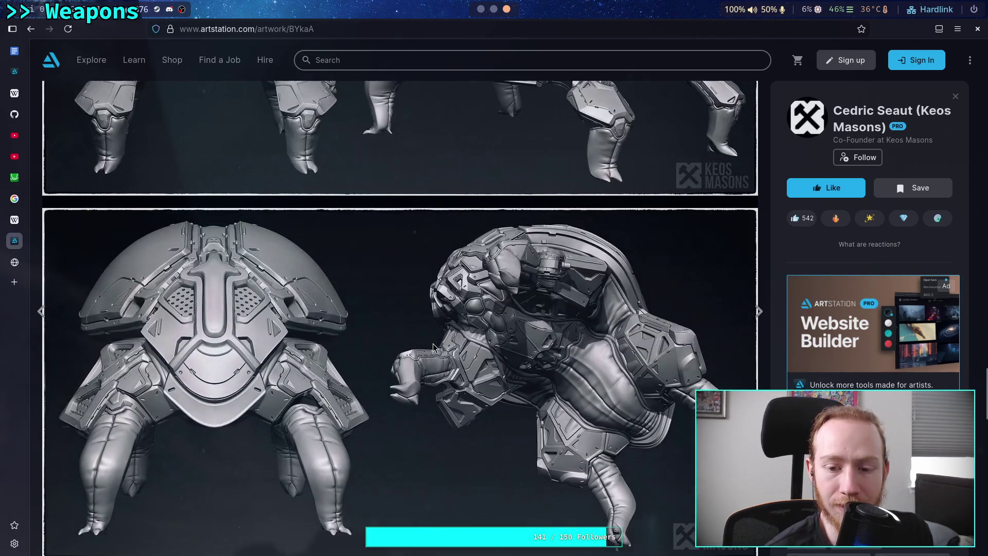
{"action": "scroll", "coordinate": [433, 344], "scroll_direction": "down", "scroll_amount": 12}
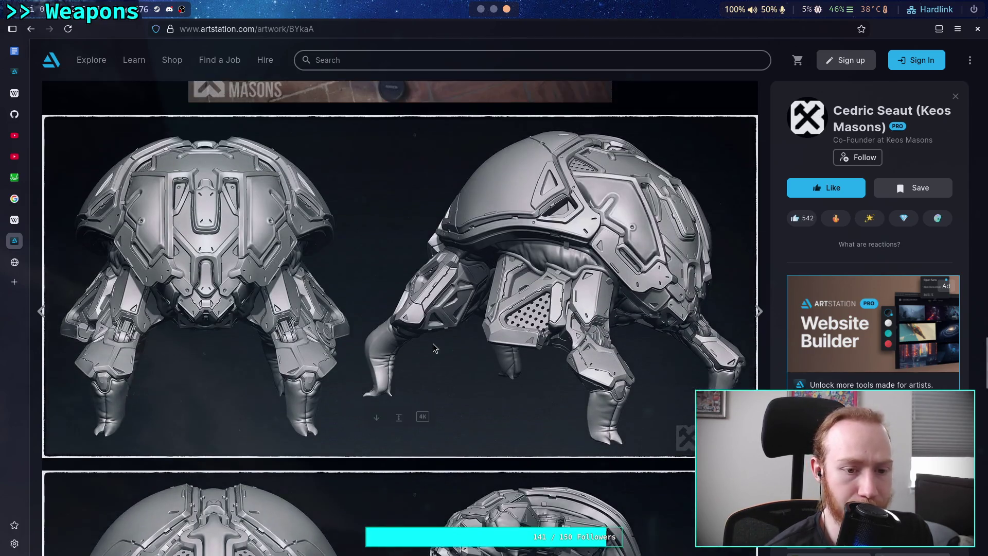
{"action": "scroll", "coordinate": [433, 344], "scroll_direction": "up", "scroll_amount": 8}
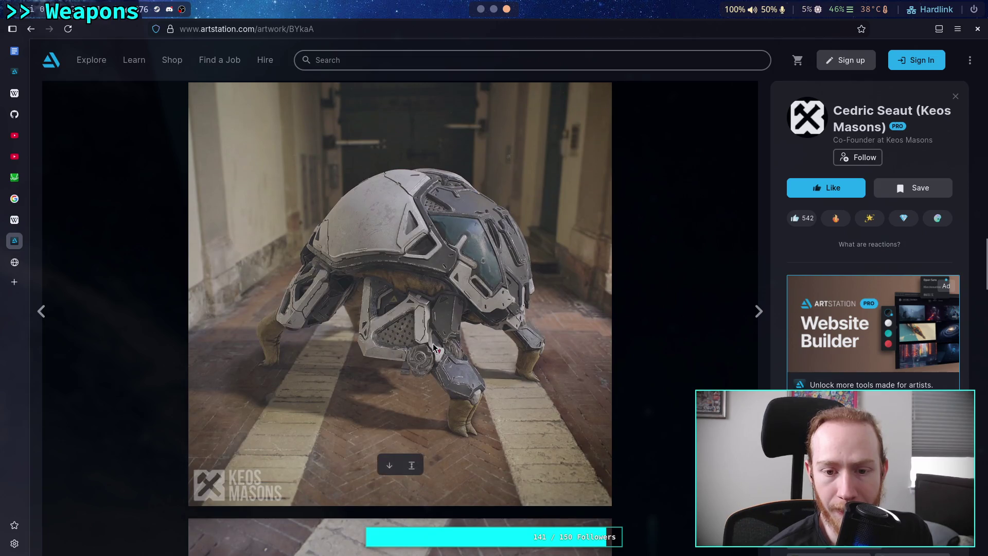
{"action": "scroll", "coordinate": [434, 343], "scroll_direction": "up", "scroll_amount": 4}
{"action": "scroll", "coordinate": [434, 343], "scroll_direction": "down", "scroll_amount": 4}
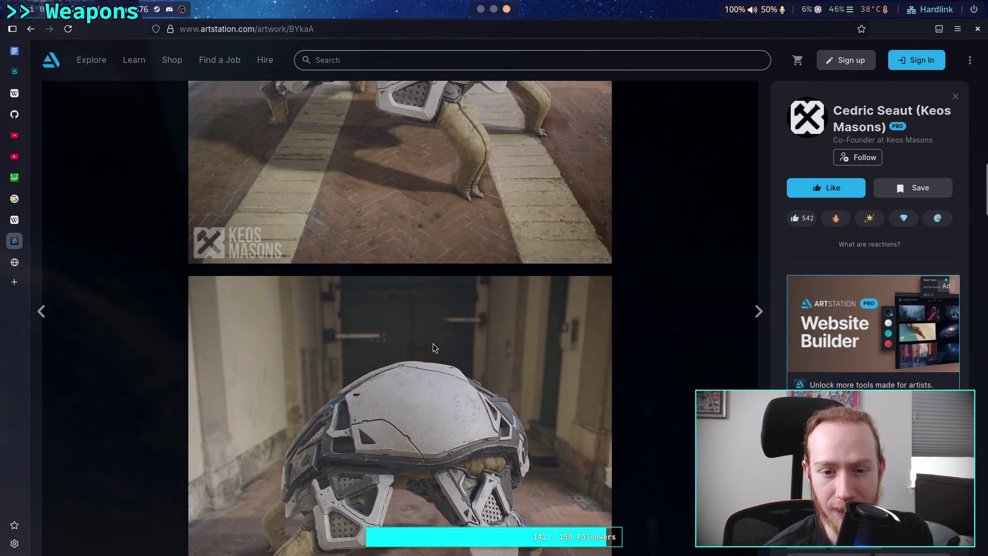
{"action": "scroll", "coordinate": [433, 344], "scroll_direction": "up", "scroll_amount": 4}
{"action": "scroll", "coordinate": [433, 344], "scroll_direction": "down", "scroll_amount": 5}
{"action": "scroll", "coordinate": [433, 344], "scroll_direction": "up", "scroll_amount": 6}
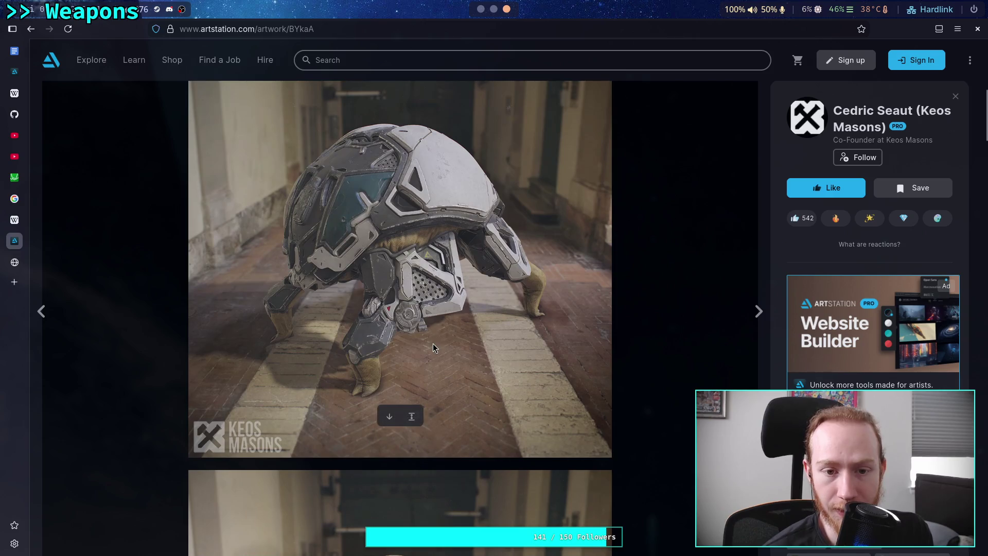
{"action": "scroll", "coordinate": [433, 344], "scroll_direction": "down", "scroll_amount": 7}
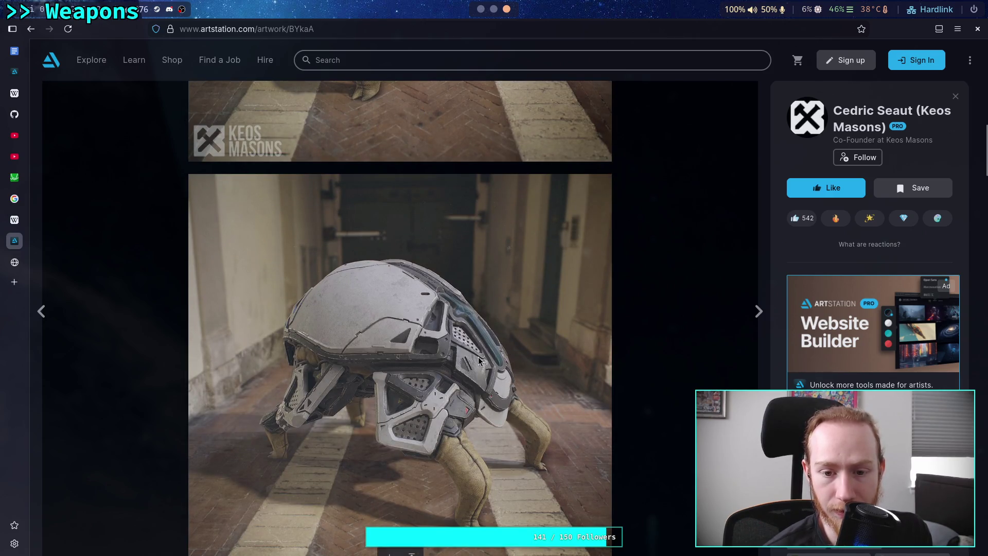
{"action": "scroll", "coordinate": [479, 331], "scroll_direction": "up", "scroll_amount": 5}
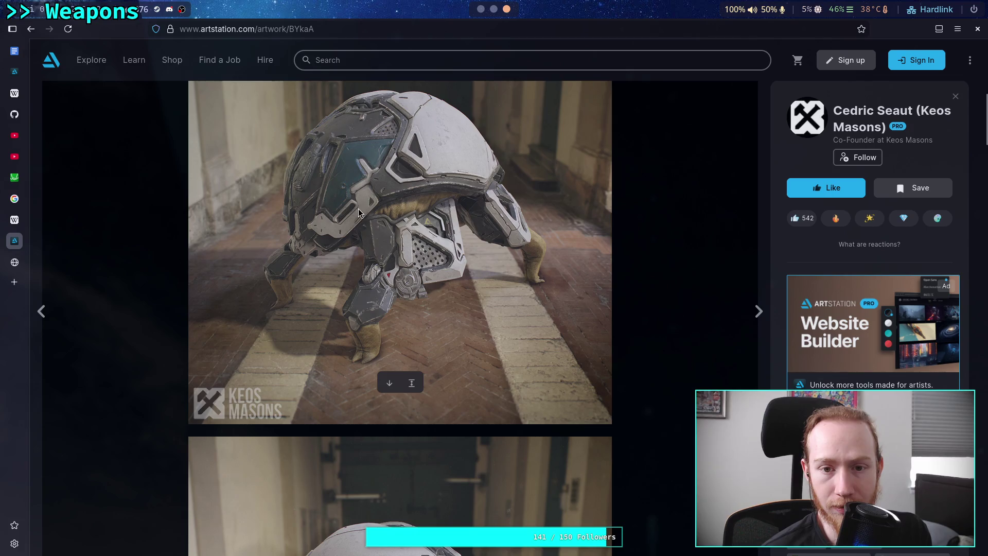
{"action": "scroll", "coordinate": [434, 307], "scroll_direction": "down", "scroll_amount": 13}
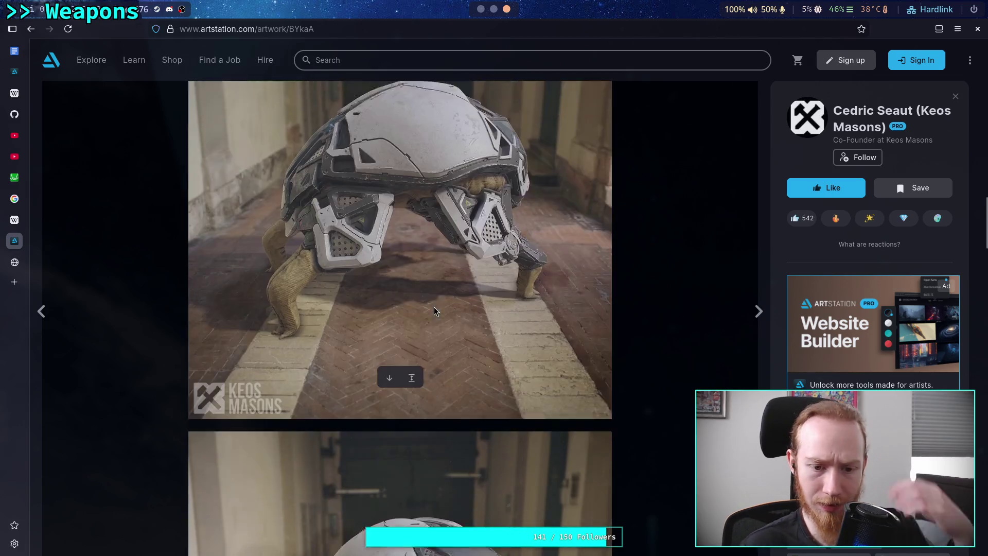
{"action": "scroll", "coordinate": [433, 307], "scroll_direction": "down", "scroll_amount": 5}
{"action": "scroll", "coordinate": [434, 307], "scroll_direction": "up", "scroll_amount": 6}
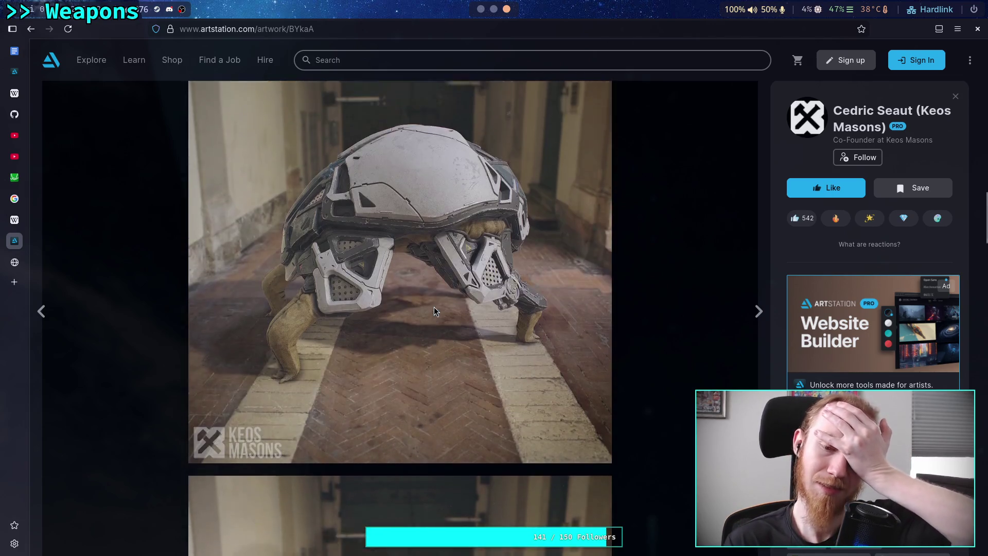
{"action": "scroll", "coordinate": [434, 307], "scroll_direction": "down", "scroll_amount": 5}
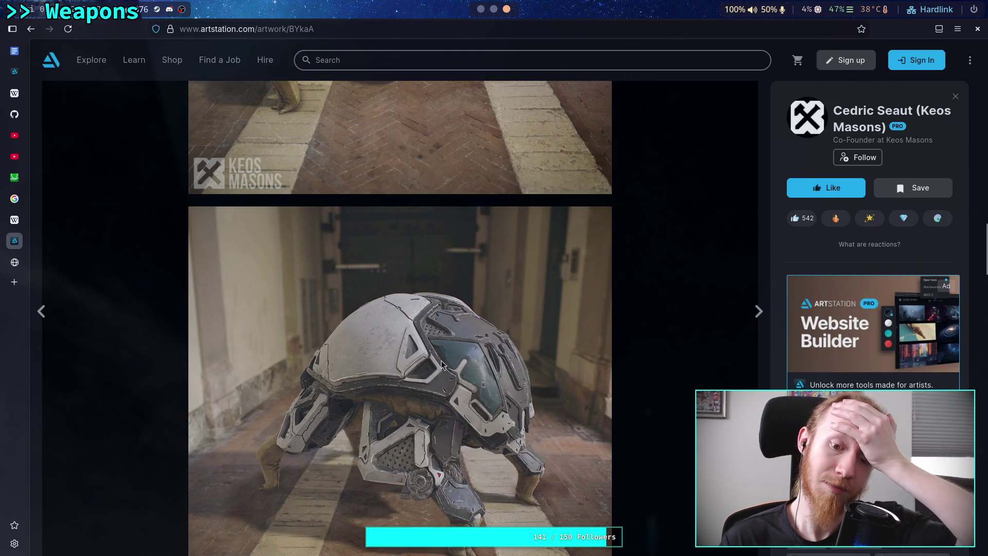
{"action": "scroll", "coordinate": [451, 359], "scroll_direction": "down", "scroll_amount": 10}
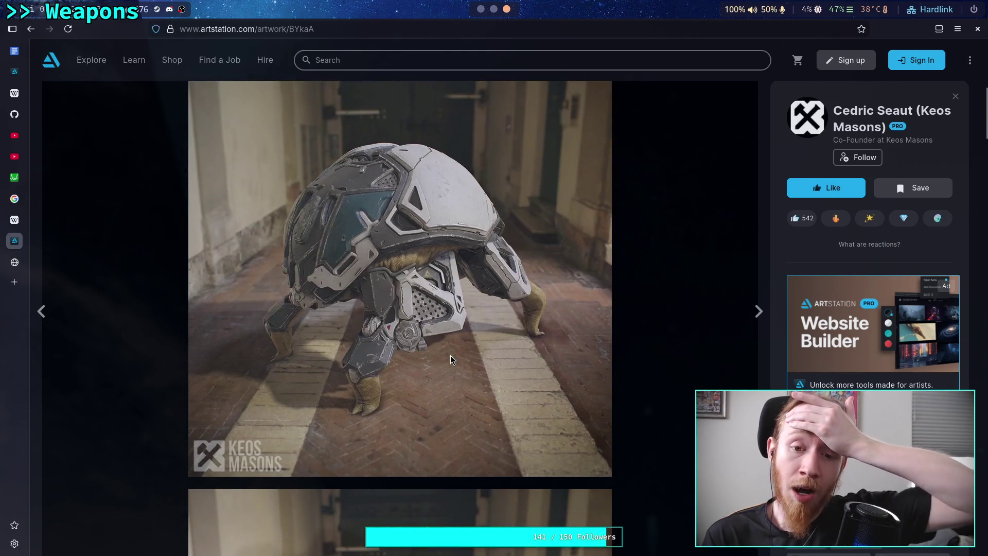
{"action": "scroll", "coordinate": [446, 341], "scroll_direction": "down", "scroll_amount": 7}
{"action": "scroll", "coordinate": [446, 341], "scroll_direction": "up", "scroll_amount": 5}
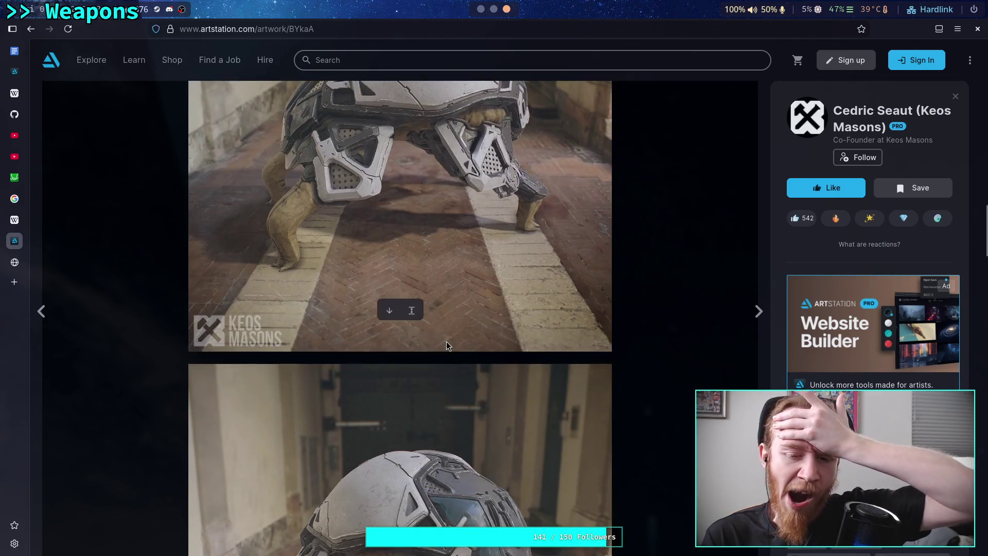
{"action": "scroll", "coordinate": [446, 342], "scroll_direction": "down", "scroll_amount": 4}
{"action": "scroll", "coordinate": [446, 341], "scroll_direction": "up", "scroll_amount": 4}
{"action": "scroll", "coordinate": [443, 330], "scroll_direction": "down", "scroll_amount": 1}
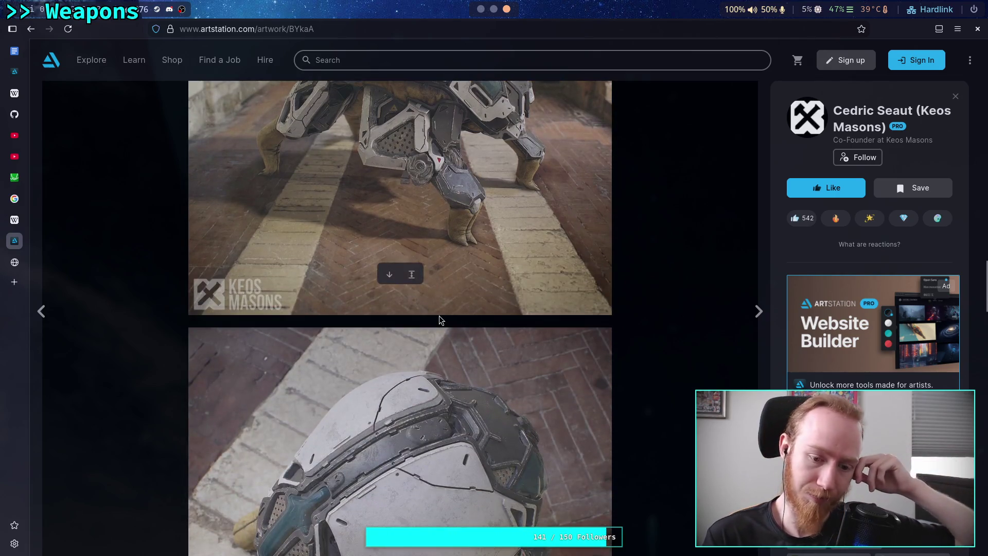
{"action": "scroll", "coordinate": [439, 316], "scroll_direction": "down", "scroll_amount": 4}
{"action": "right_click", "coordinate": [435, 298]}
{"action": "left_click", "coordinate": [448, 320]}
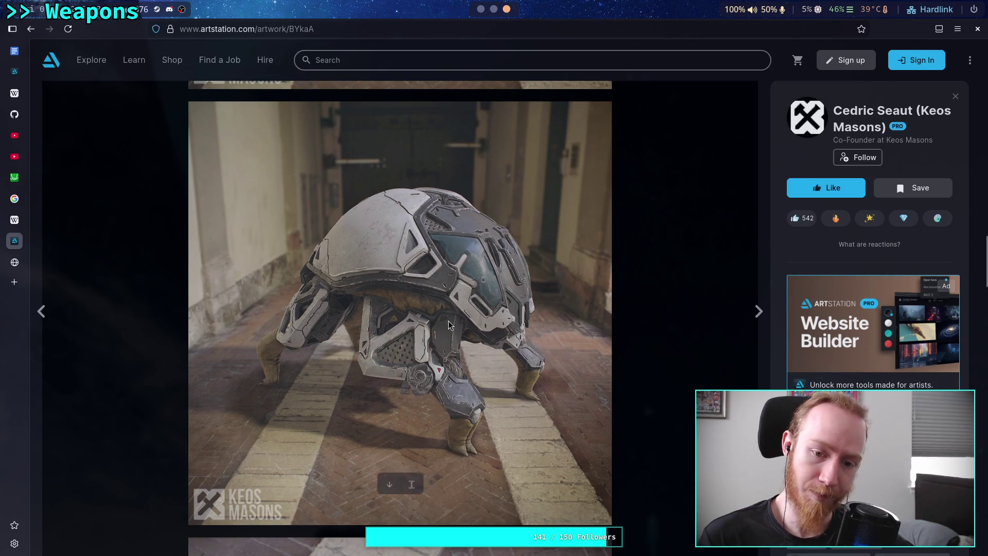
Paste the copied beetle robot image below the spider entry in the Hostile robots note.
{"action": "left_click", "coordinate": [480, 10]}
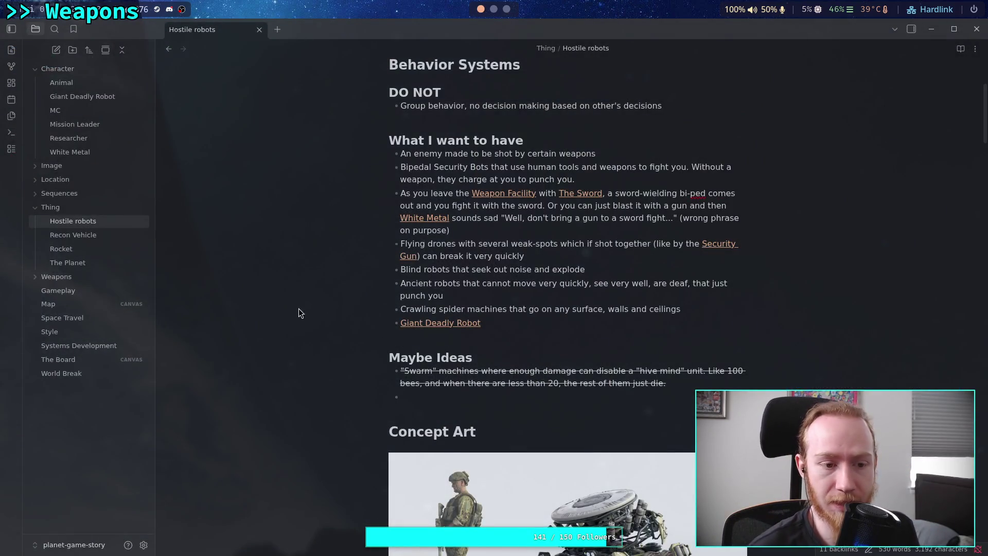
{"action": "scroll", "coordinate": [362, 328], "scroll_direction": "down", "scroll_amount": 20}
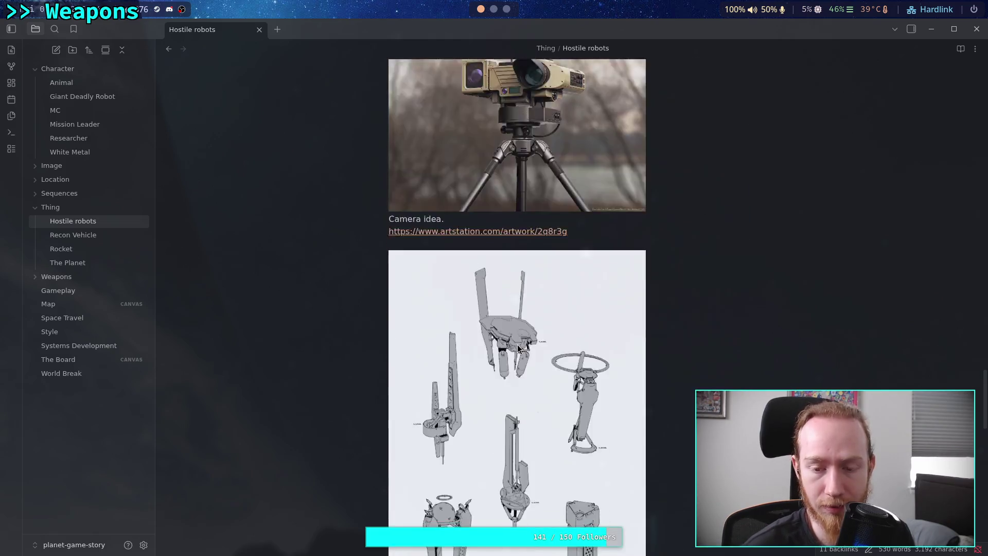
{"action": "scroll", "coordinate": [545, 346], "scroll_direction": "down", "scroll_amount": 2}
{"action": "scroll", "coordinate": [592, 411], "scroll_direction": "up", "scroll_amount": 3}
{"action": "scroll", "coordinate": [566, 391], "scroll_direction": "down", "scroll_amount": 3}
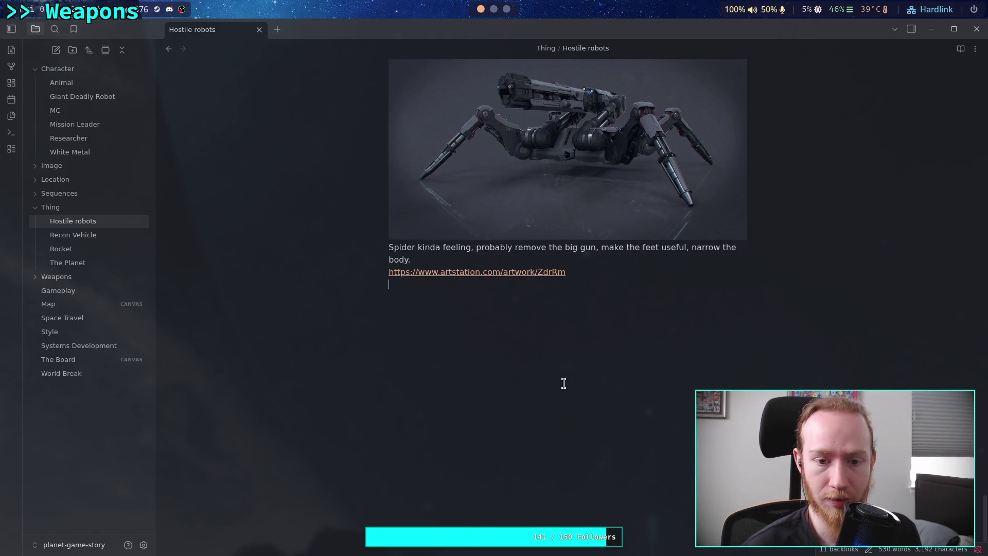
{"action": "left_click", "coordinate": [563, 383]}
{"action": "key", "text": "ctrl+v"}
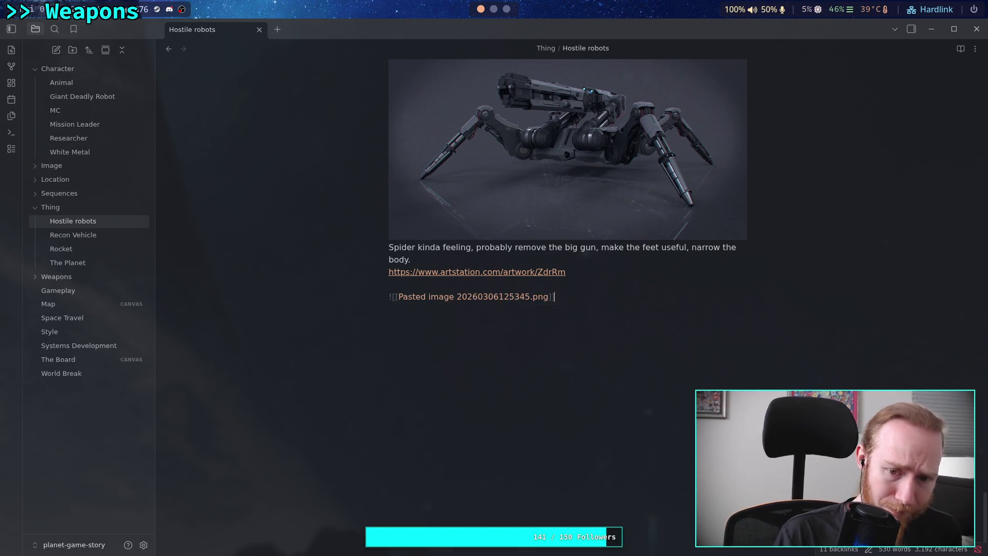
Caption the image 'Beetle thing, definitely climbs walls. Big armor shell.'.
{"action": "key", "text": "Return"}
{"action": "type", "text": "Beetle thing, definitely climbs walls. Big armor he"}
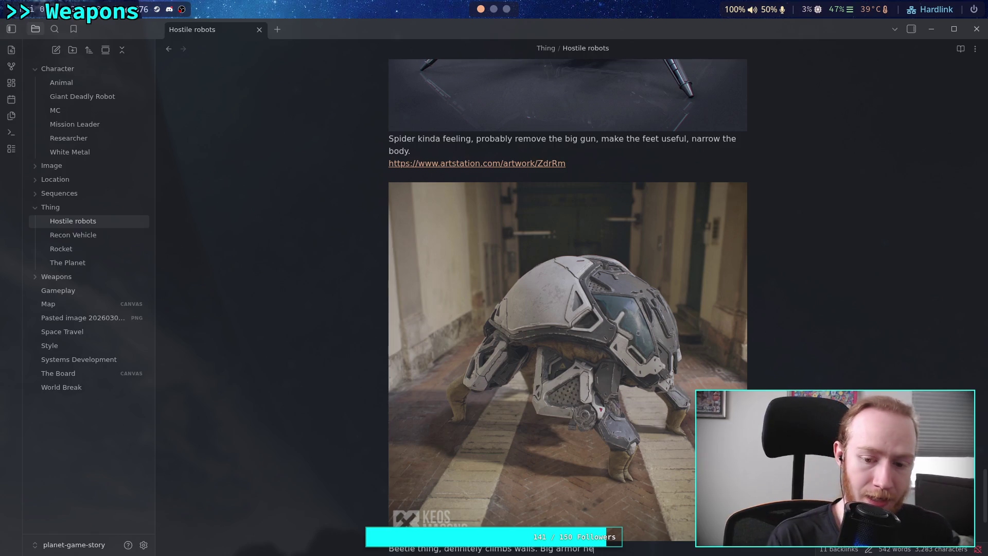
{"action": "key", "text": "BackSpace"}
{"action": "key", "text": "BackSpace"}
{"action": "key", "text": "BackSpace"}
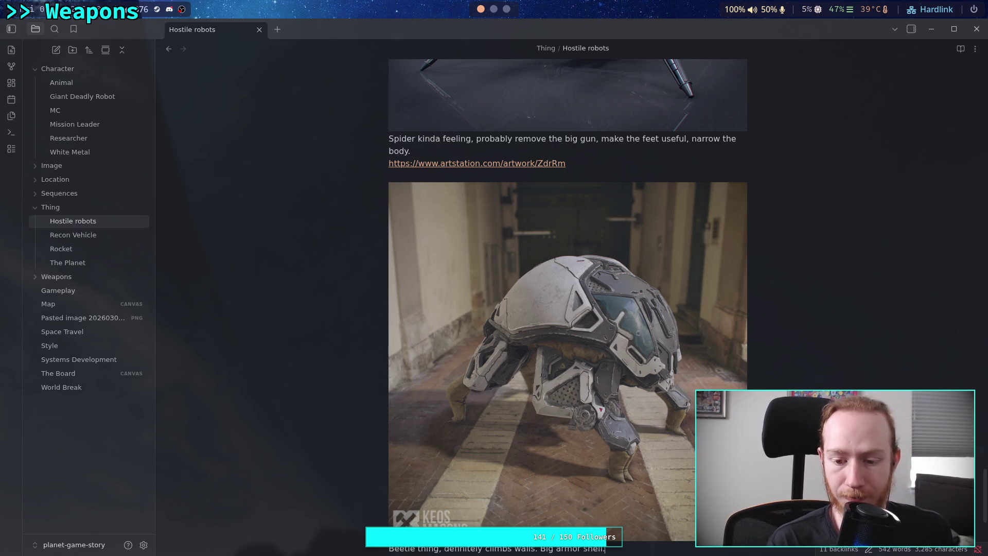
{"action": "key", "text": "Return"}
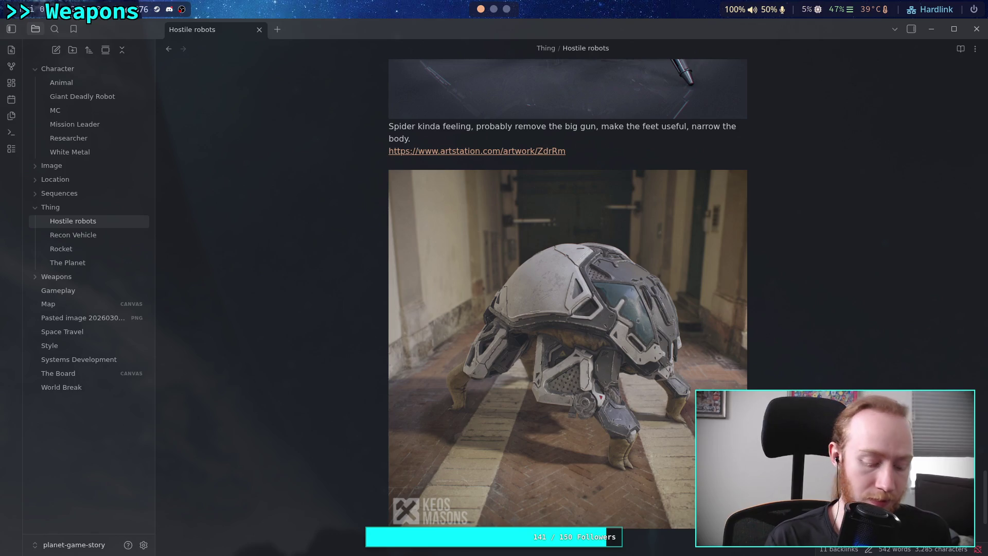
{"action": "key", "text": "super+3"}
Paste the beetle artwork's ArtStation link under its caption.
{"action": "left_click", "coordinate": [349, 26]}
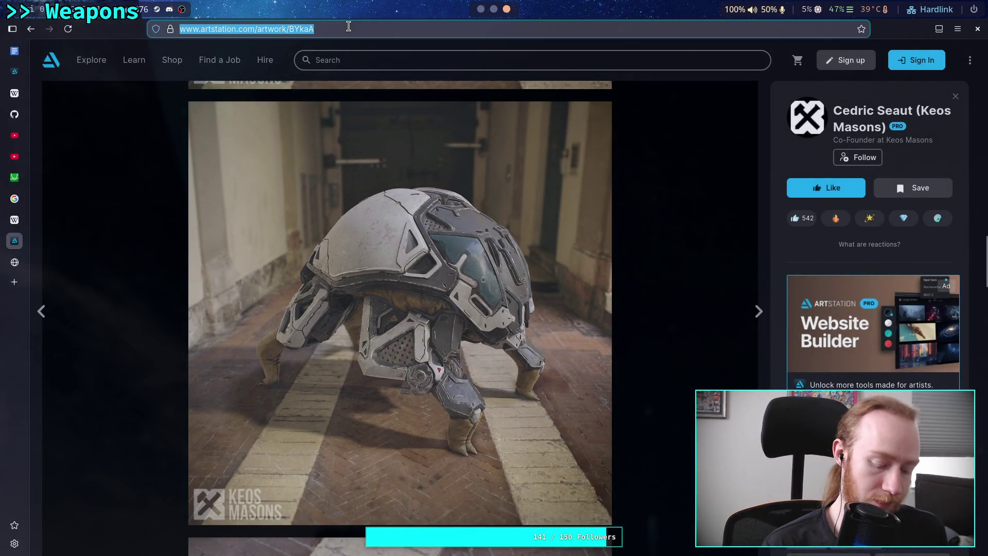
{"action": "key", "text": "super+1"}
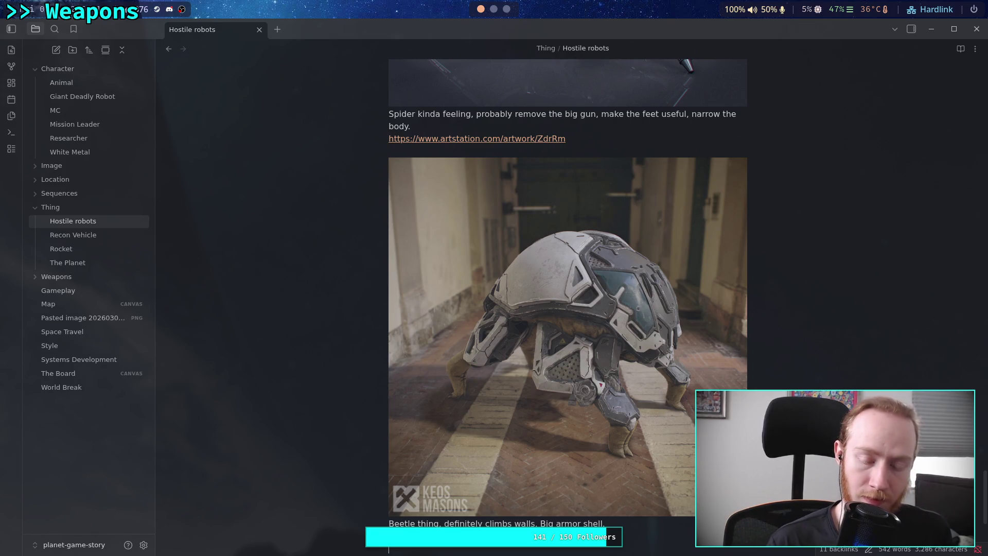
{"action": "type", "text": "https://www.artstation.com/artwork/BYkaA"}
Set the beetle image embed to 500 px wide with |500.
{"action": "scroll", "coordinate": [489, 303], "scroll_direction": "down", "scroll_amount": 1}
{"action": "scroll", "coordinate": [488, 302], "scroll_direction": "up", "scroll_amount": 2}
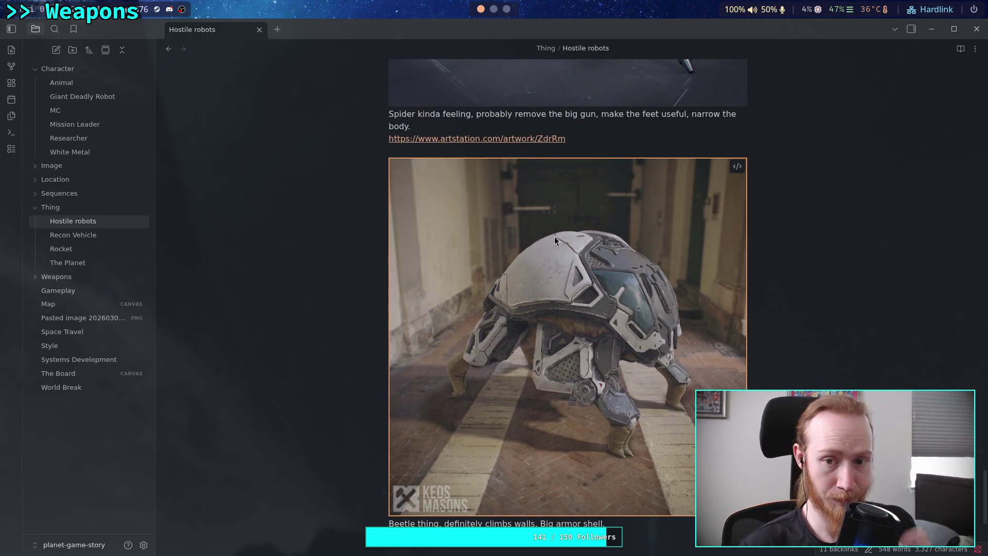
{"action": "left_click", "coordinate": [607, 153]}
{"action": "key", "text": "Down"}
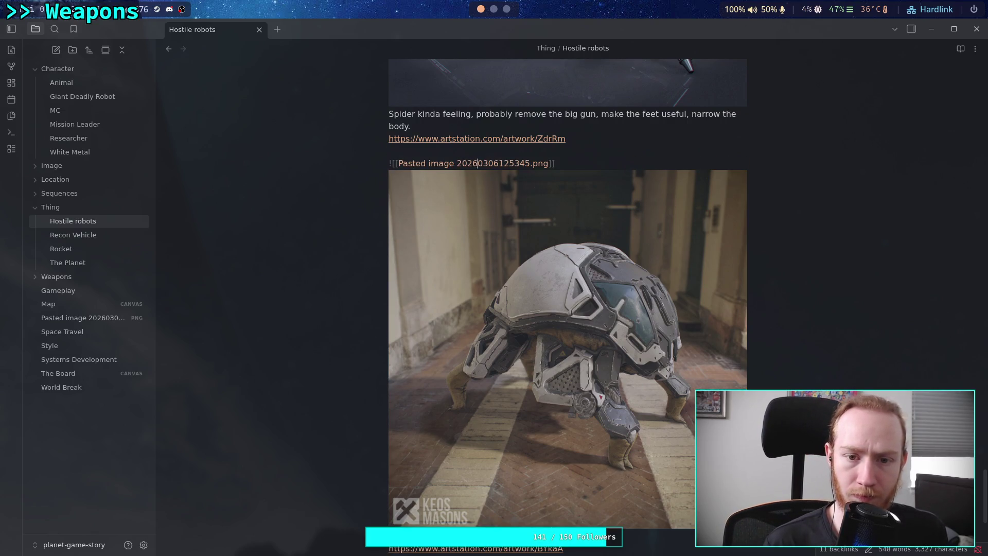
{"action": "type", "text": "|50"}
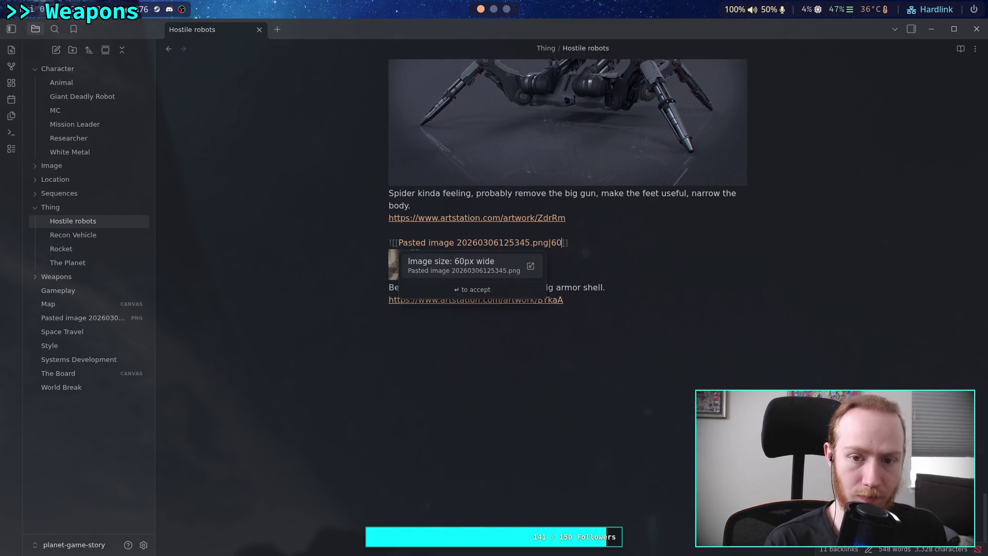
{"action": "type", "text": "0"}
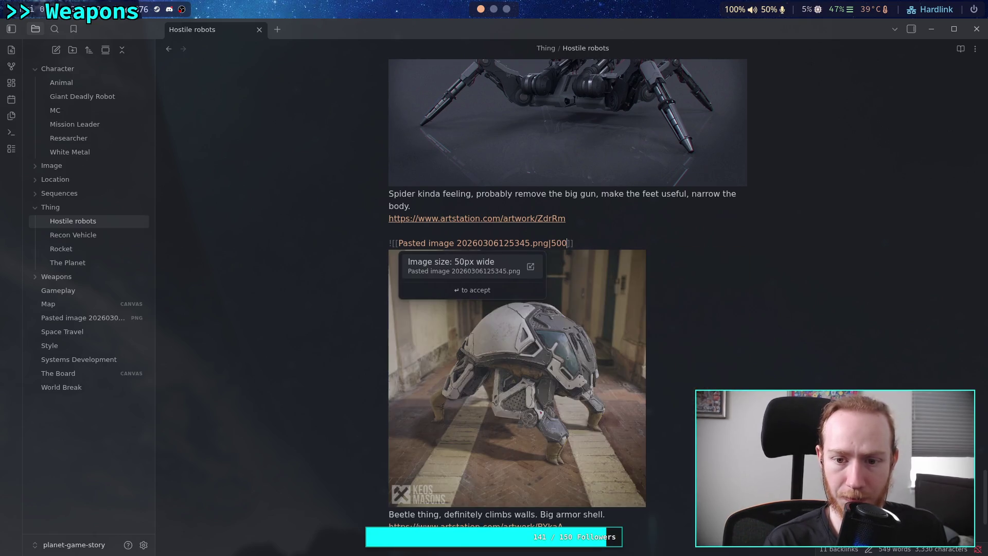
{"action": "key", "text": "Return"}
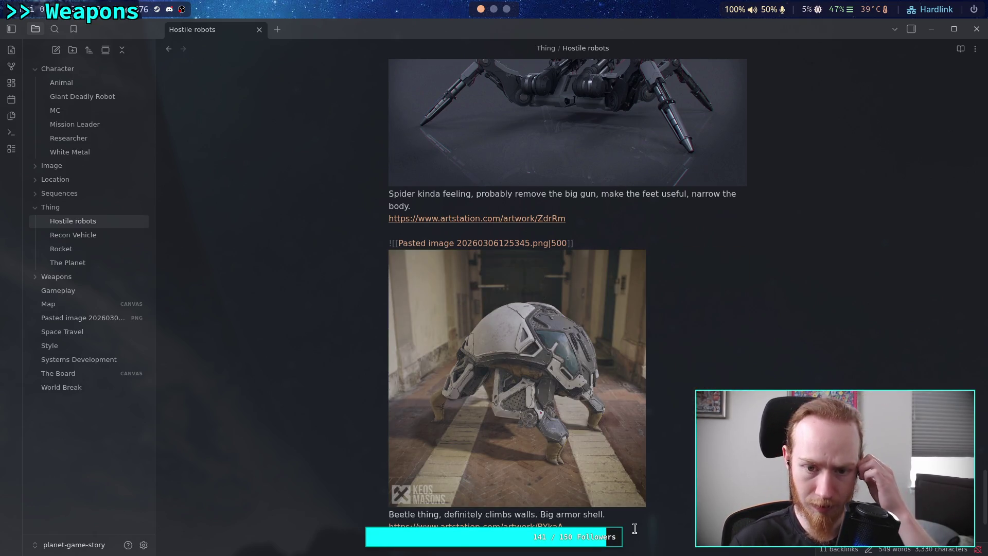
{"action": "left_click", "coordinate": [90, 320]}
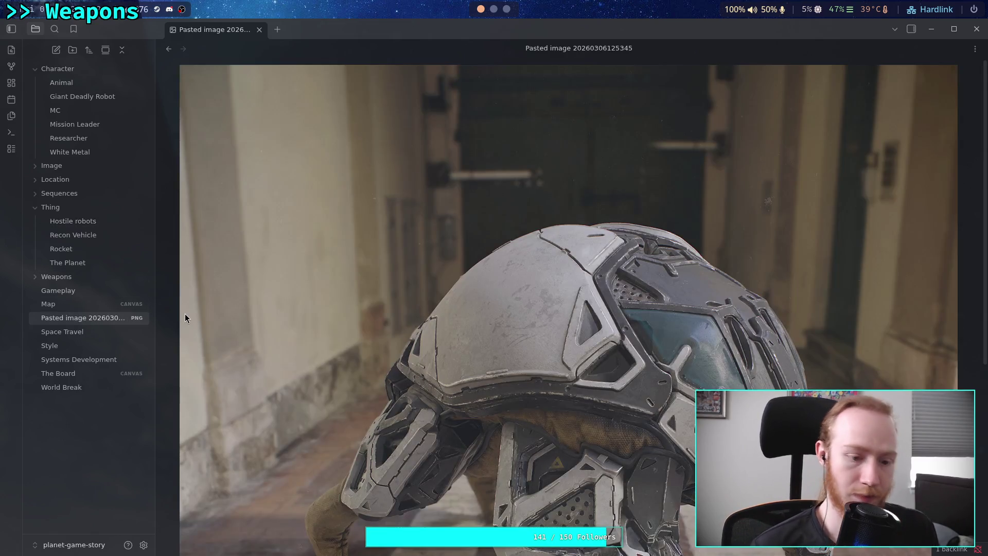
{"action": "key", "text": "F2"}
{"action": "type", "text": "beet"}
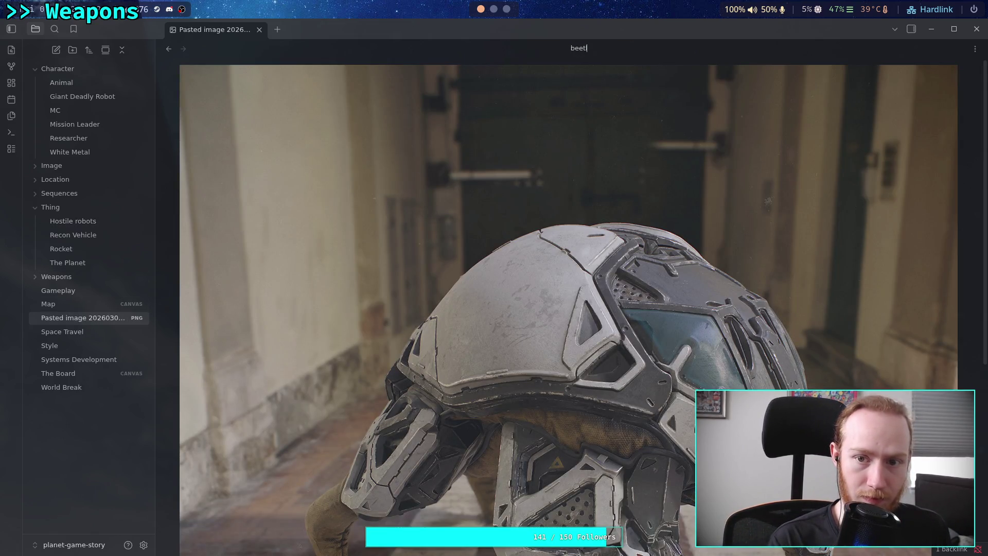
{"action": "type", "text": "le_robot"}
{"action": "key", "text": "Return"}
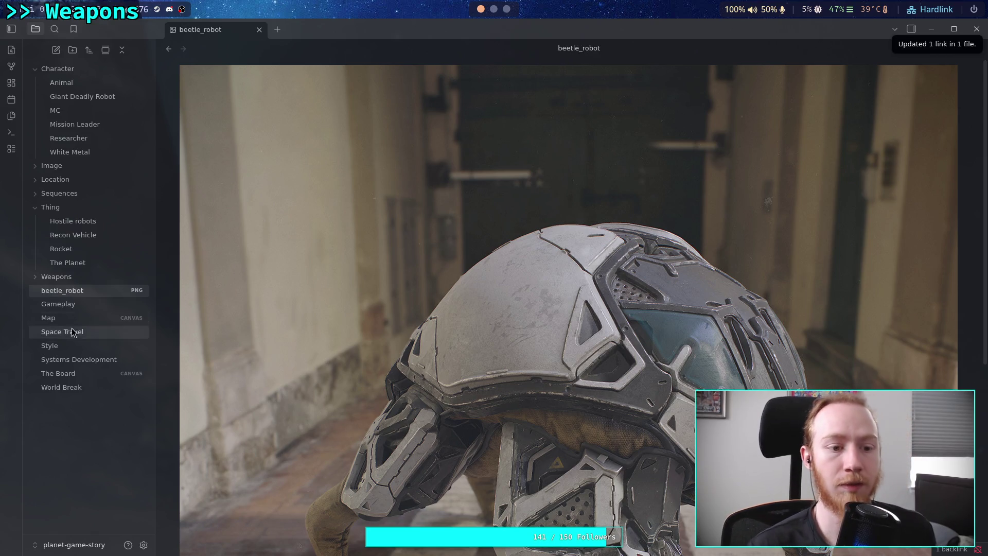
{"action": "left_click_drag", "start_coordinate": [93, 292], "coordinate": [49, 165]}
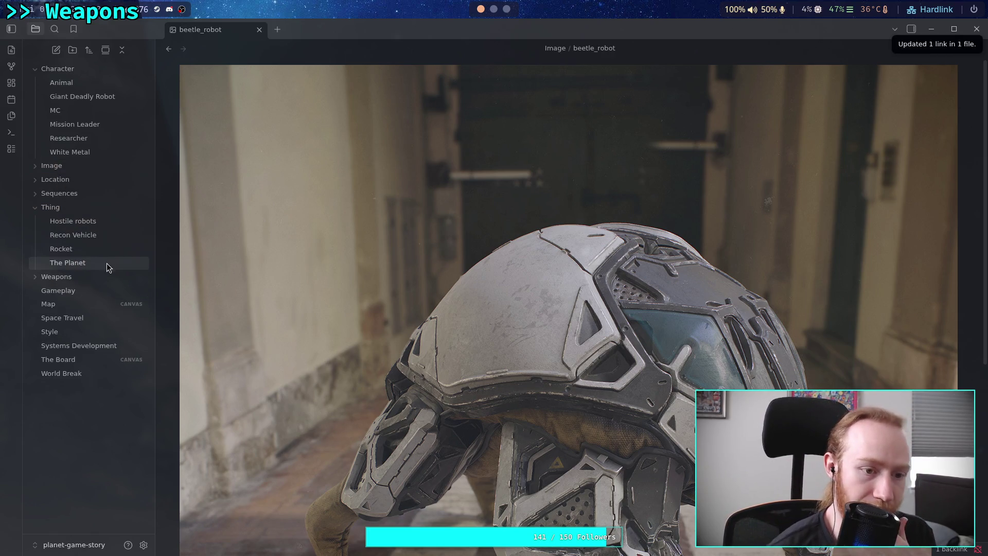
{"action": "left_click", "coordinate": [101, 222]}
{"action": "scroll", "coordinate": [315, 287], "scroll_direction": "down", "scroll_amount": 10}
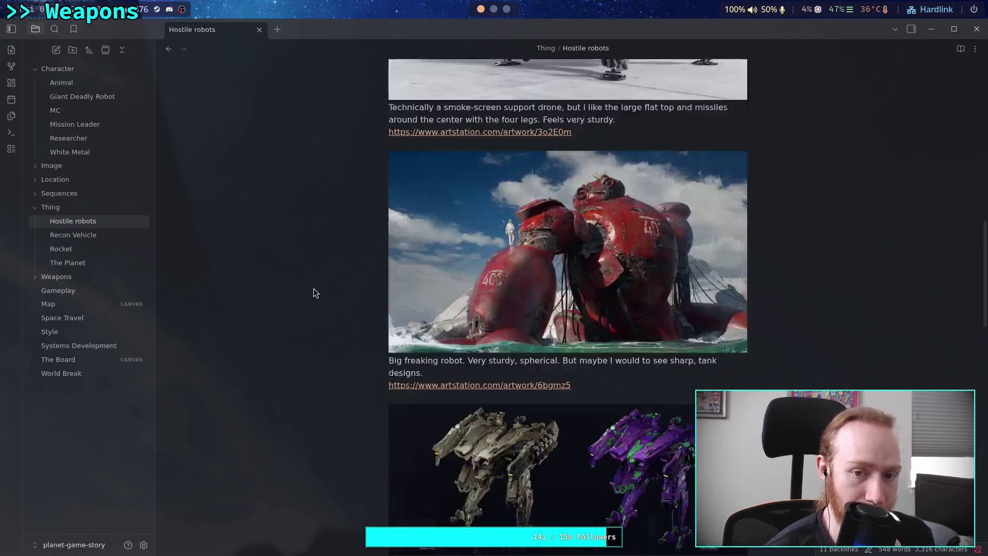
{"action": "scroll", "coordinate": [315, 289], "scroll_direction": "down", "scroll_amount": 15}
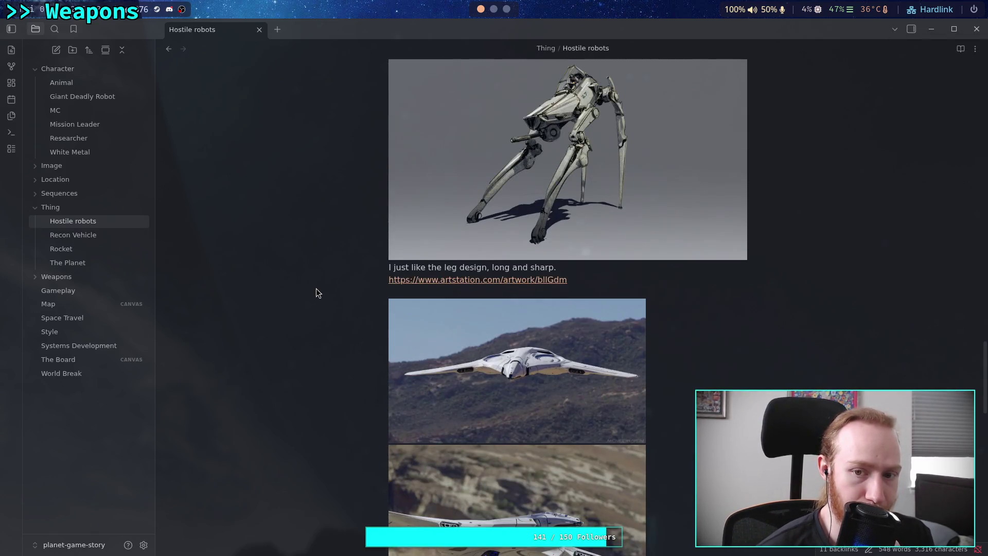
{"action": "scroll", "coordinate": [316, 289], "scroll_direction": "down", "scroll_amount": 15}
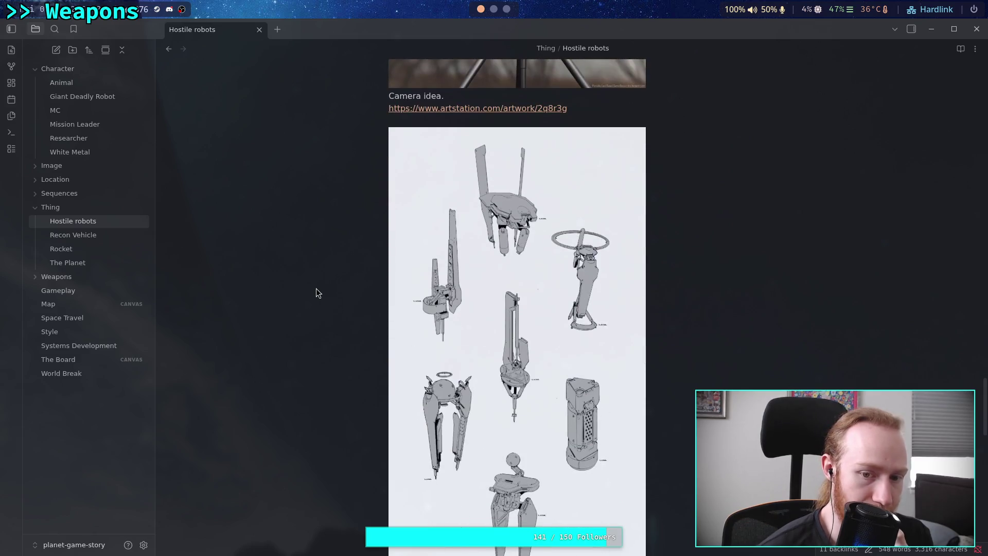
{"action": "scroll", "coordinate": [316, 288], "scroll_direction": "down", "scroll_amount": 15}
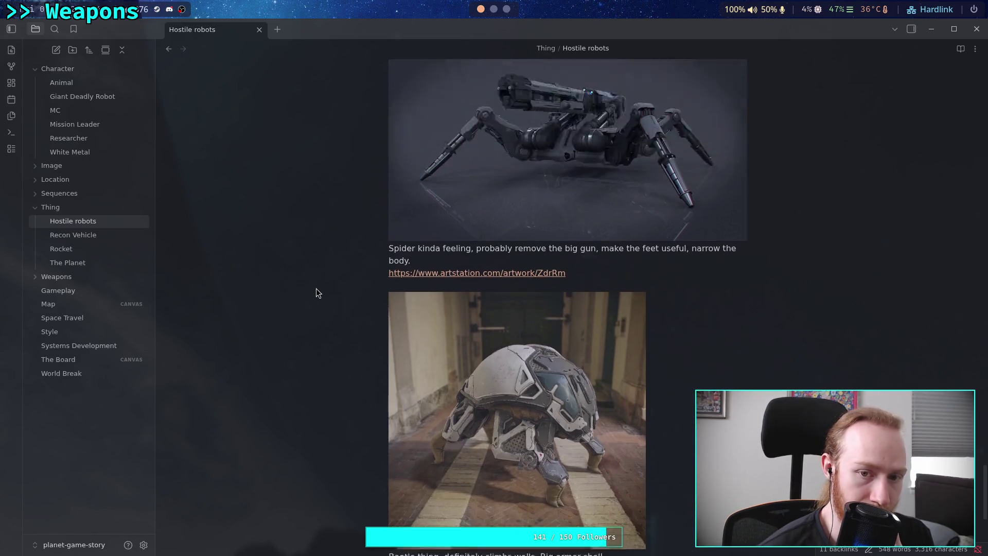
{"action": "scroll", "coordinate": [316, 293], "scroll_direction": "up", "scroll_amount": 20}
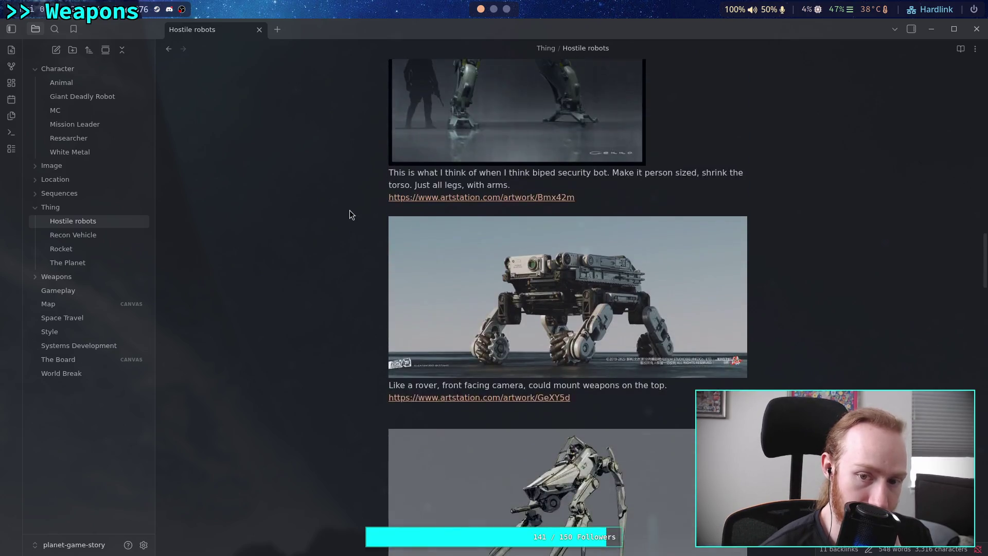
{"action": "scroll", "coordinate": [350, 211], "scroll_direction": "up", "scroll_amount": 5}
{"action": "scroll", "coordinate": [344, 233], "scroll_direction": "up", "scroll_amount": 5}
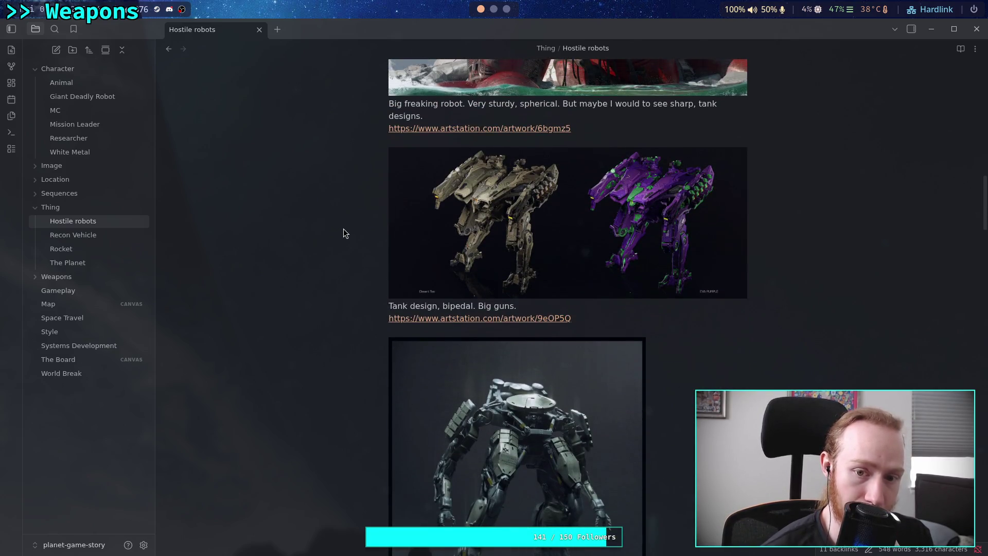
{"action": "scroll", "coordinate": [344, 231], "scroll_direction": "down", "scroll_amount": 4}
{"action": "scroll", "coordinate": [344, 231], "scroll_direction": "up", "scroll_amount": 9}
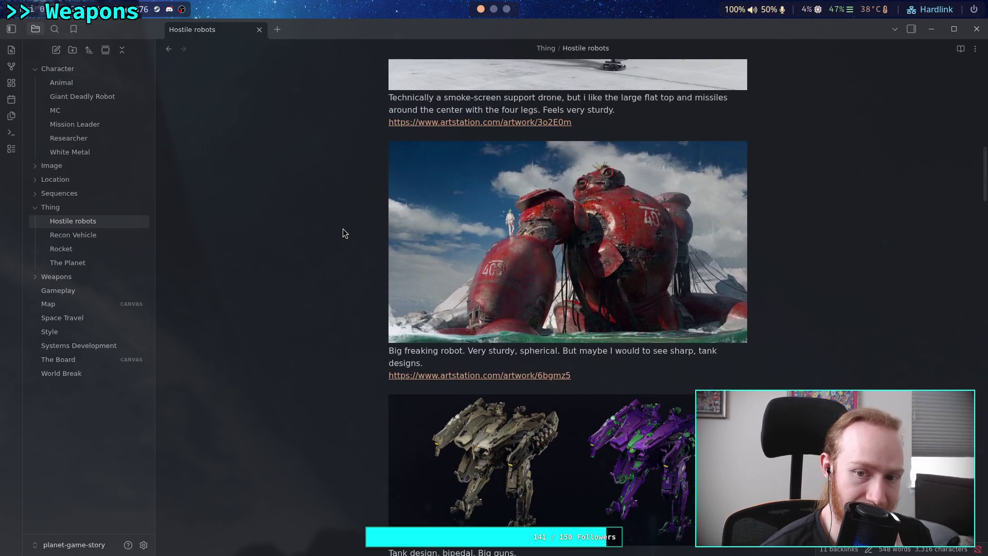
{"action": "scroll", "coordinate": [343, 229], "scroll_direction": "up", "scroll_amount": 5}
{"action": "scroll", "coordinate": [343, 229], "scroll_direction": "down", "scroll_amount": 5}
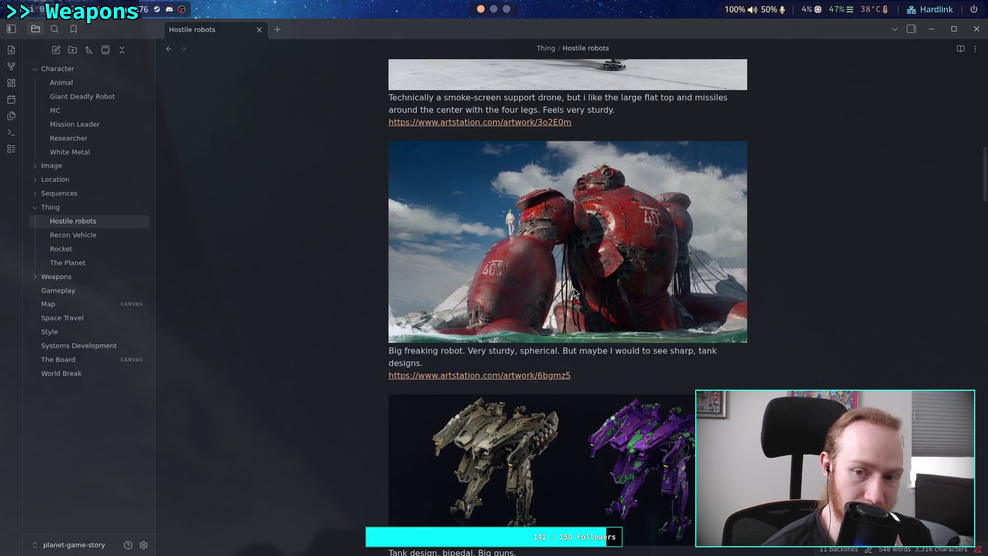
{"action": "scroll", "coordinate": [574, 288], "scroll_direction": "down", "scroll_amount": 6}
{"action": "scroll", "coordinate": [573, 288], "scroll_direction": "up", "scroll_amount": 7}
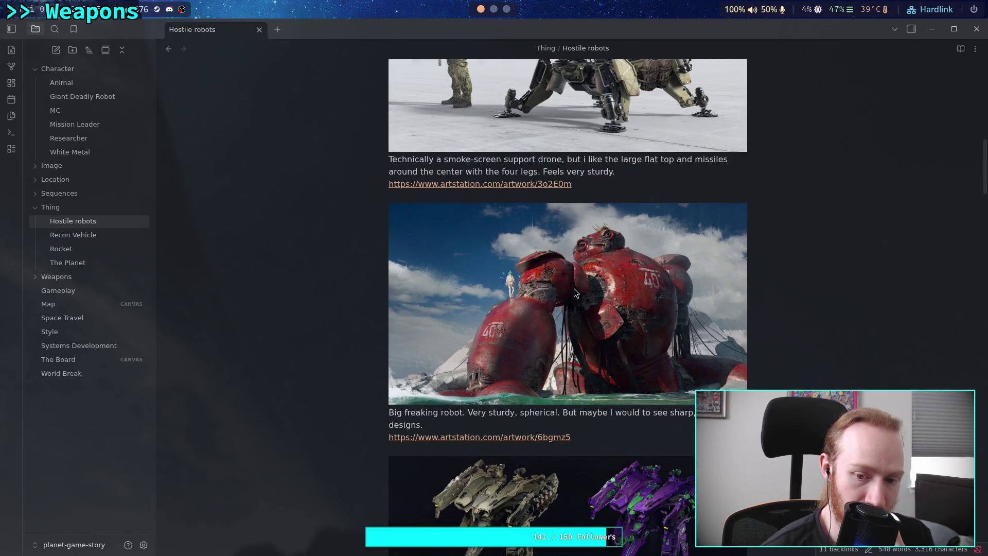
{"action": "scroll", "coordinate": [573, 288], "scroll_direction": "up", "scroll_amount": 3}
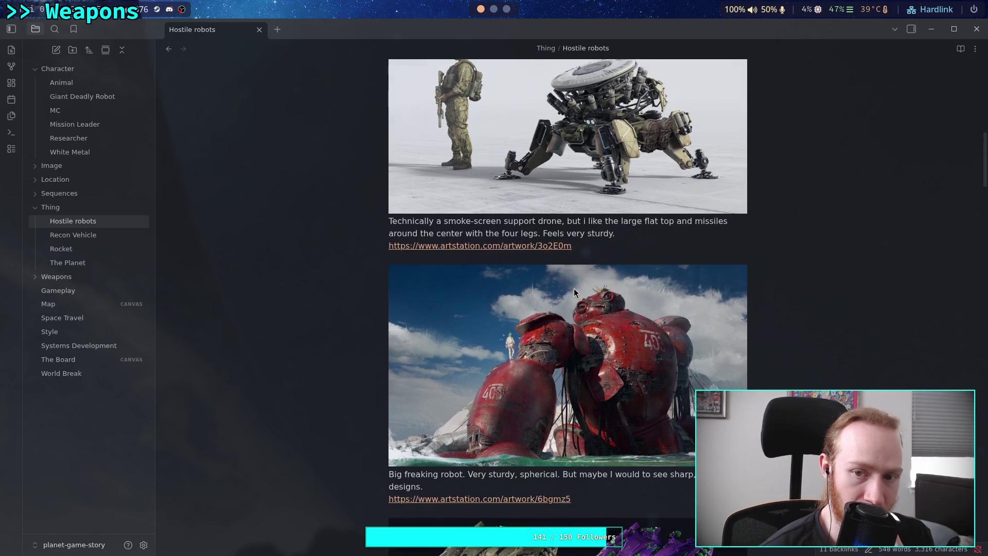
{"action": "scroll", "coordinate": [573, 288], "scroll_direction": "down", "scroll_amount": 6}
{"action": "scroll", "coordinate": [579, 300], "scroll_direction": "down", "scroll_amount": 4}
Delete the big_red_bot image file from the Image folder.
{"action": "scroll", "coordinate": [566, 257], "scroll_direction": "up", "scroll_amount": 5}
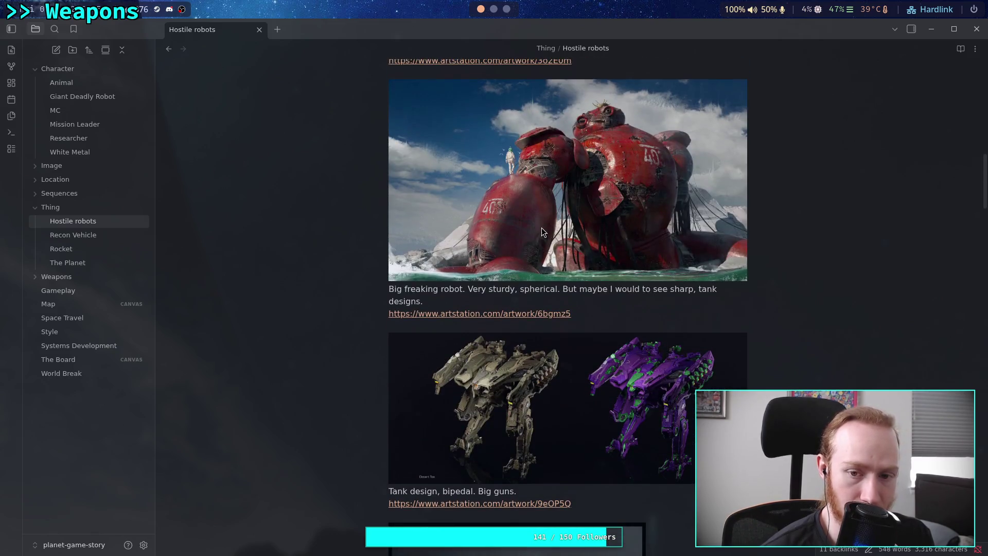
{"action": "left_click", "coordinate": [541, 227]}
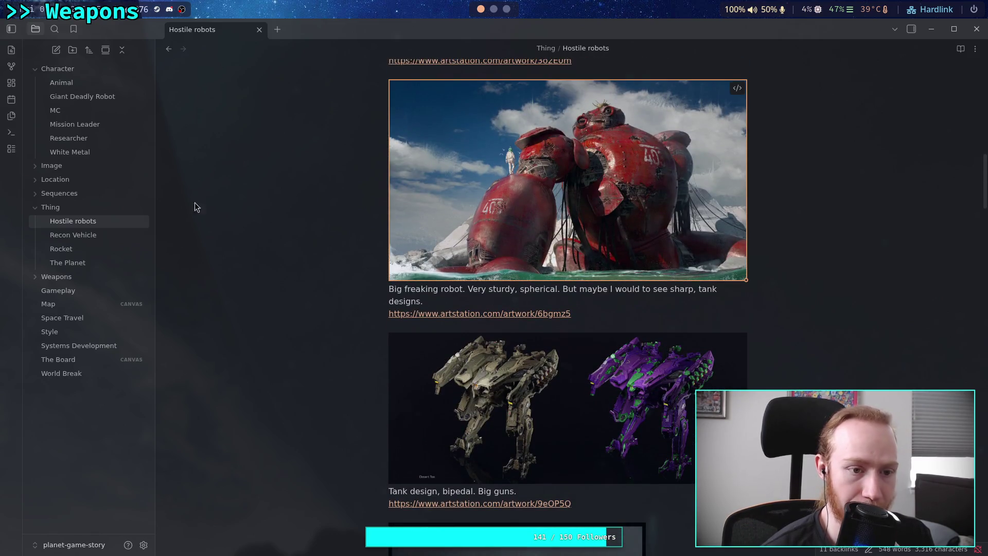
{"action": "left_click", "coordinate": [51, 165]}
{"action": "left_click", "coordinate": [517, 160]}
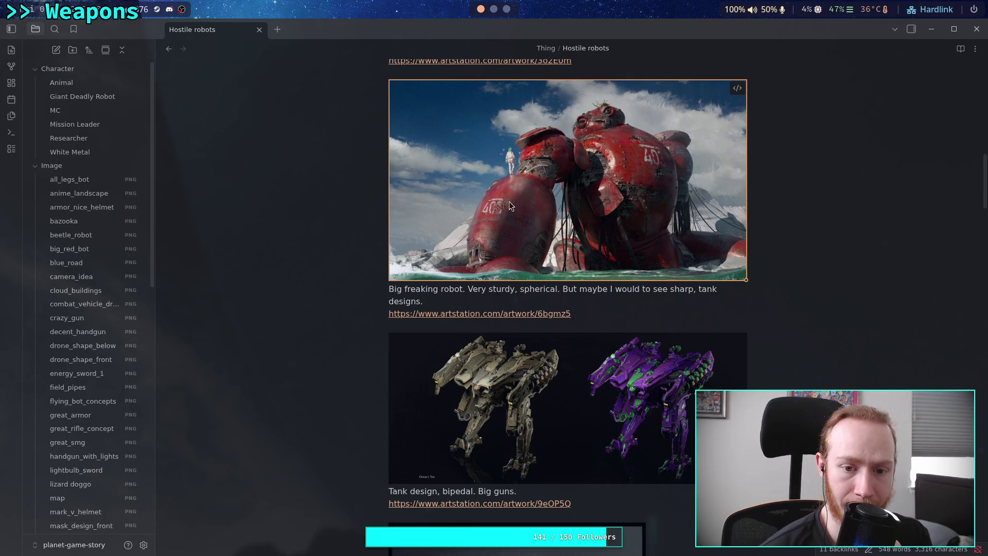
{"action": "left_click", "coordinate": [391, 289]}
{"action": "key", "text": "Left"}
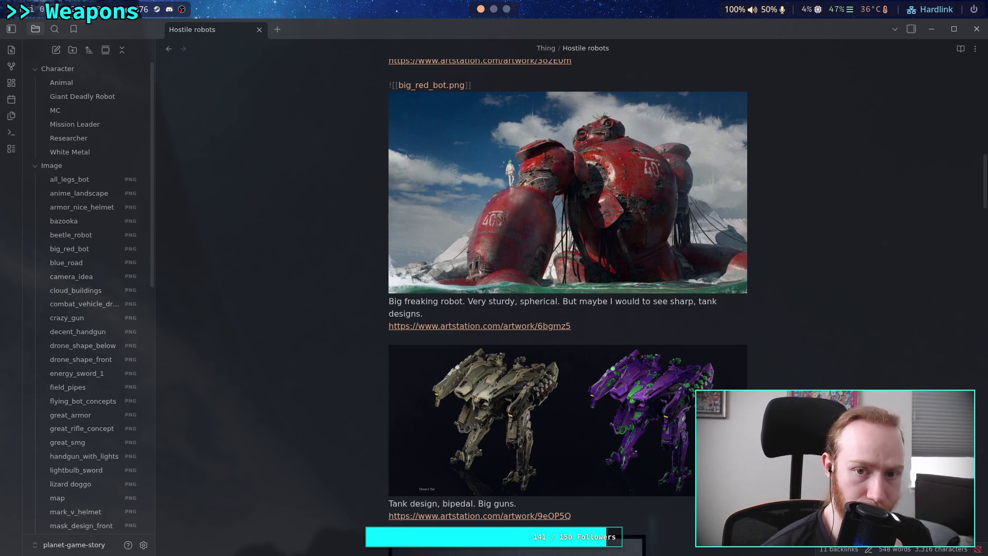
{"action": "left_click", "coordinate": [82, 250]}
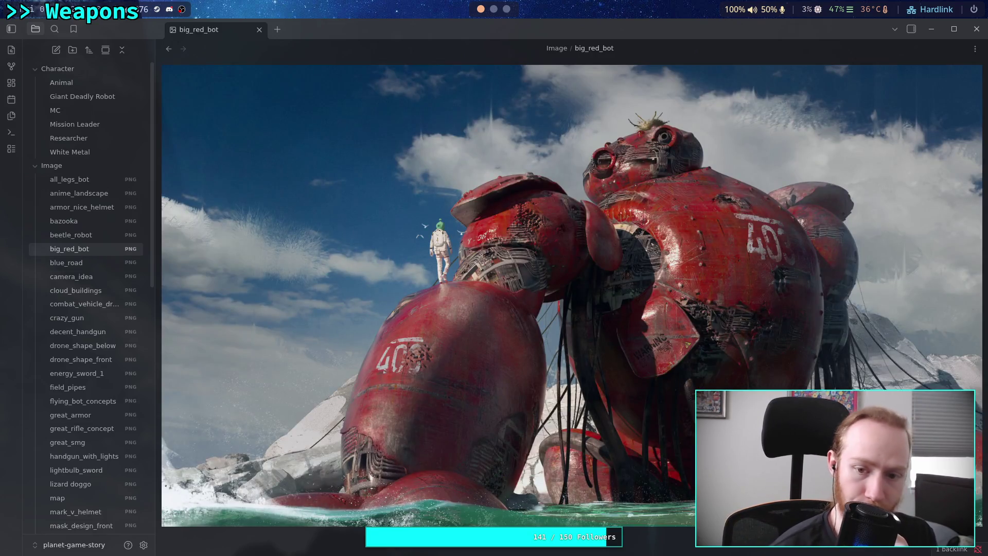
{"action": "right_click", "coordinate": [111, 251]}
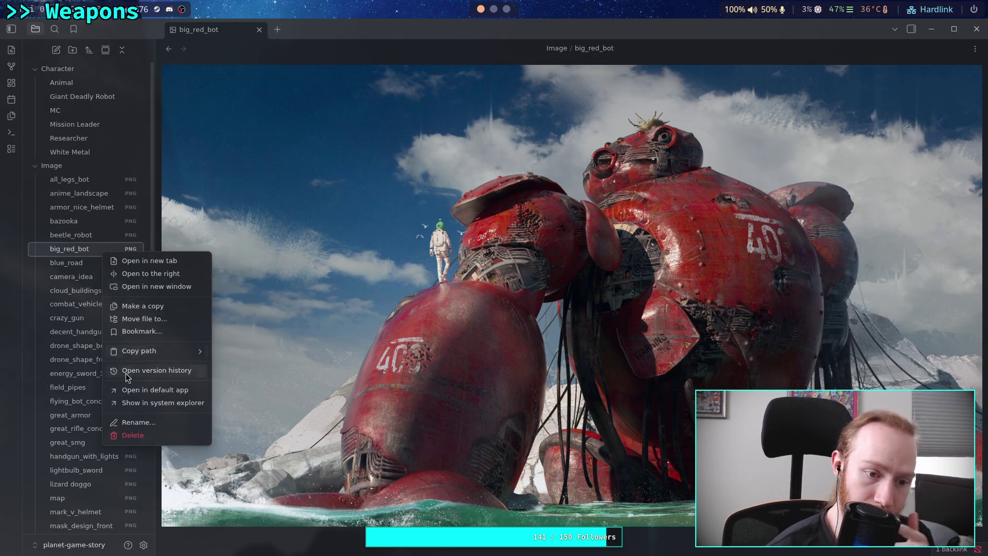
{"action": "left_click", "coordinate": [137, 437]}
{"action": "left_click", "coordinate": [572, 333]}
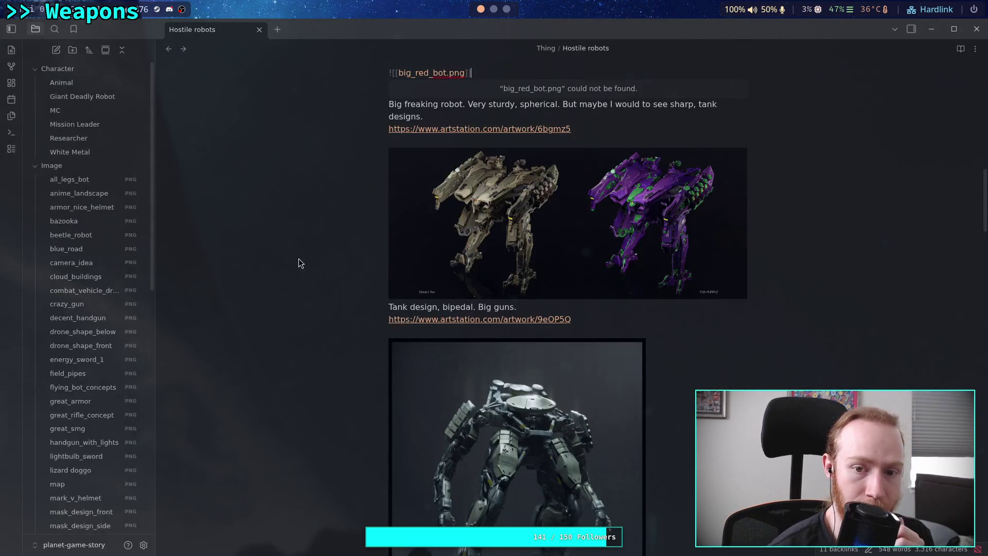
Remove the broken big red robot embed, its 'Big freaking robot' caption and link.
{"action": "scroll", "coordinate": [478, 324], "scroll_direction": "up", "scroll_amount": 2}
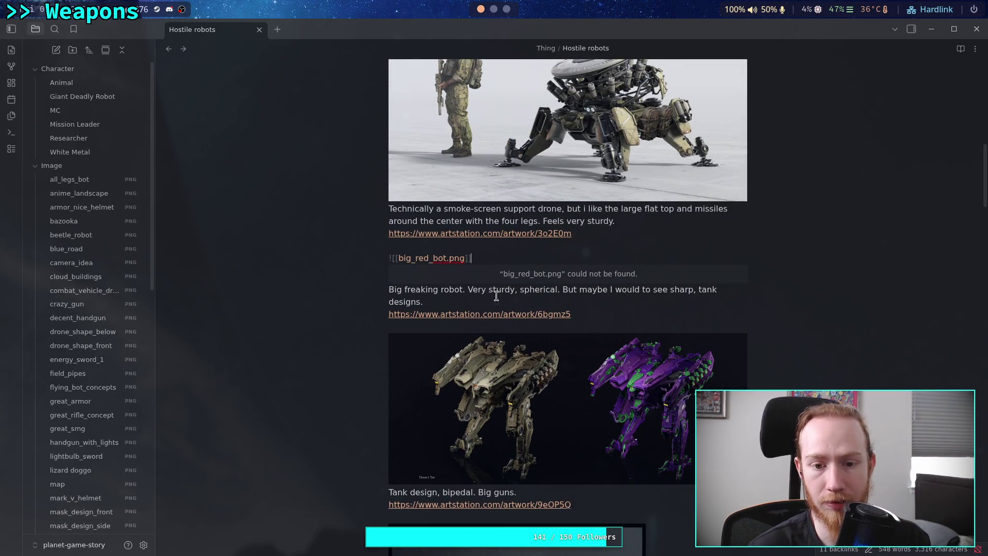
{"action": "left_click_drag", "start_coordinate": [590, 309], "coordinate": [324, 271]}
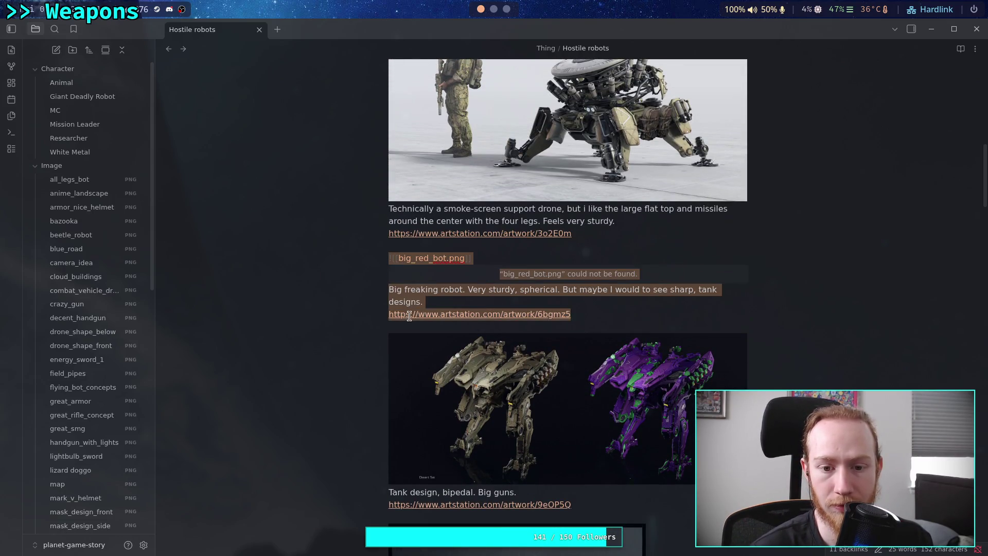
{"action": "key", "text": "BackSpace"}
{"action": "key", "text": "BackSpace"}
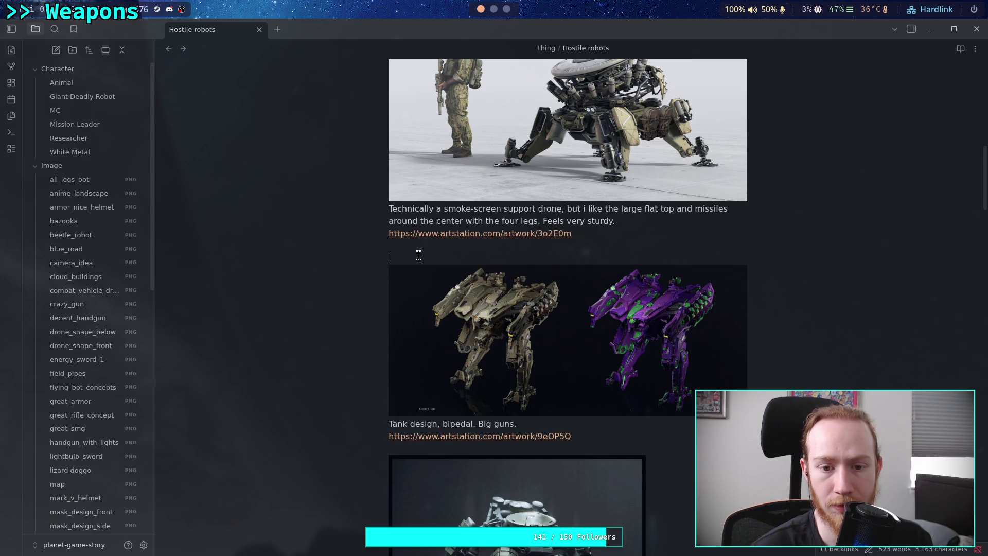
{"action": "key", "text": "BackSpace"}
Follow a later ArtStation link from the note, then go back to the filtered mecha search results.
{"action": "scroll", "coordinate": [446, 288], "scroll_direction": "down", "scroll_amount": 5}
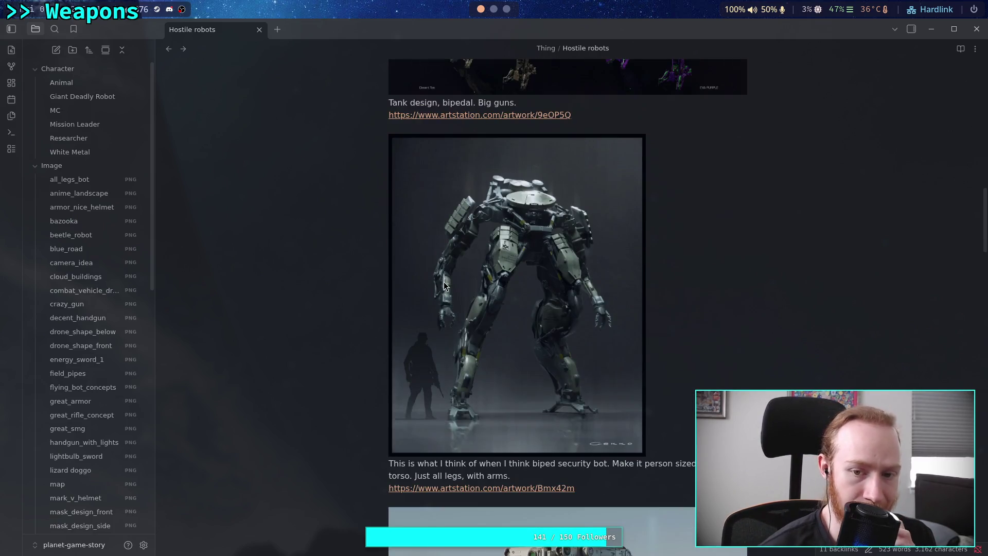
{"action": "scroll", "coordinate": [444, 282], "scroll_direction": "down", "scroll_amount": 10}
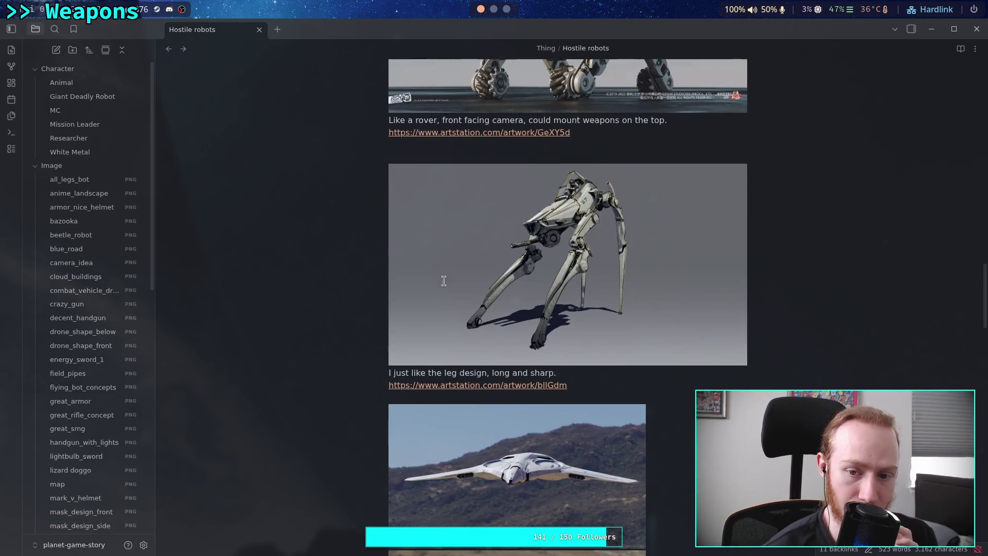
{"action": "scroll", "coordinate": [443, 282], "scroll_direction": "down", "scroll_amount": 12}
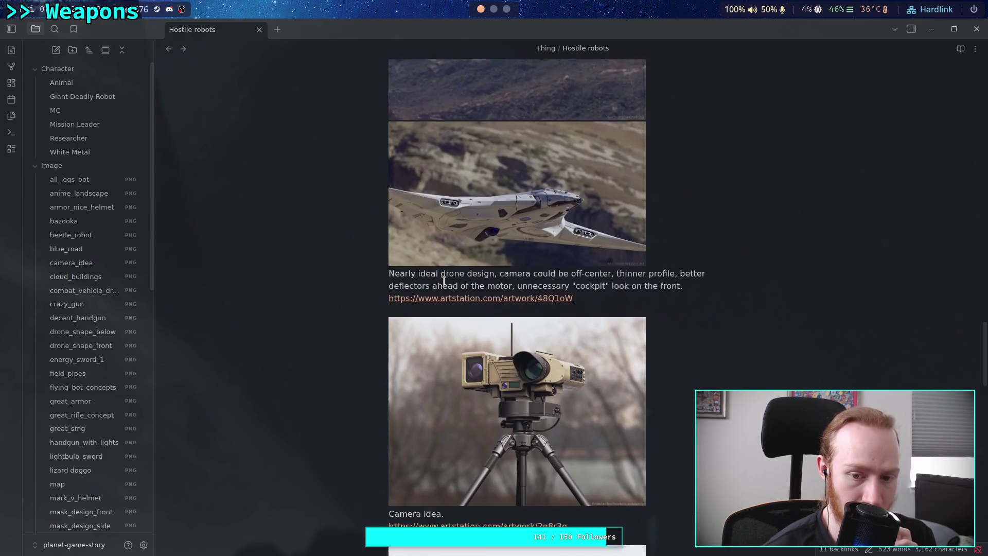
{"action": "scroll", "coordinate": [444, 282], "scroll_direction": "down", "scroll_amount": 18}
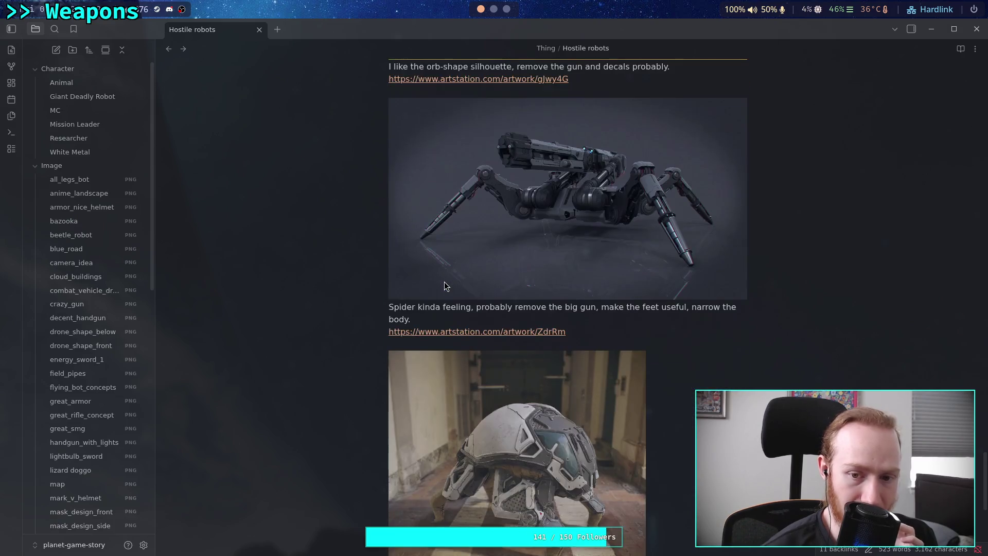
{"action": "scroll", "coordinate": [445, 286], "scroll_direction": "down", "scroll_amount": 2}
{"action": "left_click", "coordinate": [446, 273]}
{"action": "scroll", "coordinate": [445, 278], "scroll_direction": "up", "scroll_amount": 12}
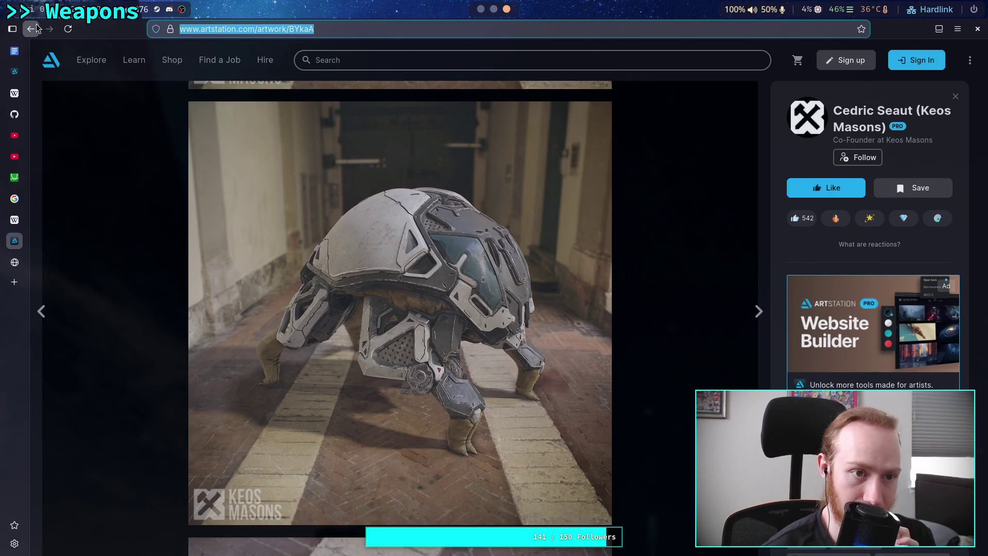
{"action": "left_click", "coordinate": [31, 29]}
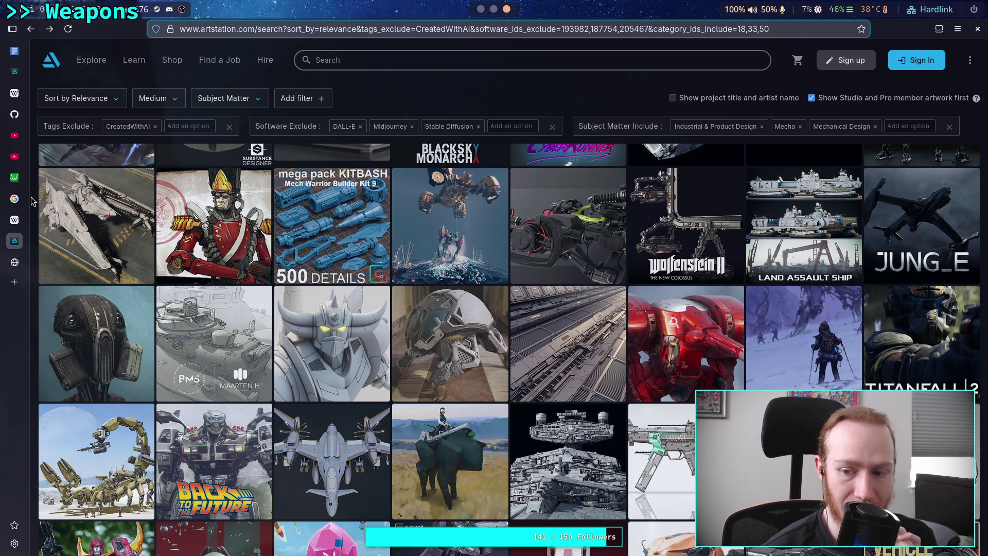
{"action": "scroll", "coordinate": [31, 197], "scroll_direction": "down", "scroll_amount": 3}
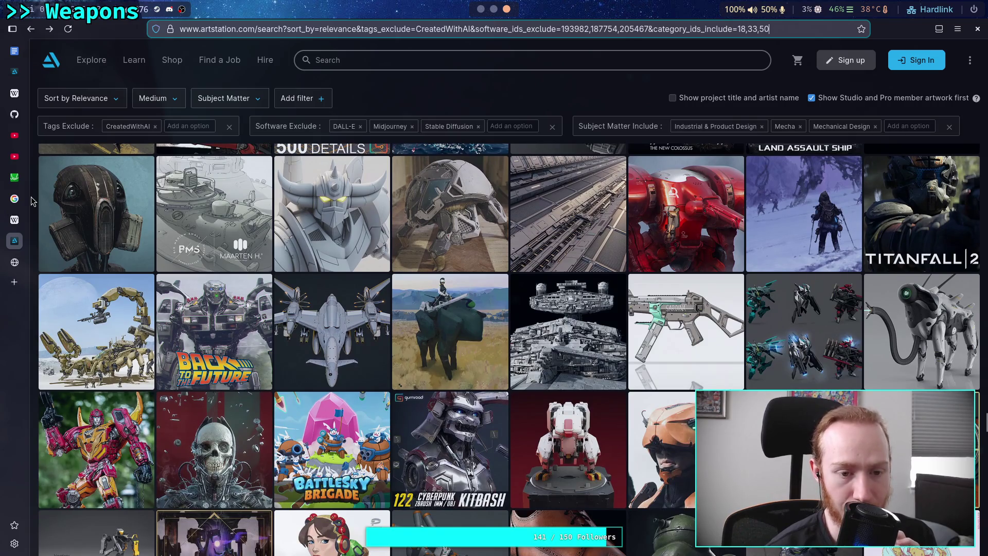
{"action": "scroll", "coordinate": [30, 199], "scroll_direction": "down", "scroll_amount": 3}
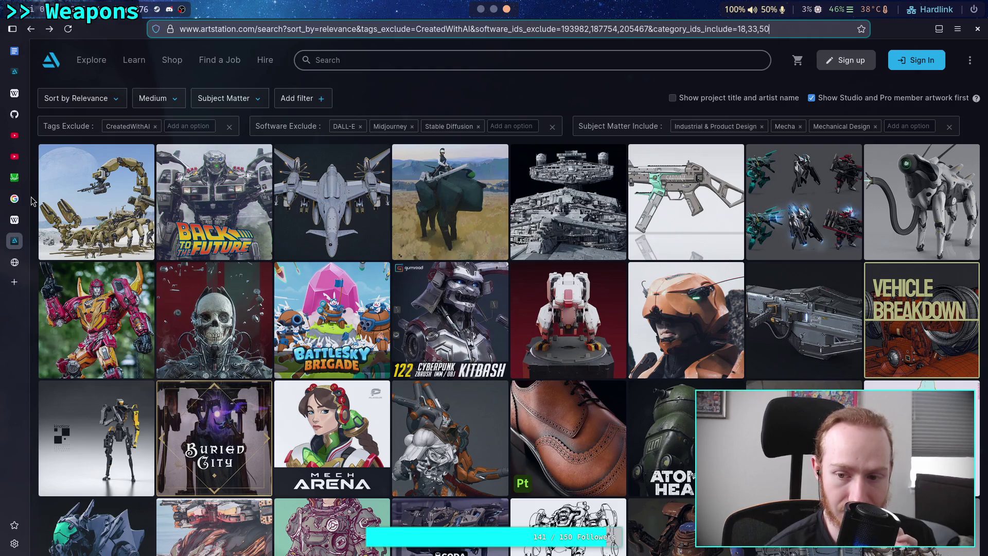
{"action": "scroll", "coordinate": [31, 200], "scroll_direction": "down", "scroll_amount": 2}
{"action": "scroll", "coordinate": [31, 200], "scroll_direction": "down", "scroll_amount": 1}
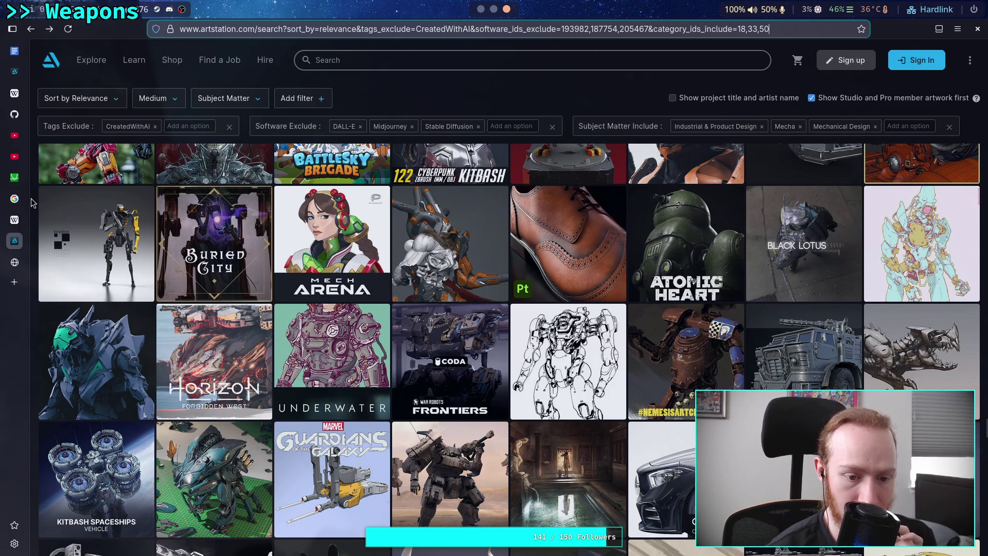
{"action": "scroll", "coordinate": [31, 202], "scroll_direction": "down", "scroll_amount": 1}
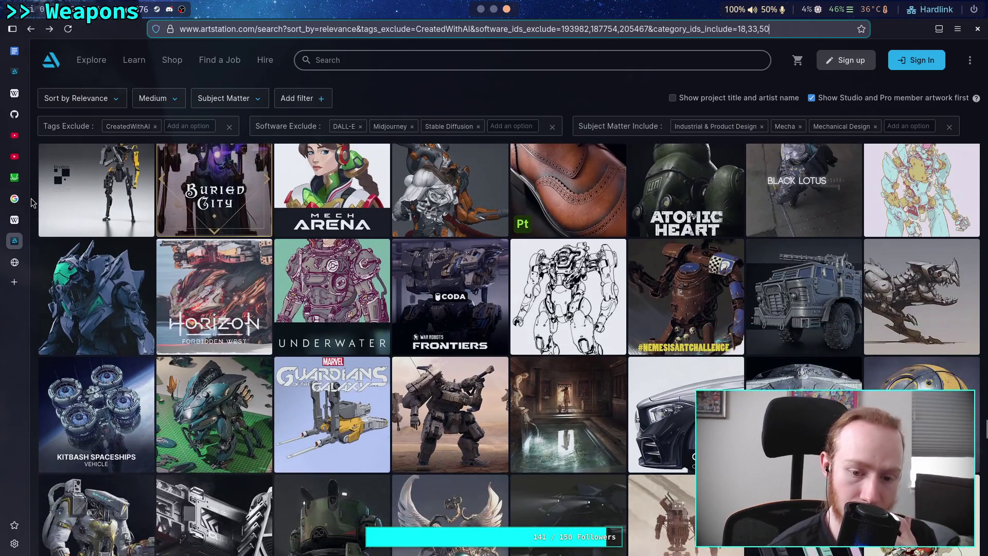
{"action": "scroll", "coordinate": [30, 202], "scroll_direction": "down", "scroll_amount": 2}
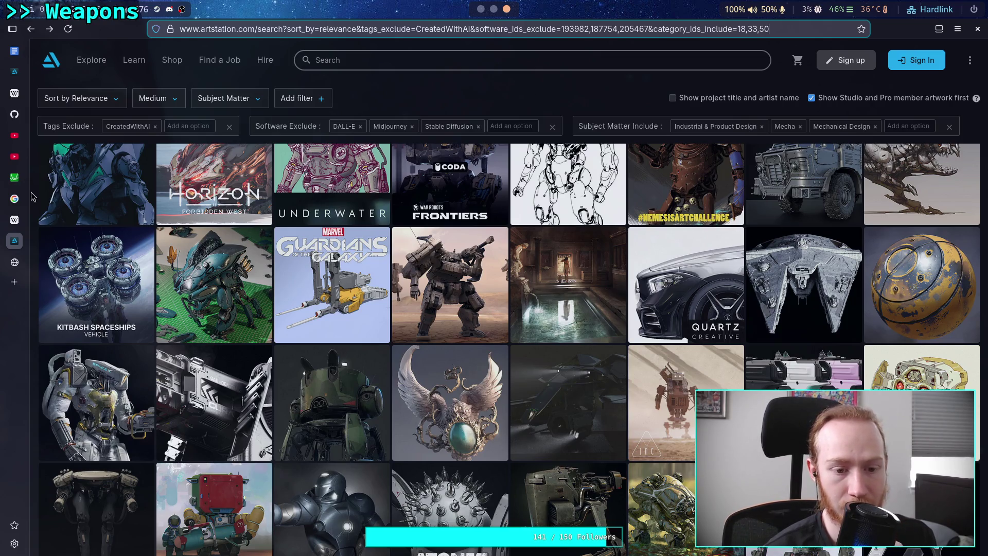
{"action": "scroll", "coordinate": [32, 196], "scroll_direction": "down", "scroll_amount": 1}
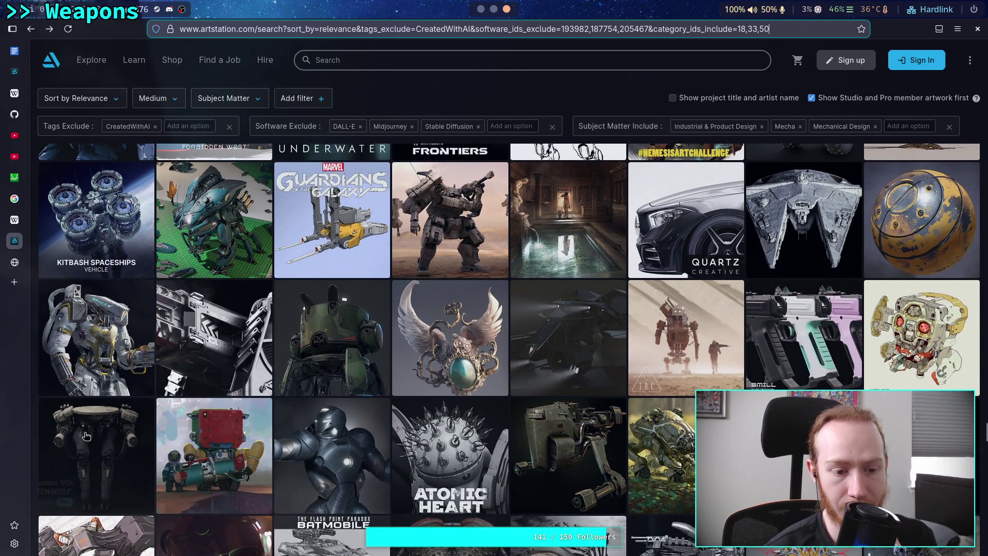
{"action": "left_click", "coordinate": [105, 424]}
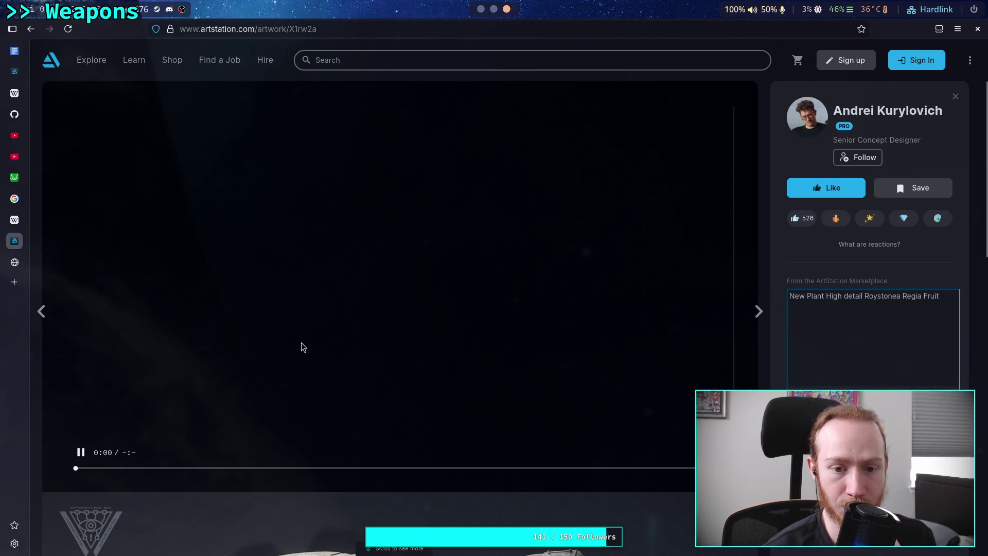
{"action": "key", "text": "alt+Left"}
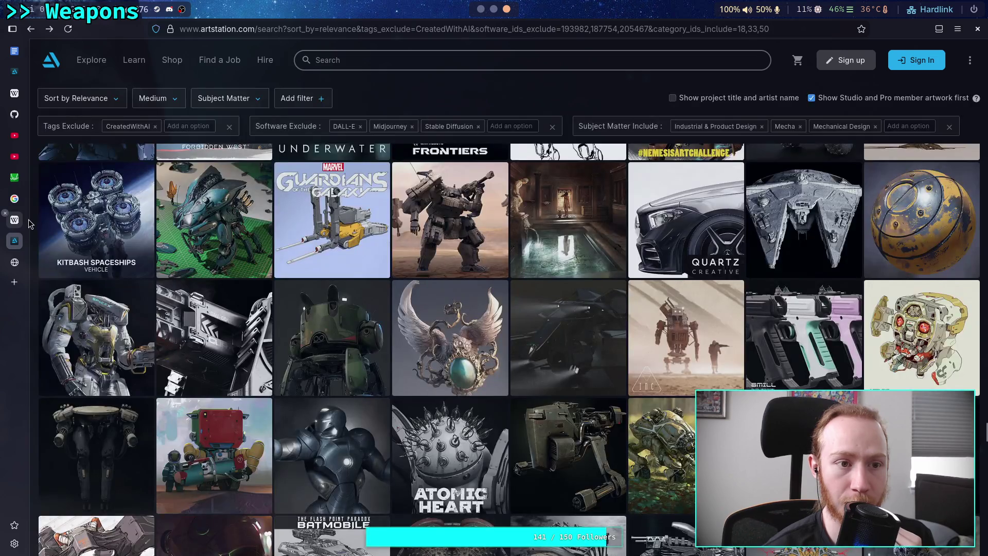
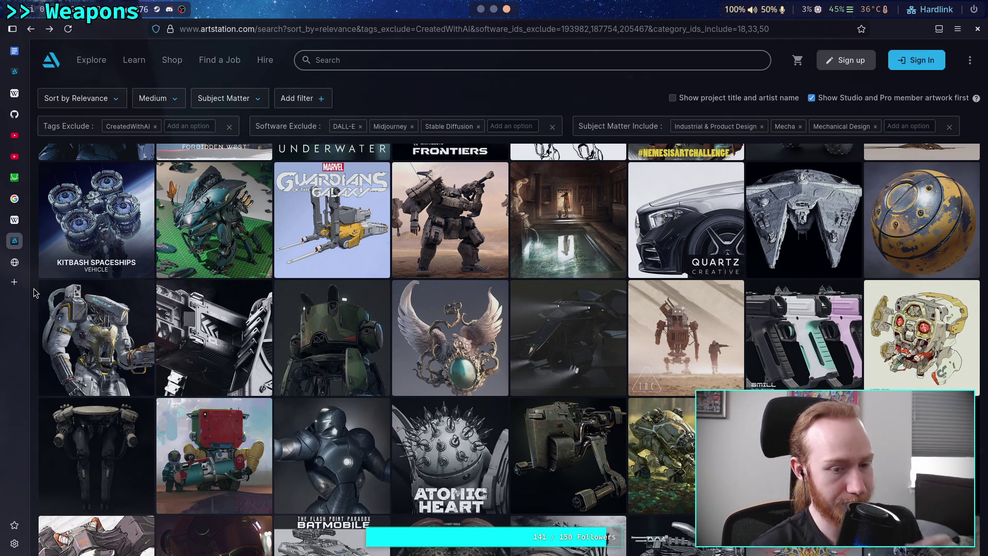
Scroll up and down the ArtStation mecha design results, then switch back to the Obsidian vault.
{"action": "scroll", "coordinate": [34, 293], "scroll_direction": "down", "scroll_amount": 3}
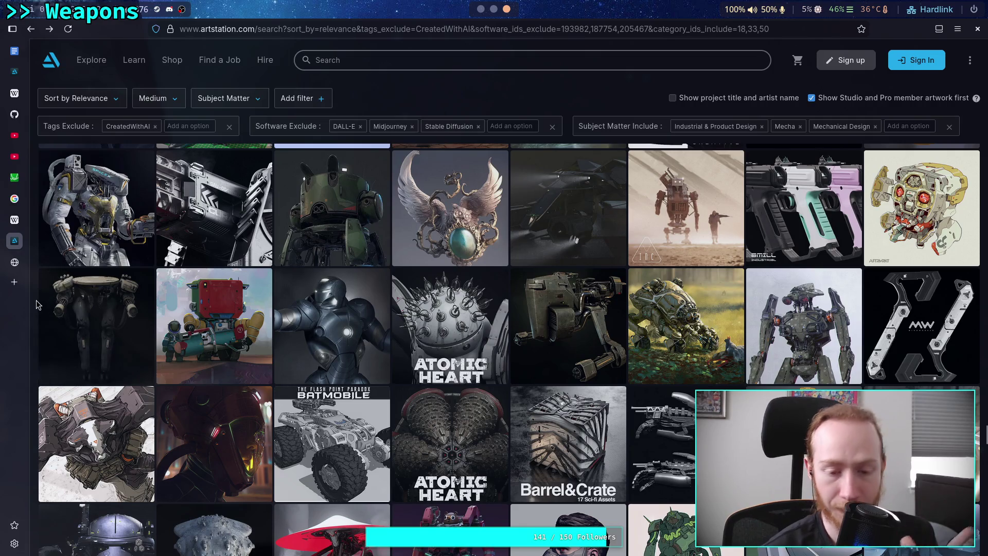
{"action": "scroll", "coordinate": [36, 305], "scroll_direction": "down", "scroll_amount": 2}
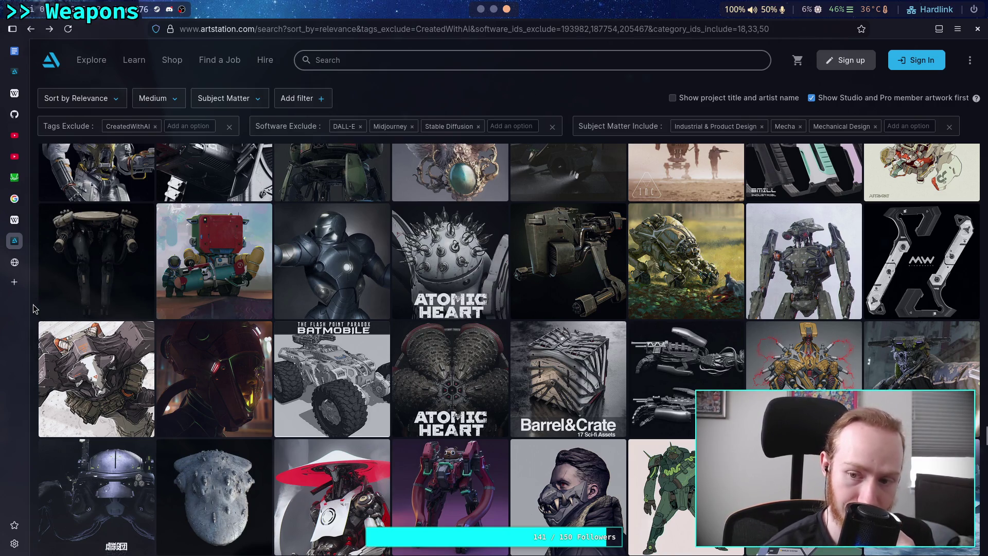
{"action": "scroll", "coordinate": [33, 307], "scroll_direction": "down", "scroll_amount": 3}
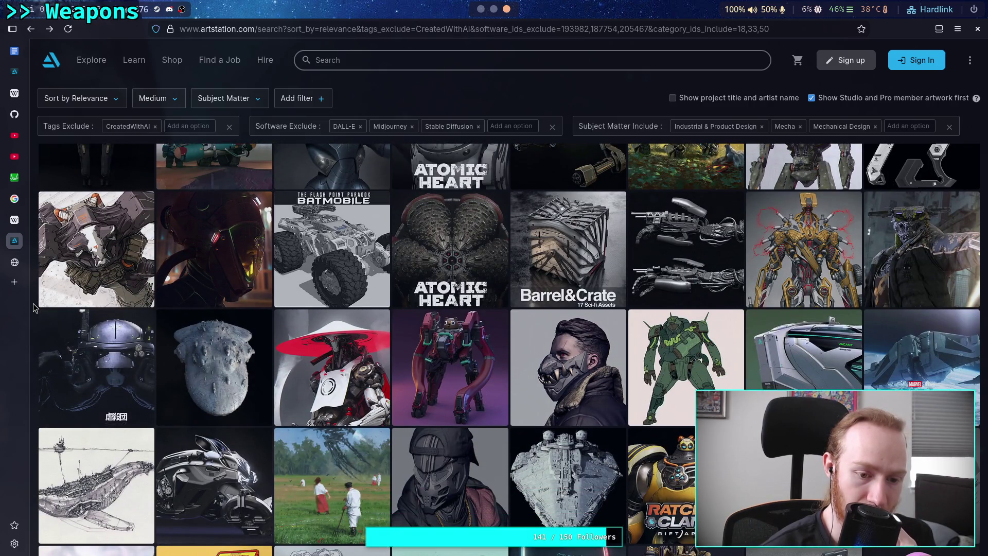
{"action": "scroll", "coordinate": [33, 307], "scroll_direction": "down", "scroll_amount": 4}
{"action": "scroll", "coordinate": [33, 307], "scroll_direction": "down", "scroll_amount": 3}
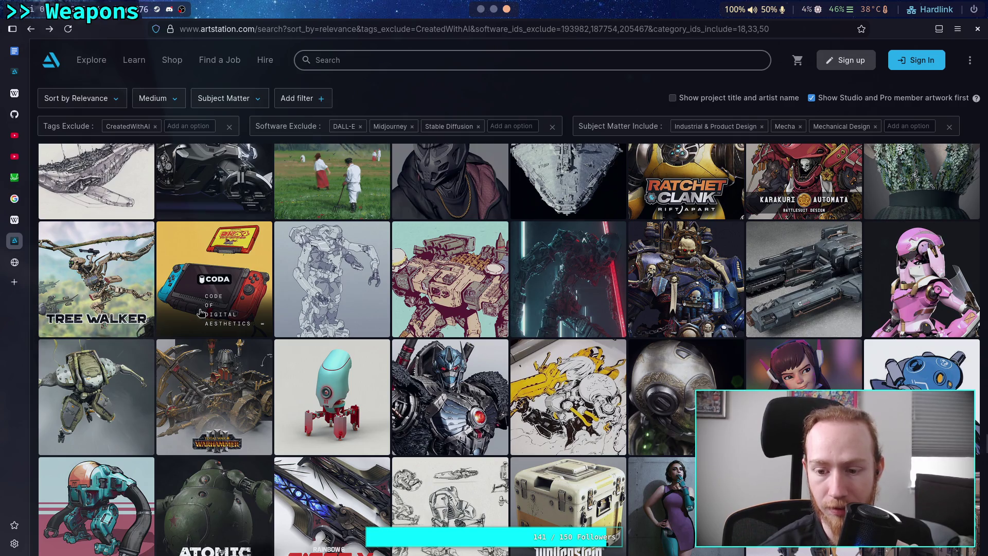
{"action": "left_click_drag", "start_coordinate": [987, 443], "coordinate": [986, 113]}
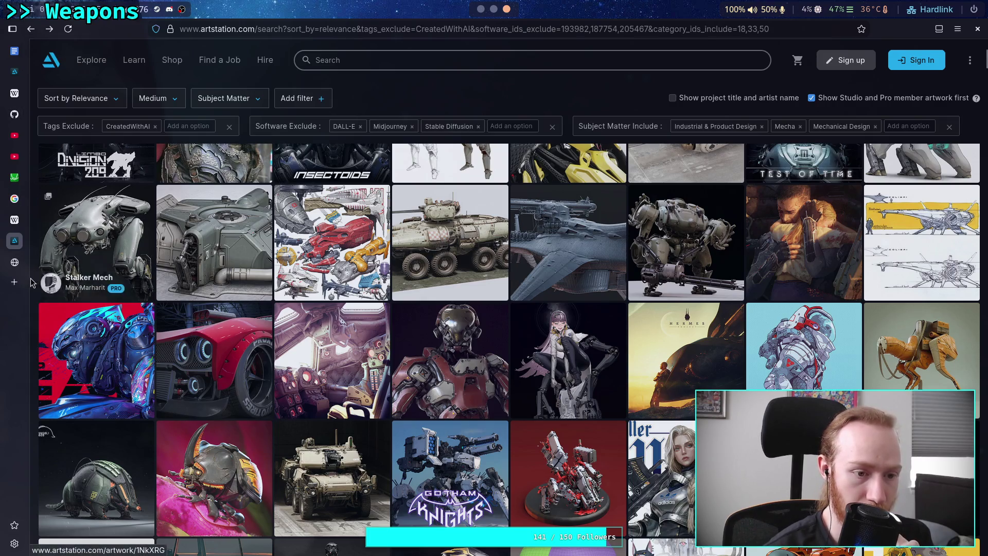
{"action": "scroll", "coordinate": [30, 282], "scroll_direction": "up", "scroll_amount": 1}
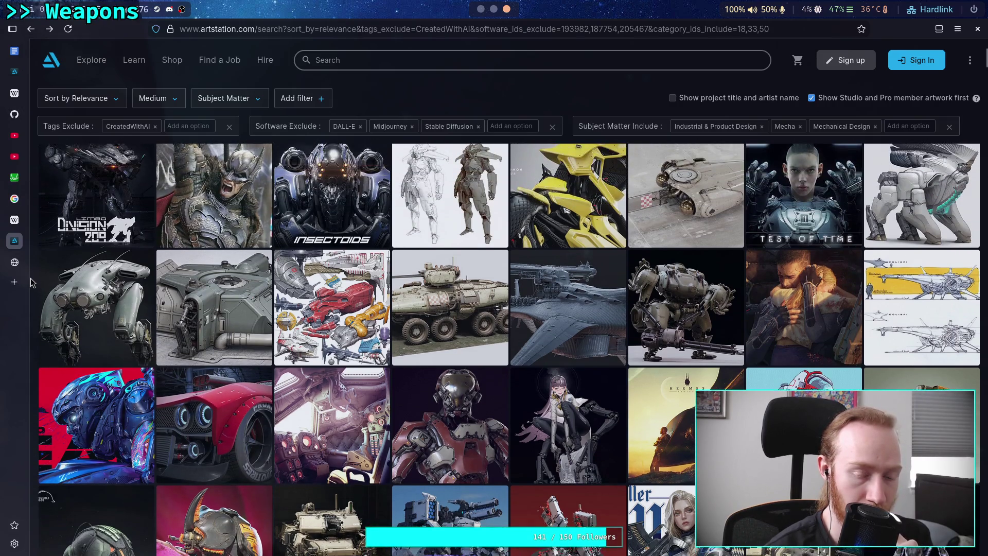
{"action": "scroll", "coordinate": [31, 278], "scroll_direction": "up", "scroll_amount": 2}
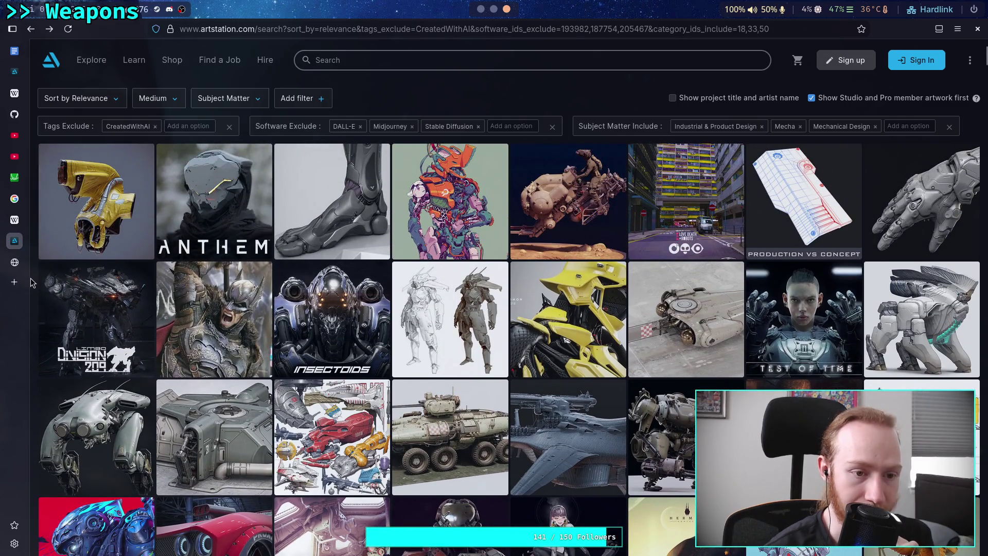
{"action": "scroll", "coordinate": [31, 282], "scroll_direction": "up", "scroll_amount": 2}
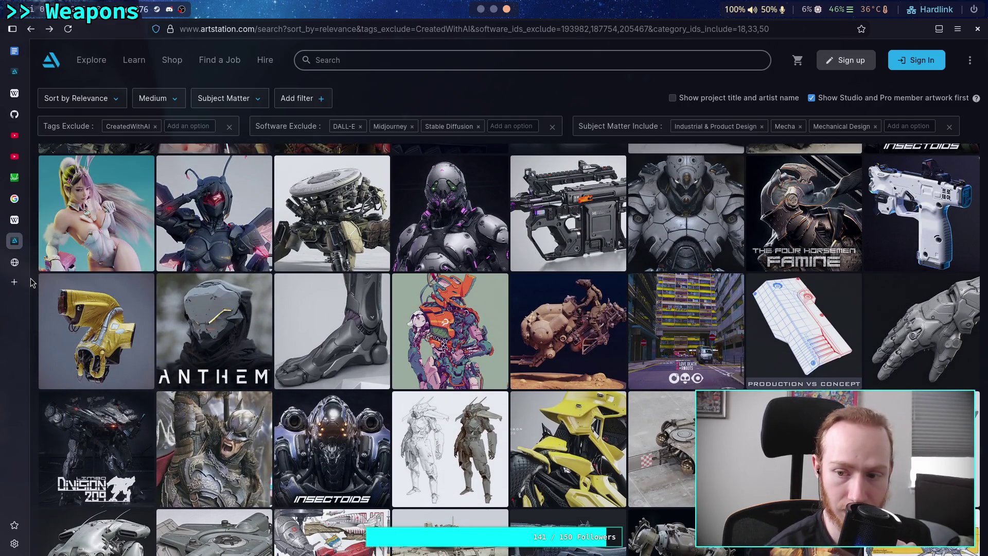
{"action": "scroll", "coordinate": [30, 281], "scroll_direction": "up", "scroll_amount": 4}
{"action": "scroll", "coordinate": [30, 282], "scroll_direction": "down", "scroll_amount": 8}
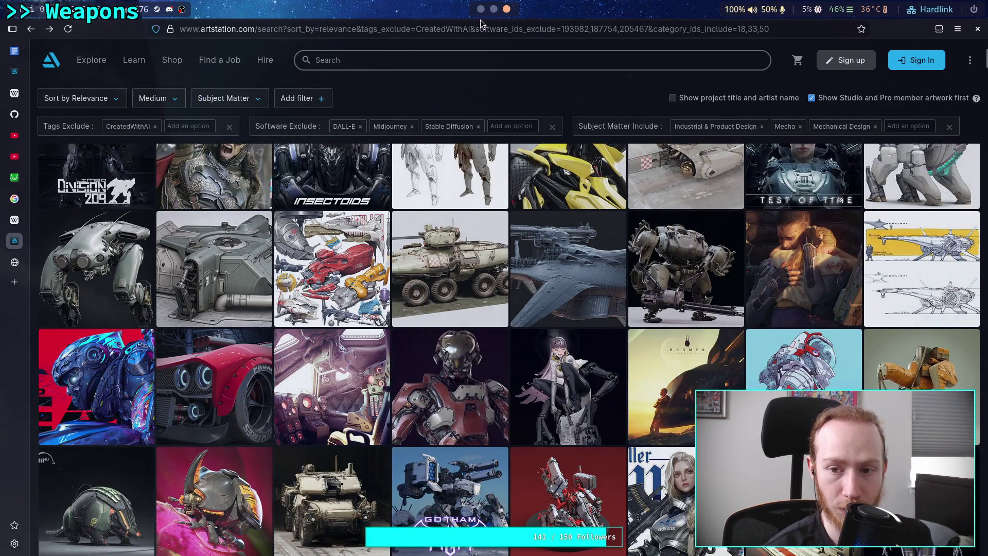
{"action": "scroll", "coordinate": [540, 407], "scroll_direction": "up", "scroll_amount": 2}
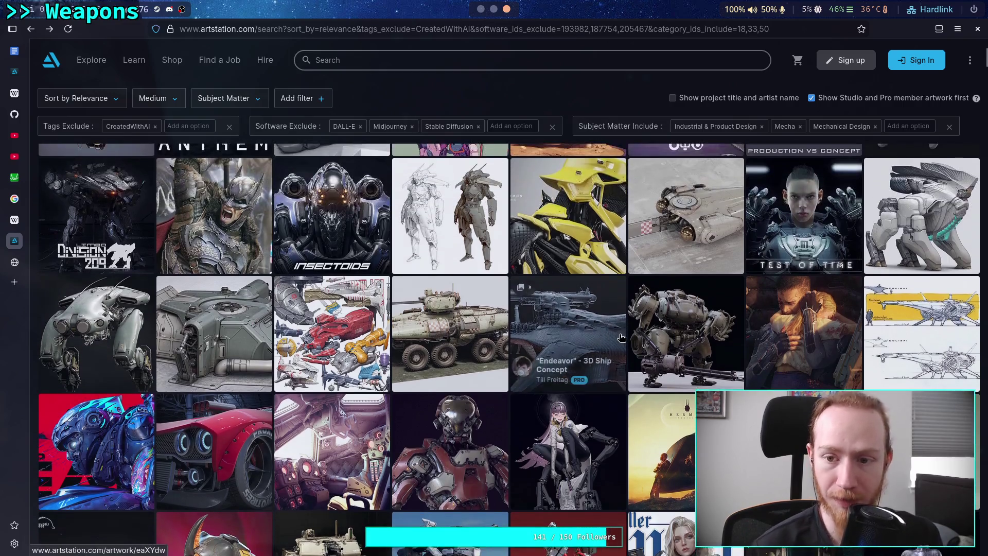
{"action": "scroll", "coordinate": [566, 335], "scroll_direction": "down", "scroll_amount": 3}
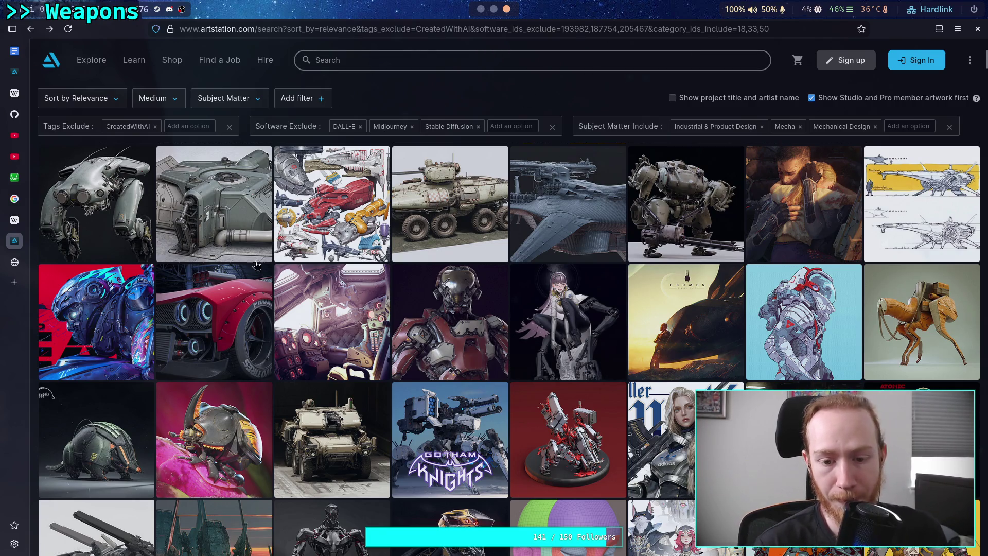
{"action": "key", "text": "super+1"}
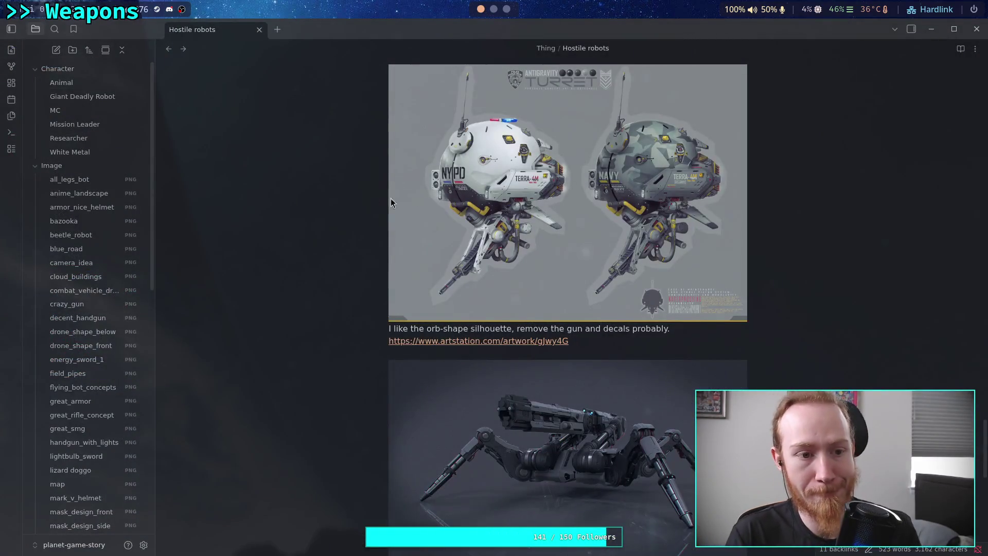
Collapse the Image folder and run git status in the terminal.
{"action": "left_click", "coordinate": [52, 166]}
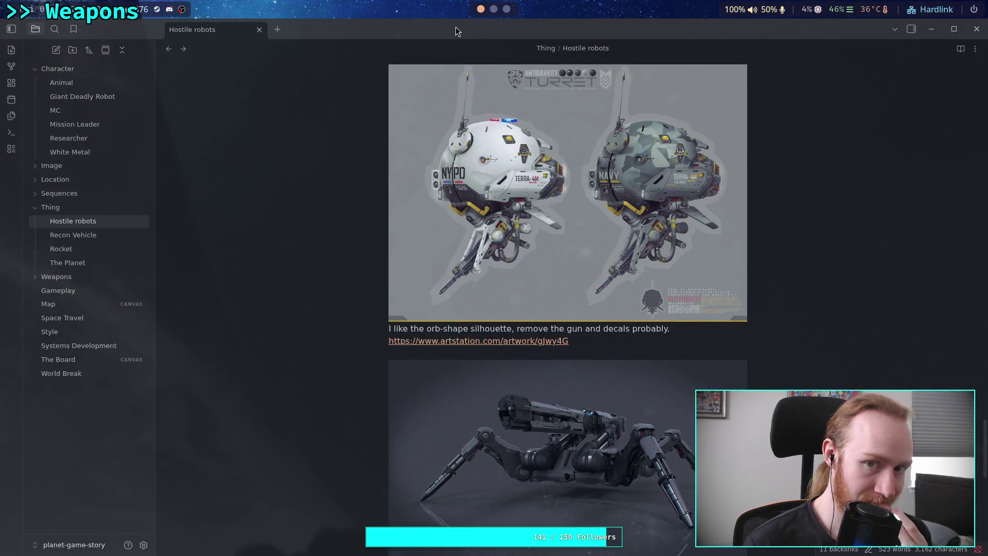
{"action": "key", "text": "super+2"}
{"action": "type", "text": "git status"}
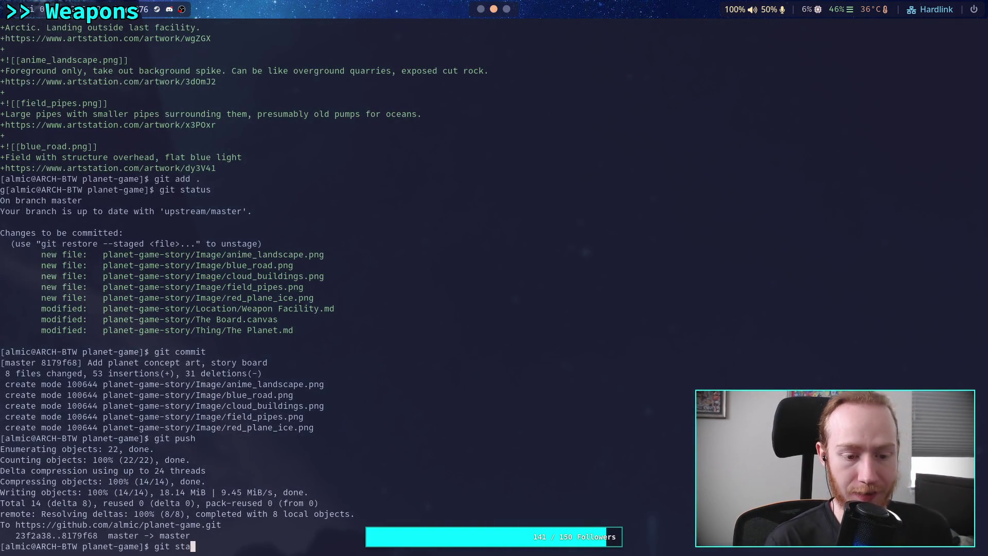
{"action": "key", "text": "Return"}
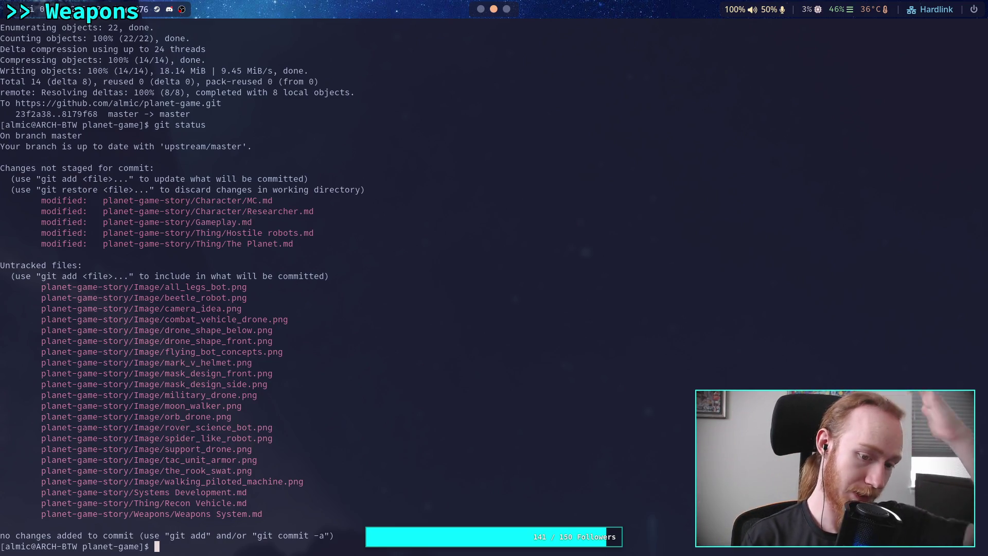
Run git diff and page through the Gameplay and Hostile robots changes.
{"action": "type", "text": "git diff"}
{"action": "key", "text": "Return"}
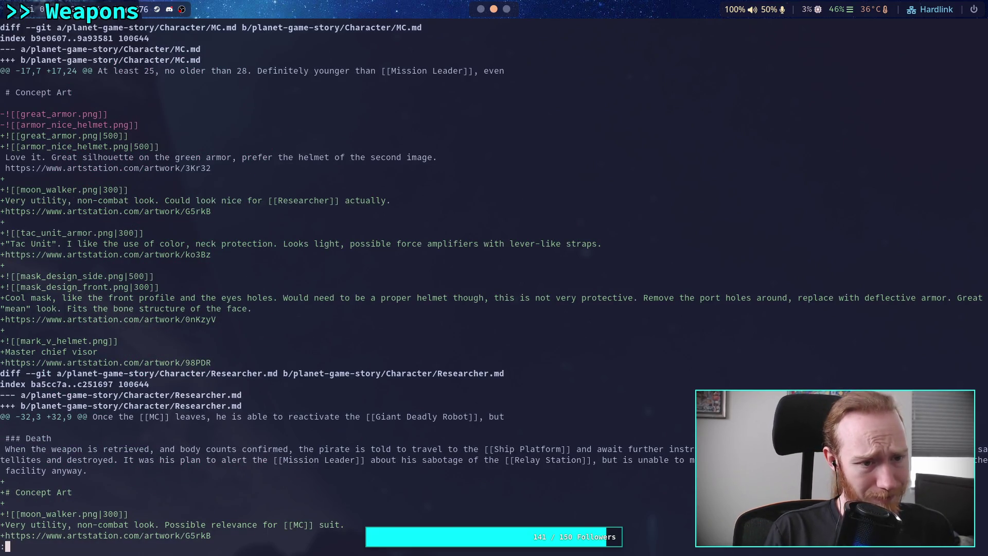
{"action": "key", "text": "j"}
{"action": "key", "text": "j"}
{"action": "key", "text": "j"}
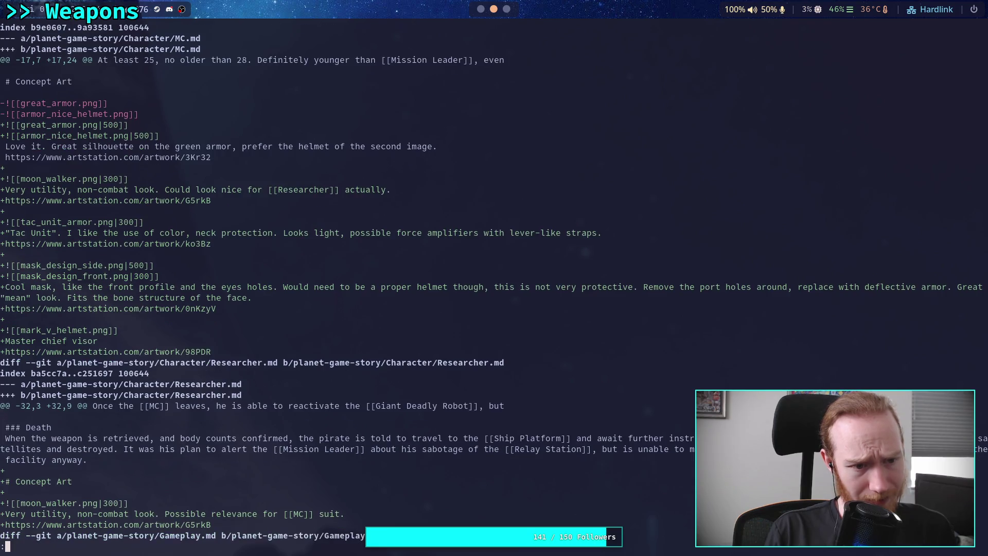
{"action": "key", "text": "j"}
{"action": "key", "text": "j"}
{"action": "key", "text": "j"}
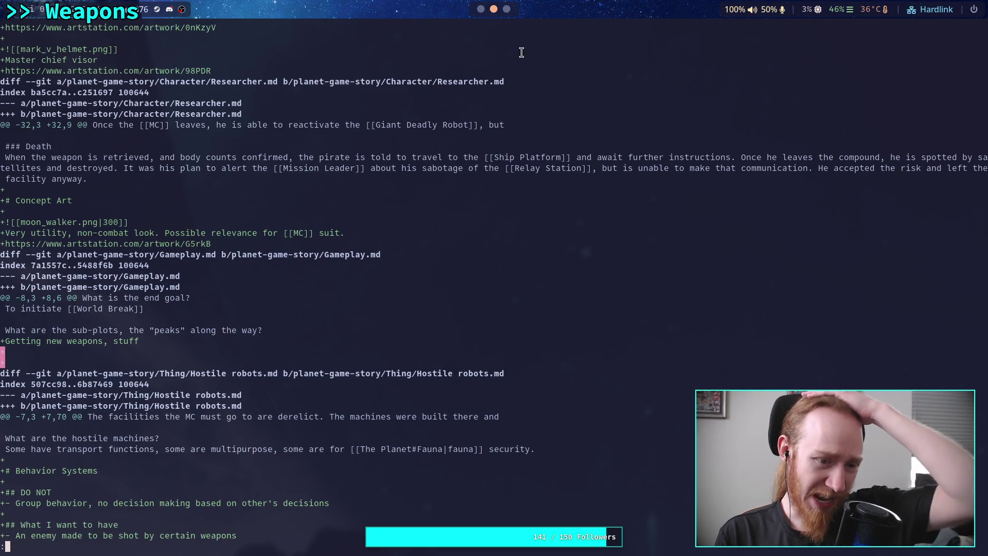
{"action": "scroll", "coordinate": [493, 9], "scroll_direction": "down", "scroll_amount": 1}
{"action": "scroll", "coordinate": [493, 9], "scroll_direction": "down", "scroll_amount": 1}
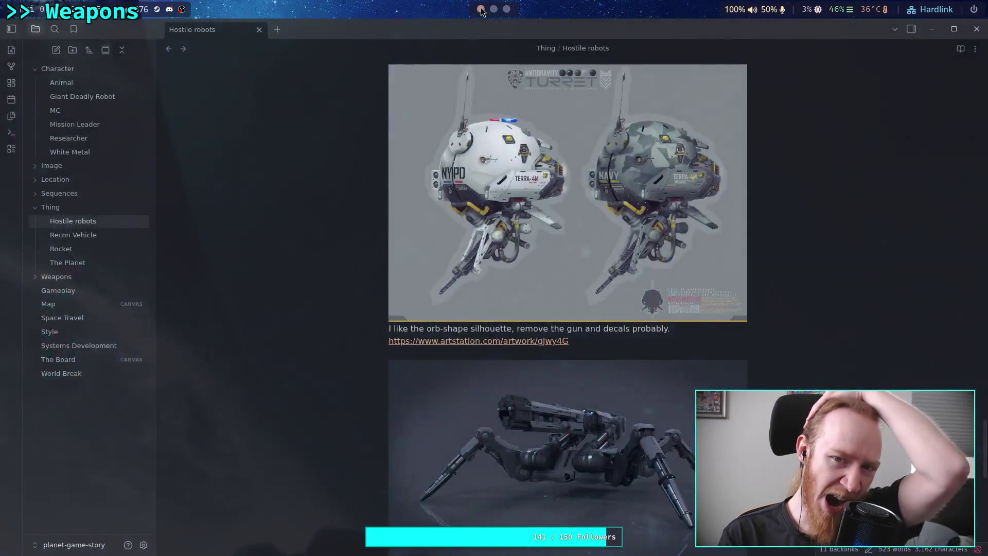
Delete the trailing empty line in the Gameplay note and recheck its diff.
{"action": "left_click", "coordinate": [58, 290]}
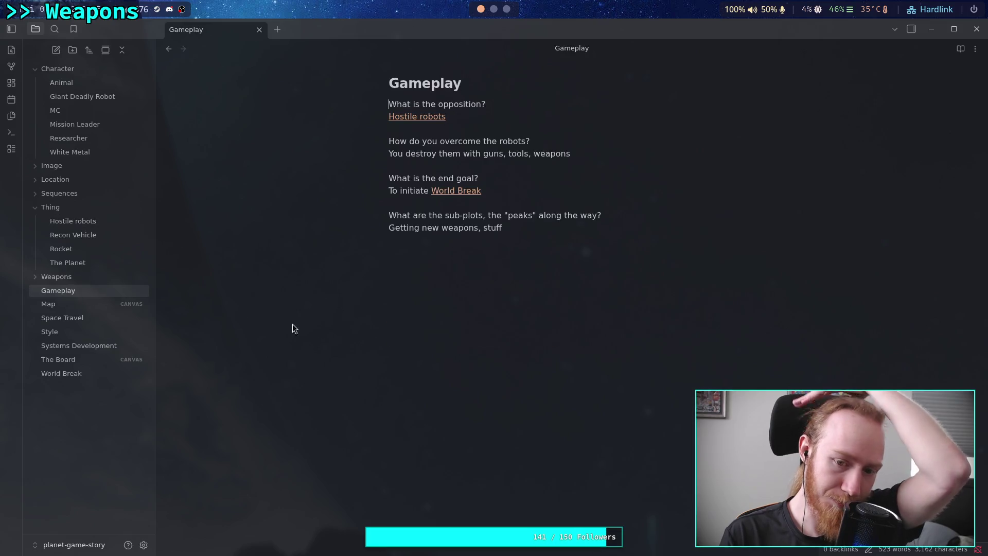
{"action": "left_click", "coordinate": [391, 238]}
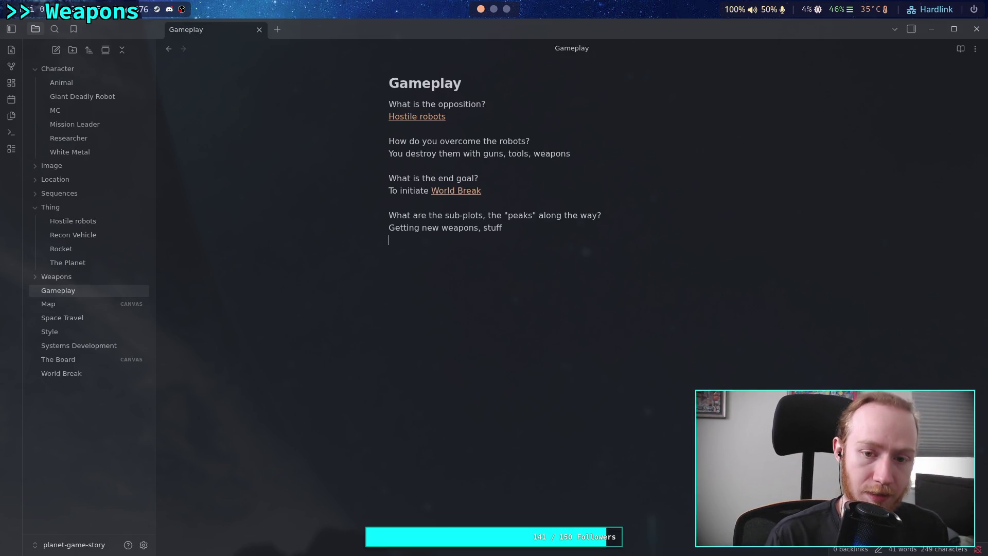
{"action": "key", "text": "BackSpace"}
{"action": "key", "text": "BackSpace"}
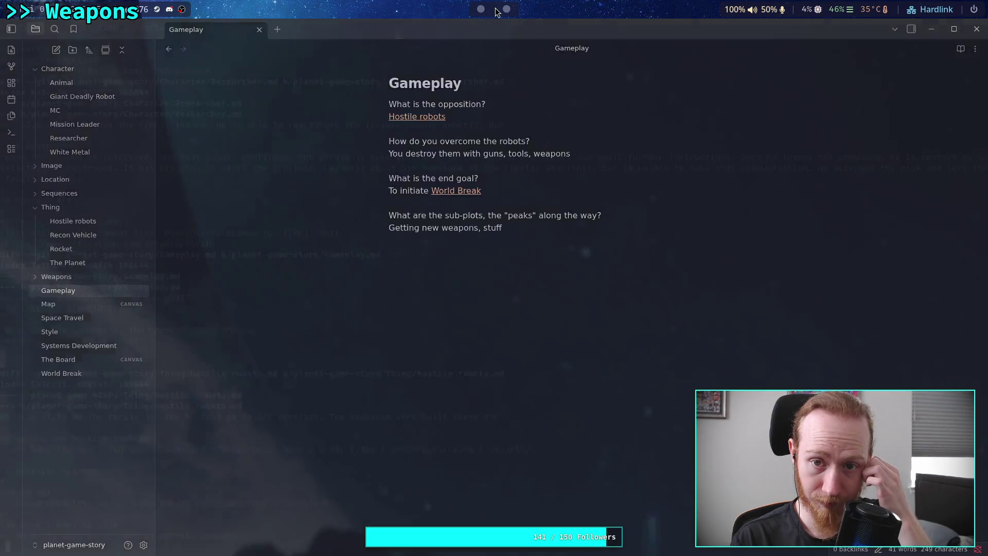
{"action": "key", "text": "super+2"}
{"action": "key", "text": "Return"}
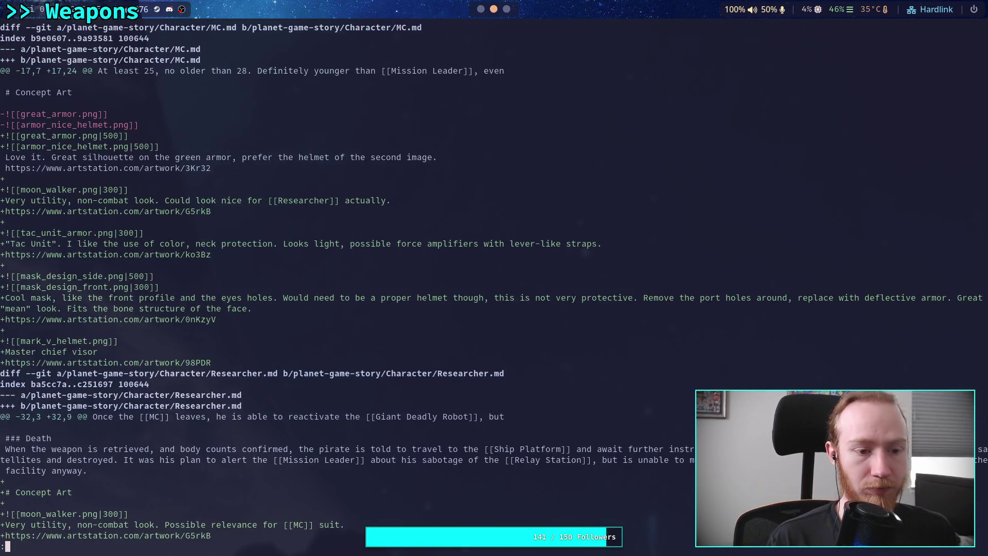
{"action": "scroll", "coordinate": [494, 278], "scroll_direction": "down", "scroll_amount": 14}
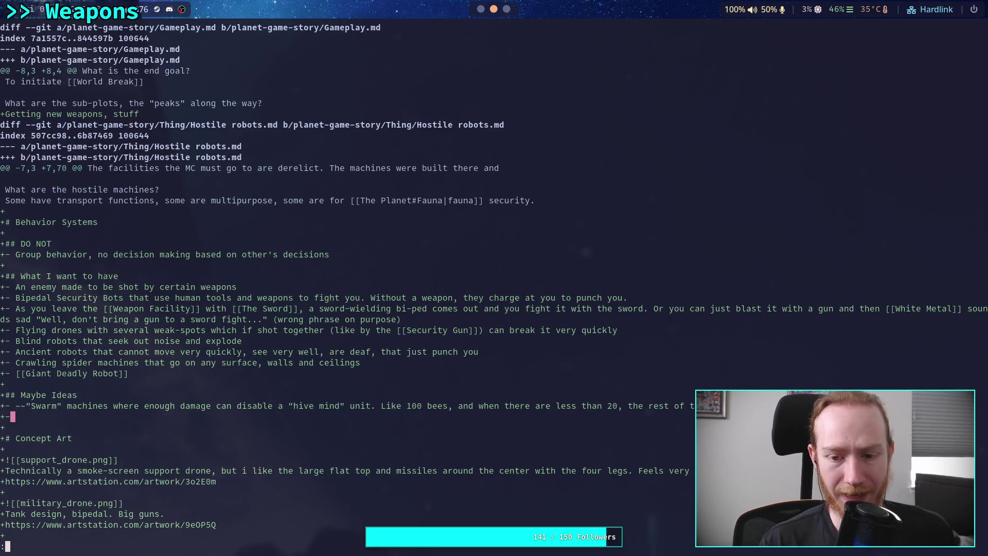
Remove the empty bullet under Maybe Ideas in Hostile robots, then return to the diff.
{"action": "left_click", "coordinate": [481, 9]}
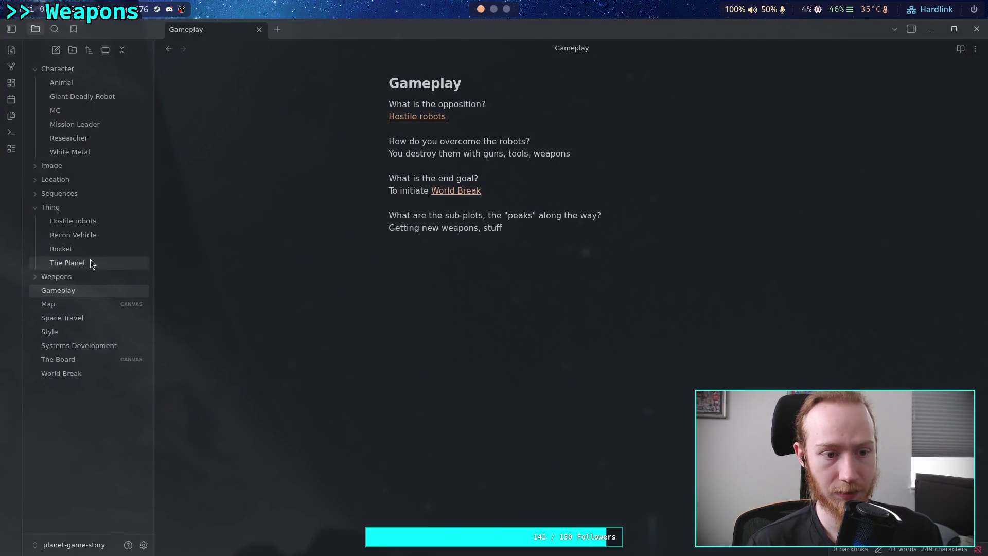
{"action": "left_click", "coordinate": [77, 221]}
{"action": "scroll", "coordinate": [455, 278], "scroll_direction": "down", "scroll_amount": 6}
{"action": "key", "text": "BackSpace"}
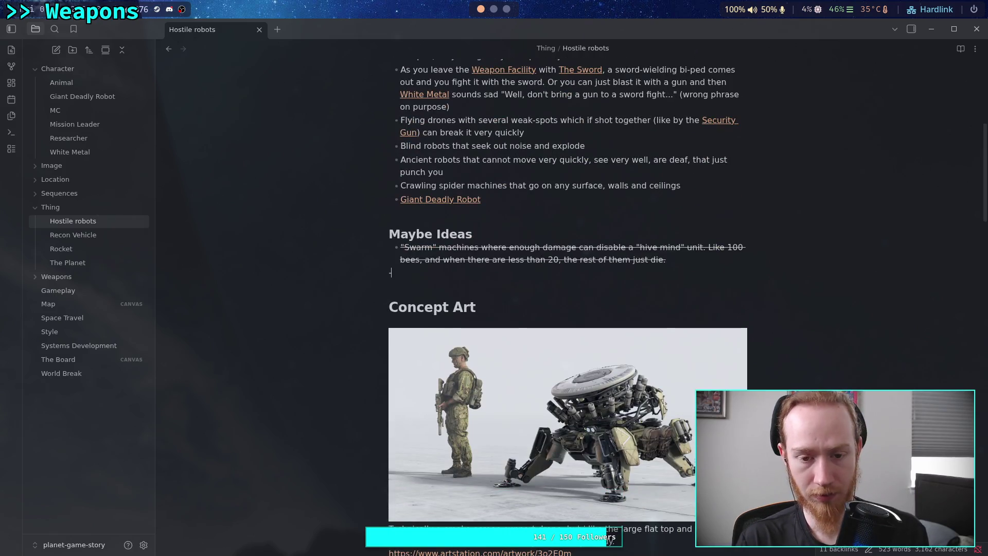
{"action": "key", "text": "BackSpace"}
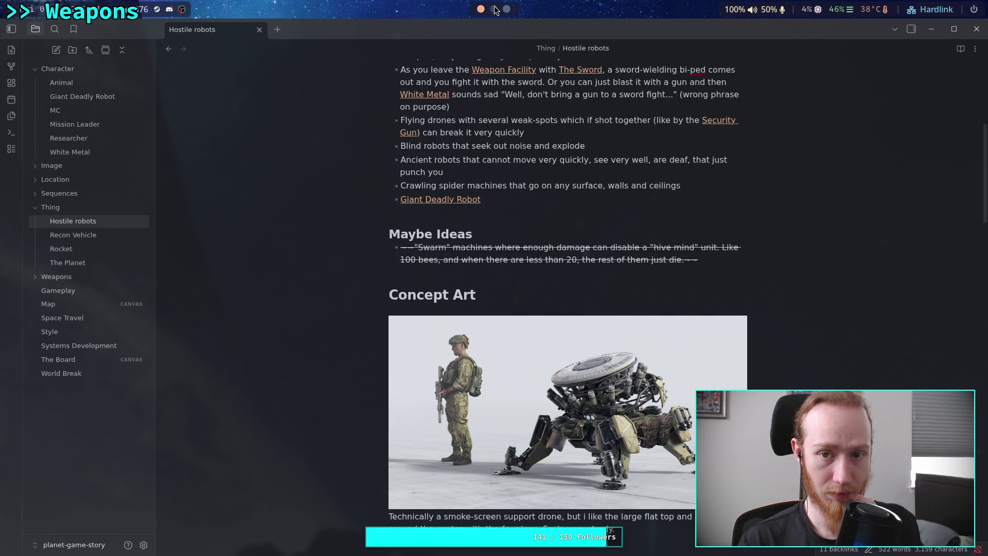
{"action": "key", "text": "super+2"}
{"action": "key", "text": "Return"}
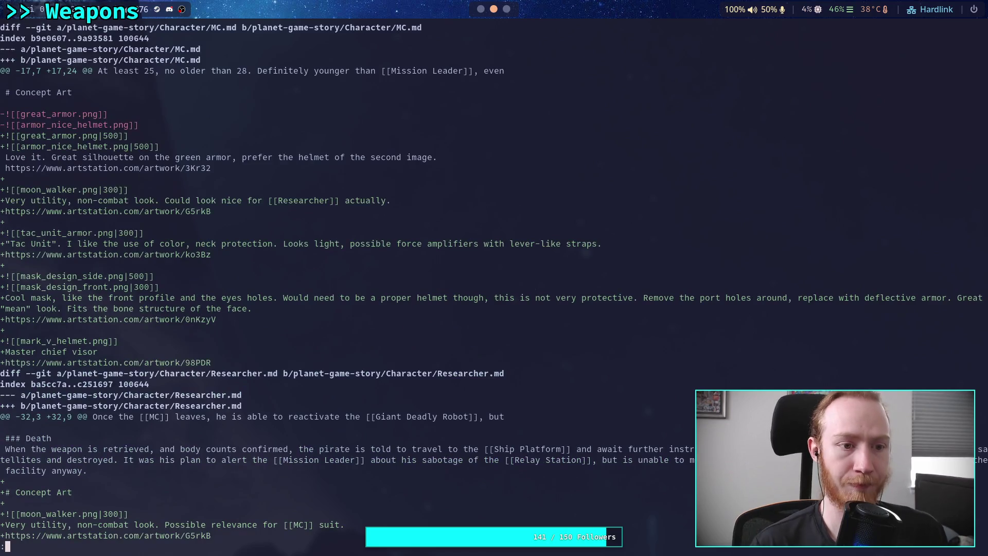
Page through the diff to the Hostile robots and MC note changes.
{"action": "key", "text": "space"}
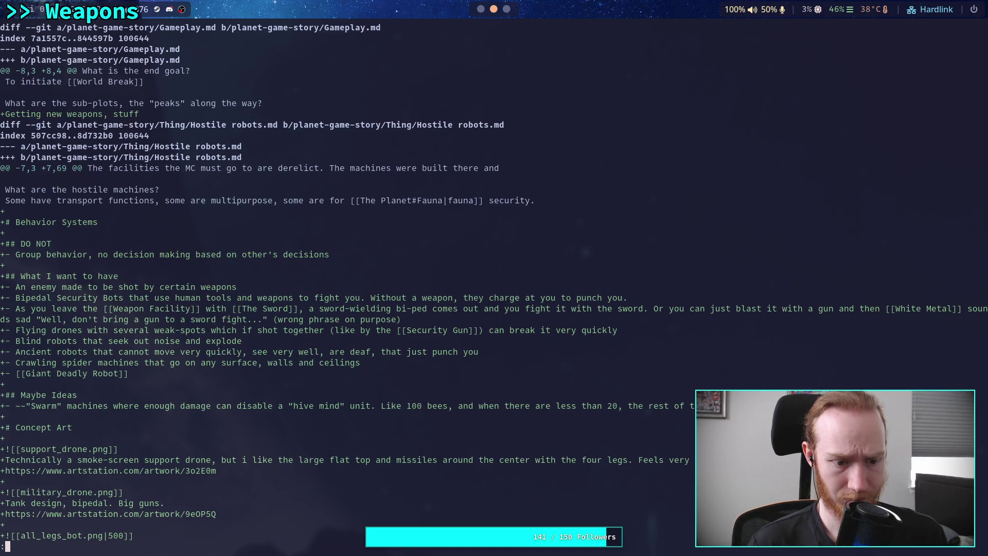
{"action": "key", "text": "space"}
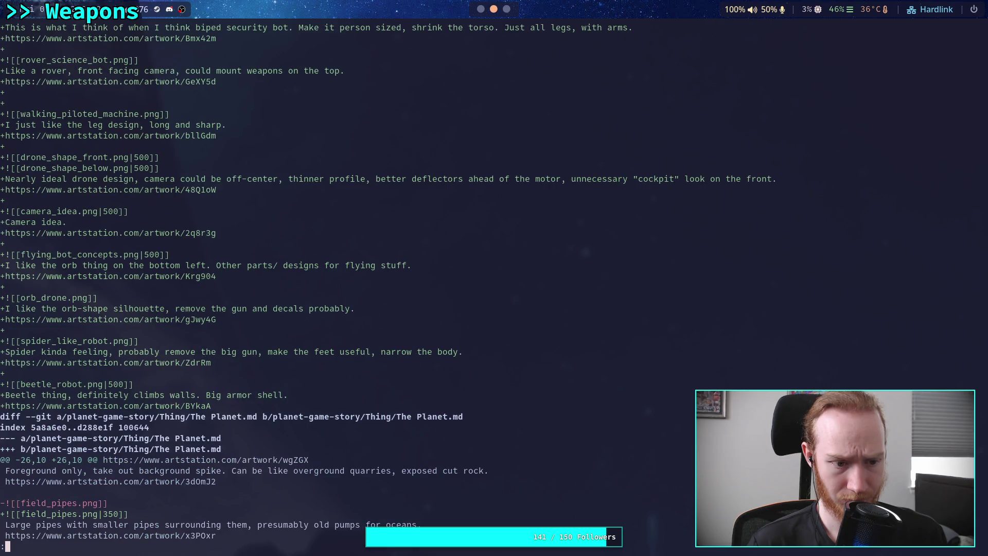
{"action": "key", "text": "space"}
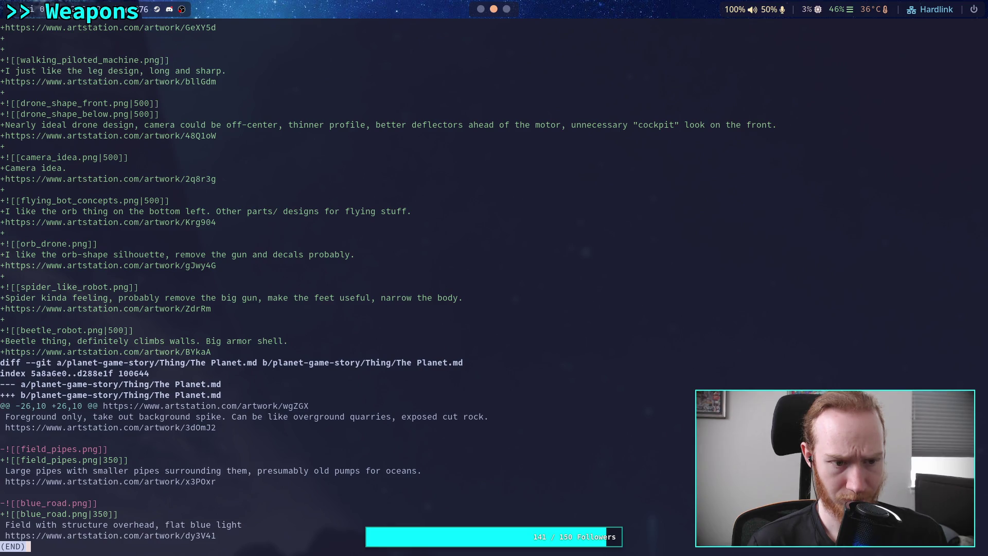
{"action": "key", "text": "b"}
{"action": "key", "text": "b"}
{"action": "key", "text": "b"}
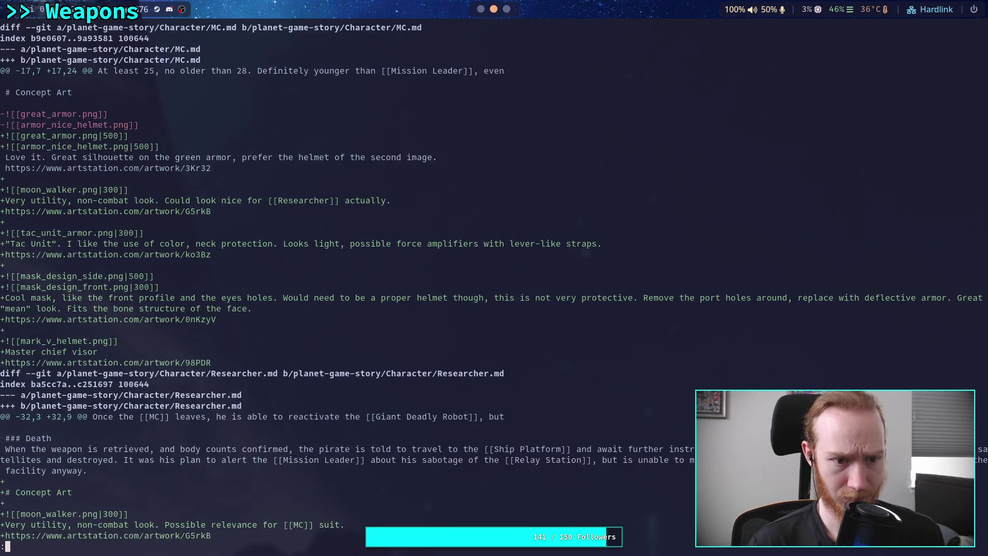
Quit the diff, check git status, and stage everything with git add.
{"action": "type", "text": "qgit status"}
{"action": "key", "text": "Return"}
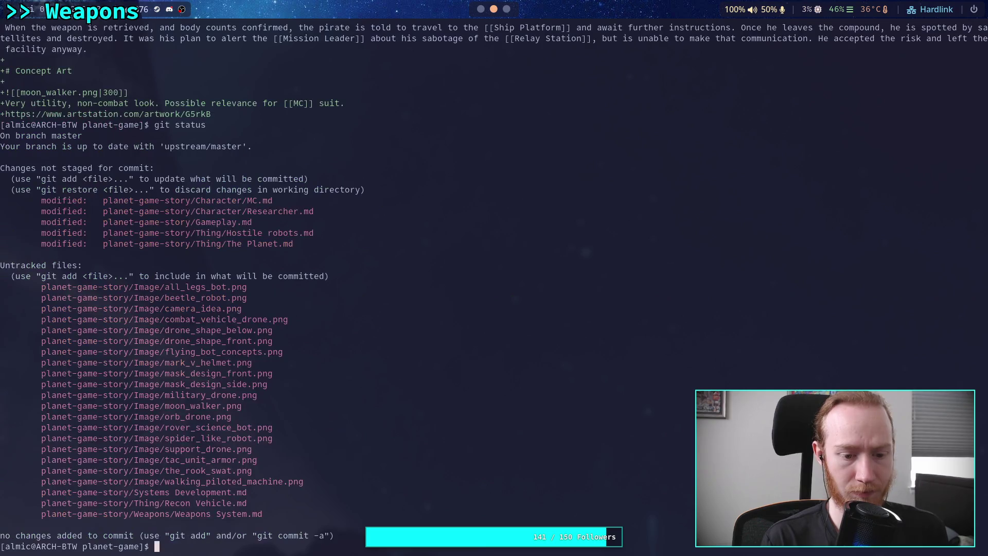
{"action": "type", "text": "git add "}
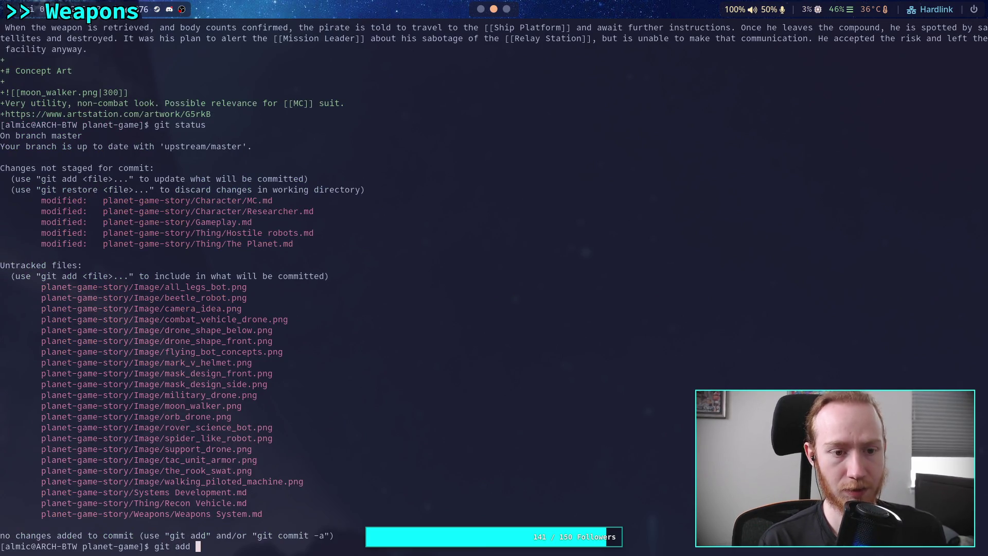
{"action": "type", "text": "."}
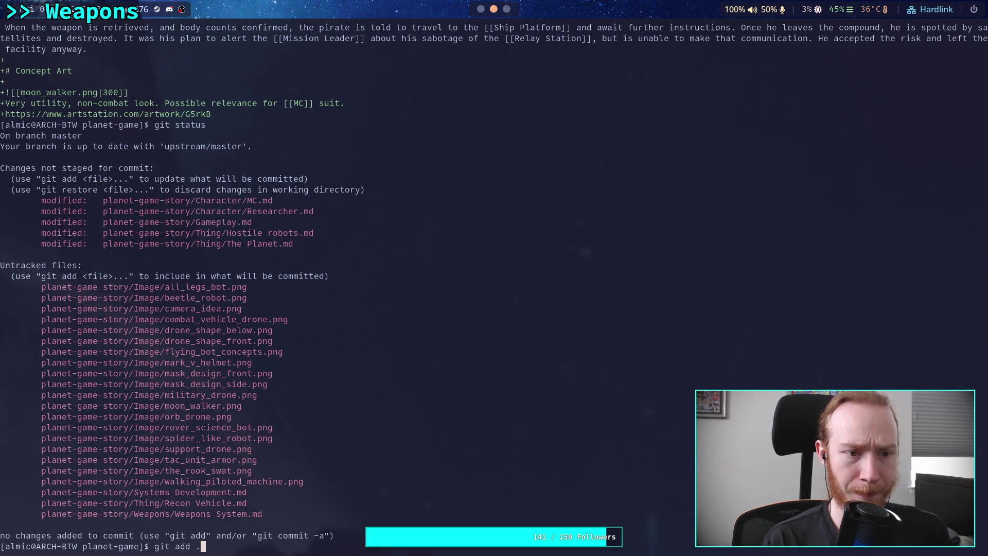
{"action": "key", "text": "Return"}
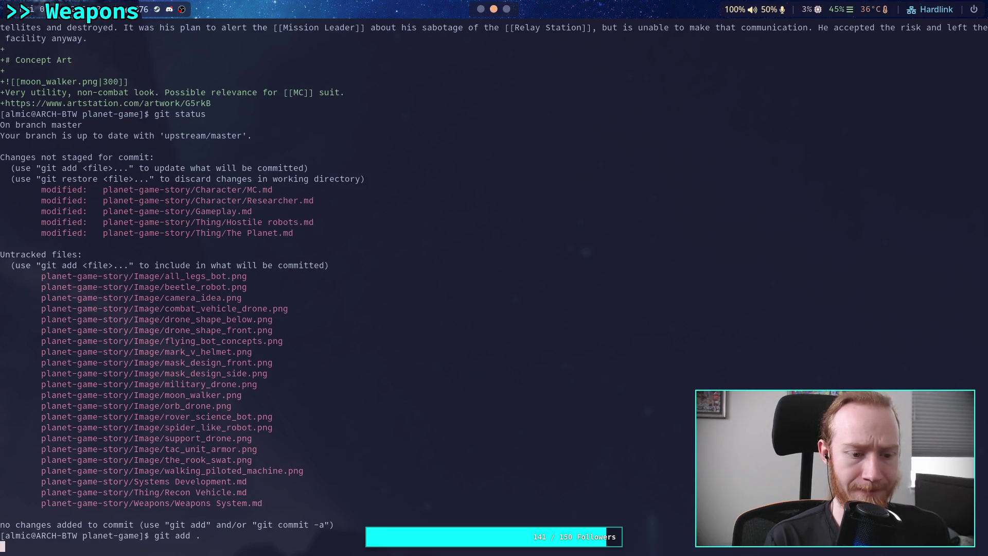
Run git diff to confirm nothing is unstaged, then git diff --staged.
{"action": "type", "text": "git diff"}
{"action": "key", "text": "Return"}
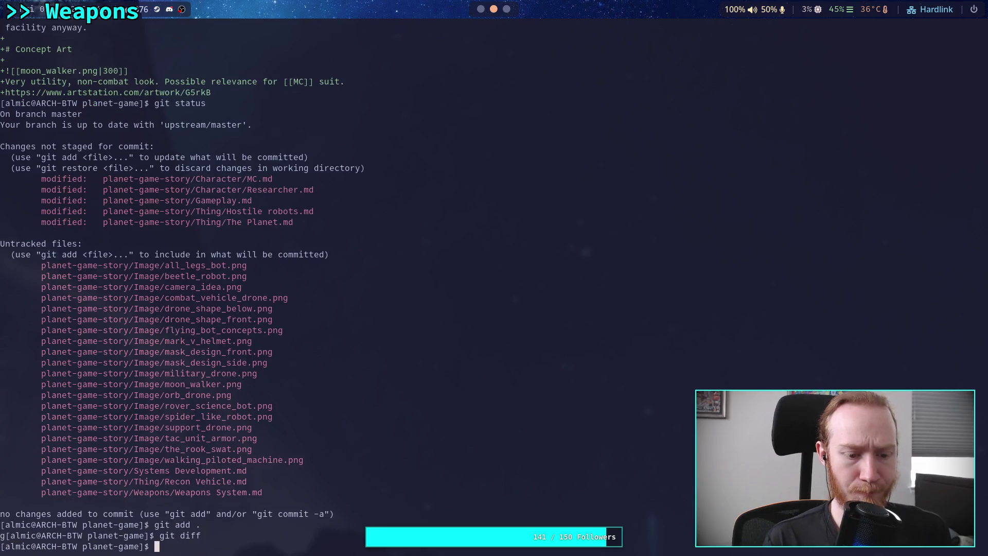
{"action": "type", "text": "git diff --st"}
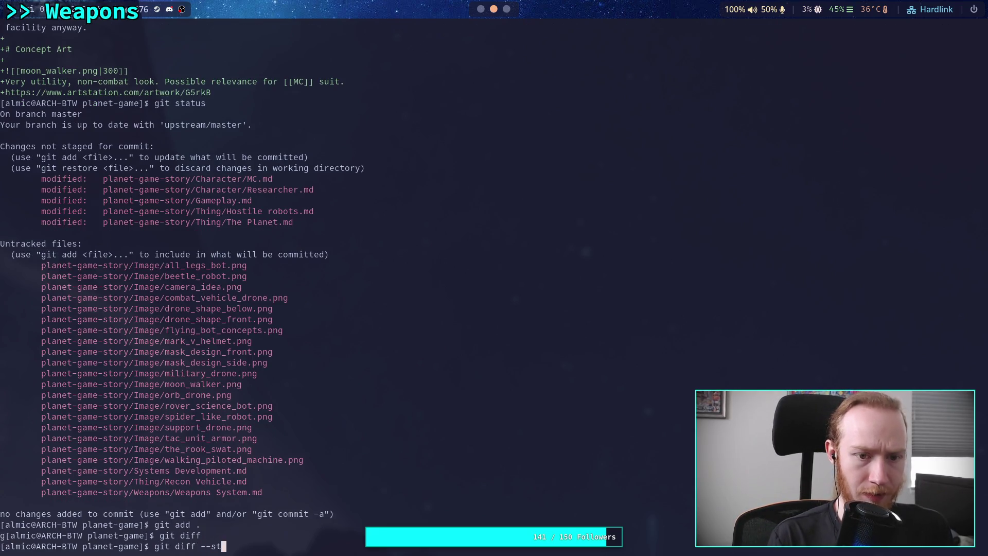
{"action": "type", "text": "aged"}
{"action": "key", "text": "Return"}
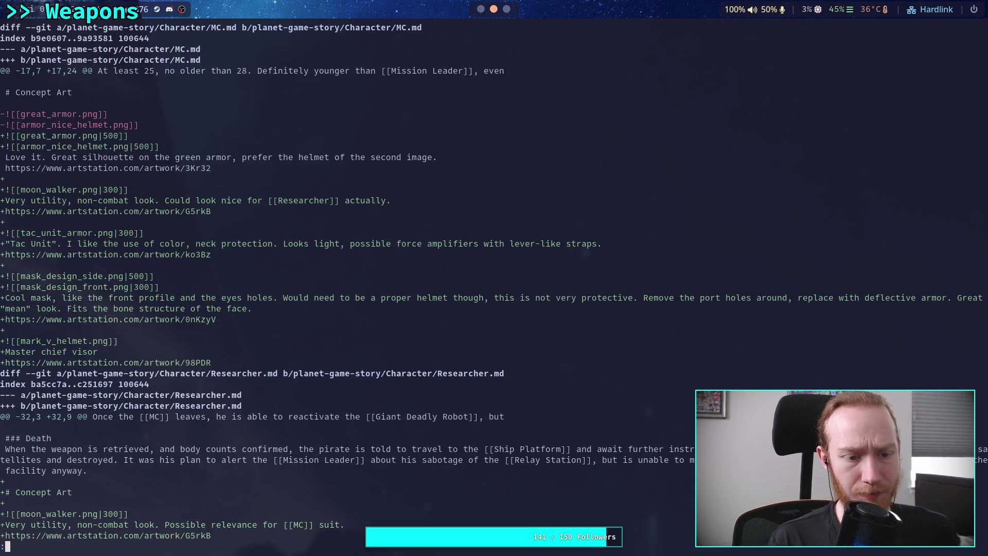
Page through the staged image, Recon Vehicle and Weapons System diffs to the end.
{"action": "key", "text": "space"}
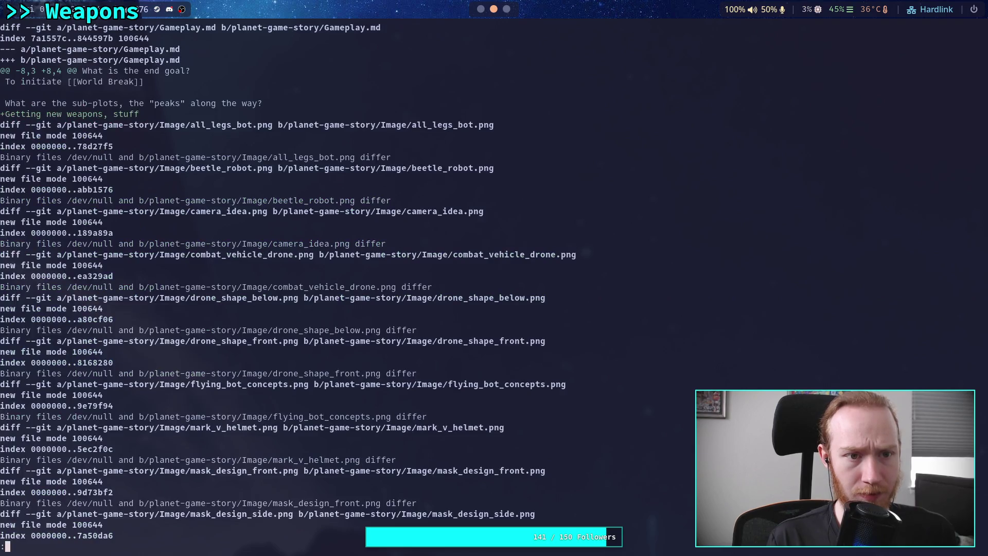
{"action": "key", "text": "space"}
{"action": "key", "text": "space"}
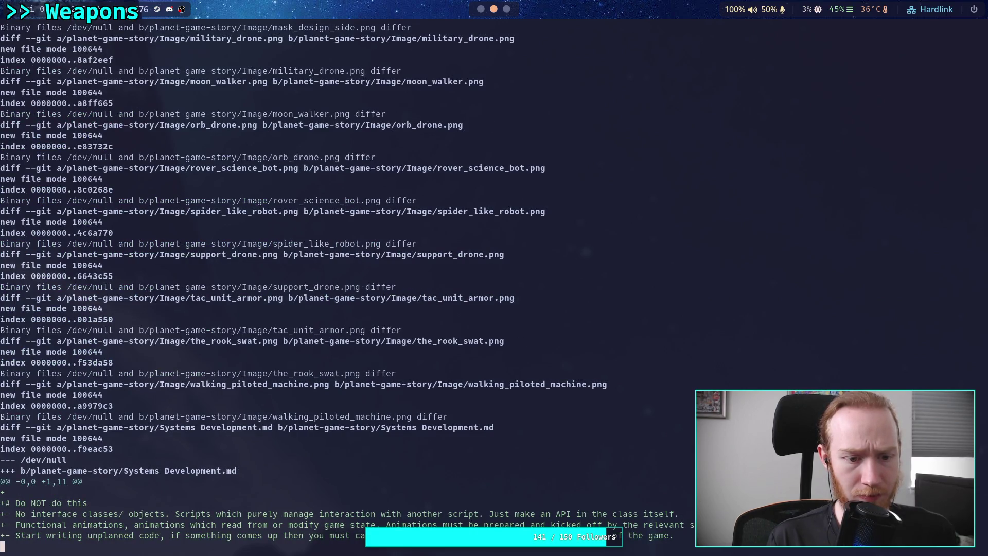
{"action": "key", "text": "space"}
{"action": "key", "text": "space"}
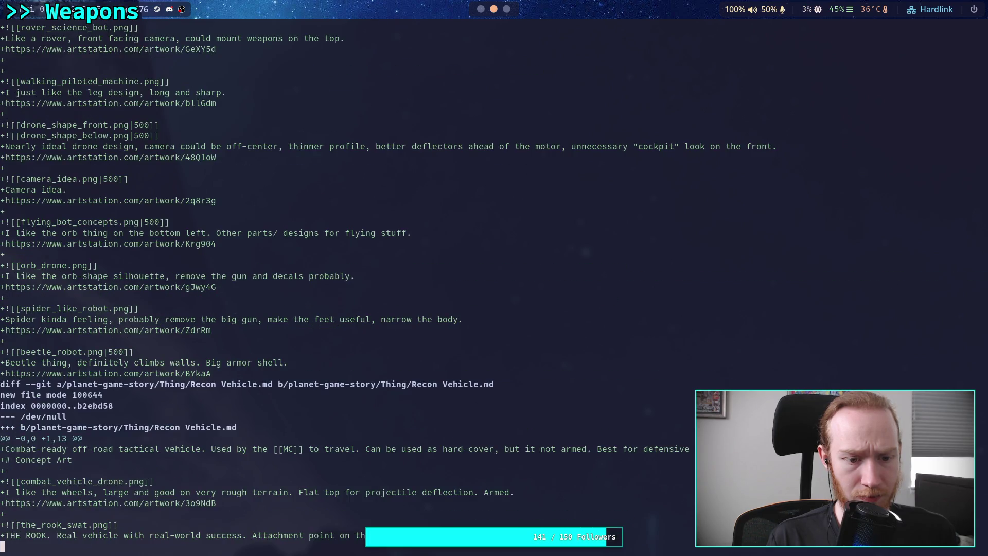
{"action": "key", "text": "space"}
{"action": "key", "text": "b"}
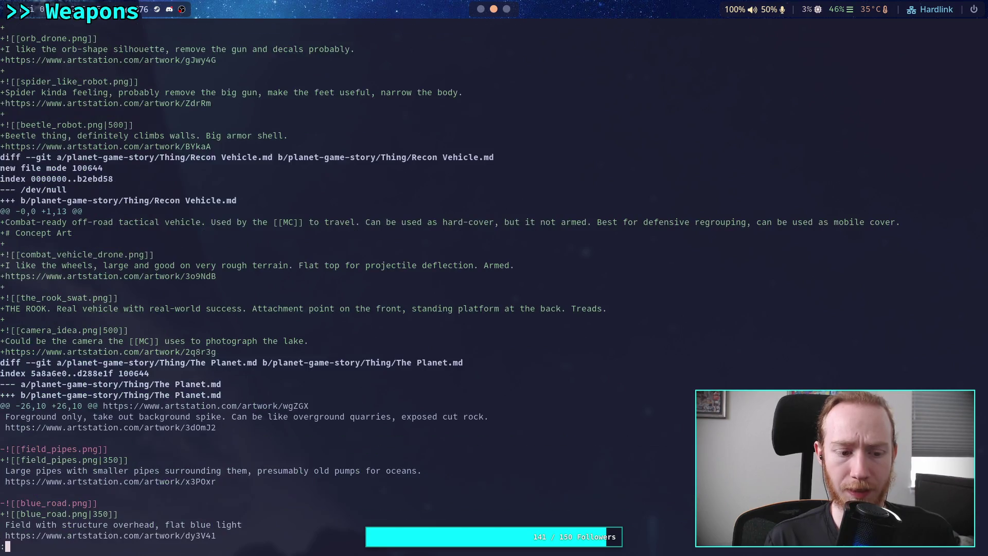
{"action": "key", "text": "space"}
{"action": "key", "text": "b"}
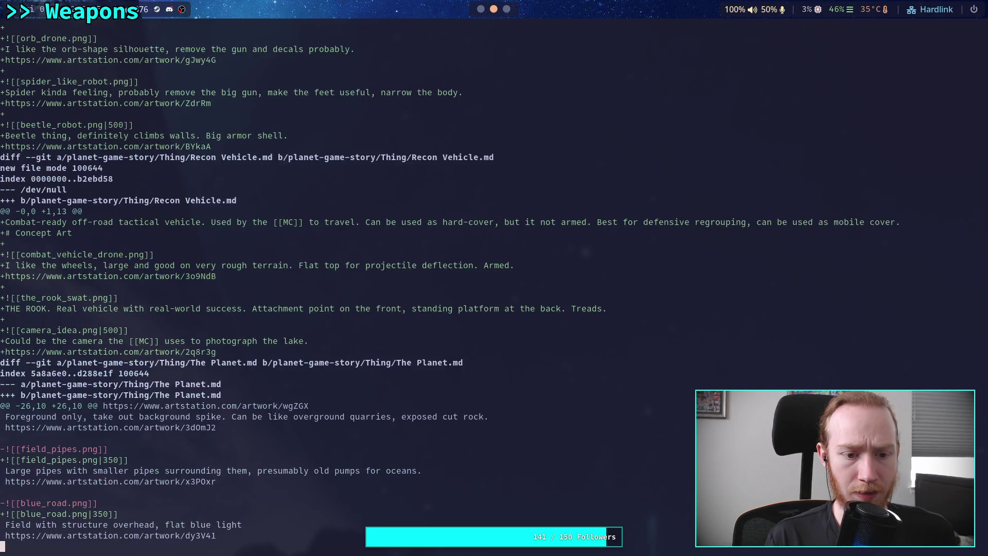
{"action": "key", "text": "space"}
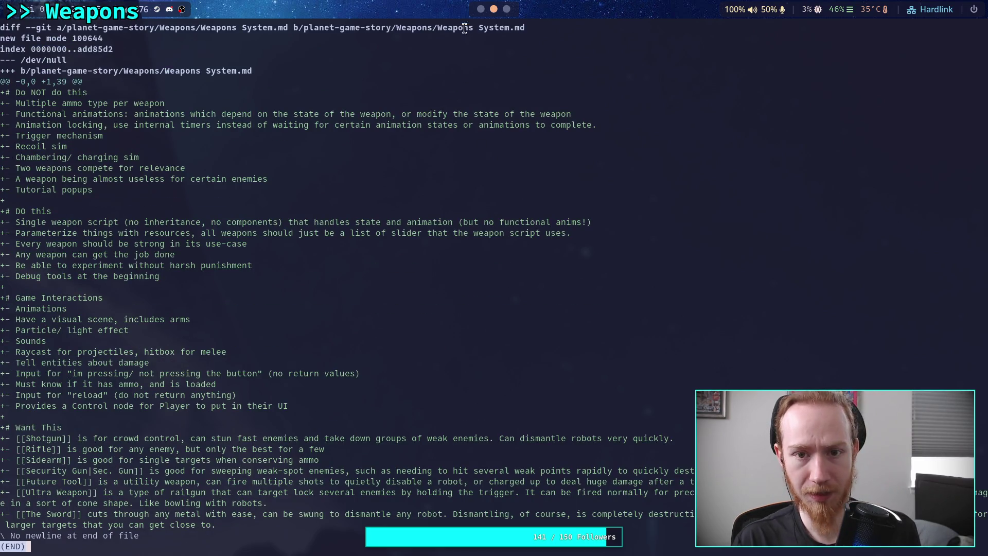
{"action": "left_click", "coordinate": [480, 12]}
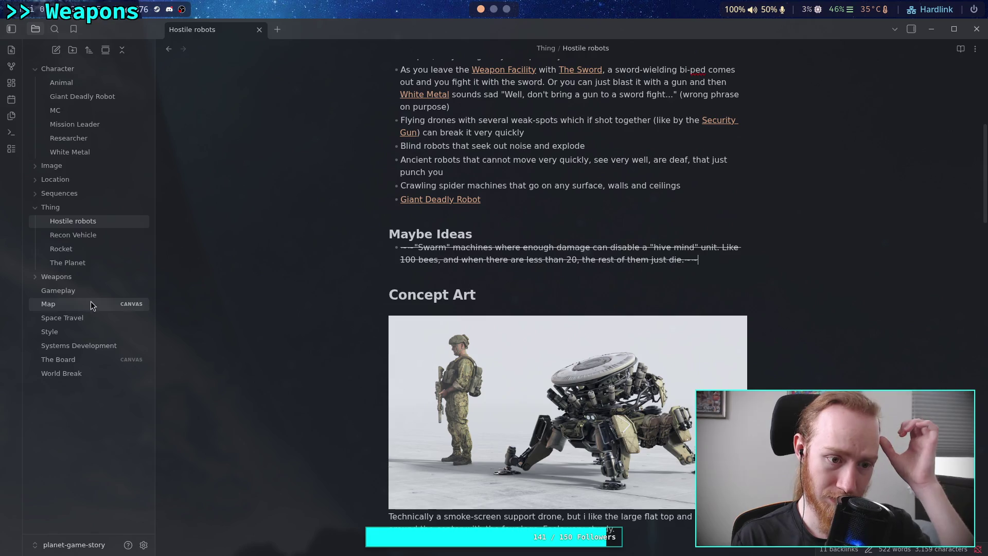
Open Weapons System from the Weapons folder and delete the stray '-' on its last line.
{"action": "left_click", "coordinate": [34, 277]}
{"action": "left_click", "coordinate": [93, 387]}
{"action": "key", "text": "ctrl+End"}
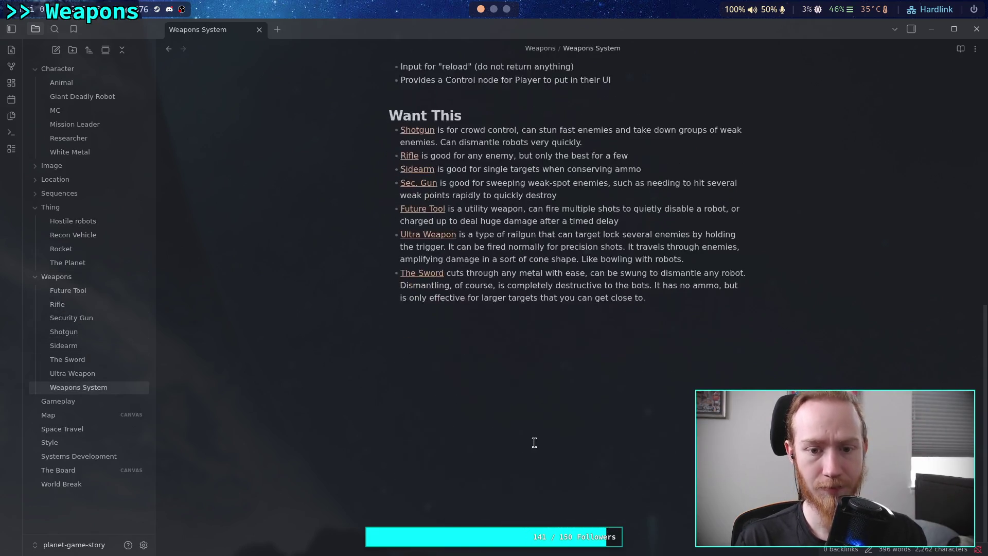
{"action": "key", "text": "BackSpace"}
{"action": "key", "text": "BackSpace"}
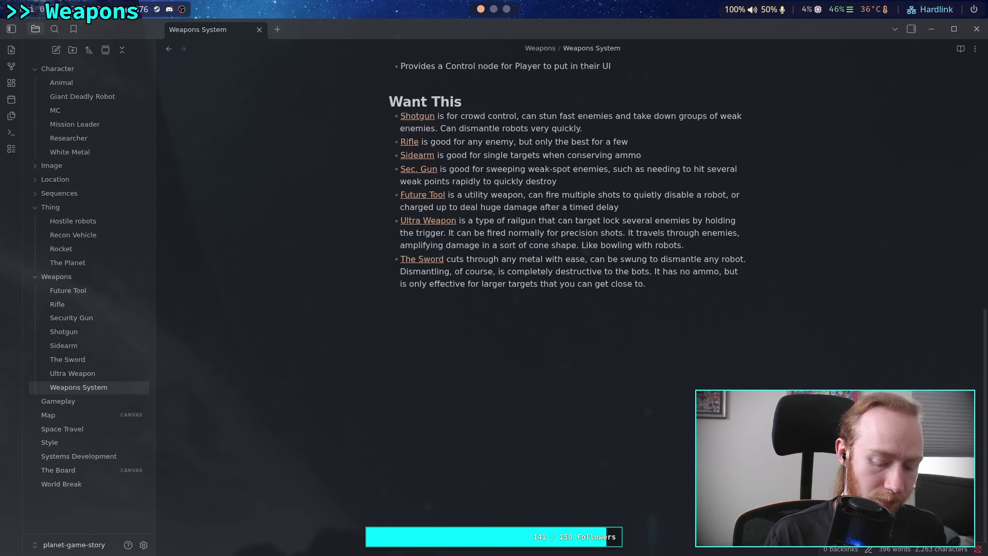
{"action": "key", "text": "super+2"}
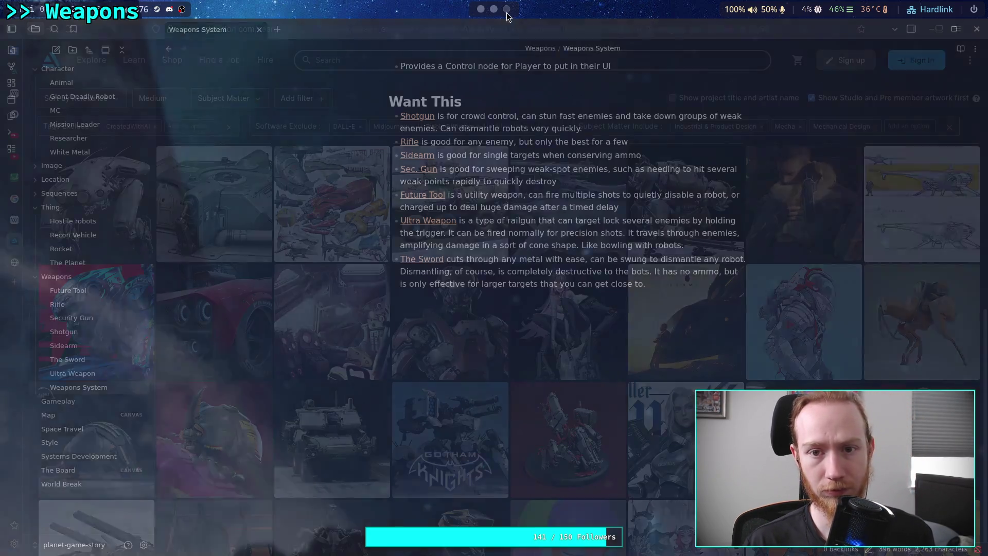
{"action": "key", "text": "alt+Tab"}
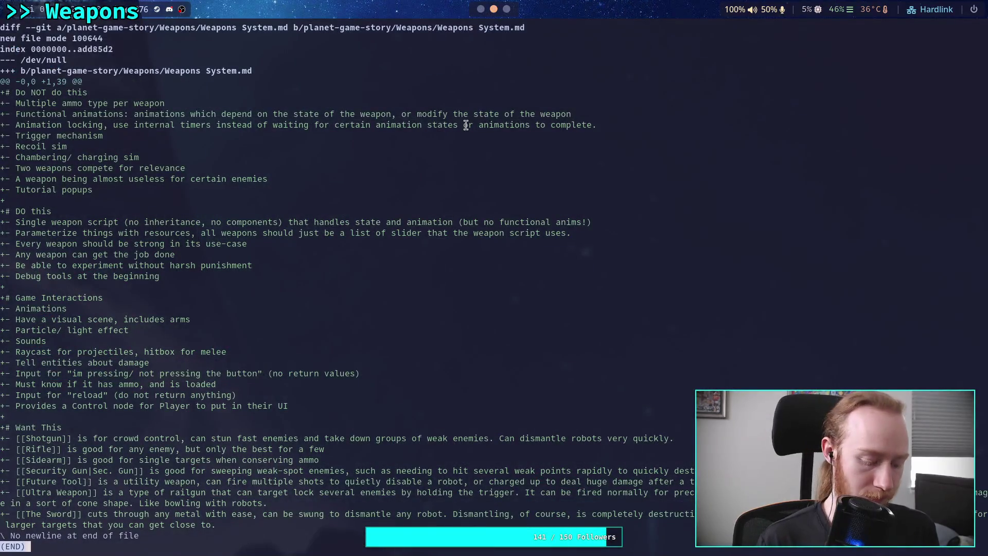
Restage the corrected note with git add . and rerun git diff --staged.
{"action": "type", "text": "qgit add ."}
{"action": "key", "text": "Return"}
{"action": "key", "text": "Up"}
{"action": "key", "text": "Up"}
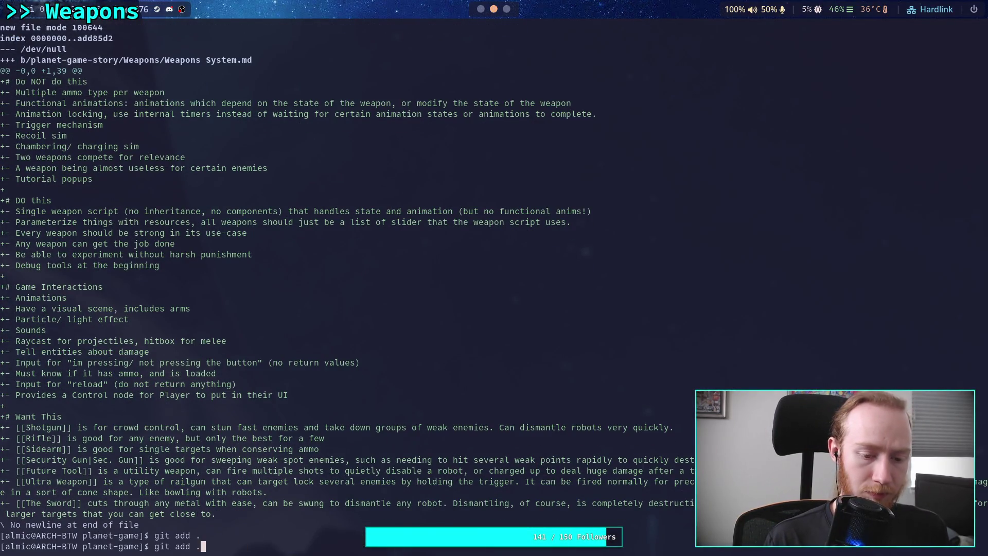
{"action": "key", "text": "Return"}
Page through the staged diff to its end, recheck the note, and run git commit.
{"action": "key", "text": "space"}
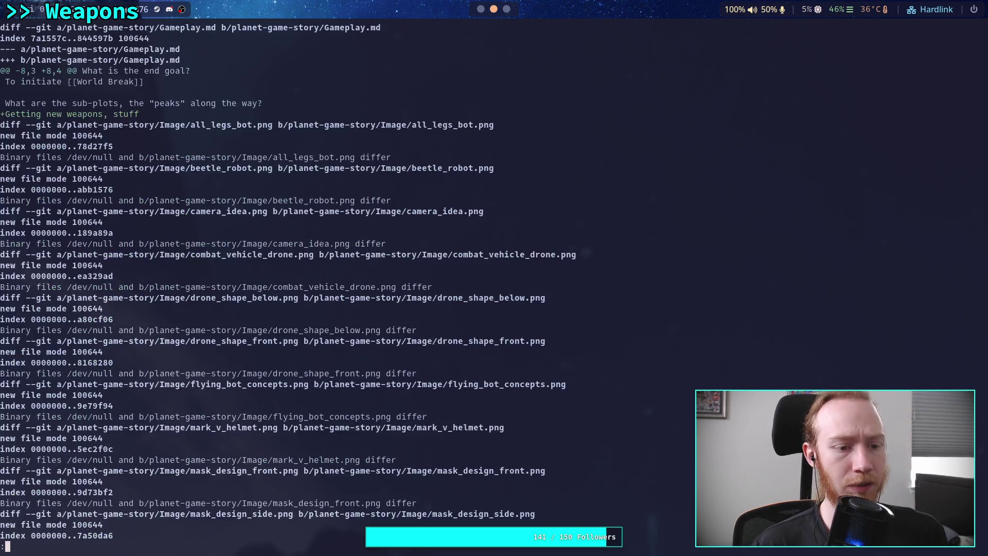
{"action": "key", "text": "space"}
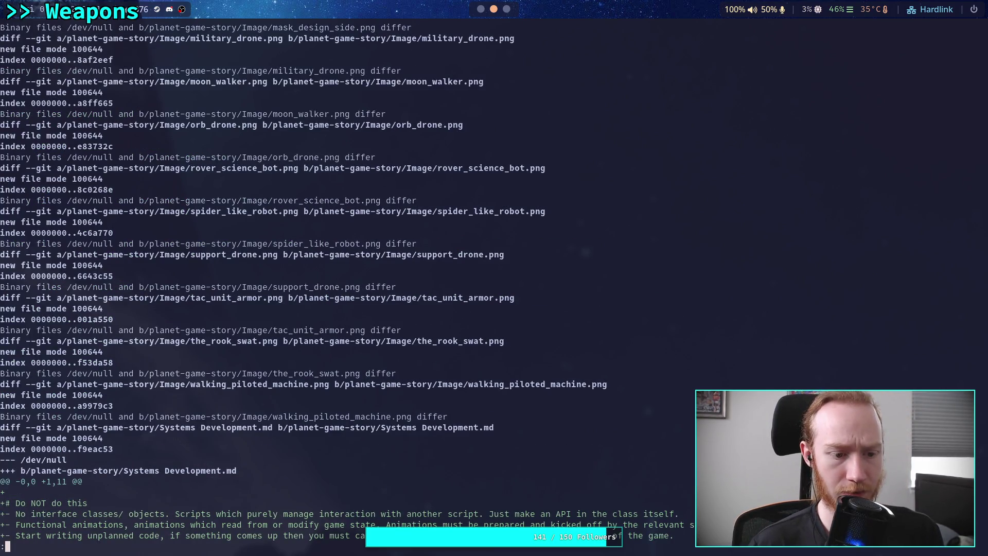
{"action": "key", "text": "space"}
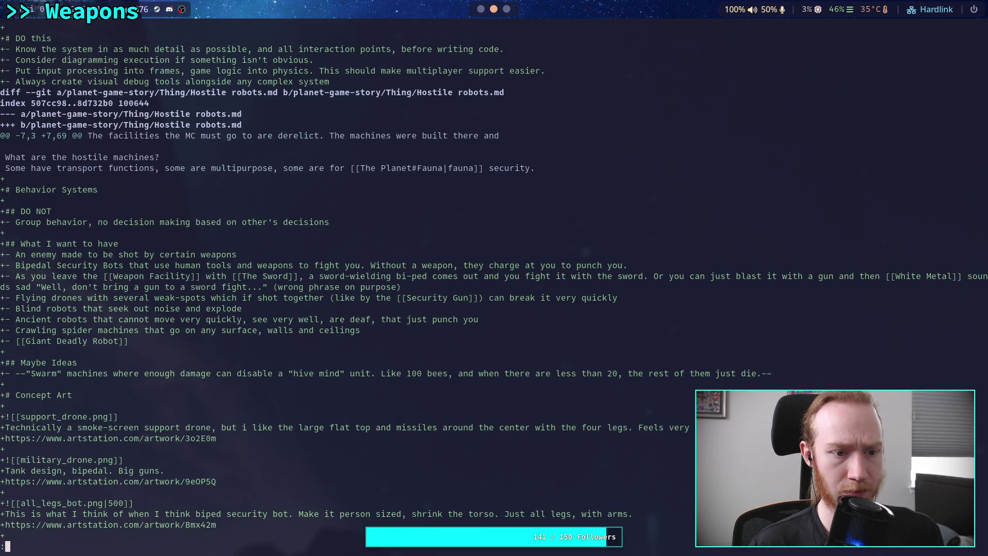
{"action": "key", "text": "space"}
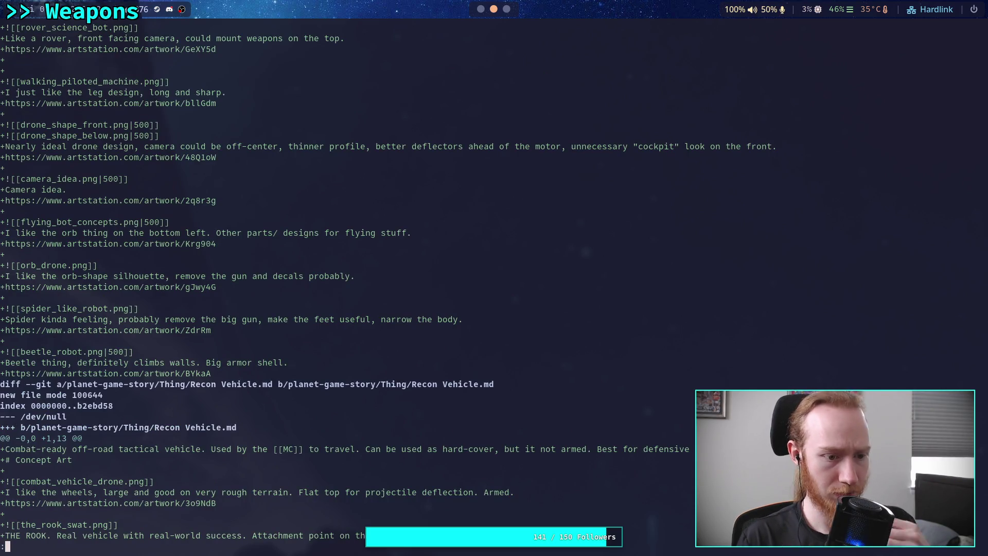
{"action": "key", "text": "space"}
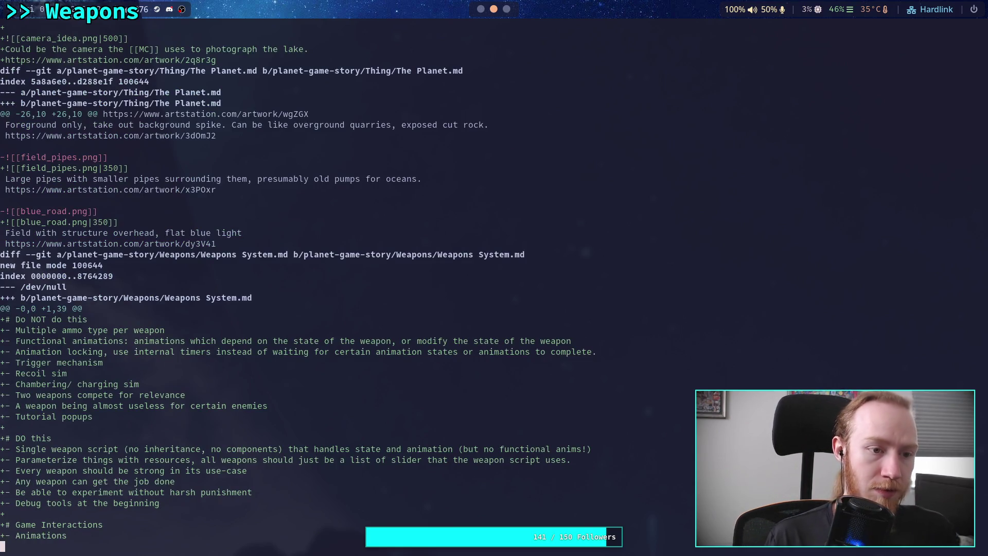
{"action": "key", "text": "space"}
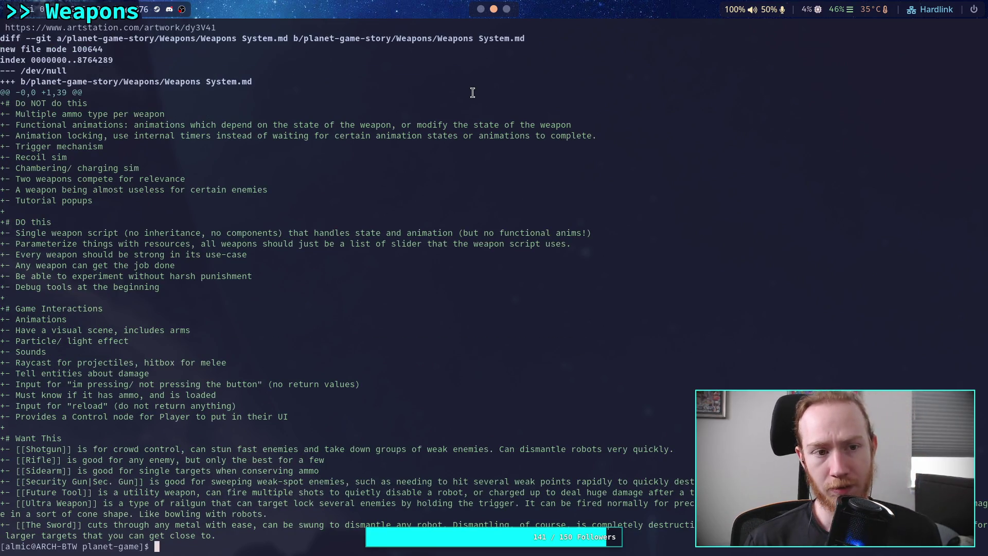
{"action": "key", "text": "super+1"}
{"action": "scroll", "coordinate": [489, 409], "scroll_direction": "up", "scroll_amount": 4}
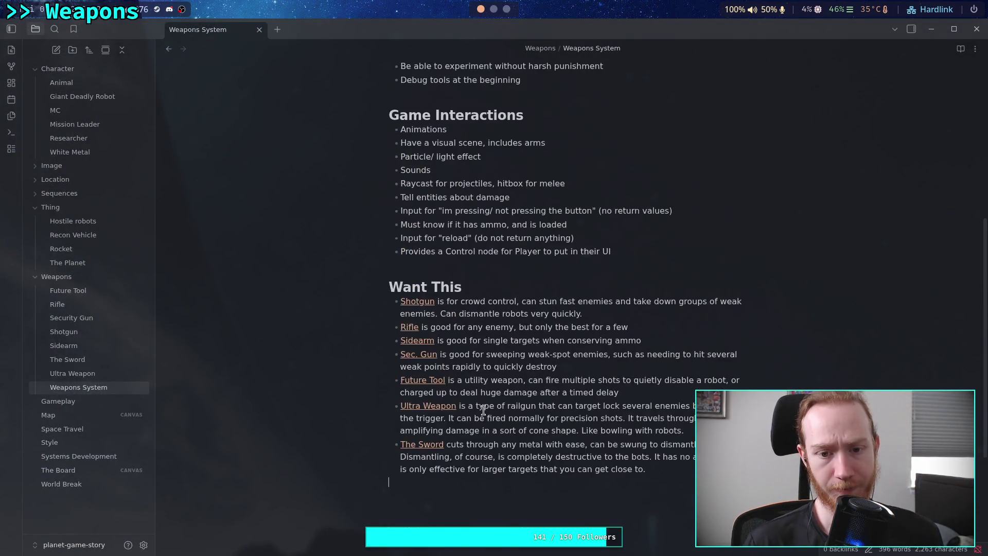
{"action": "key", "text": "super+2"}
{"action": "type", "text": "git commit"}
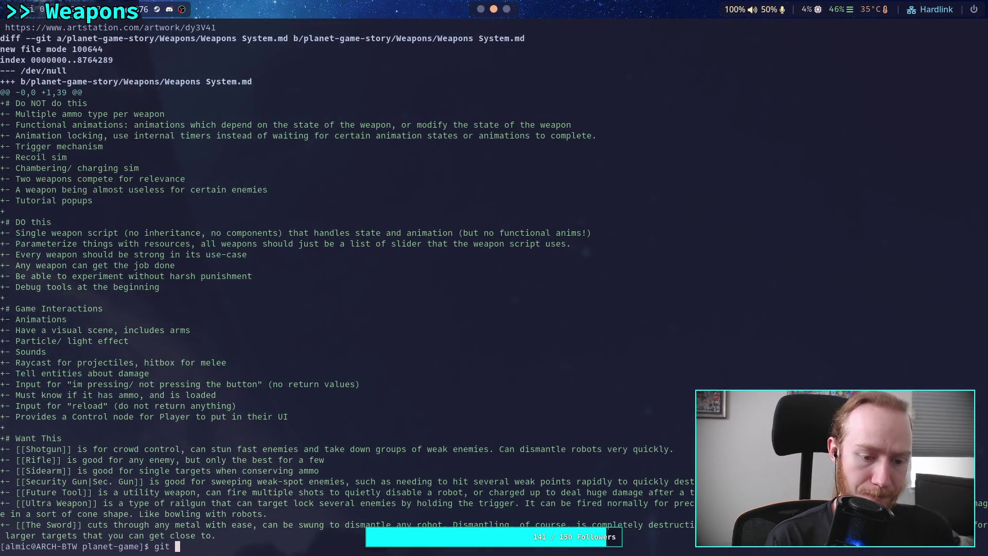
{"action": "key", "text": "Return"}
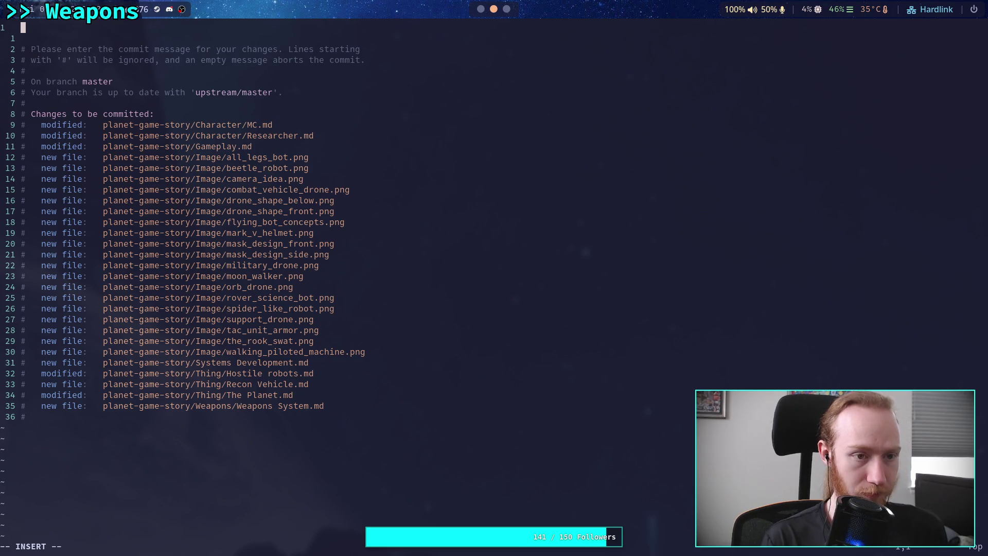
Write commit message 'Add robot concepts, weapon system planning' plus '- And some other concept', then :wq.
{"action": "type", "text": "A"}
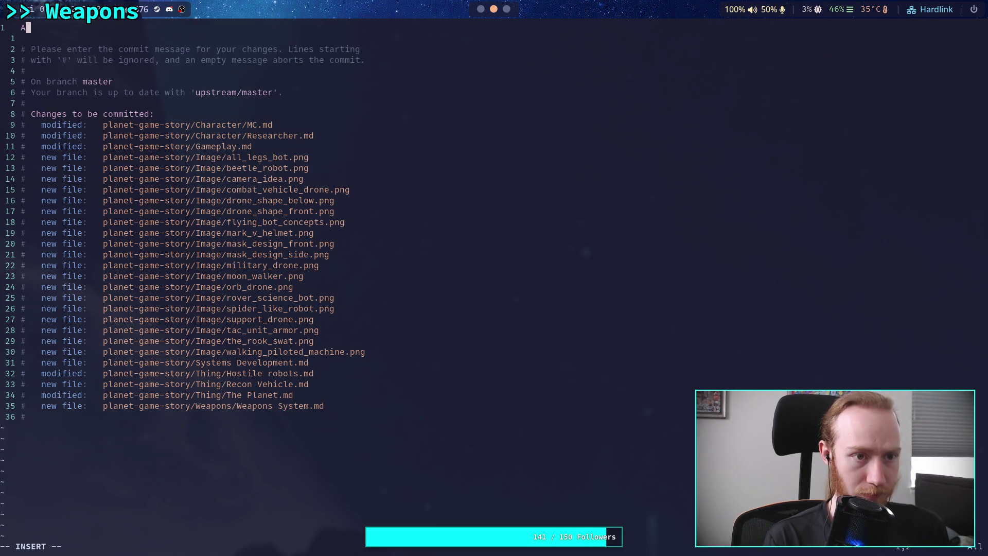
{"action": "type", "text": "dd robot "}
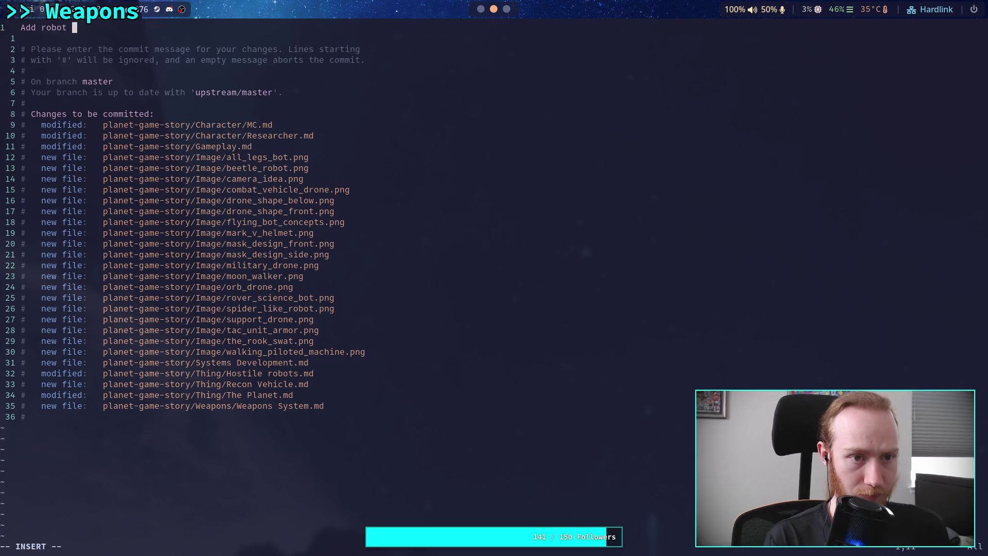
{"action": "type", "text": "concepts, "}
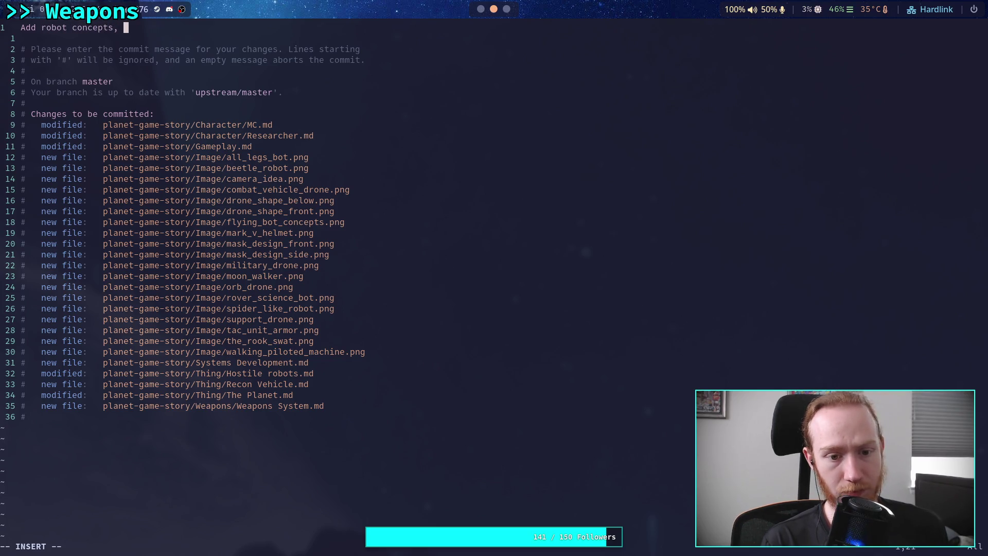
{"action": "type", "text": "e"}
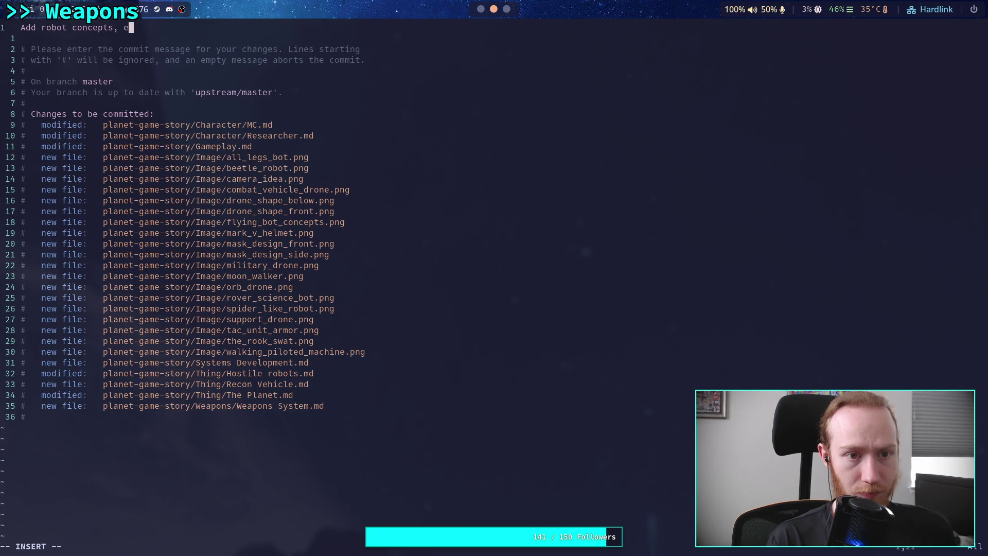
{"action": "key", "text": "BackSpace"}
{"action": "type", "text": "weapon s"}
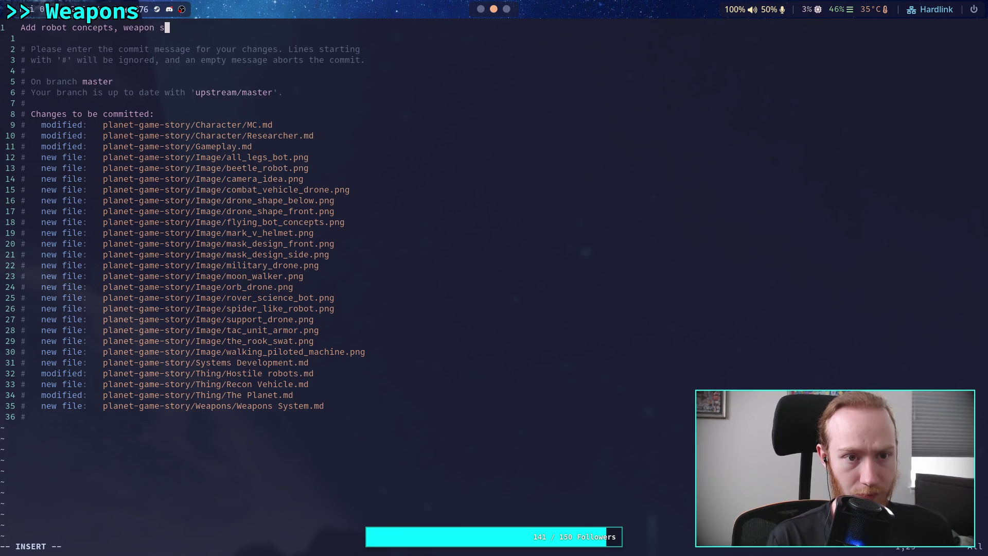
{"action": "type", "text": "ystem planning"}
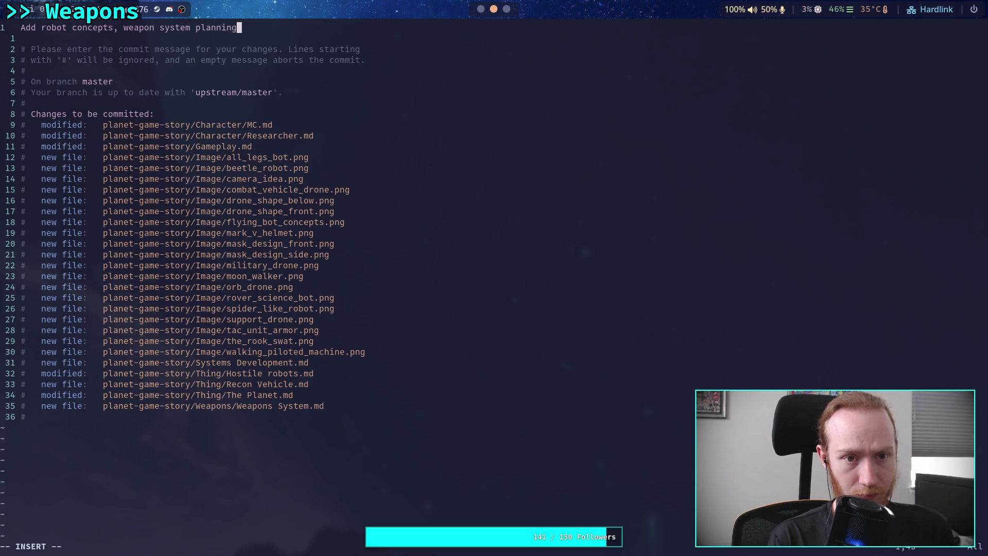
{"action": "key", "text": "Escape"}
{"action": "type", "text": ":wq"}
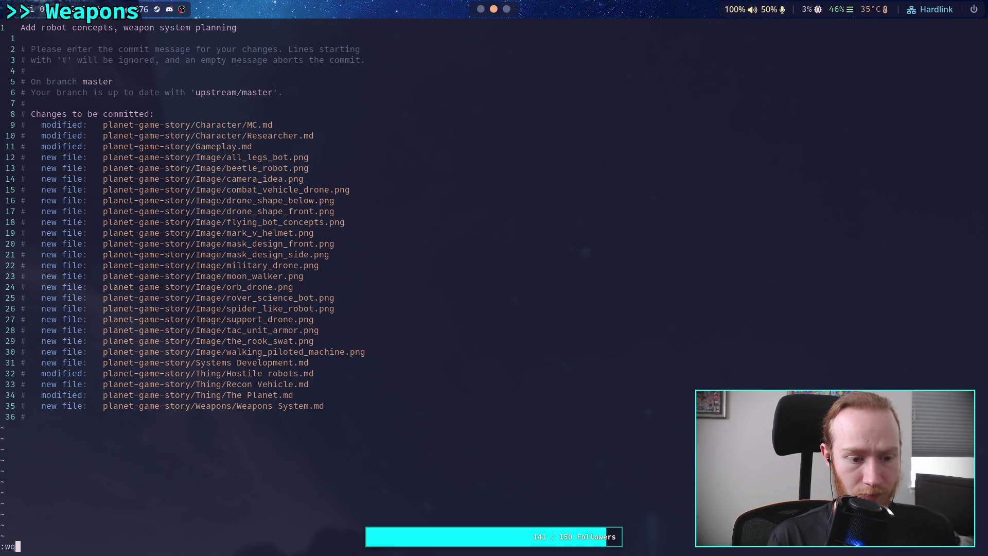
{"action": "key", "text": "Escape"}
{"action": "key", "text": "o"}
{"action": "key", "text": "Return"}
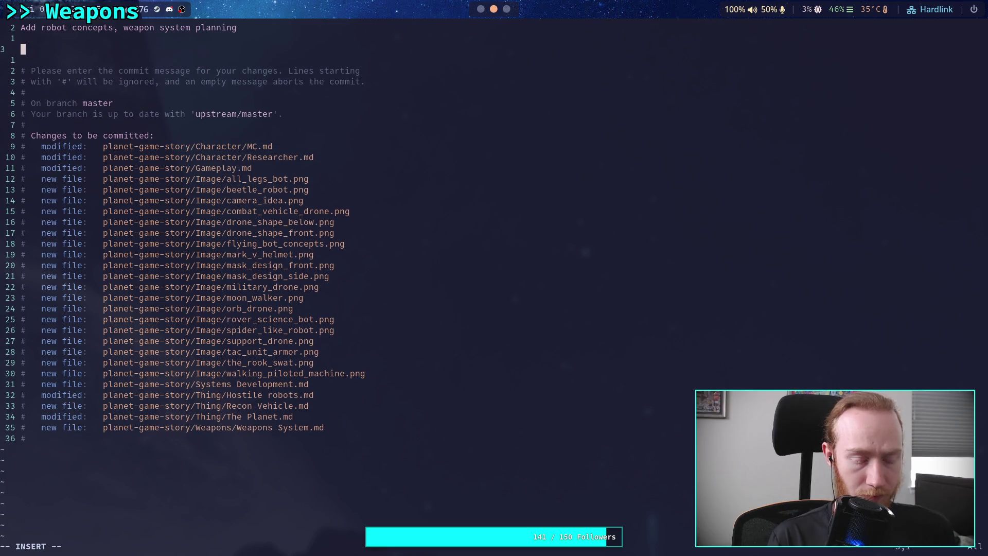
{"action": "type", "text": "- And some other c"}
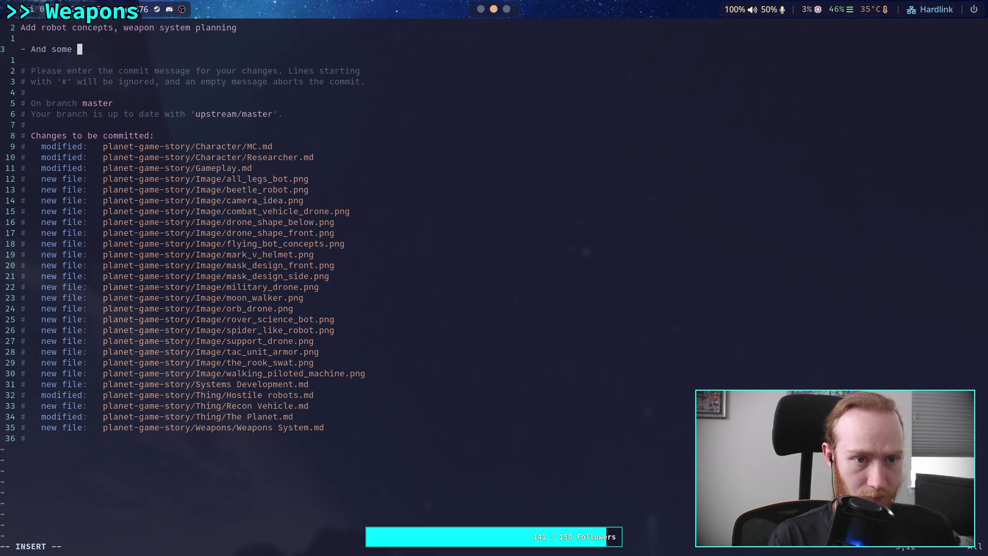
{"action": "type", "text": "oncept"}
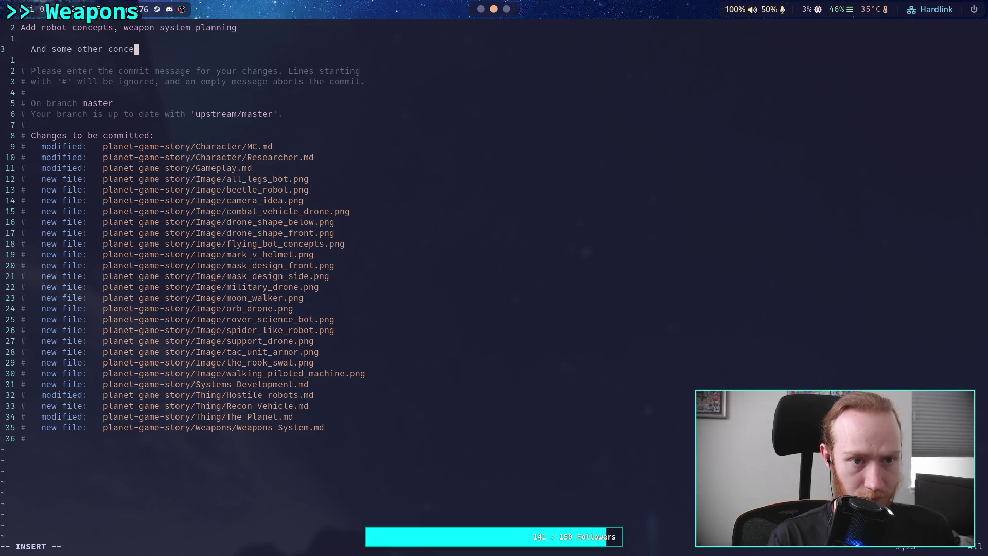
{"action": "key", "text": "Escape"}
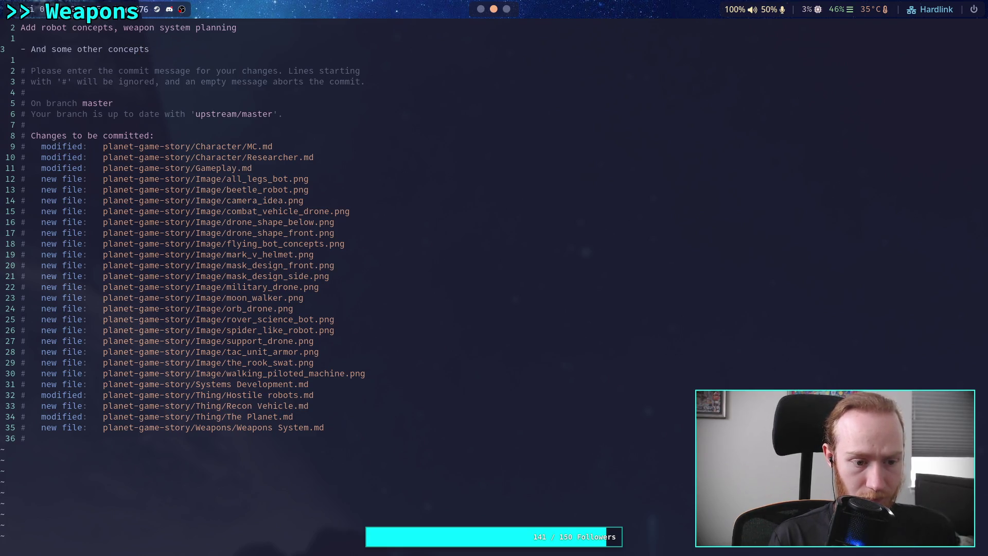
{"action": "type", "text": ":wq"}
{"action": "key", "text": "Return"}
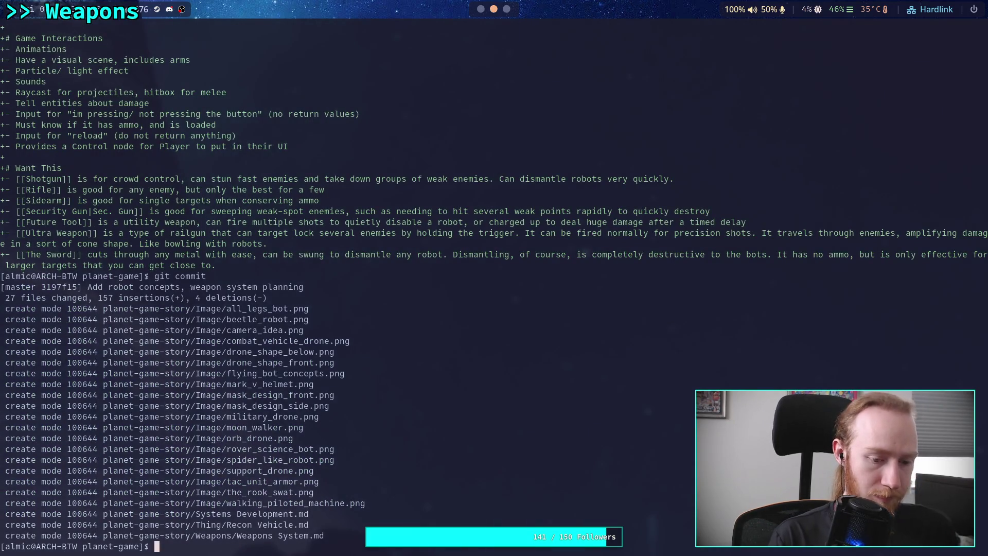
Push the commit to the remote master branch with git push.
{"action": "type", "text": "git push"}
{"action": "key", "text": "Return"}
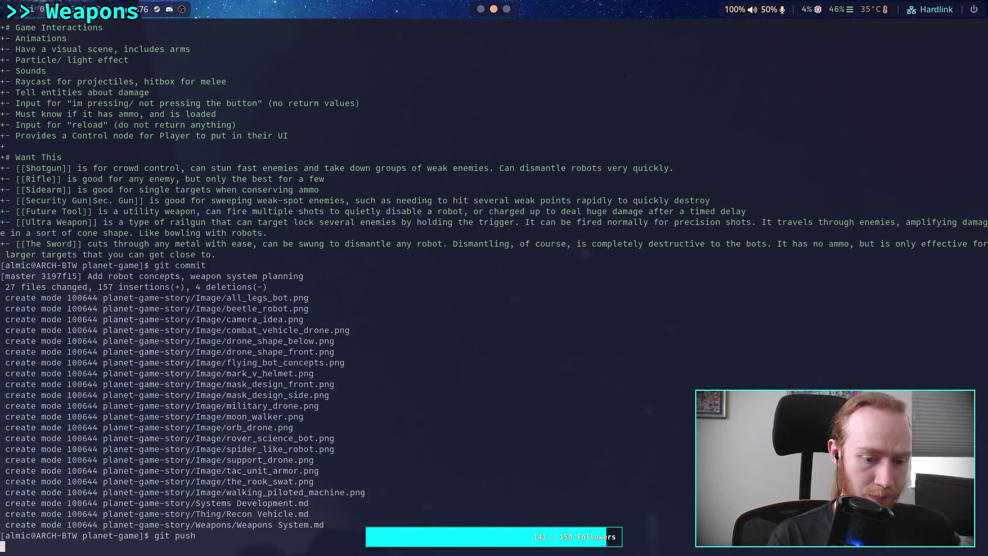
{"action": "left_click", "coordinate": [482, 14]}
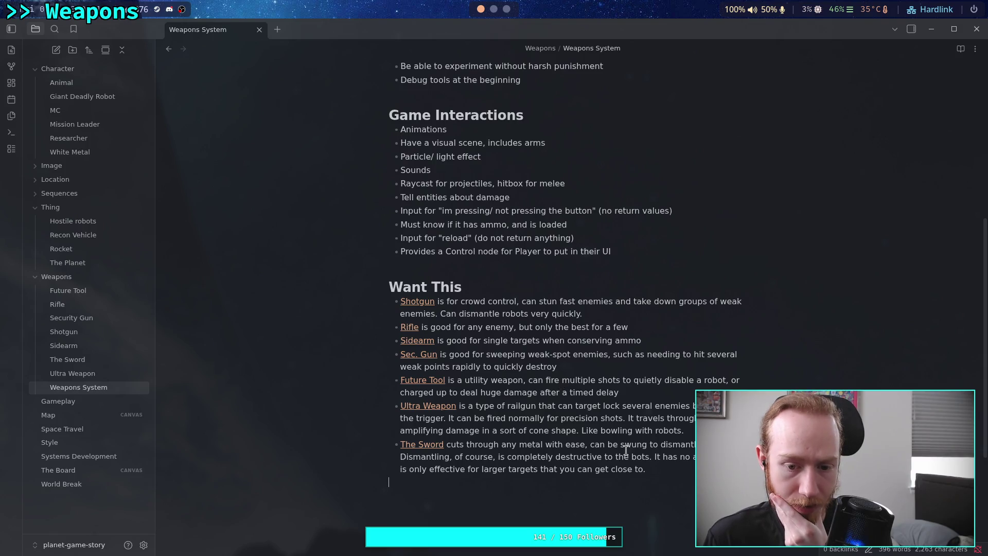
{"action": "scroll", "coordinate": [631, 447], "scroll_direction": "down", "scroll_amount": 2}
{"action": "scroll", "coordinate": [631, 447], "scroll_direction": "down", "scroll_amount": 4}
{"action": "scroll", "coordinate": [631, 448], "scroll_direction": "up", "scroll_amount": 6}
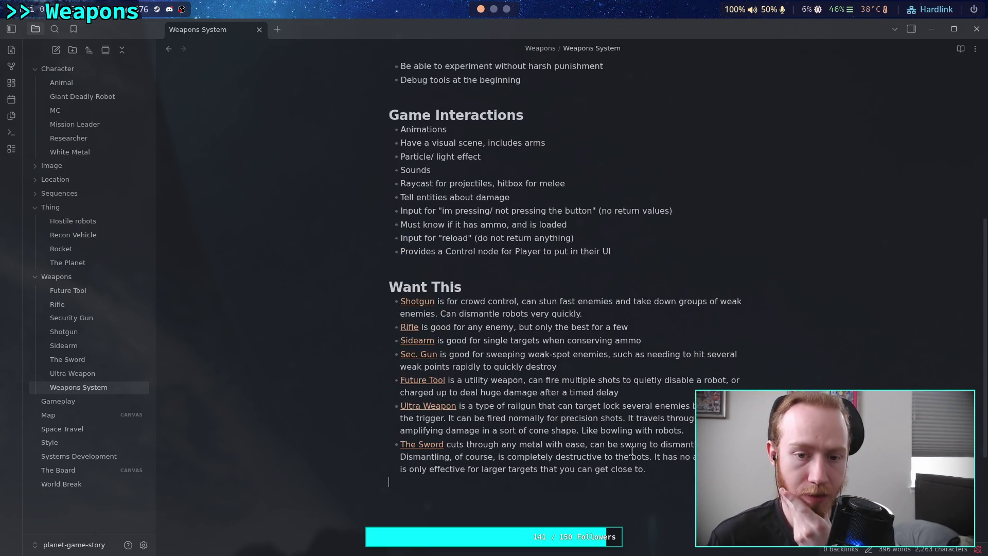
{"action": "left_click", "coordinate": [494, 9]}
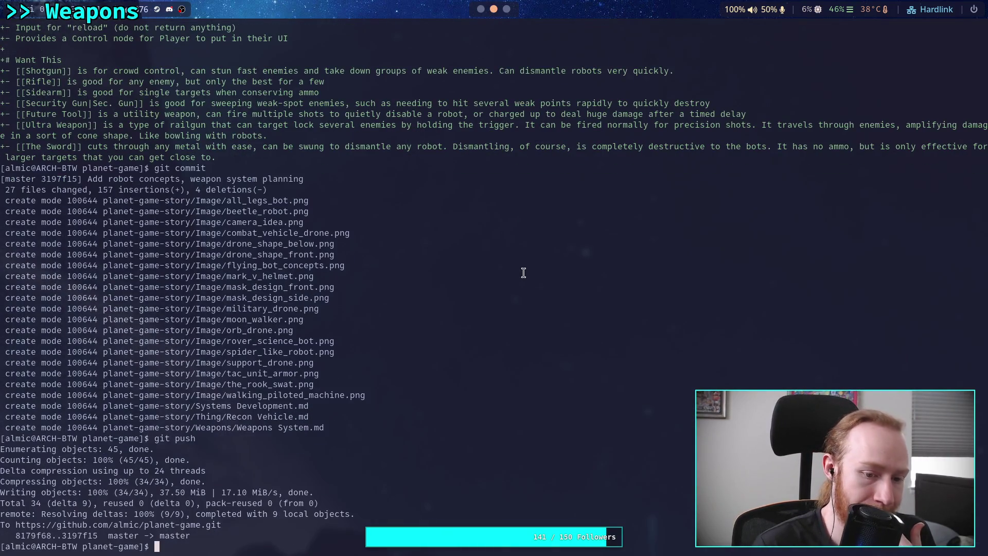
Append '(and other details for dismantle' to the 'Tell entities about damage' item.
{"action": "key", "text": "super+1"}
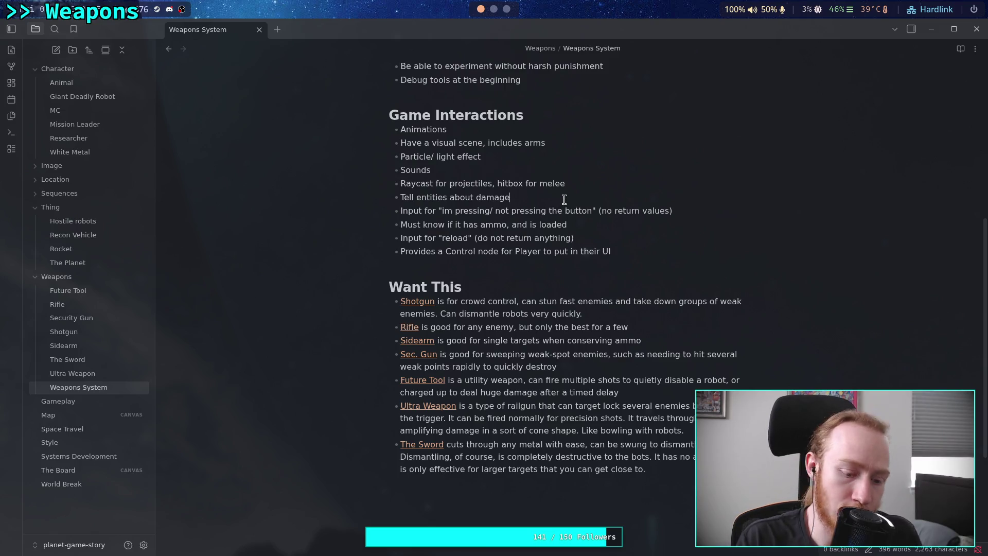
{"action": "type", "text": " (and "}
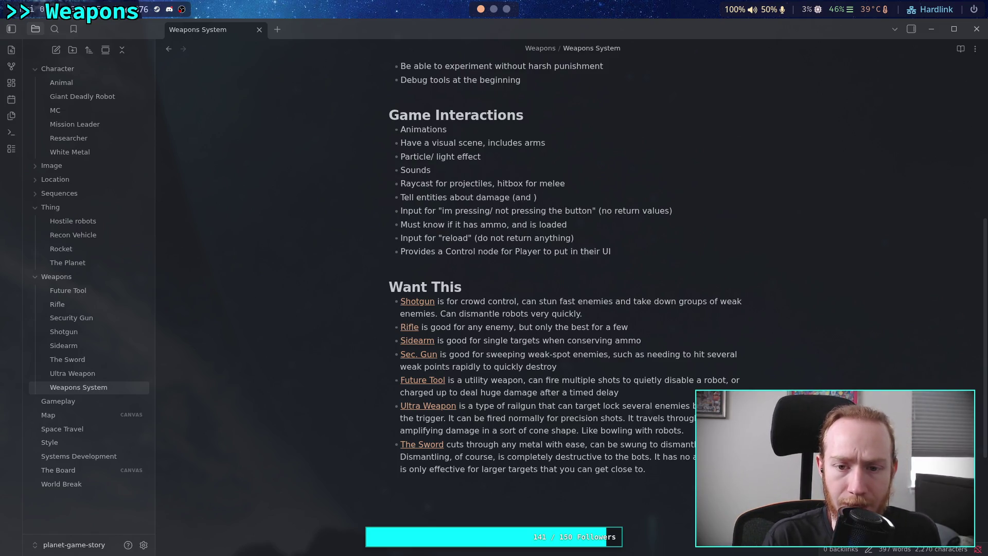
{"action": "type", "text": "other detail"}
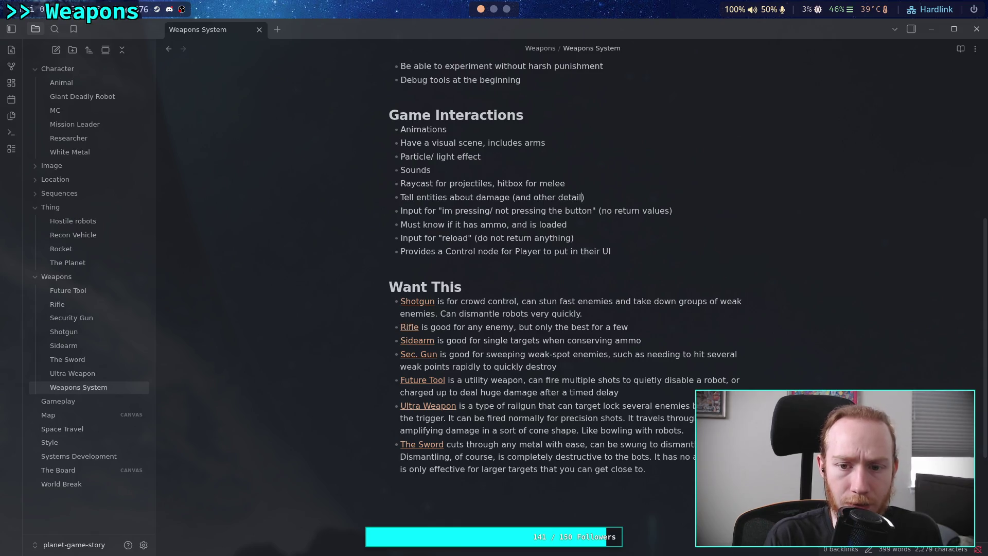
{"action": "type", "text": "s"}
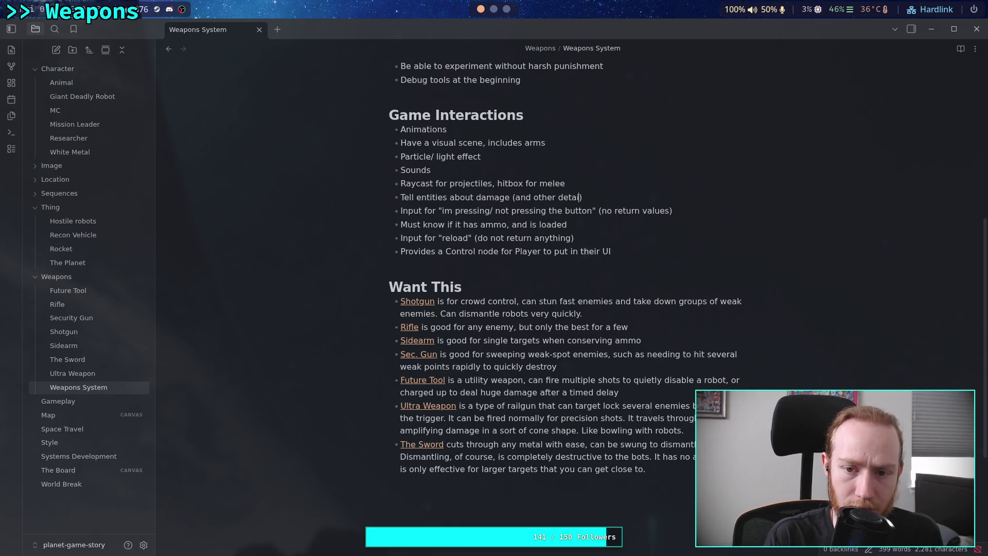
{"action": "type", "text": " for dismant"}
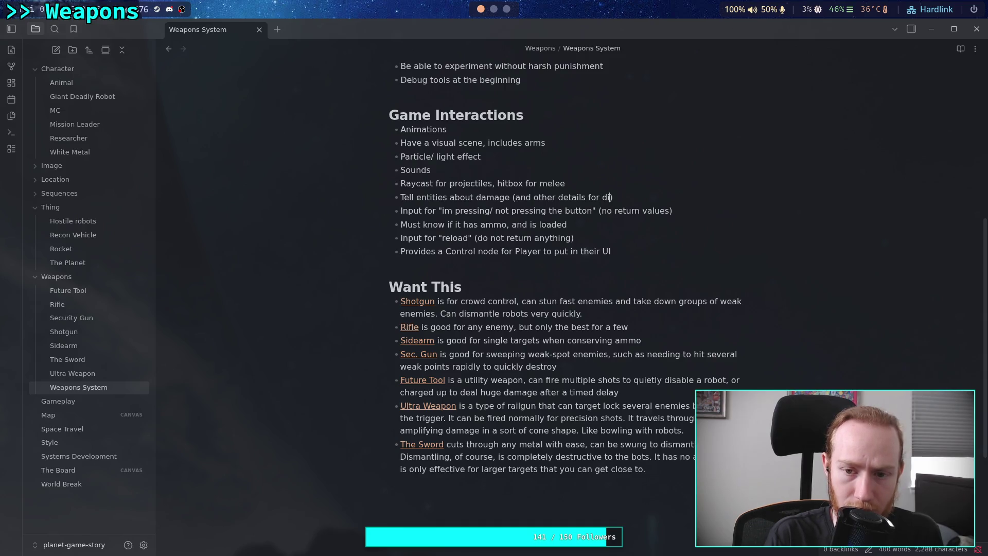
{"action": "type", "text": "le"}
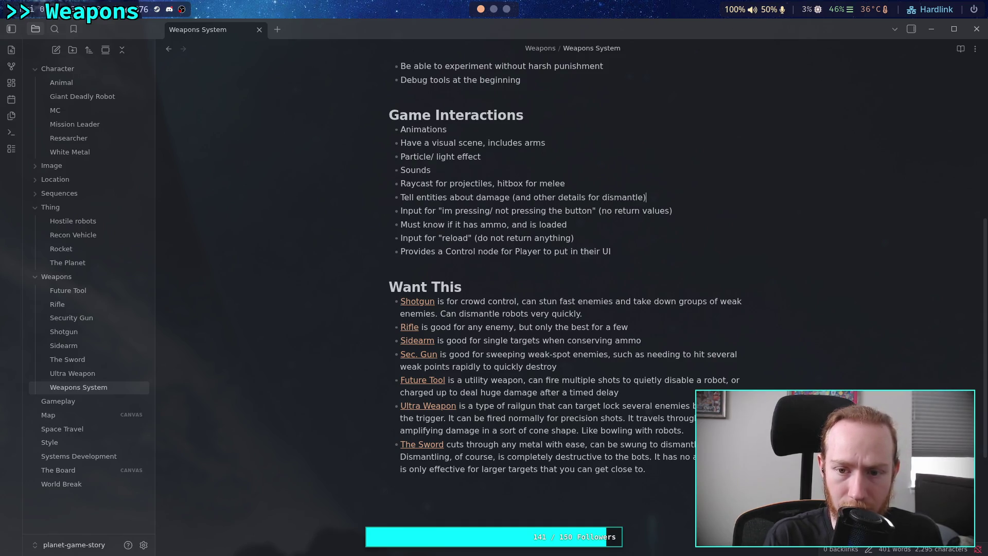
{"action": "left_click", "coordinate": [515, 265]}
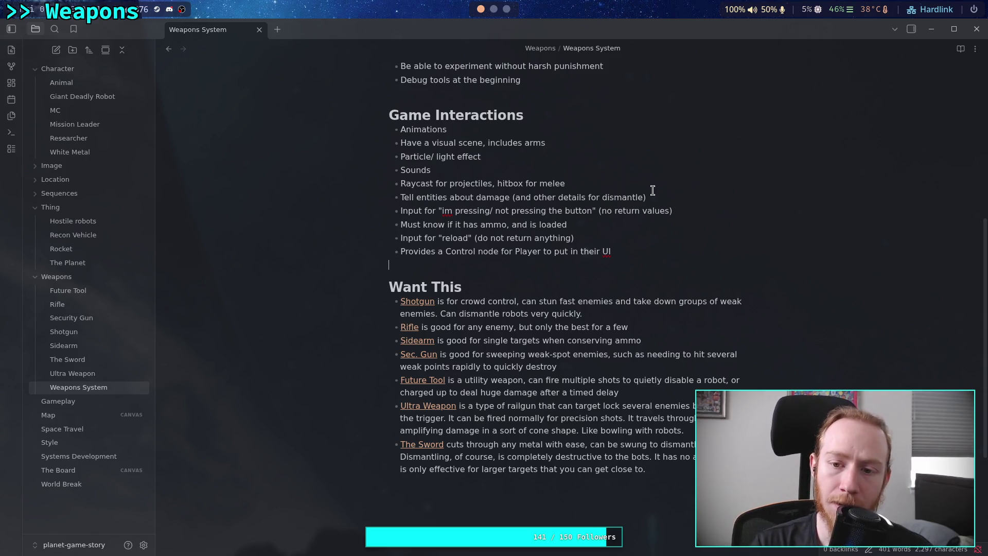
Add a bullet 'Tell entities about stun from [[Future Tool]]'.
{"action": "key", "text": "Return"}
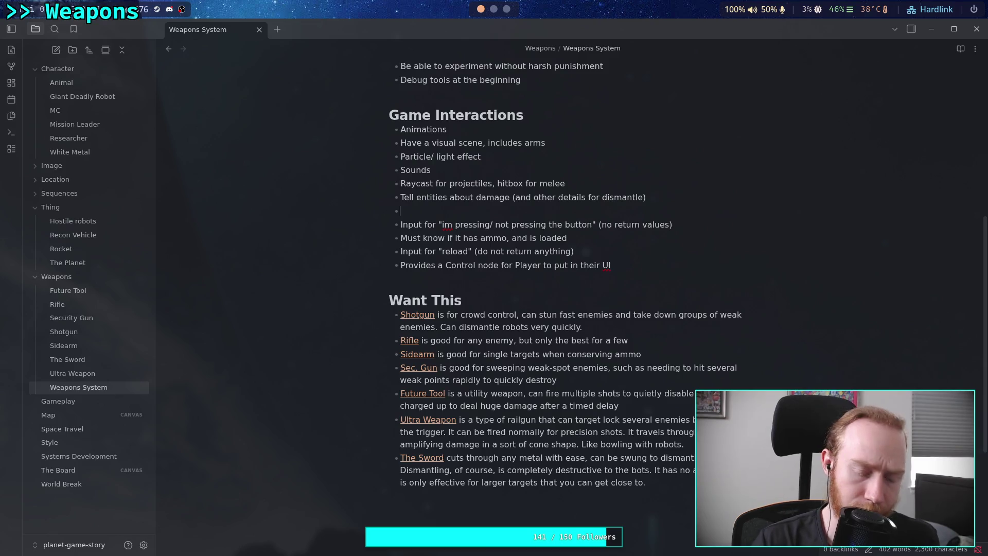
{"action": "type", "text": "Tell en"}
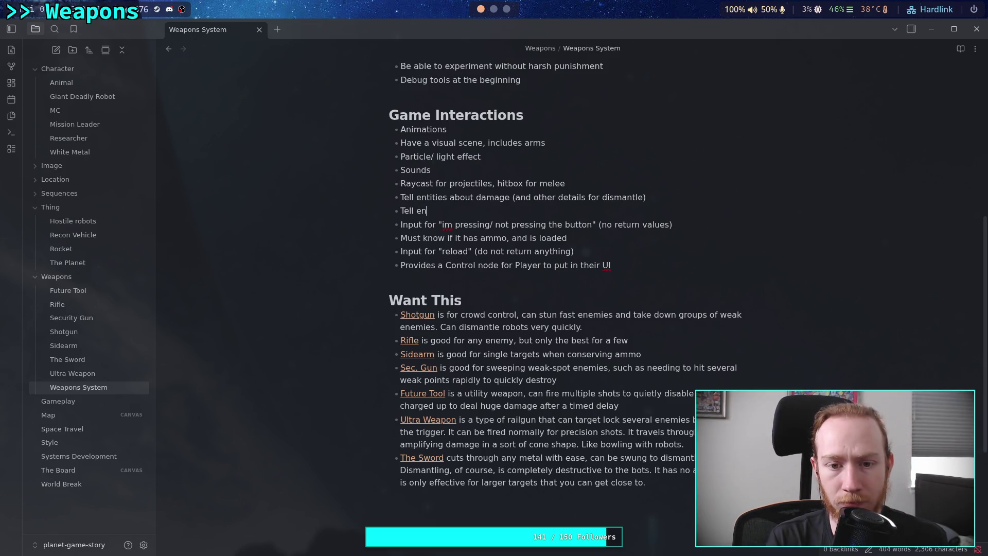
{"action": "type", "text": "tities about stun"}
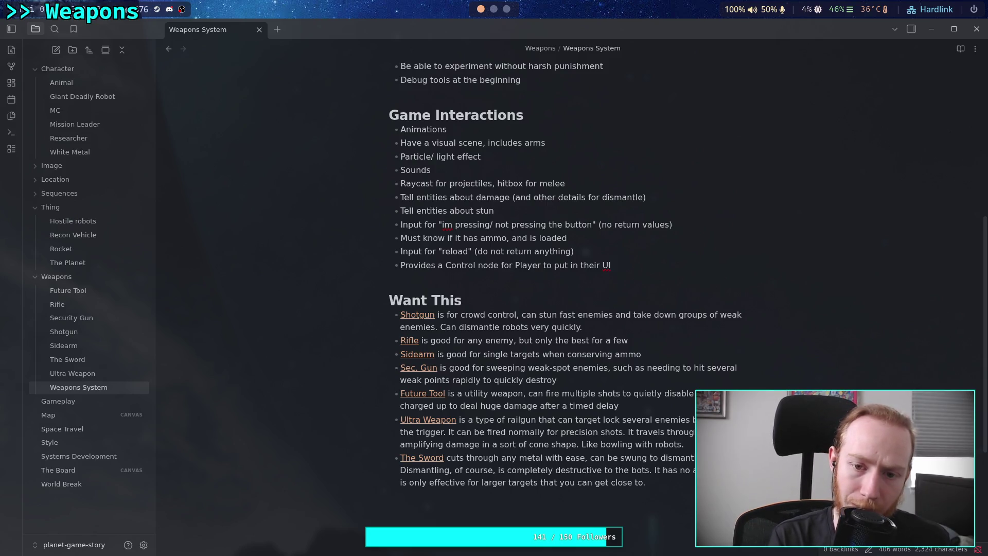
{"action": "type", "text": " from [[F"}
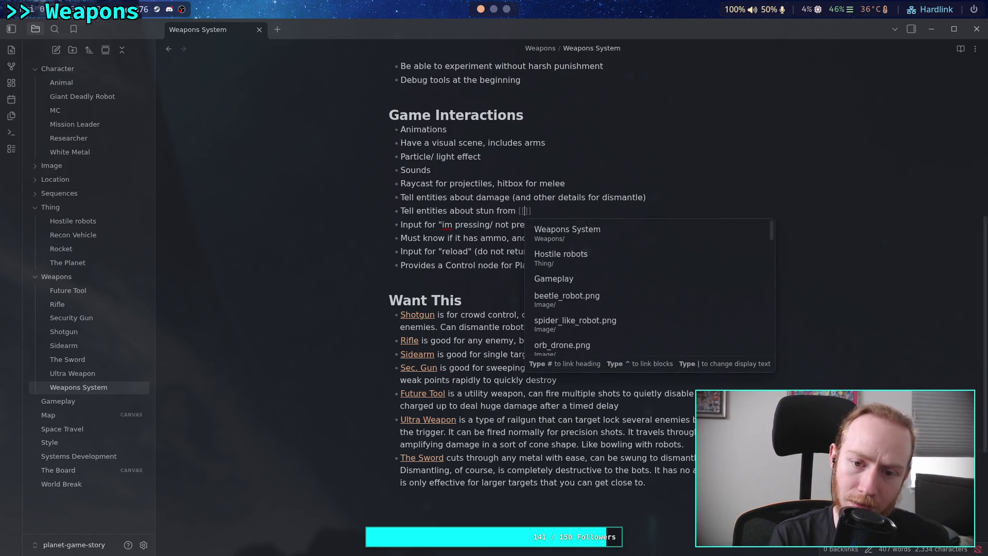
{"action": "key", "text": "Return"}
{"action": "type", "text": ","}
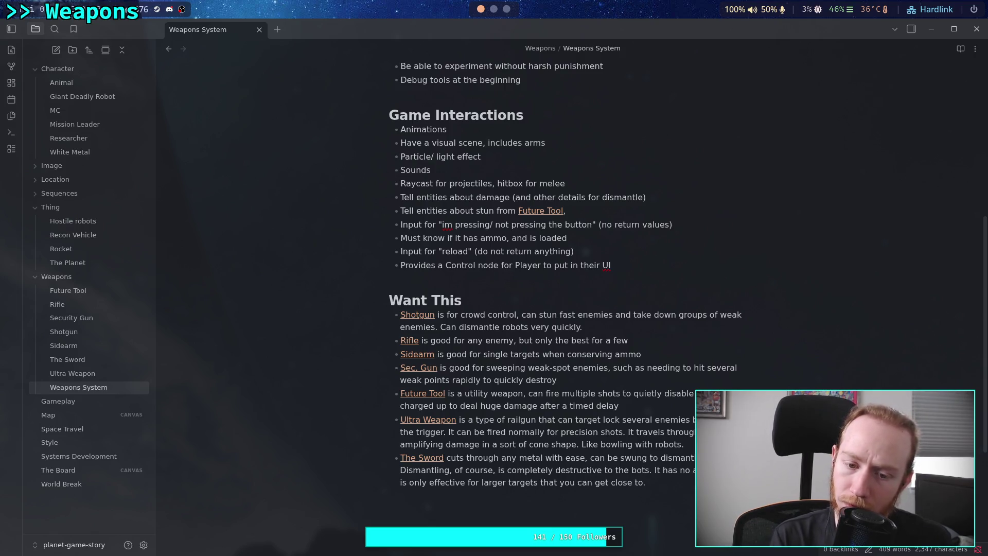
{"action": "type", "text": "ut"}
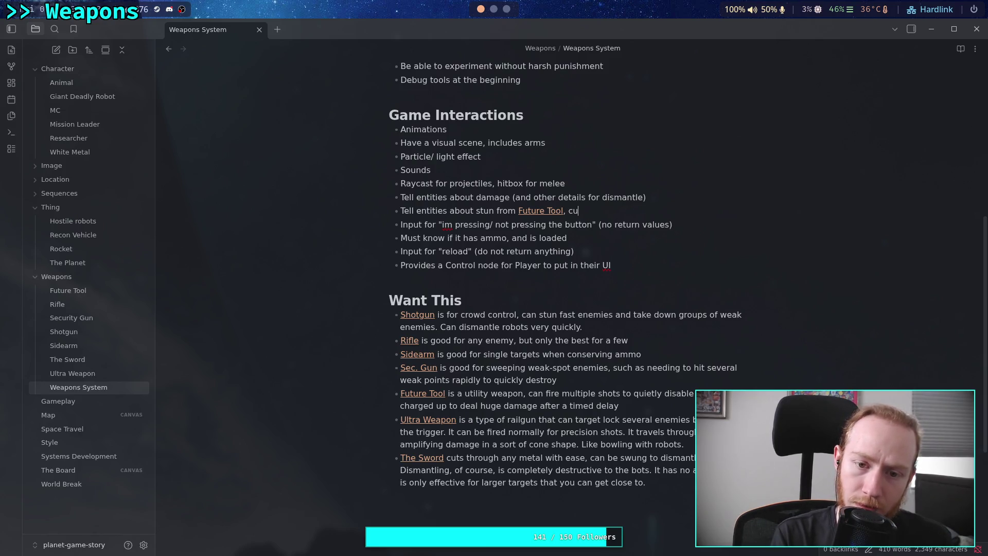
{"action": "key", "text": "BackSpace"}
{"action": "key", "text": "BackSpace"}
{"action": "key", "text": "BackSpace"}
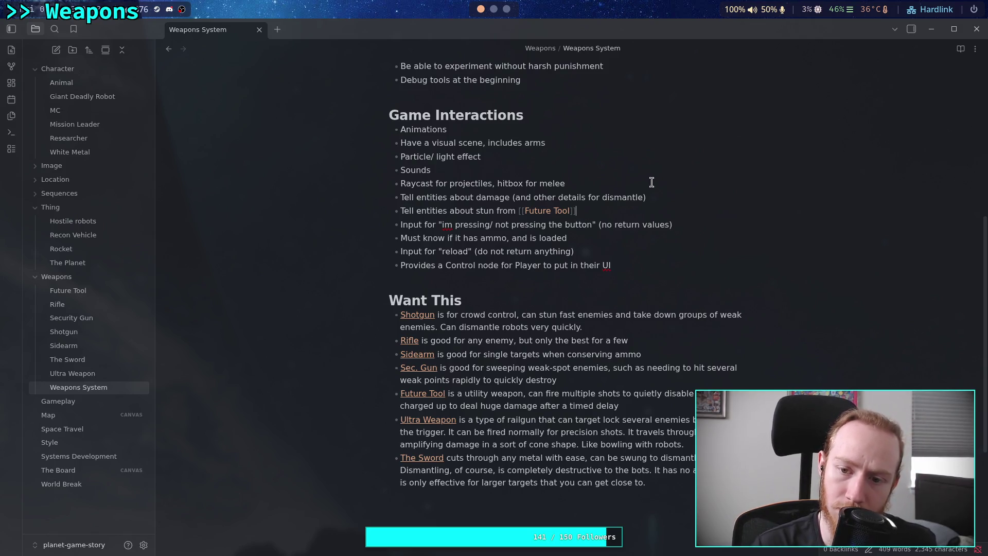
Link The Sword after 'dismantle' in the damage item and add an empty bullet at the list end.
{"action": "left_click", "coordinate": [644, 199]}
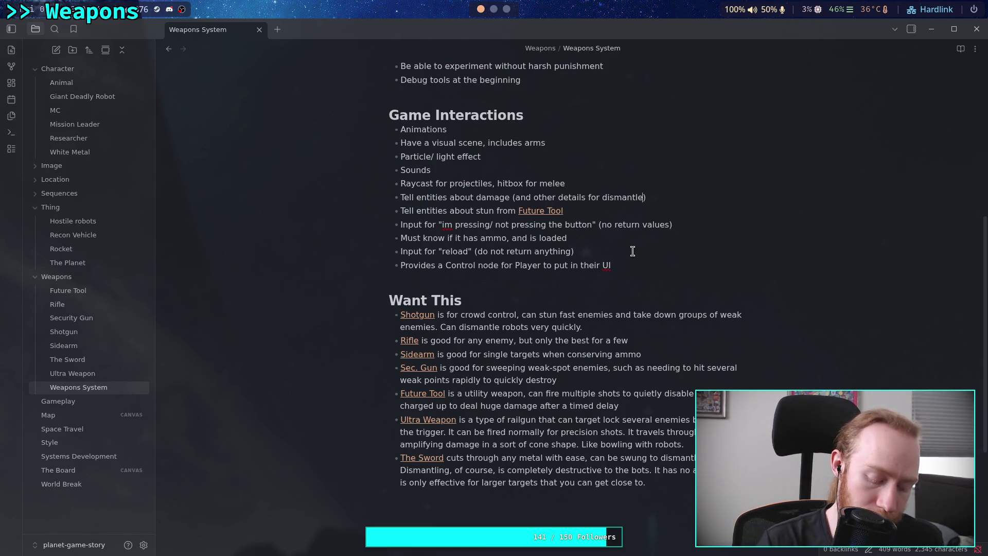
{"action": "type", "text": ", "}
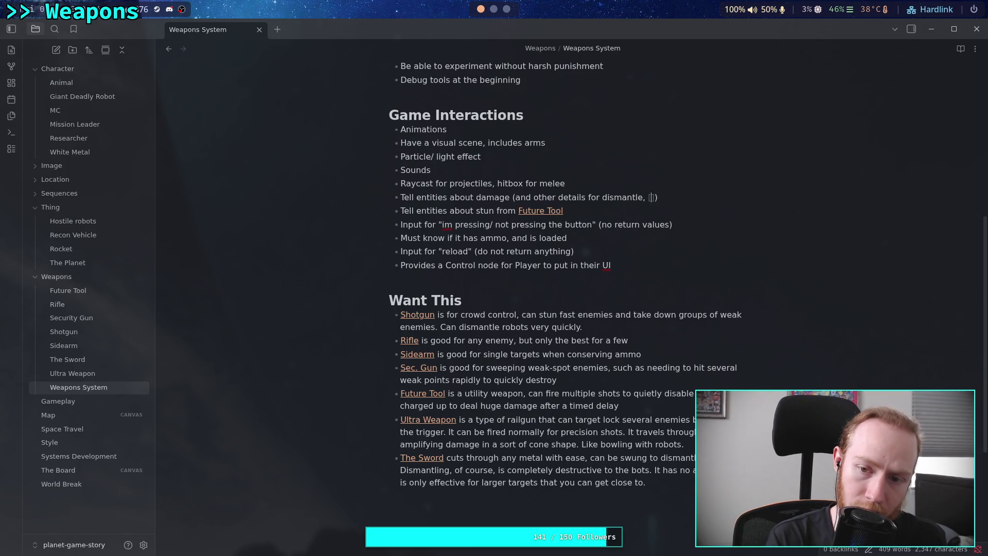
{"action": "type", "text": "[the"}
{"action": "key", "text": "Return"}
{"action": "left_click", "coordinate": [539, 280]}
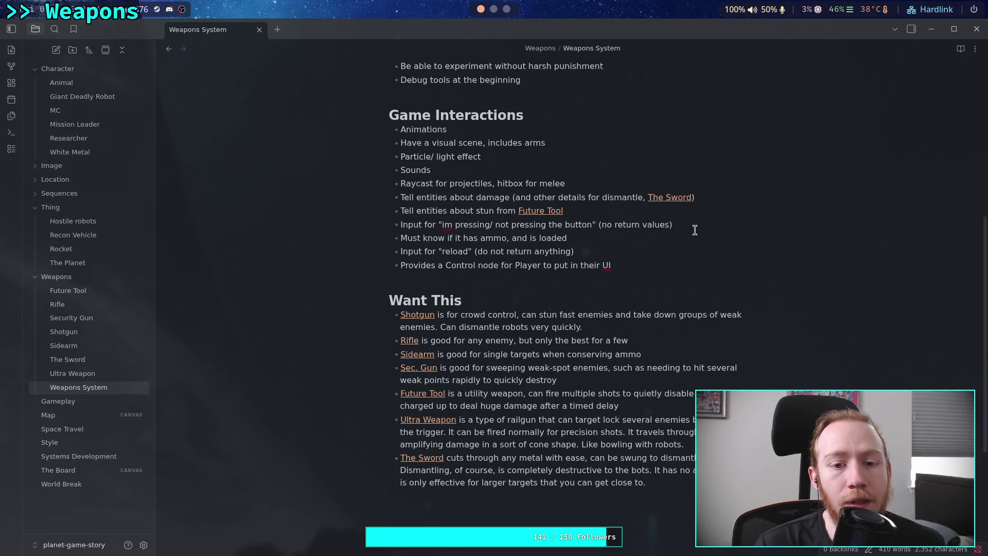
{"action": "key", "text": "Return"}
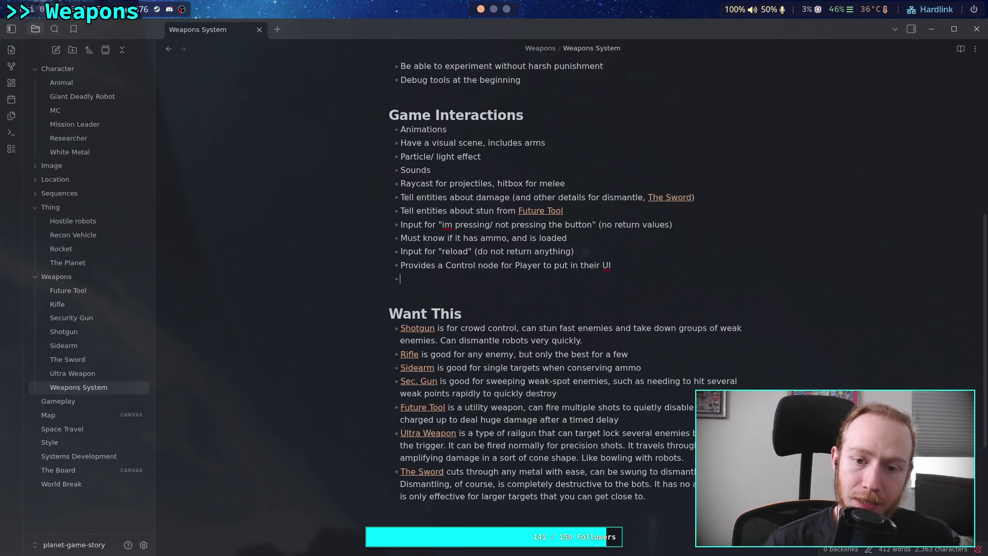
Add 'Charged behavior, what that does' as a new bullet under the 'Input for im pressing' item.
{"action": "left_click", "coordinate": [695, 222]}
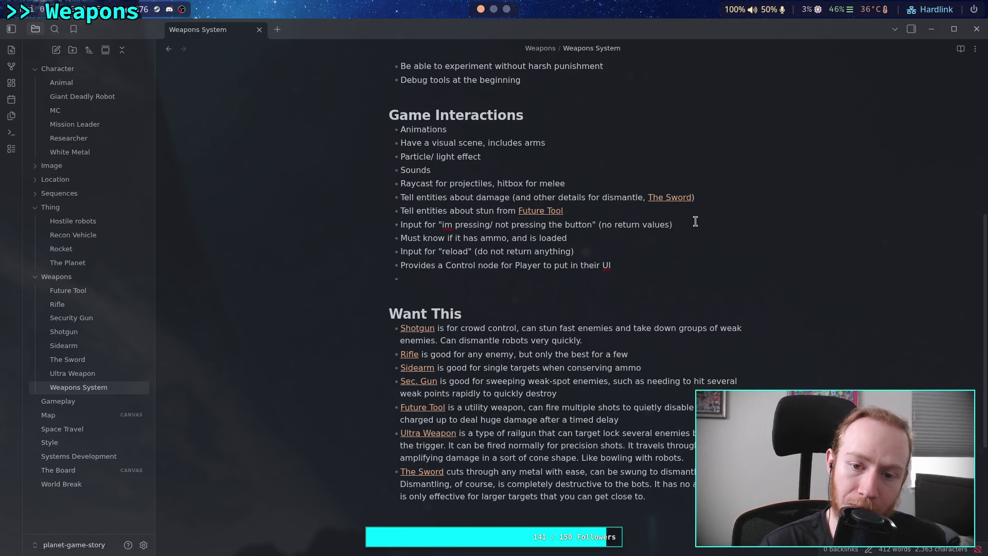
{"action": "key", "text": "Return"}
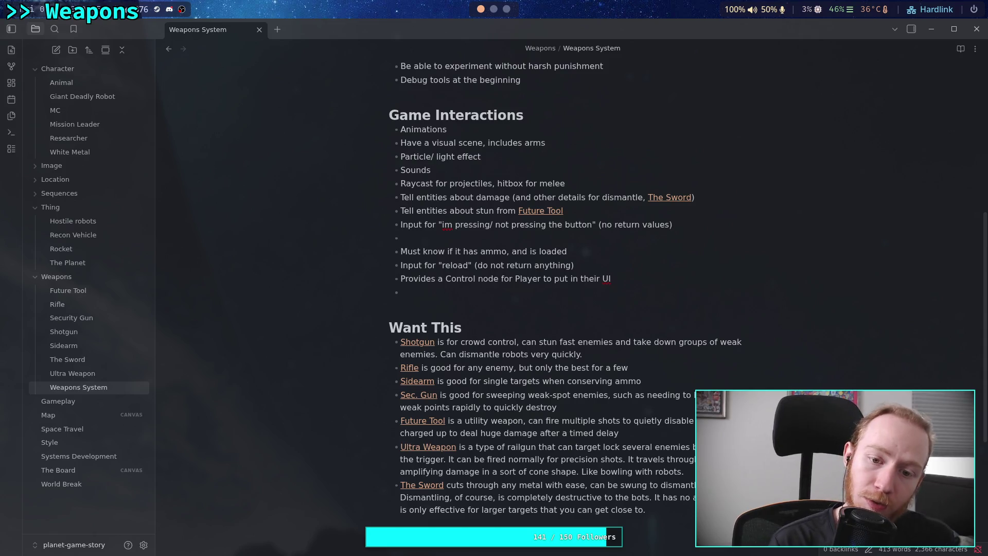
{"action": "type", "text": "Charg"}
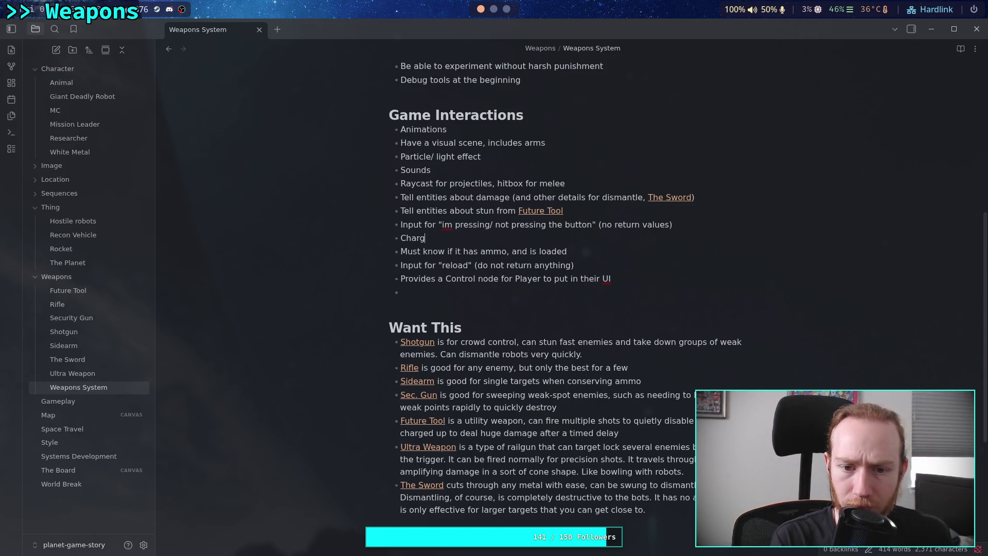
{"action": "type", "text": "ed "}
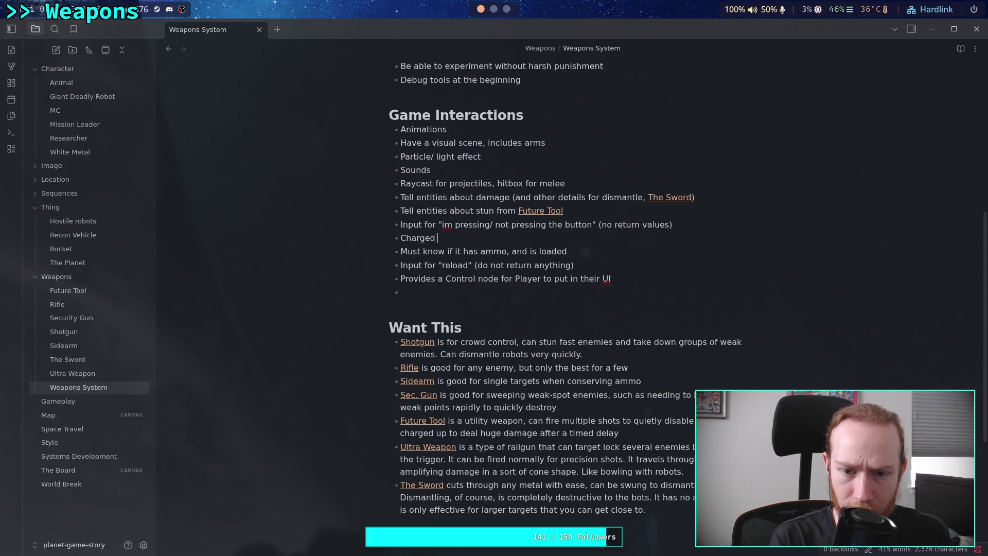
{"action": "type", "text": "behavior"}
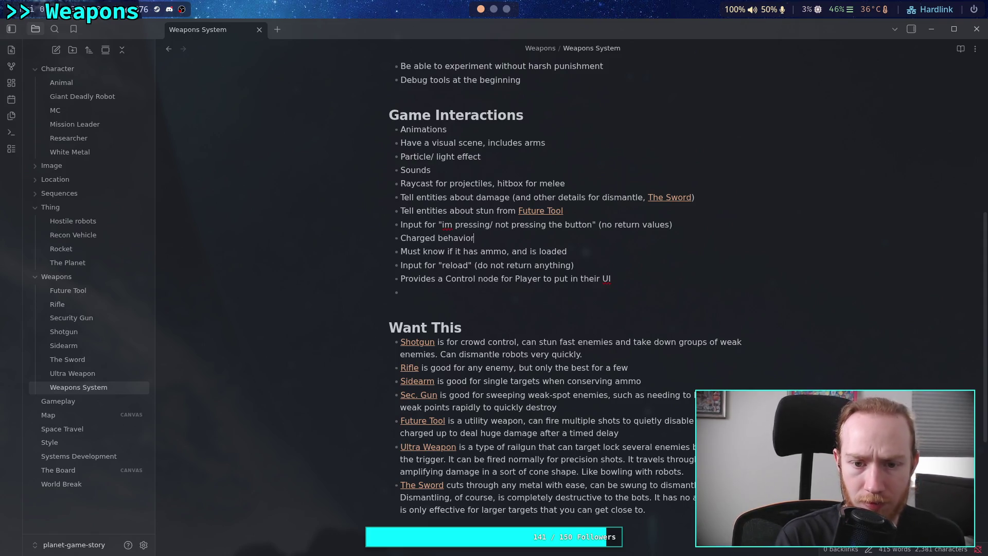
{"action": "type", "text": ", what "}
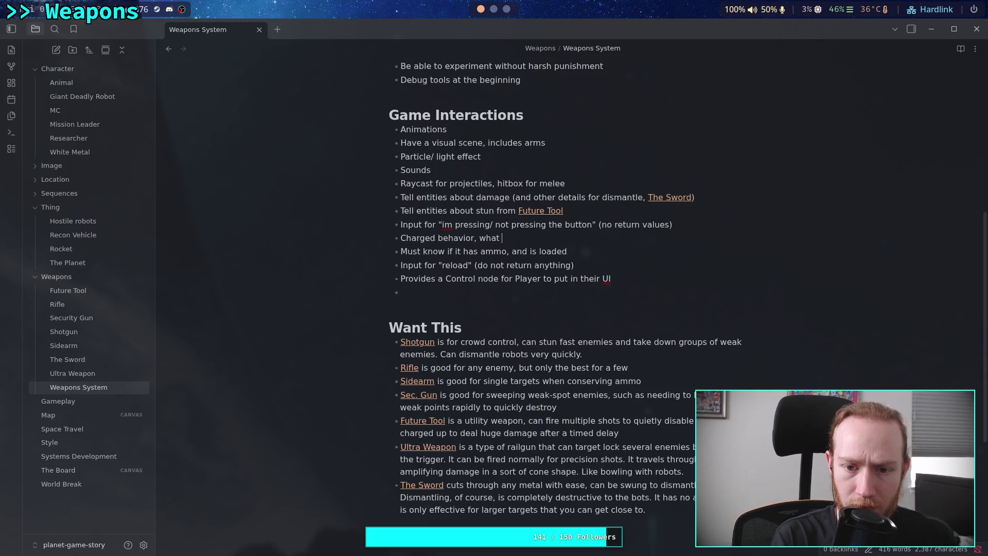
{"action": "type", "text": "that does"}
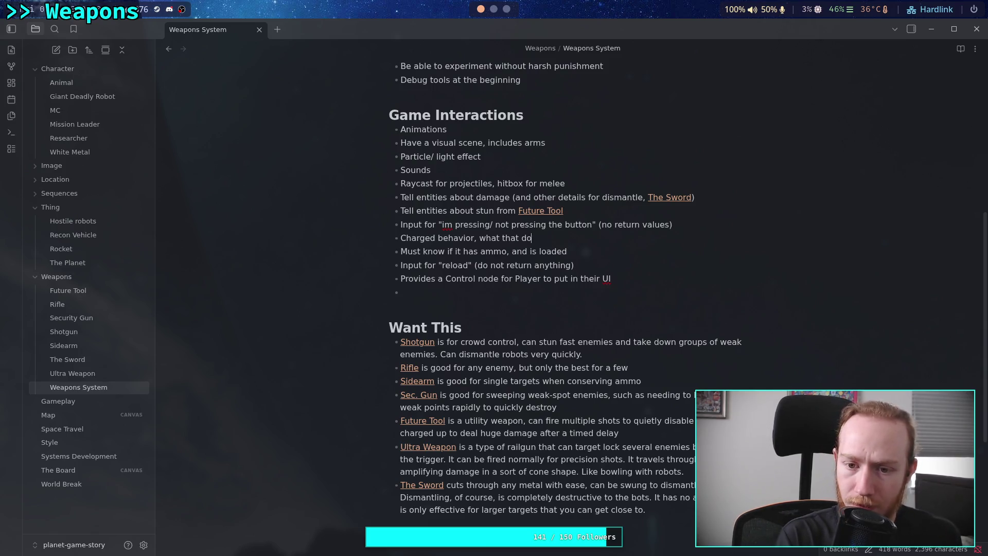
{"action": "left_click", "coordinate": [607, 294]}
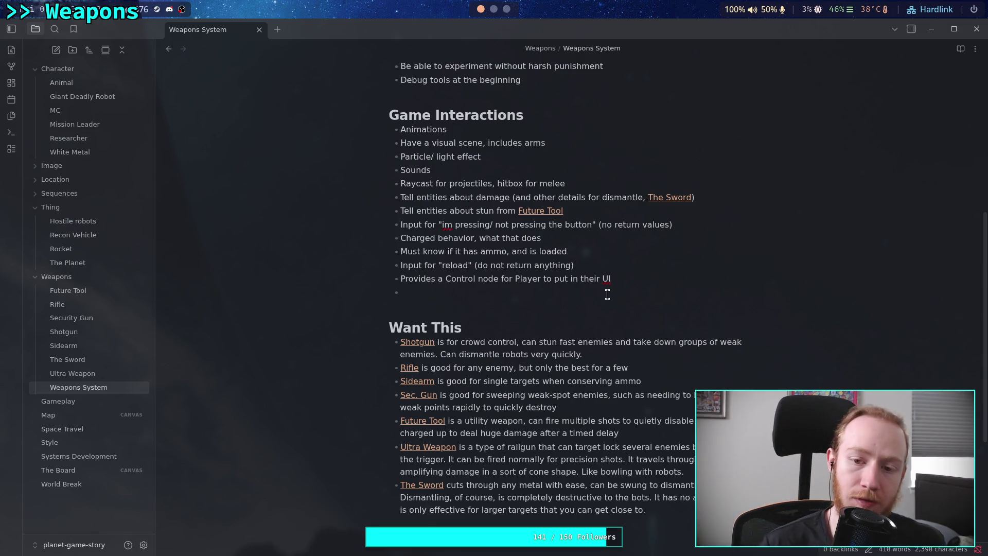
{"action": "left_click", "coordinate": [640, 279]}
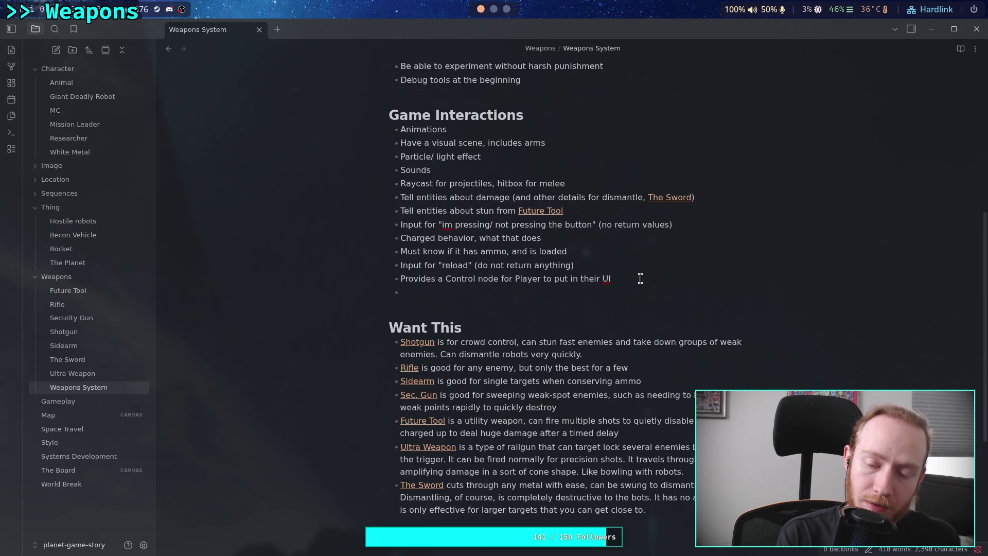
Append ', for ammo status' to the Control node item and start 'Control node for targeting (reticle,', keeping 'reticle' spelled as is.
{"action": "type", "text": ", for ammo "}
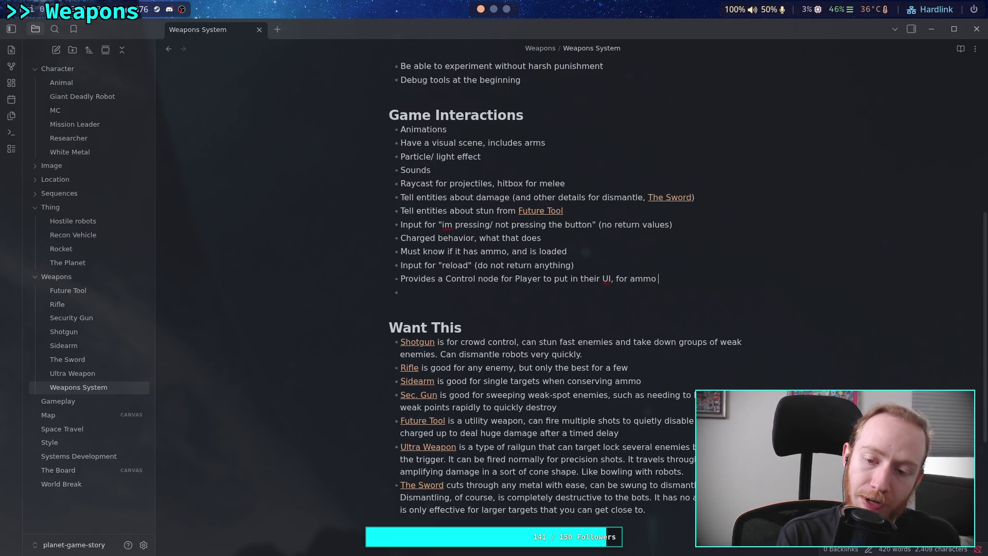
{"action": "type", "text": "status"}
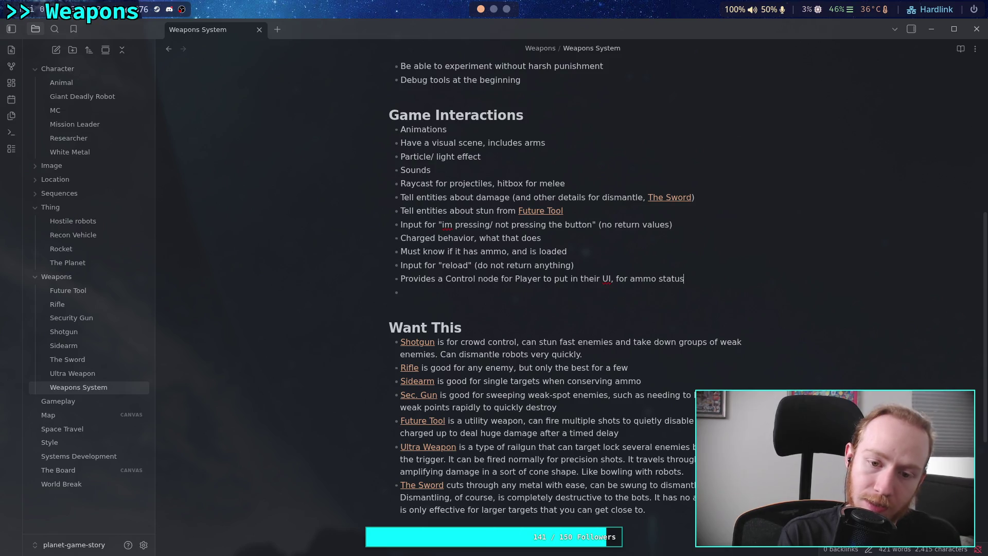
{"action": "key", "text": "Return"}
{"action": "type", "text": "Con"}
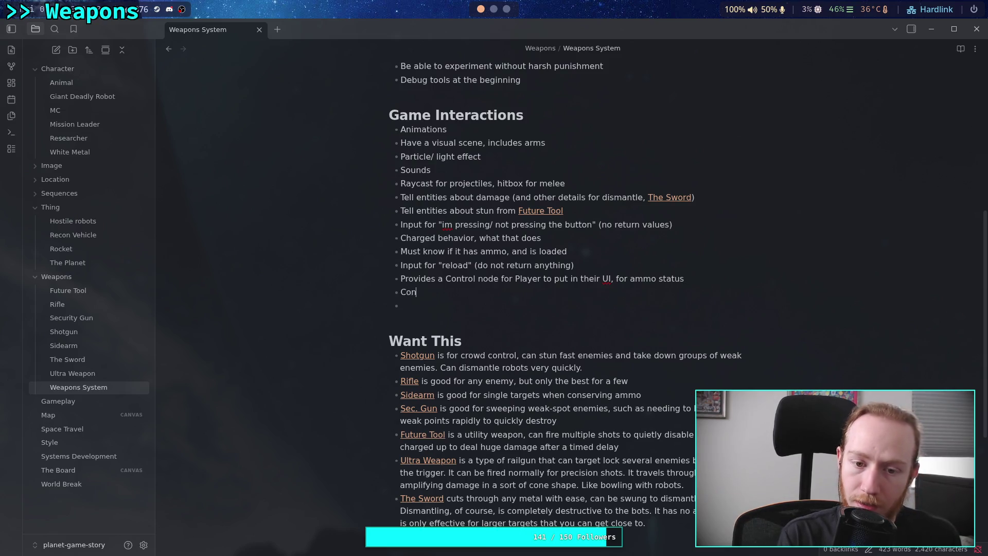
{"action": "type", "text": "trol node for "}
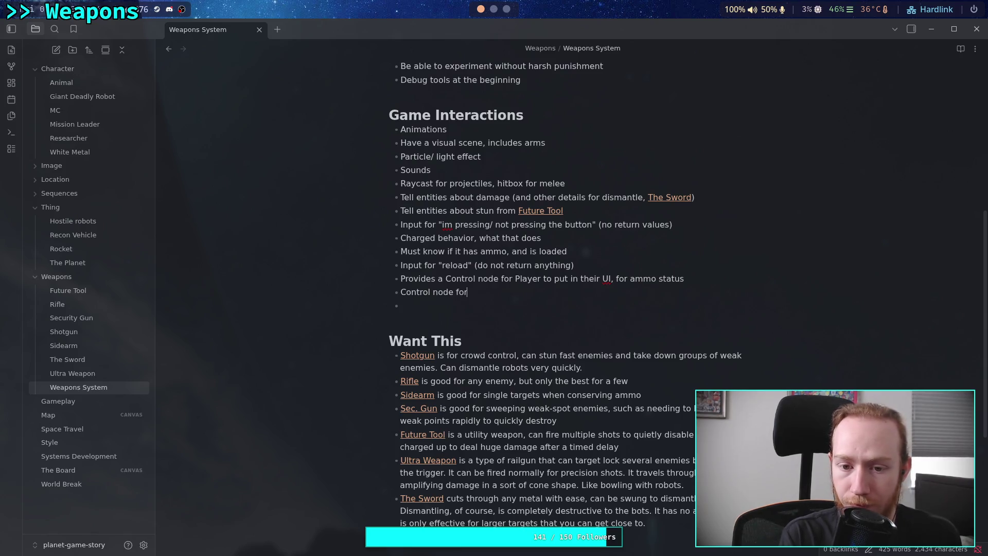
{"action": "type", "text": "targ"}
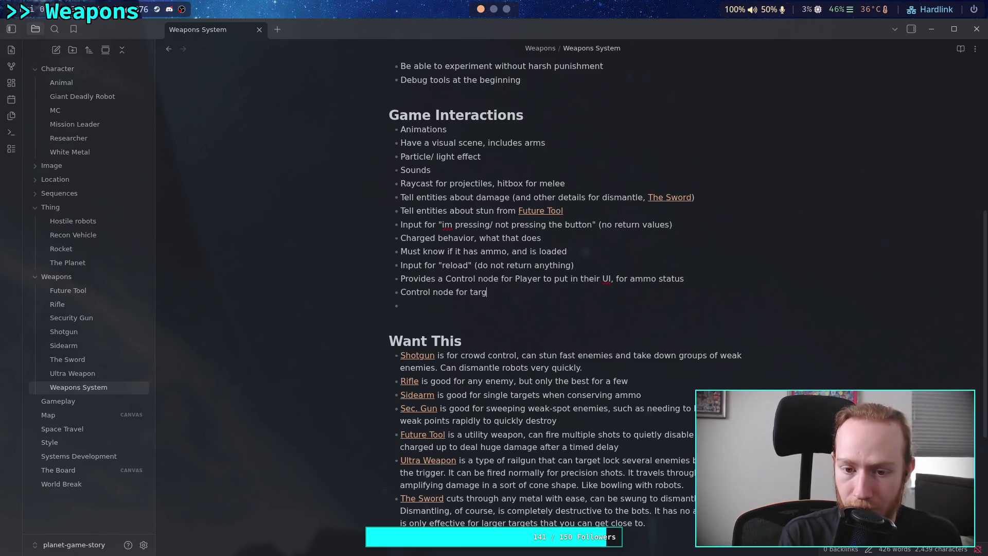
{"action": "type", "text": "eting (re"}
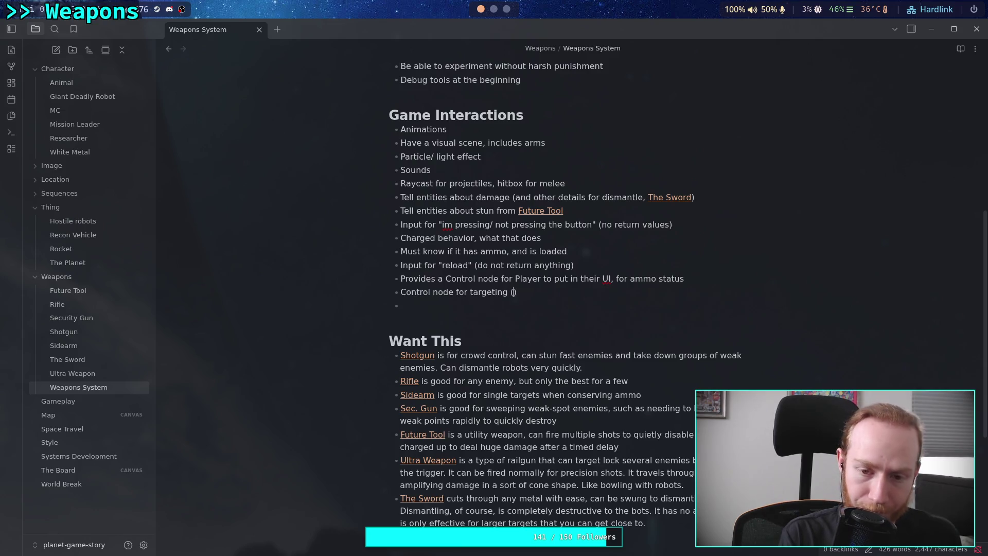
{"action": "type", "text": "ticle"}
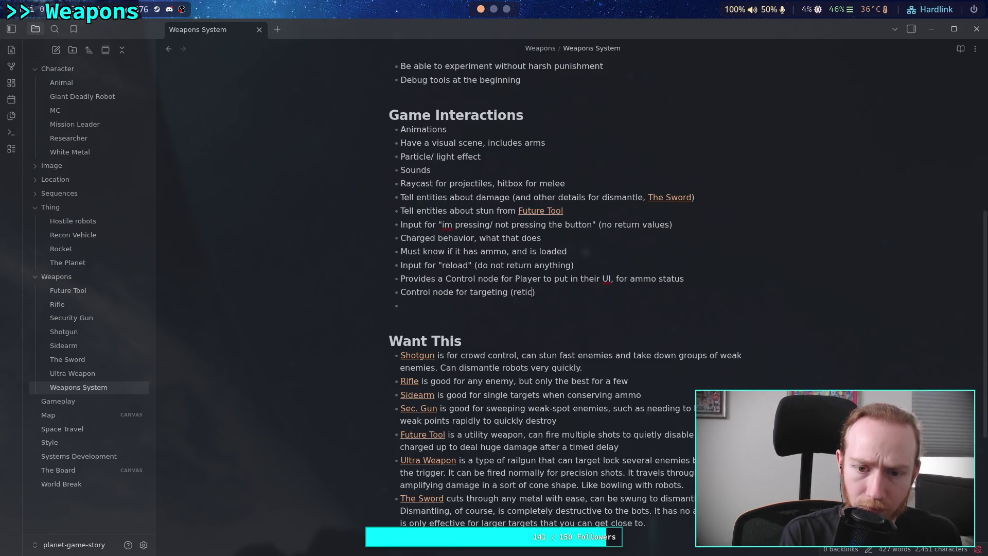
{"action": "type", "text": ","}
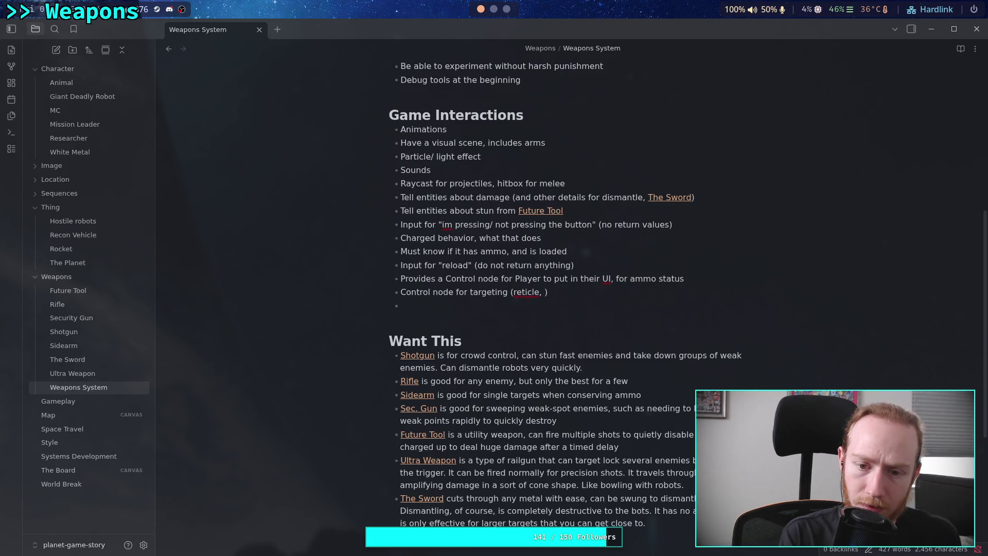
{"action": "right_click", "coordinate": [530, 292]}
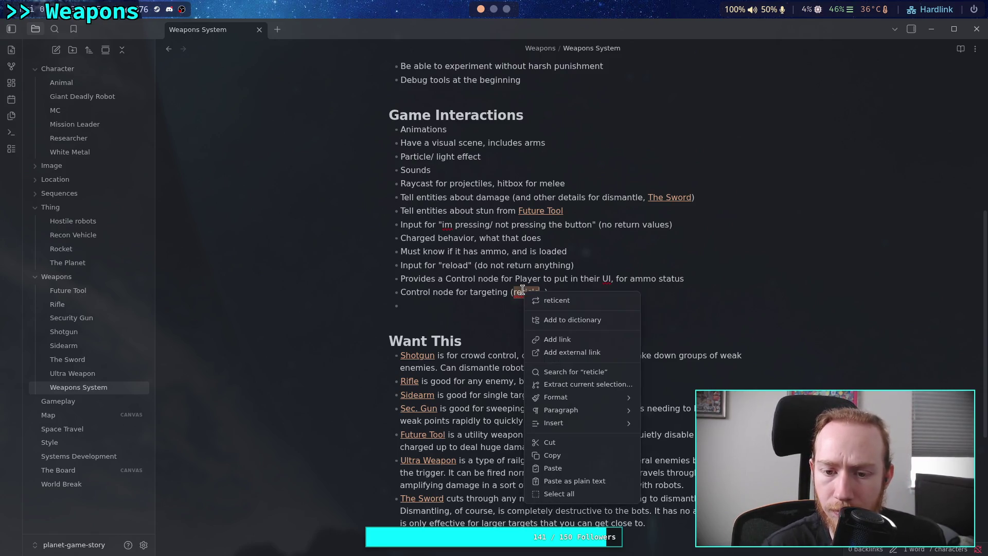
{"action": "key", "text": "Escape"}
{"action": "right_click", "coordinate": [527, 292]}
{"action": "key", "text": "Escape"}
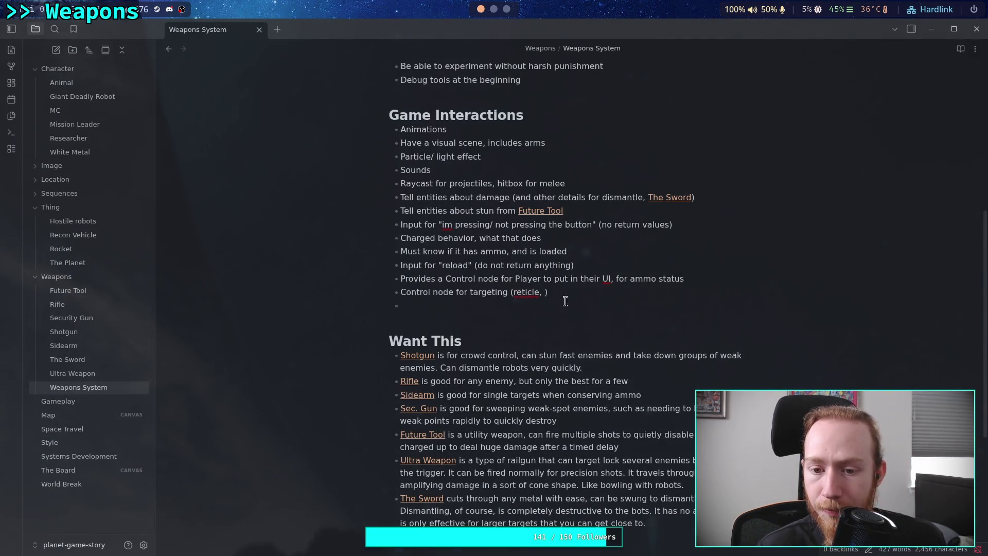
{"action": "right_click", "coordinate": [526, 294]}
{"action": "left_click", "coordinate": [566, 313]}
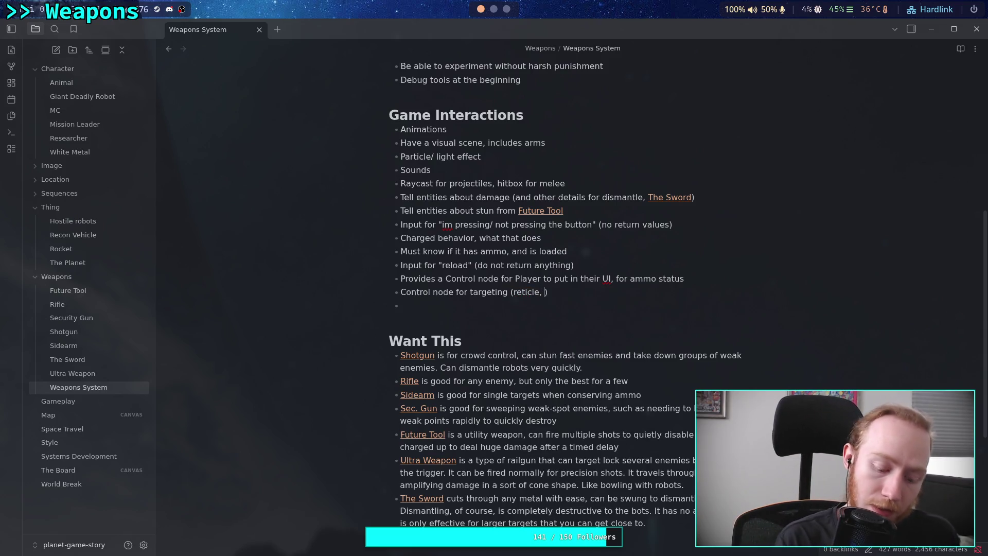
Finish the targeting item with an [[Ultra Weapon]] link followed by 'target system'.
{"action": "type", "text": "[[ul"}
{"action": "key", "text": "Return"}
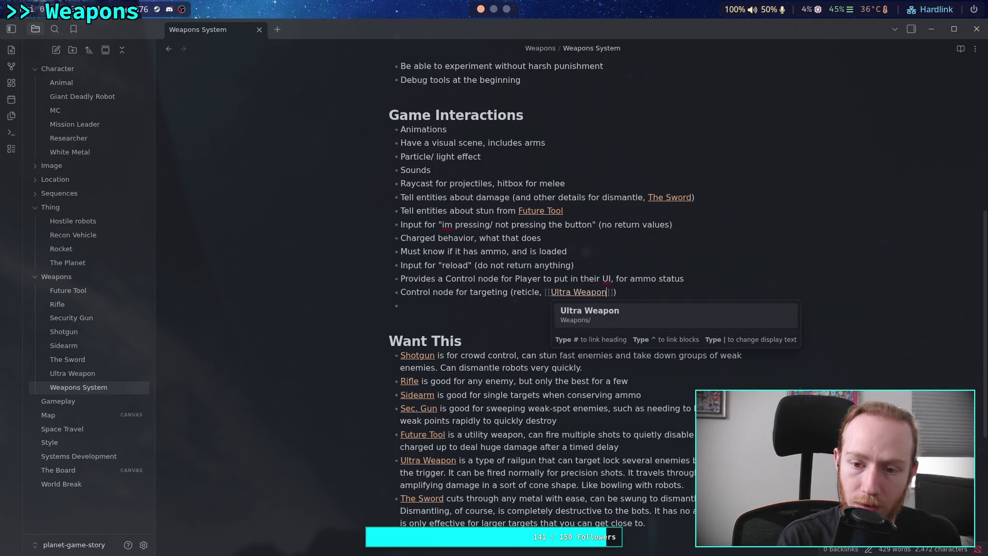
{"action": "type", "text": "target"}
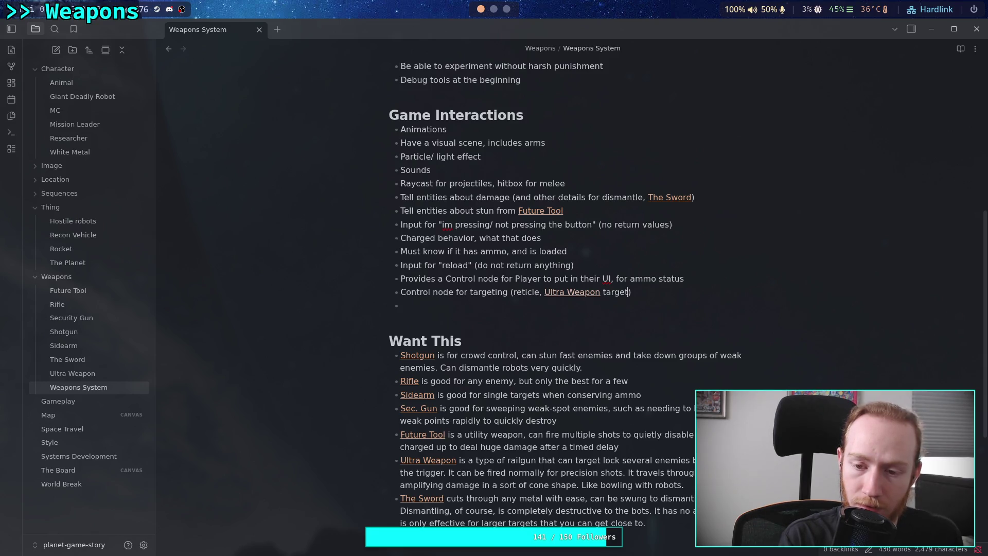
{"action": "type", "text": " system"}
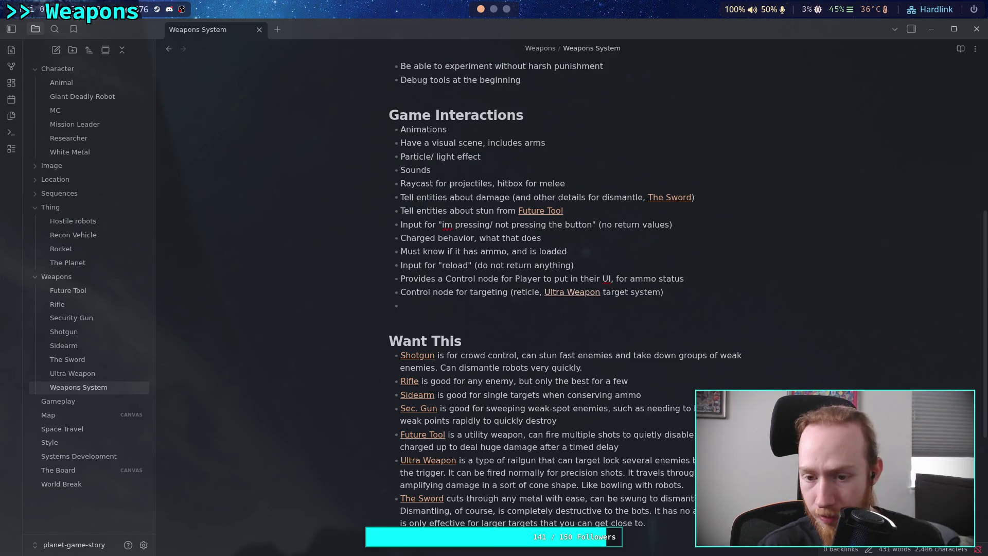